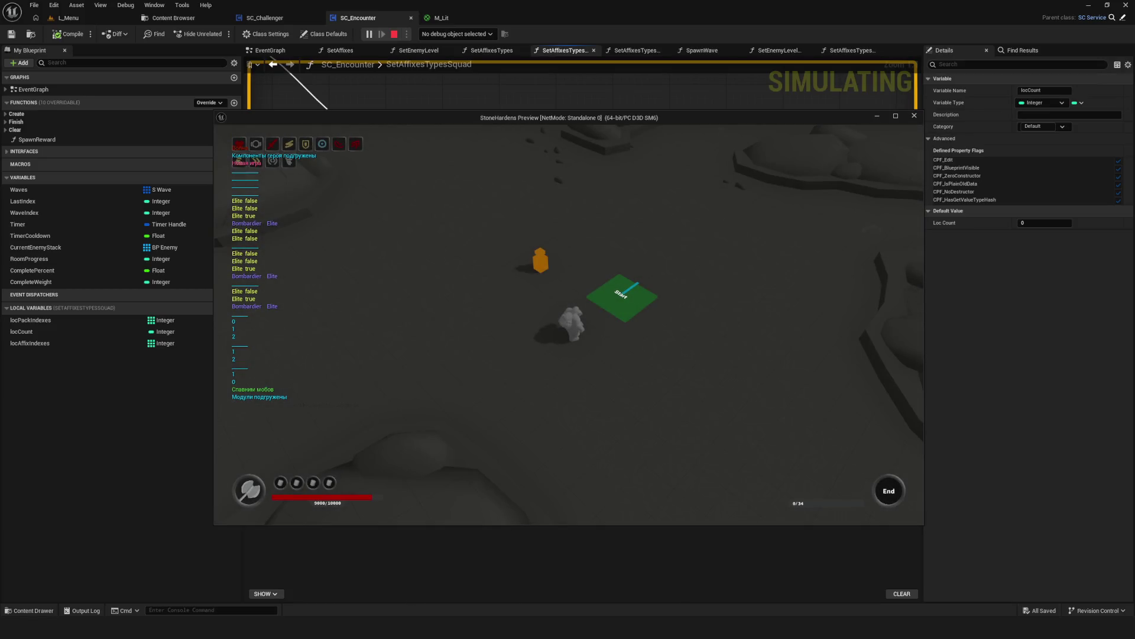
# Stop the play session, run one more new-game test, and stop it again.
pyautogui.press('Escape')
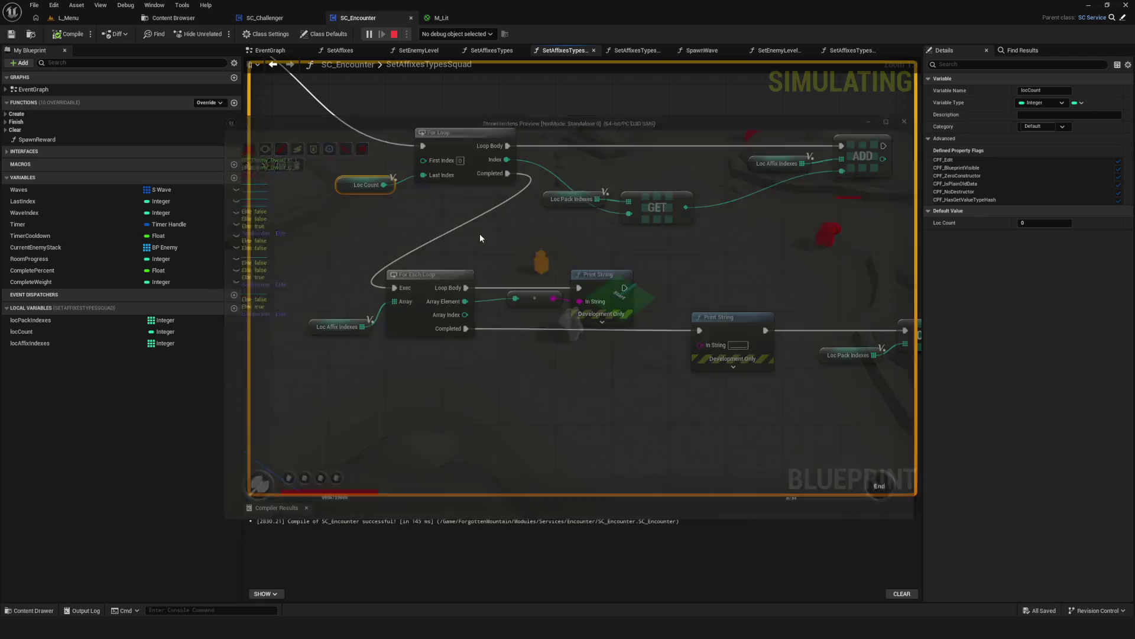
pyautogui.click(367, 34)
pyautogui.click(588, 267)
pyautogui.click(574, 265)
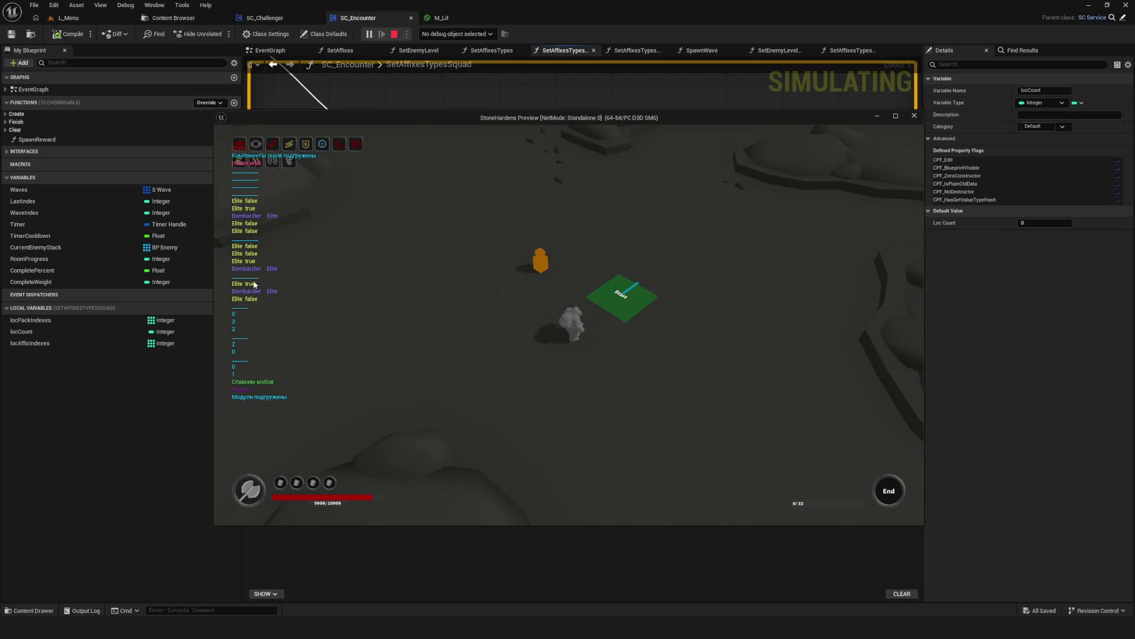
pyautogui.press('Escape')
# Nudge the Loc Pack Indexes and GET nodes slightly up and to the right.
pyautogui.scroll(-3, 618, 305)
pyautogui.scroll(3, 617, 306)
pyautogui.moveTo(617, 305); pyautogui.dragTo(544, 302)
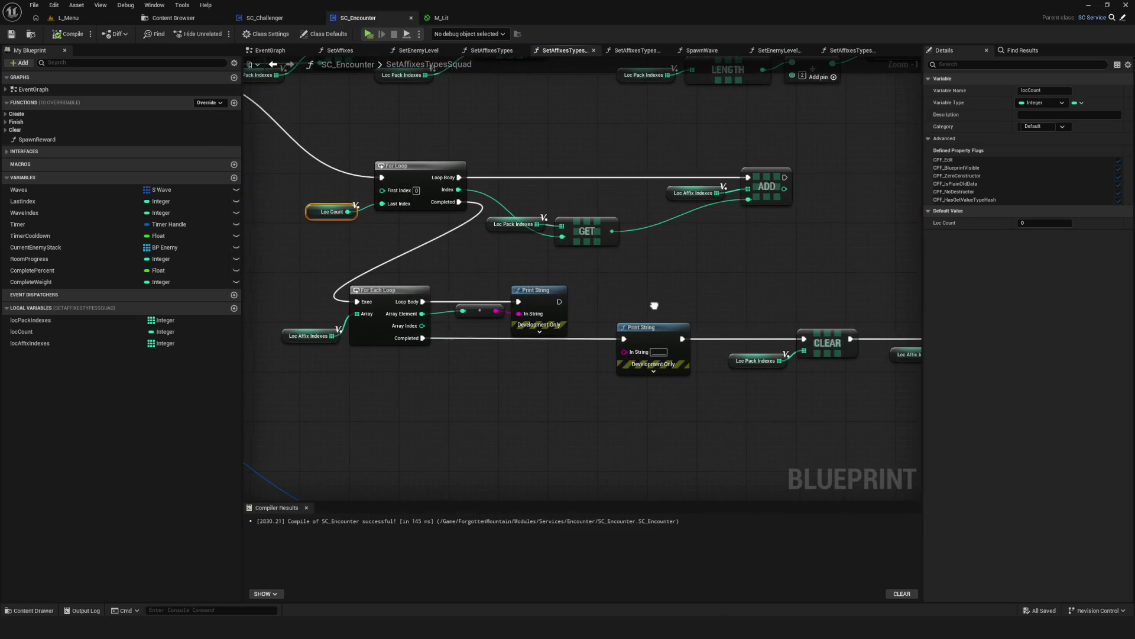
pyautogui.moveTo(651, 304); pyautogui.dragTo(644, 304)
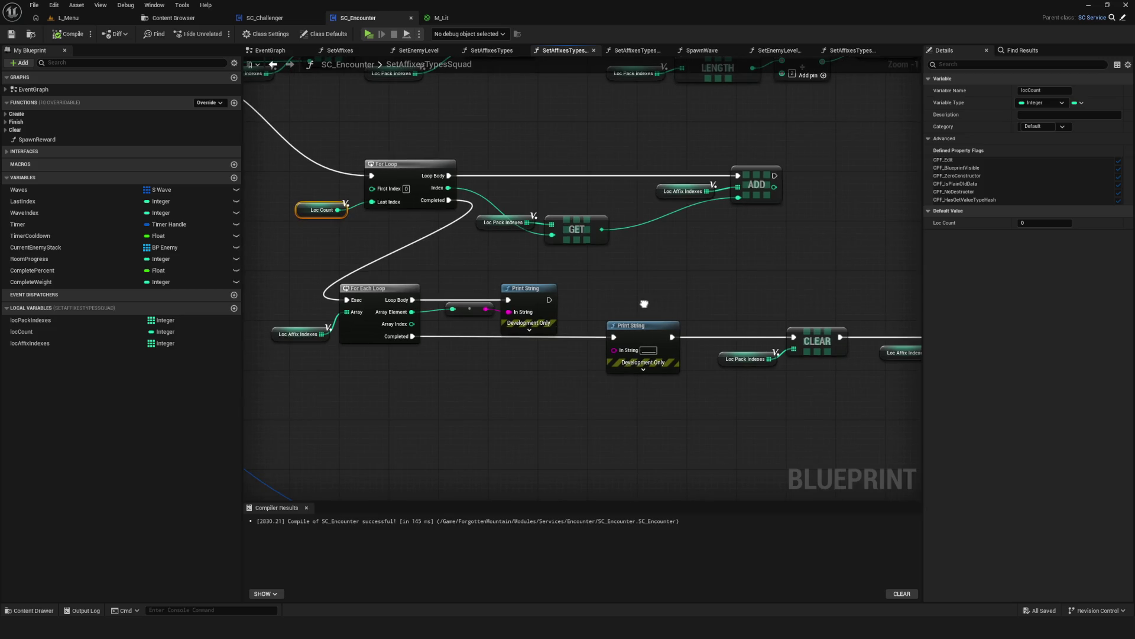
pyautogui.moveTo(559, 236); pyautogui.dragTo(518, 196)
pyautogui.moveTo(583, 228)
pyautogui.mouseDown()
pyautogui.moveTo(596, 215)
pyautogui.moveTo(634, 225)
pyautogui.mouseUp()
# Select the For Each Loop group through the first Print String and save the blueprint.
pyautogui.moveTo(312, 276)
pyautogui.mouseDown()
pyautogui.moveTo(340, 299)
pyautogui.moveTo(791, 392)
pyautogui.mouseUp()
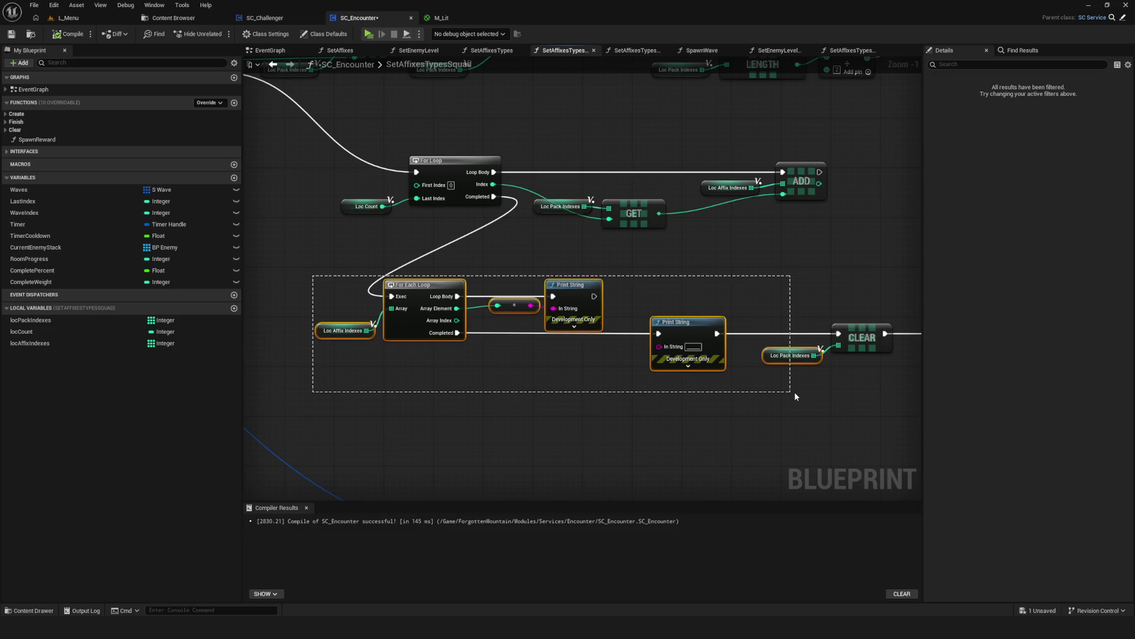
pyautogui.moveTo(795, 396); pyautogui.dragTo(598, 381)
pyautogui.moveTo(587, 310); pyautogui.dragTo(622, 366)
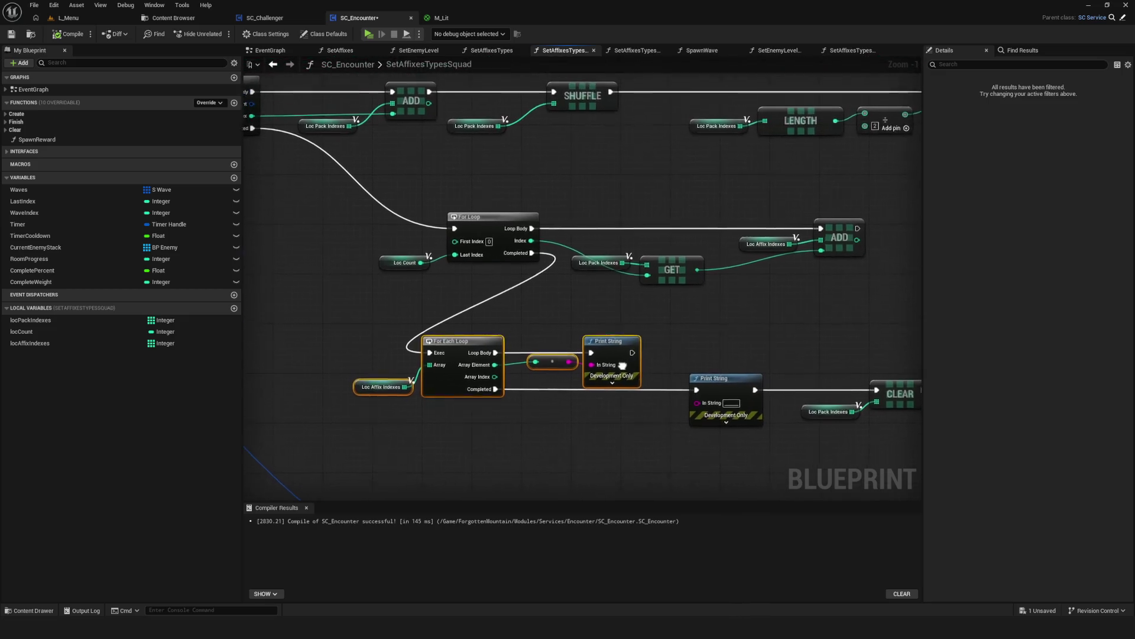
pyautogui.hotkey('ctrl', 's')
pyautogui.scroll(-3, 608, 331)
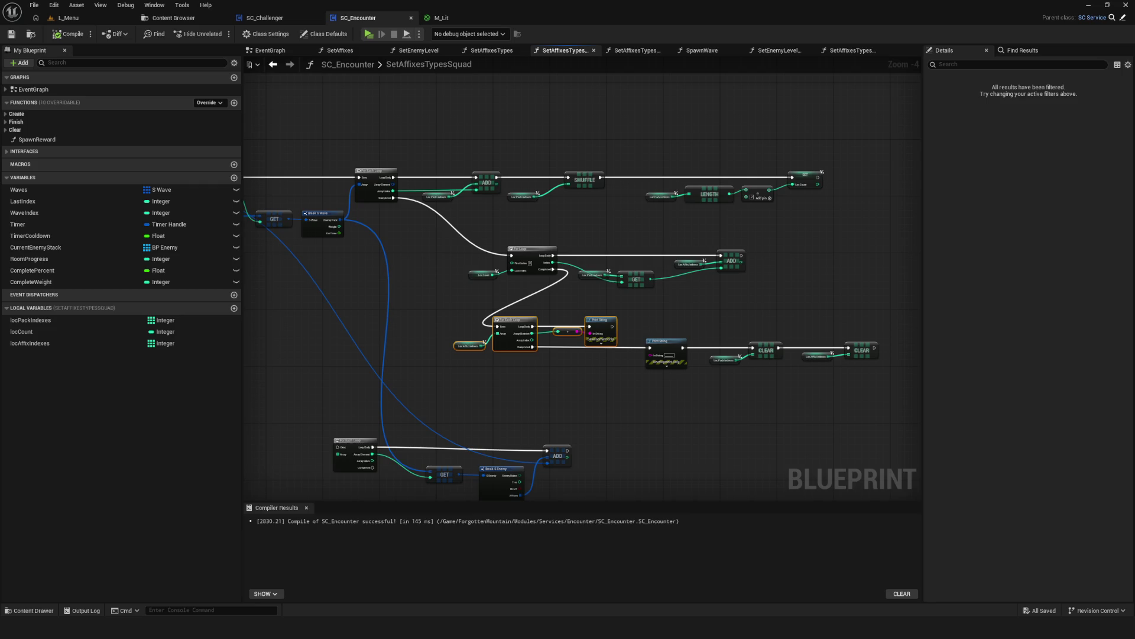
pyautogui.scroll(5, 526, 272)
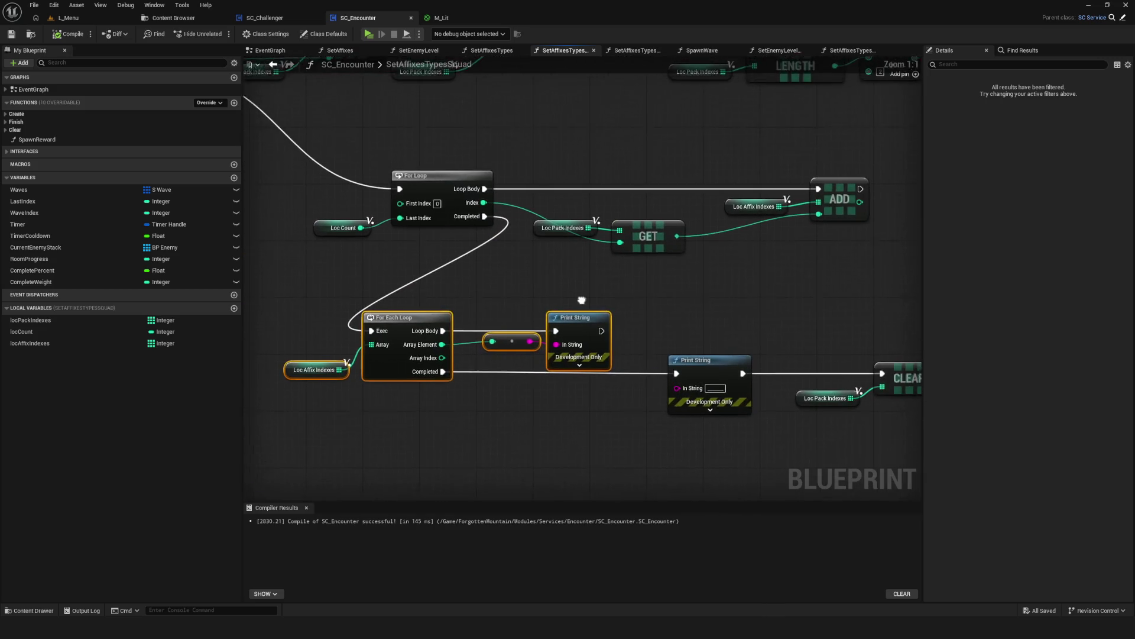
# Paste a Loc Pack Indexes getter, wire it into the For Each Loop Array, and compile.
pyautogui.moveTo(567, 306); pyautogui.dragTo(569, 306)
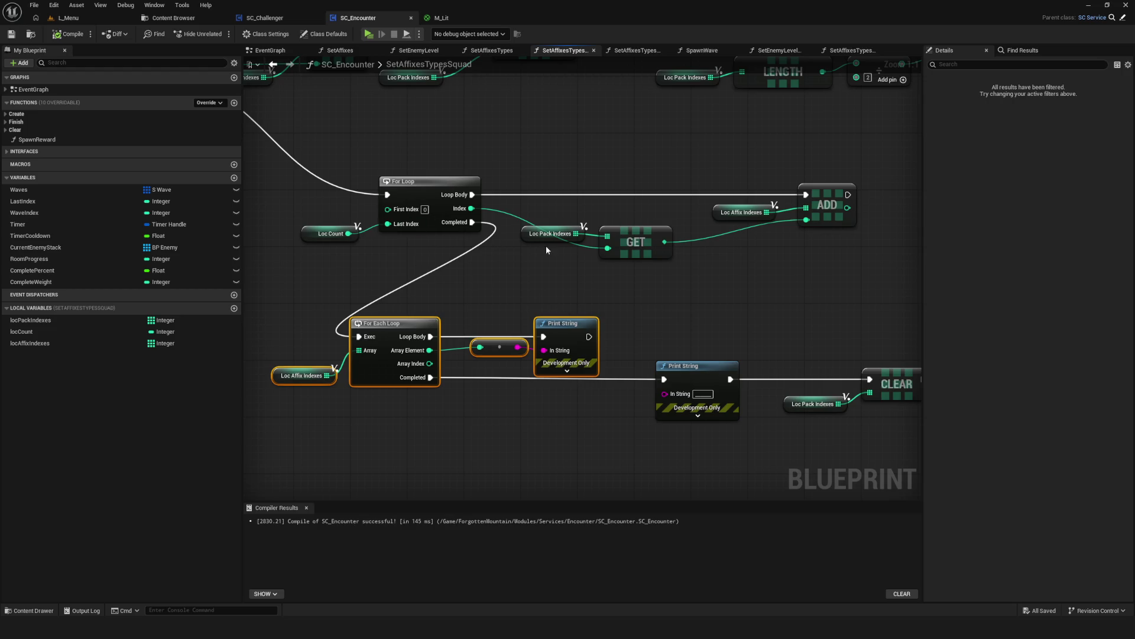
pyautogui.moveTo(376, 236)
pyautogui.mouseDown()
pyautogui.moveTo(520, 260)
pyautogui.moveTo(498, 266)
pyautogui.mouseUp()
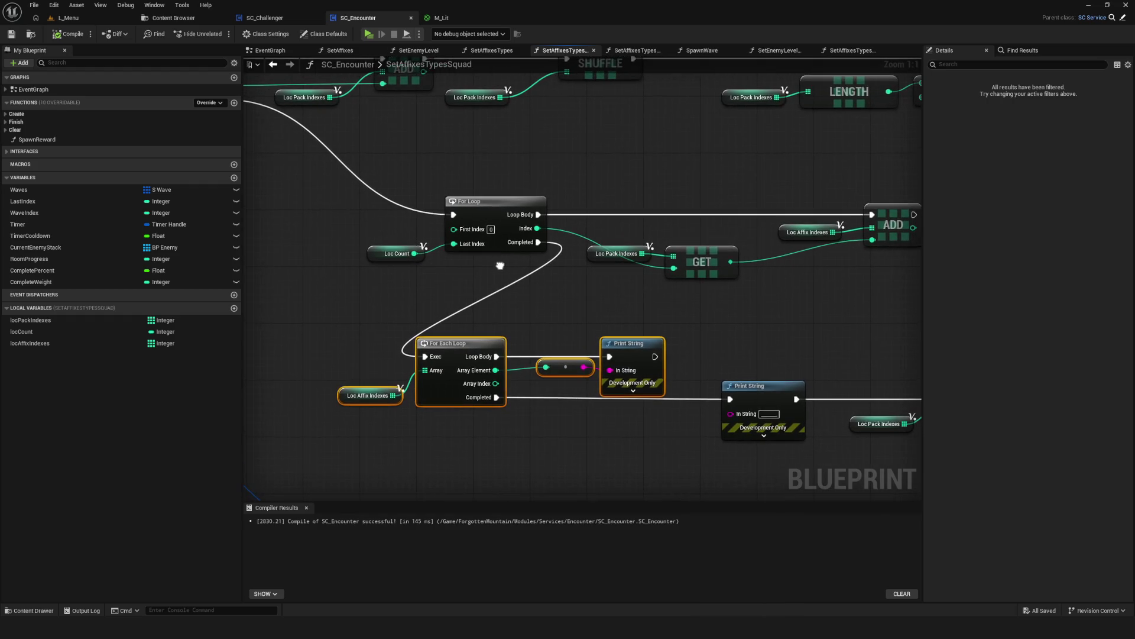
pyautogui.moveTo(615, 194); pyautogui.dragTo(596, 313)
pyautogui.scroll(-1, 596, 314)
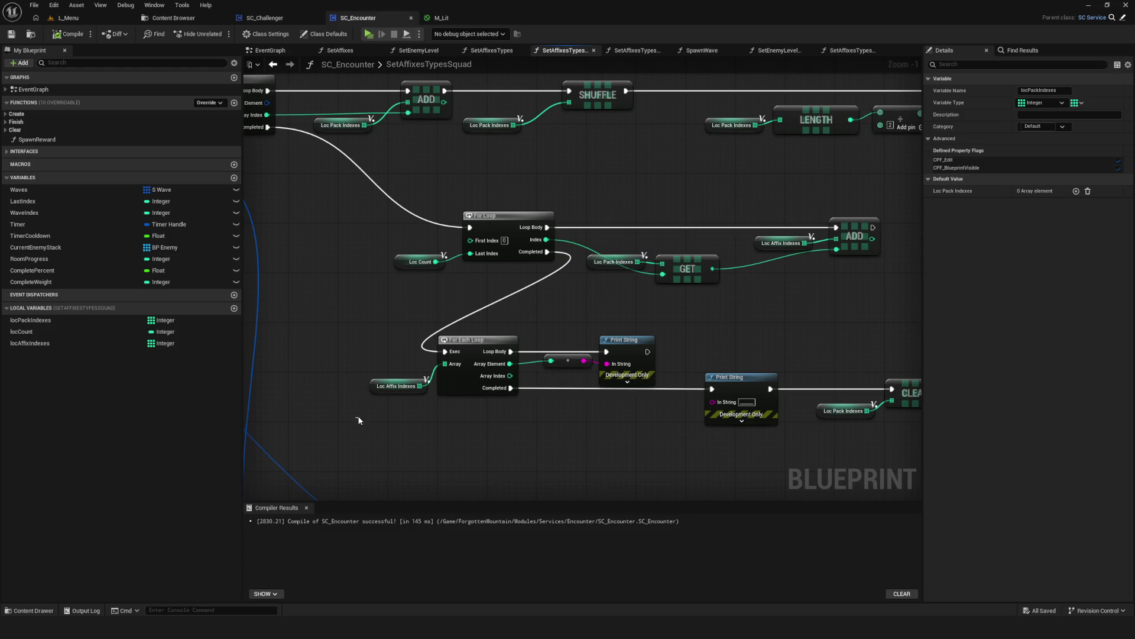
pyautogui.moveTo(383, 387); pyautogui.dragTo(334, 375)
pyautogui.hotkey('ctrl', 'v')
pyautogui.moveTo(412, 392); pyautogui.dragTo(449, 363)
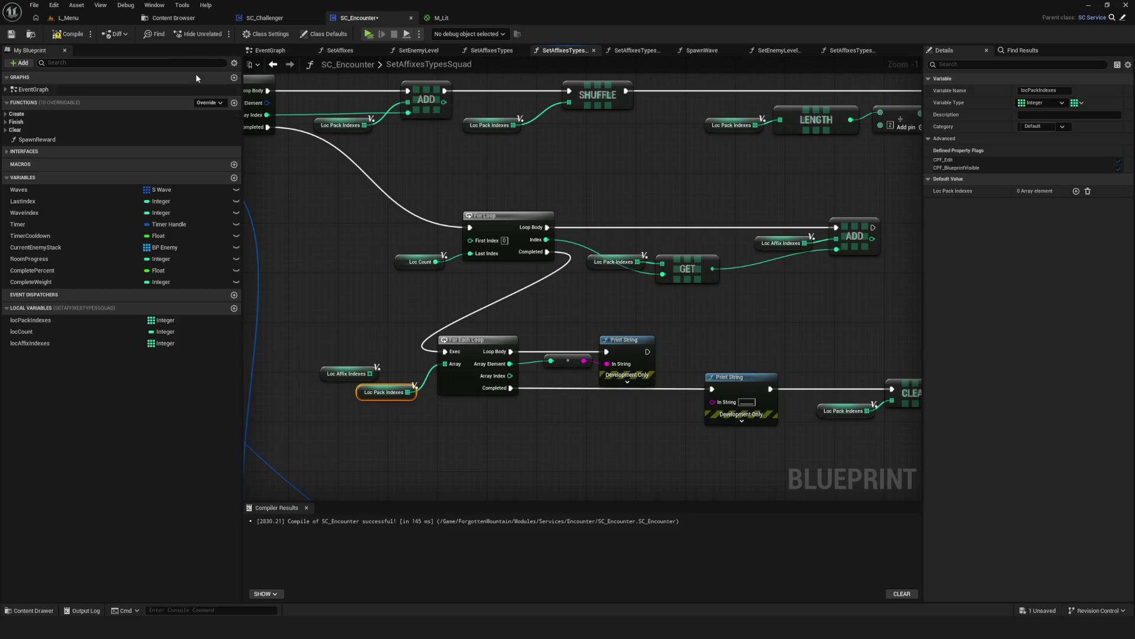
pyautogui.click(71, 39)
pyautogui.scroll(-7, 553, 286)
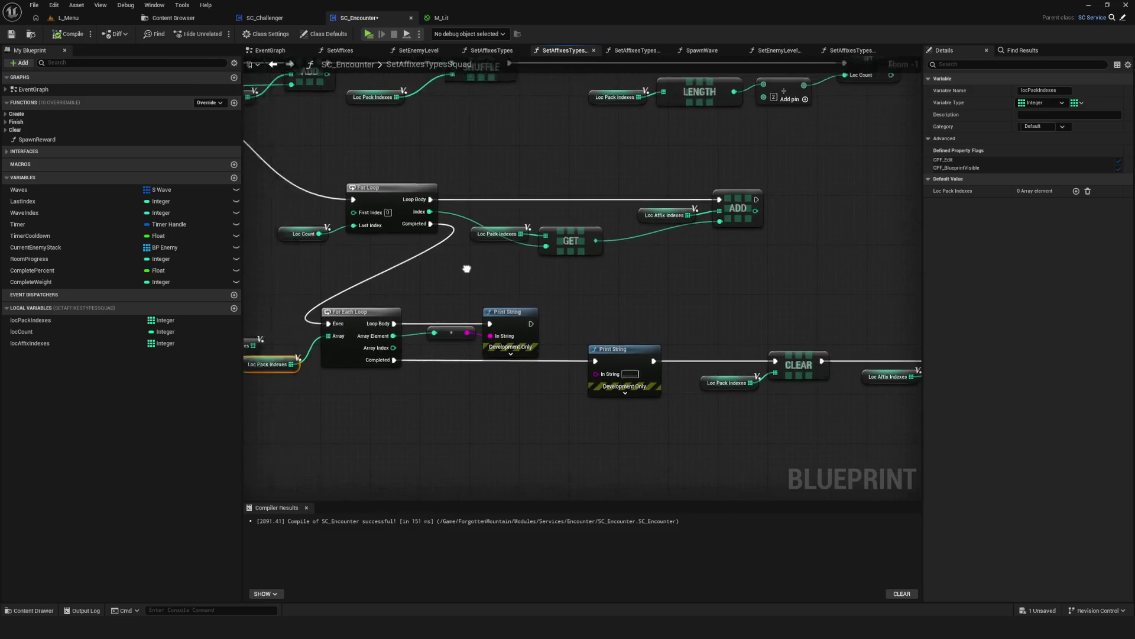
pyautogui.scroll(8, 569, 272)
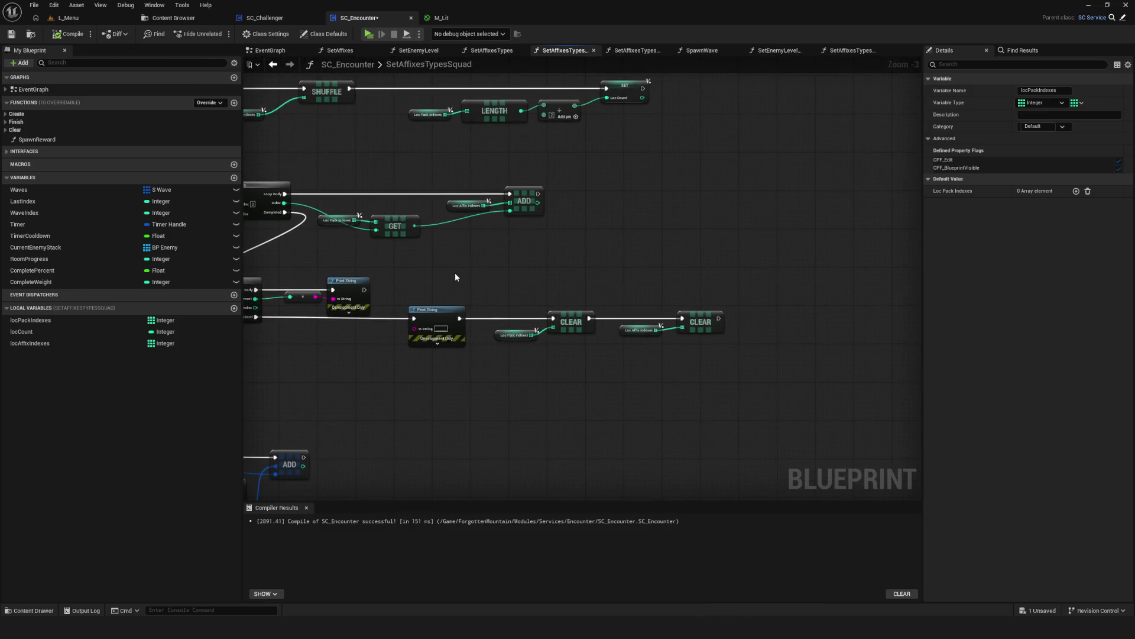
pyautogui.hotkey('alt', 'p')
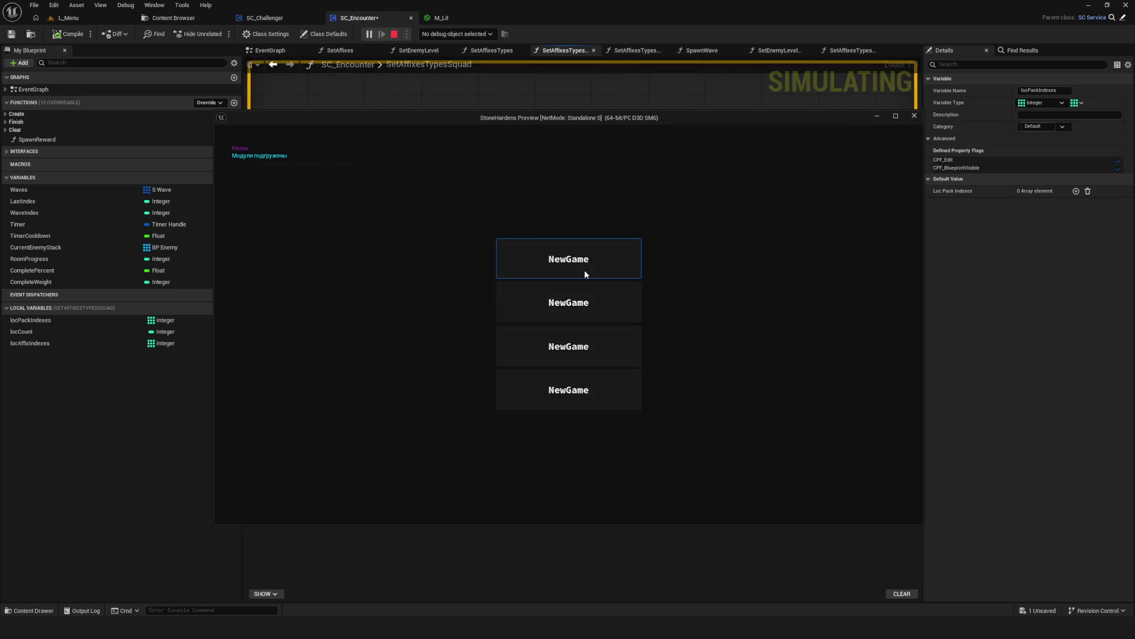
pyautogui.click(584, 269)
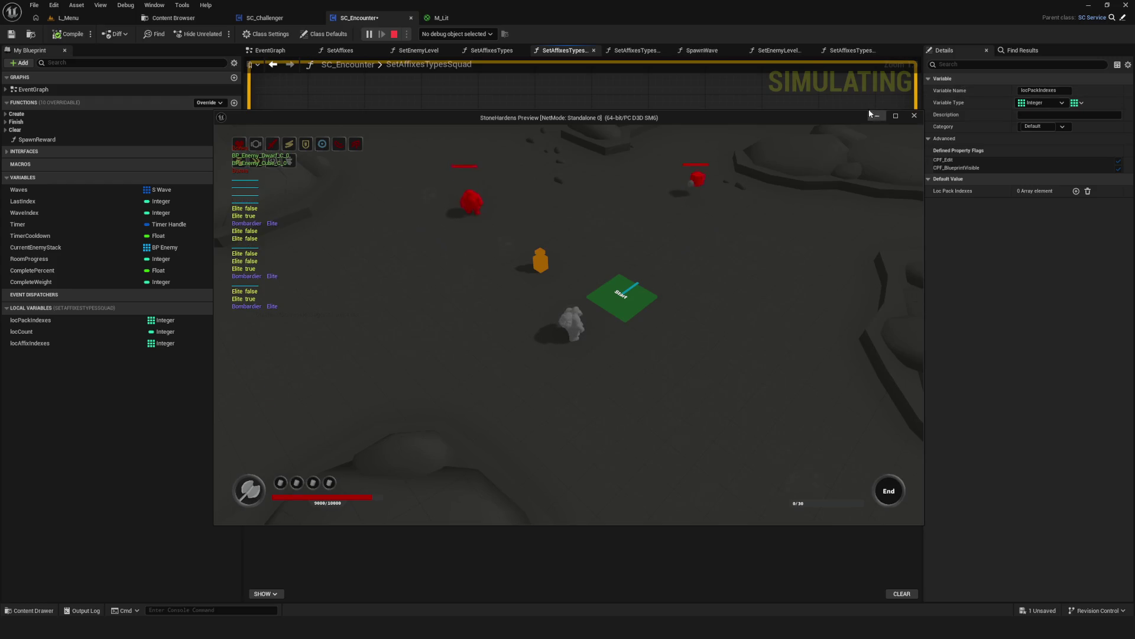
pyautogui.click(914, 115)
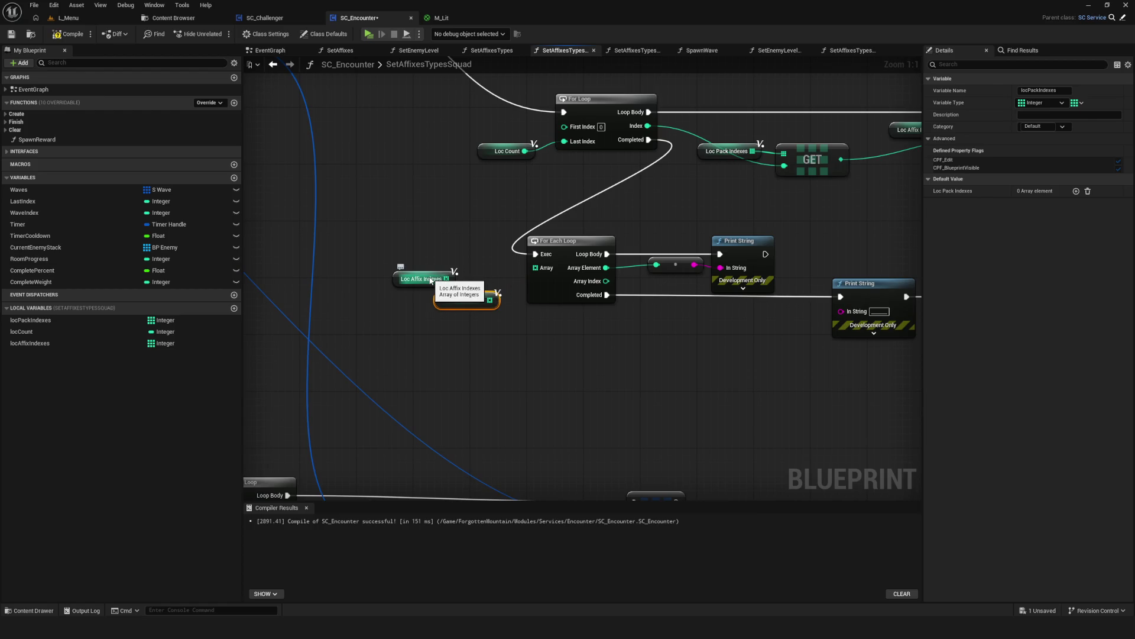
# Move the Loc Pack Indexes getter aside and rewire Loc Affix Indexes into the loop's Array.
pyautogui.moveTo(589, 171); pyautogui.dragTo(503, 297)
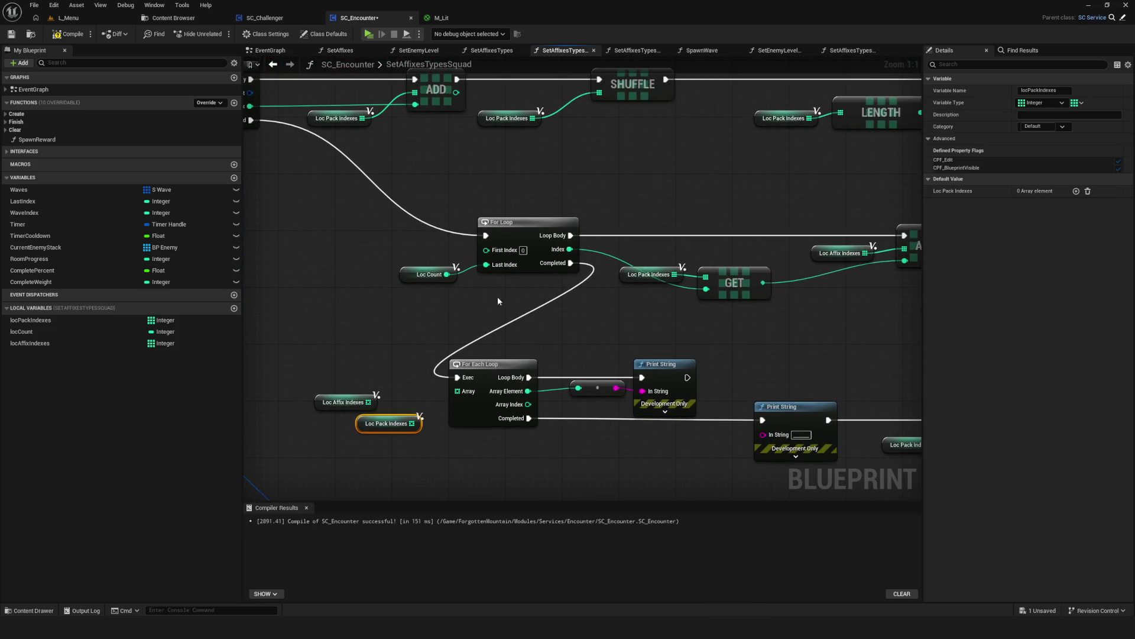
pyautogui.moveTo(372, 234)
pyautogui.mouseDown()
pyautogui.moveTo(398, 325)
pyautogui.moveTo(442, 327)
pyautogui.mouseUp()
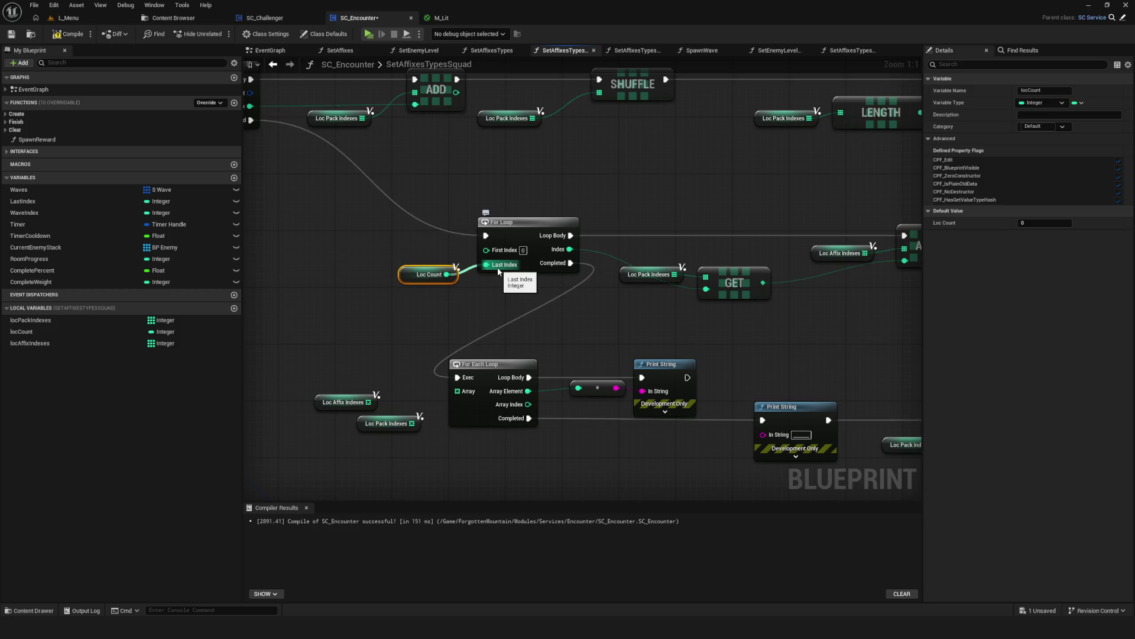
pyautogui.moveTo(498, 271); pyautogui.dragTo(479, 282)
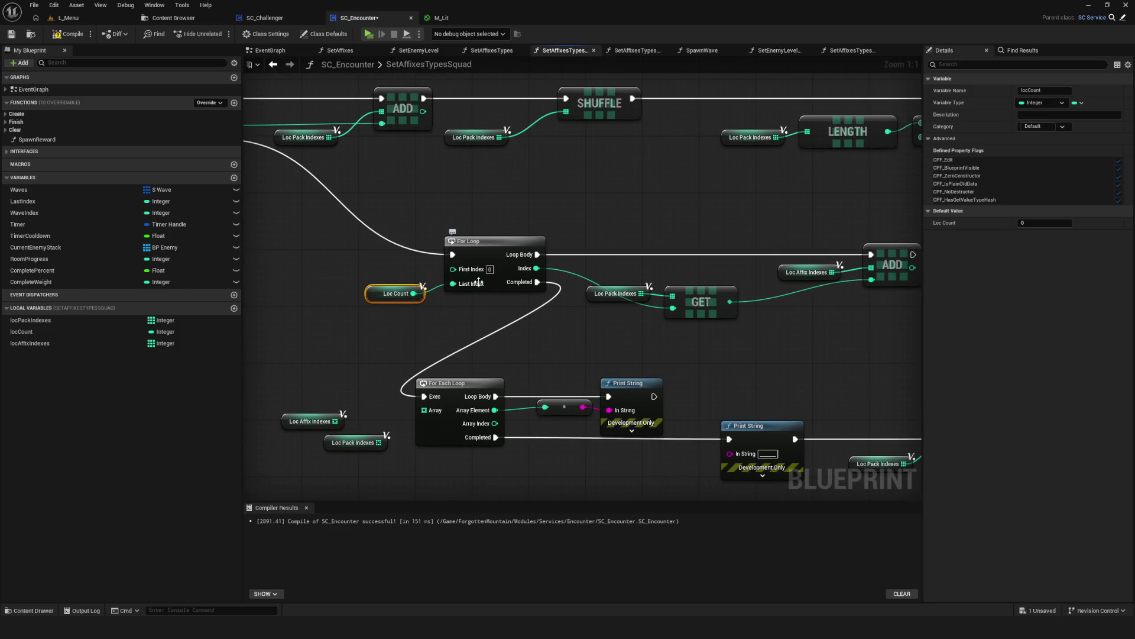
pyautogui.click(488, 270)
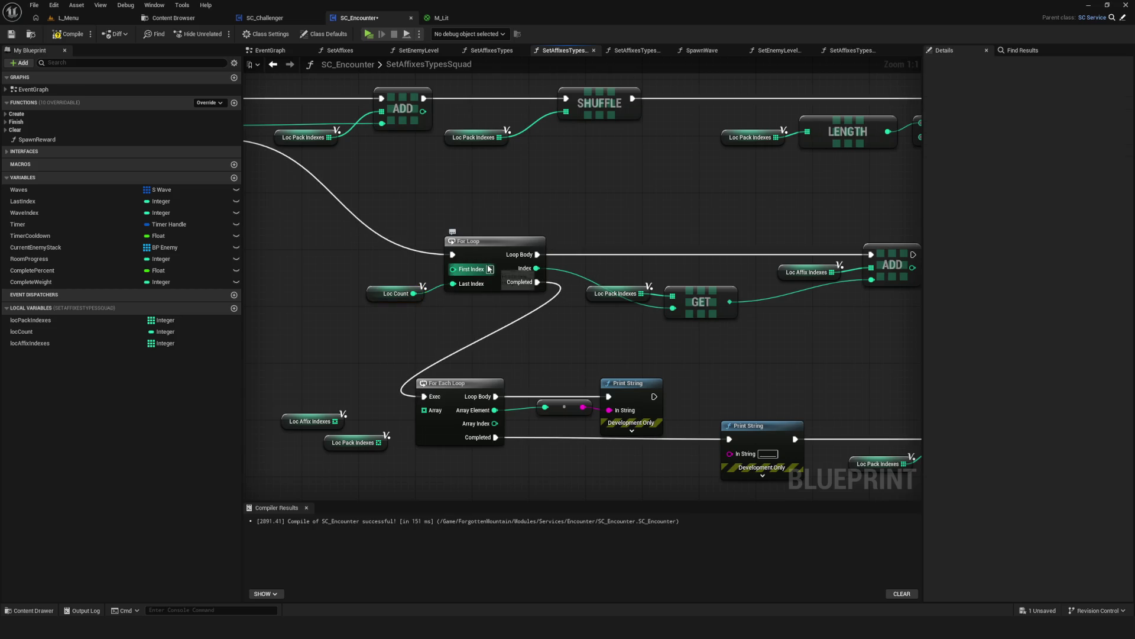
pyautogui.moveTo(351, 398); pyautogui.dragTo(392, 381)
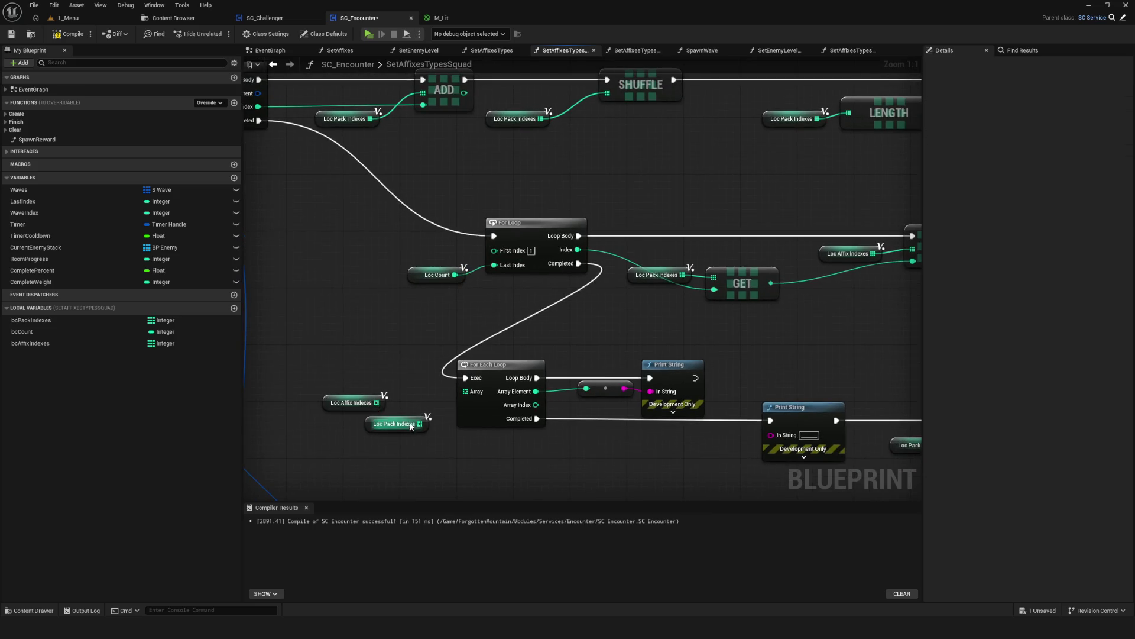
pyautogui.moveTo(412, 425); pyautogui.dragTo(405, 461)
pyautogui.moveTo(466, 392)
pyautogui.mouseDown()
pyautogui.moveTo(376, 402)
pyautogui.moveTo(393, 402)
pyautogui.mouseUp()
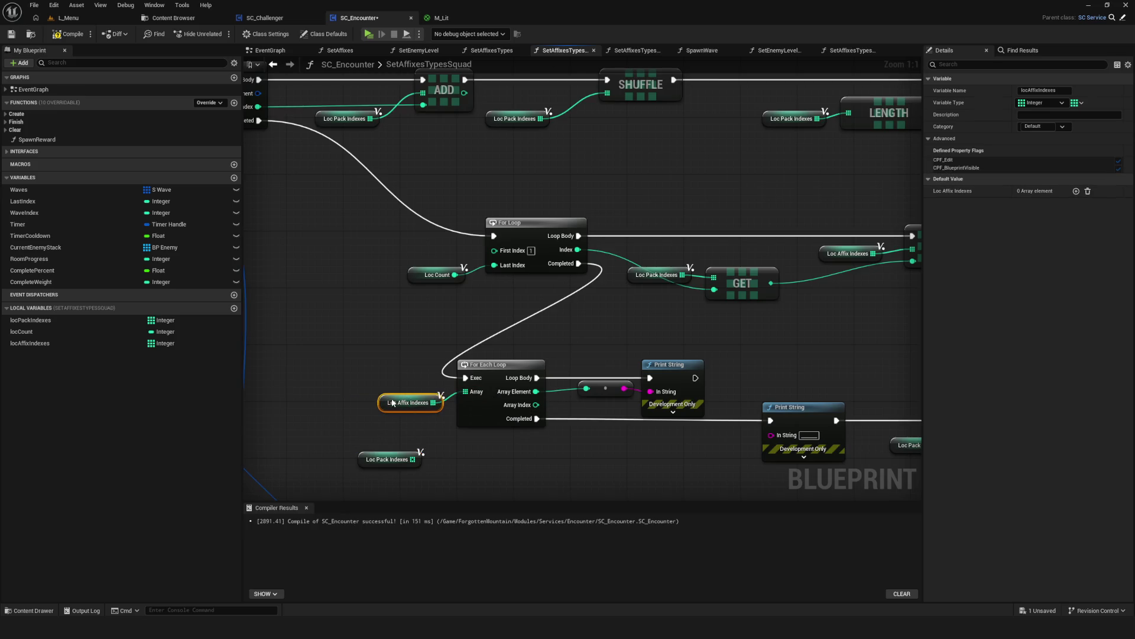
# Compile and save SC_Encounter, then start a new-game test play.
pyautogui.click(68, 34)
pyautogui.click(10, 33)
pyautogui.click(368, 34)
pyautogui.click(583, 269)
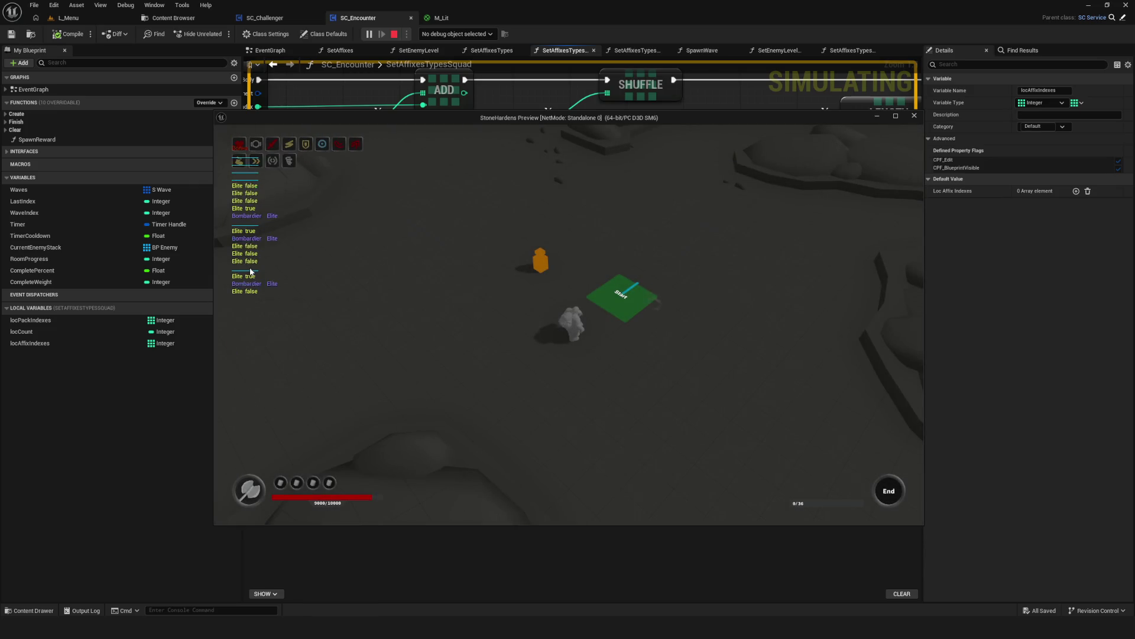
# Stop play, then run two more new-game test plays, stopping each to check the output.
pyautogui.press('Escape')
pyautogui.moveTo(553, 165); pyautogui.dragTo(609, 142)
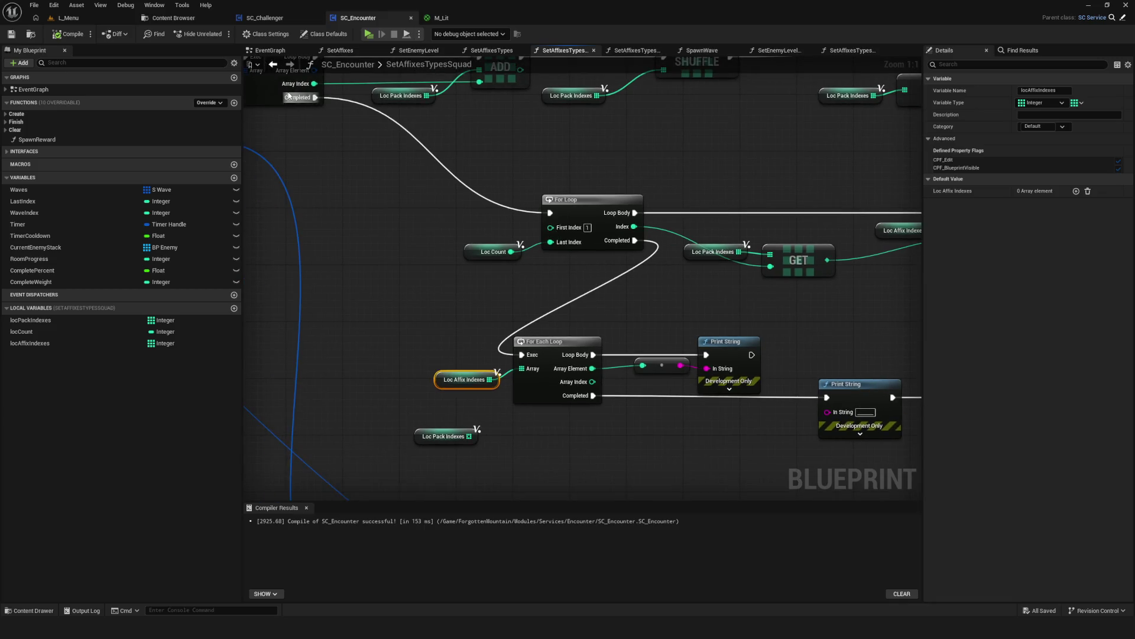
pyautogui.click(374, 35)
pyautogui.click(569, 318)
pyautogui.click(571, 335)
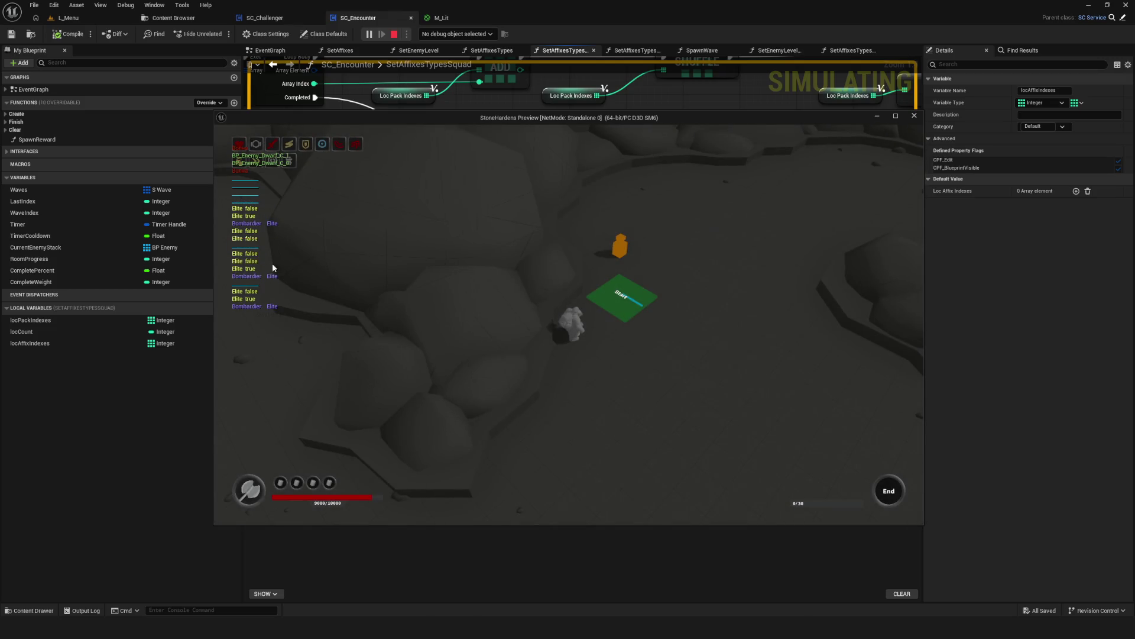
pyautogui.click(914, 115)
pyautogui.click(369, 34)
pyautogui.click(586, 256)
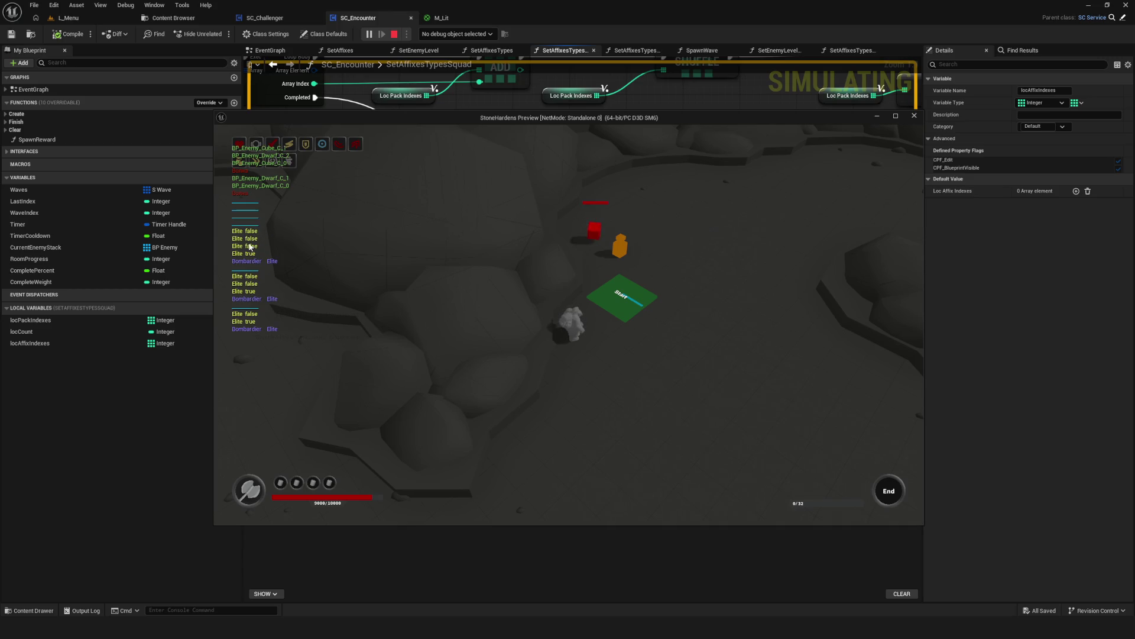
pyautogui.click(914, 116)
pyautogui.scroll(-1, 433, 98)
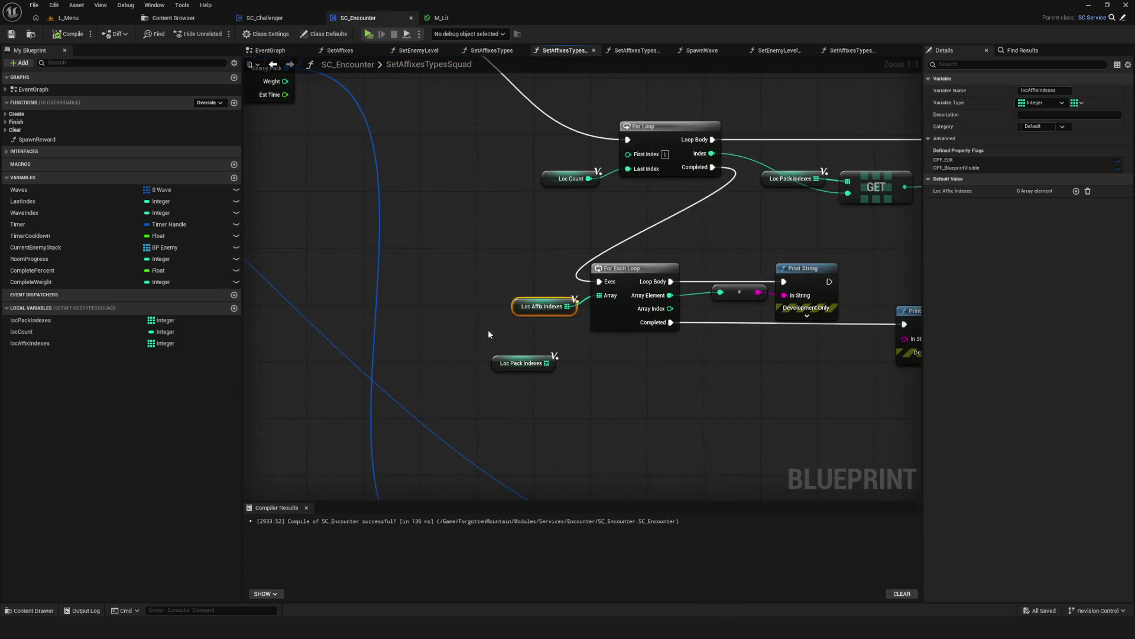
# Delete the loose Loc Pack Indexes getter and the For Each Loop and Print String debug nodes.
pyautogui.click(524, 349)
pyautogui.press('Delete')
pyautogui.moveTo(666, 372); pyautogui.dragTo(503, 332)
pyautogui.moveTo(307, 248); pyautogui.dragTo(733, 378)
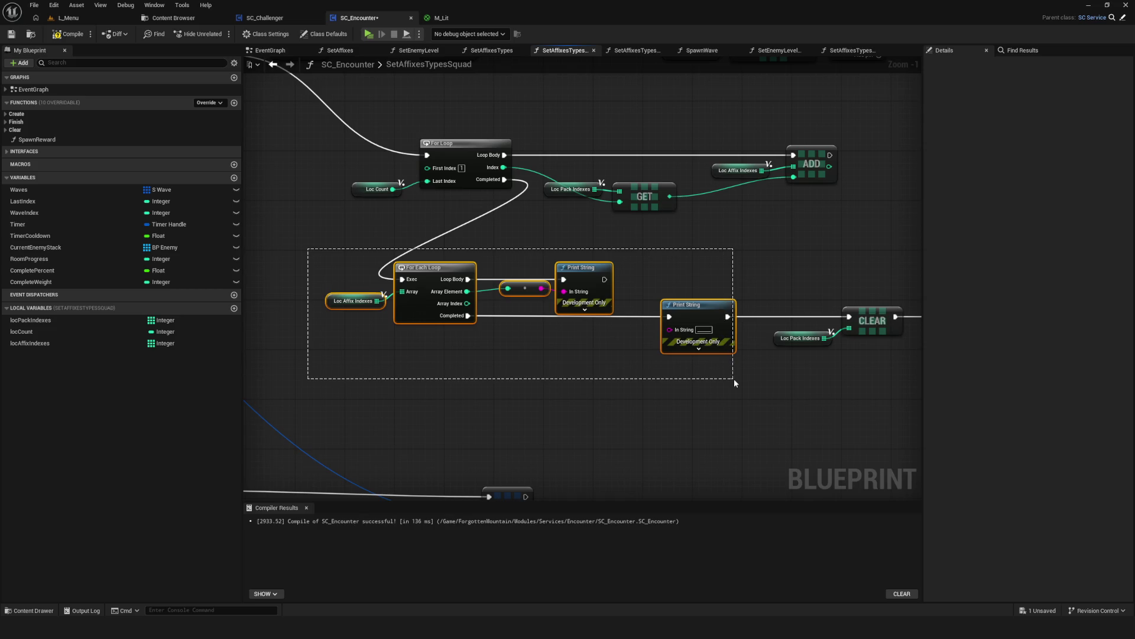
pyautogui.moveTo(733, 379); pyautogui.dragTo(740, 382)
pyautogui.press('Delete')
# Move the CLEAR group left and connect For Loop Completed to the first CLEAR.
pyautogui.moveTo(623, 296)
pyautogui.mouseDown()
pyautogui.moveTo(435, 268)
pyautogui.moveTo(893, 325)
pyautogui.mouseUp()
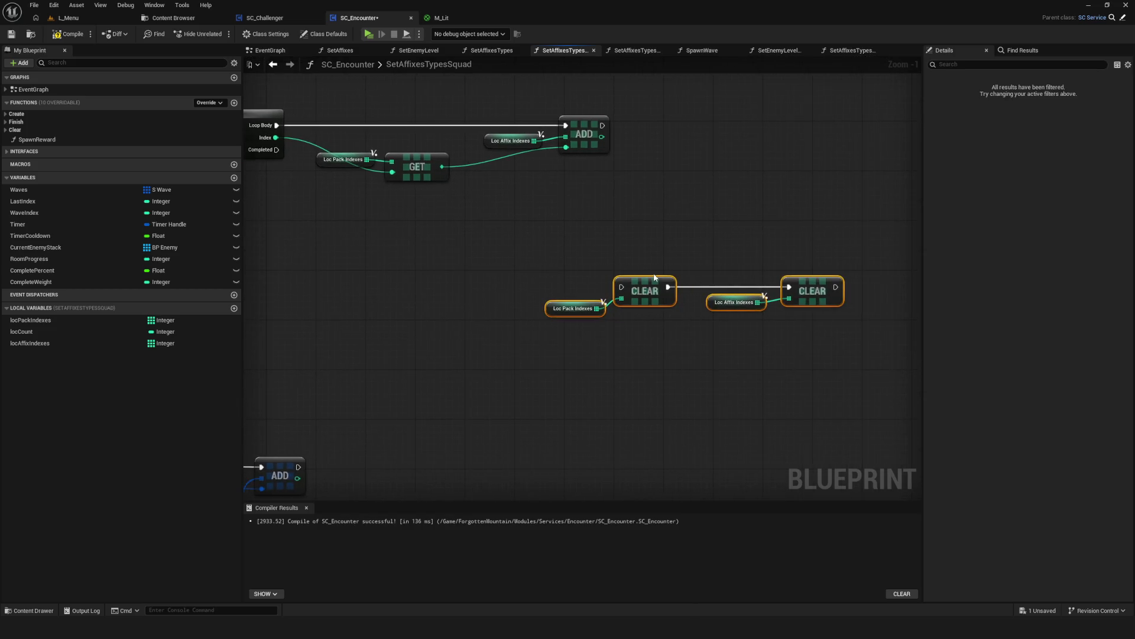
pyautogui.moveTo(697, 331); pyautogui.dragTo(869, 356)
pyautogui.moveTo(857, 316)
pyautogui.mouseDown()
pyautogui.moveTo(478, 286)
pyautogui.moveTo(501, 288)
pyautogui.mouseUp()
pyautogui.moveTo(485, 174)
pyautogui.mouseDown()
pyautogui.moveTo(426, 253)
pyautogui.moveTo(476, 286)
pyautogui.mouseUp()
pyautogui.scroll(-2, 562, 269)
pyautogui.moveTo(564, 281)
pyautogui.mouseDown()
pyautogui.moveTo(610, 223)
pyautogui.moveTo(580, 276)
pyautogui.moveTo(638, 270)
pyautogui.moveTo(496, 285)
pyautogui.mouseUp()
# Select the CLEAR nodes, enemy loop nodes and Loc Pack Indexes to review the layout.
pyautogui.moveTo(429, 304); pyautogui.dragTo(654, 348)
pyautogui.scroll(-4, 654, 307)
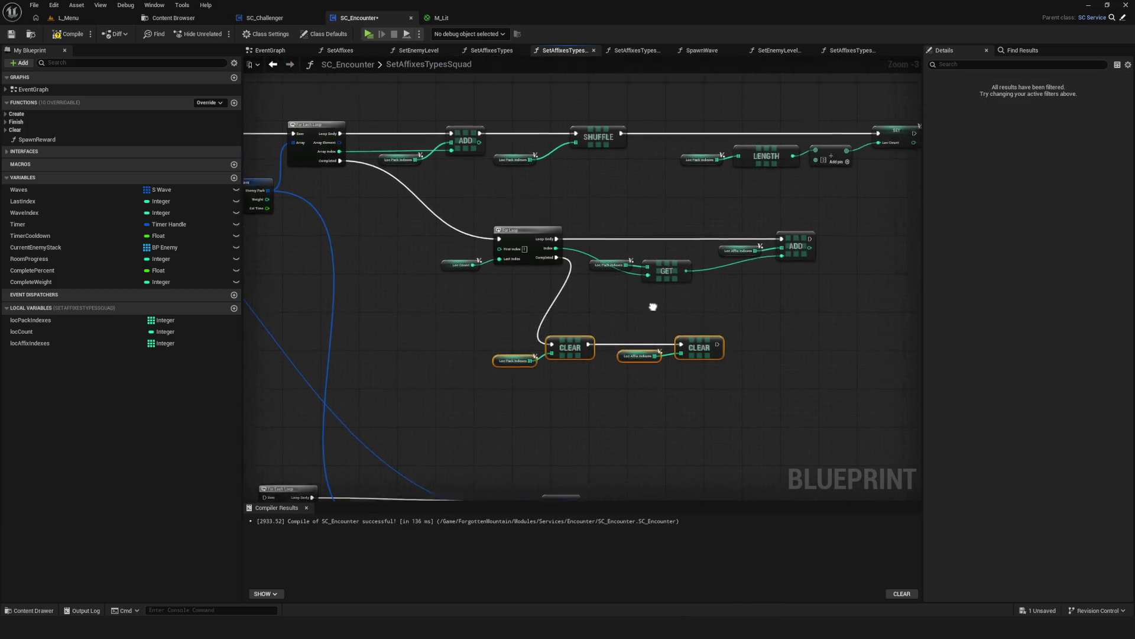
pyautogui.moveTo(533, 311); pyautogui.dragTo(836, 417)
pyautogui.scroll(4, 612, 349)
pyautogui.moveTo(613, 303)
pyautogui.mouseDown()
pyautogui.moveTo(631, 322)
pyautogui.moveTo(563, 331)
pyautogui.moveTo(575, 326)
pyautogui.moveTo(608, 490)
pyautogui.moveTo(527, 256)
pyautogui.moveTo(522, 198)
pyautogui.moveTo(504, 299)
pyautogui.moveTo(568, 341)
pyautogui.moveTo(402, 348)
pyautogui.mouseUp()
pyautogui.scroll(3, 558, 348)
pyautogui.moveTo(482, 235); pyautogui.dragTo(565, 351)
pyautogui.scroll(-5, 519, 461)
pyautogui.scroll(2, 519, 456)
pyautogui.moveTo(673, 446)
pyautogui.mouseDown()
pyautogui.moveTo(719, 444)
pyautogui.moveTo(726, 202)
pyautogui.mouseUp()
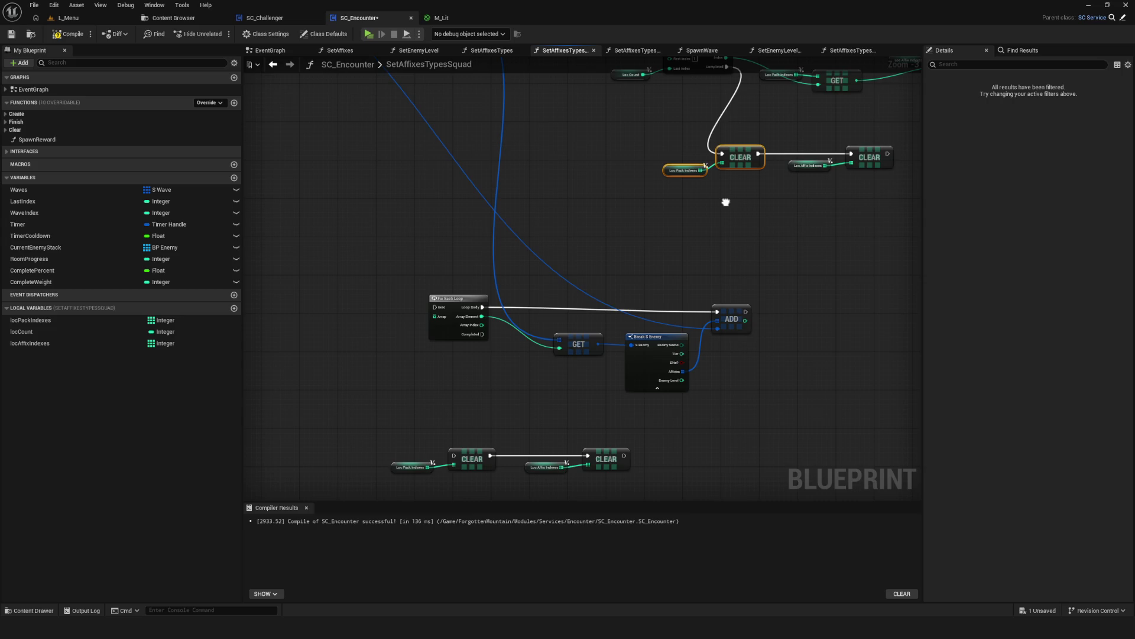
# Drag both CLEAR nodes and their variables toward the lower right.
pyautogui.scroll(2, 651, 272)
pyautogui.moveTo(468, 224); pyautogui.dragTo(952, 338)
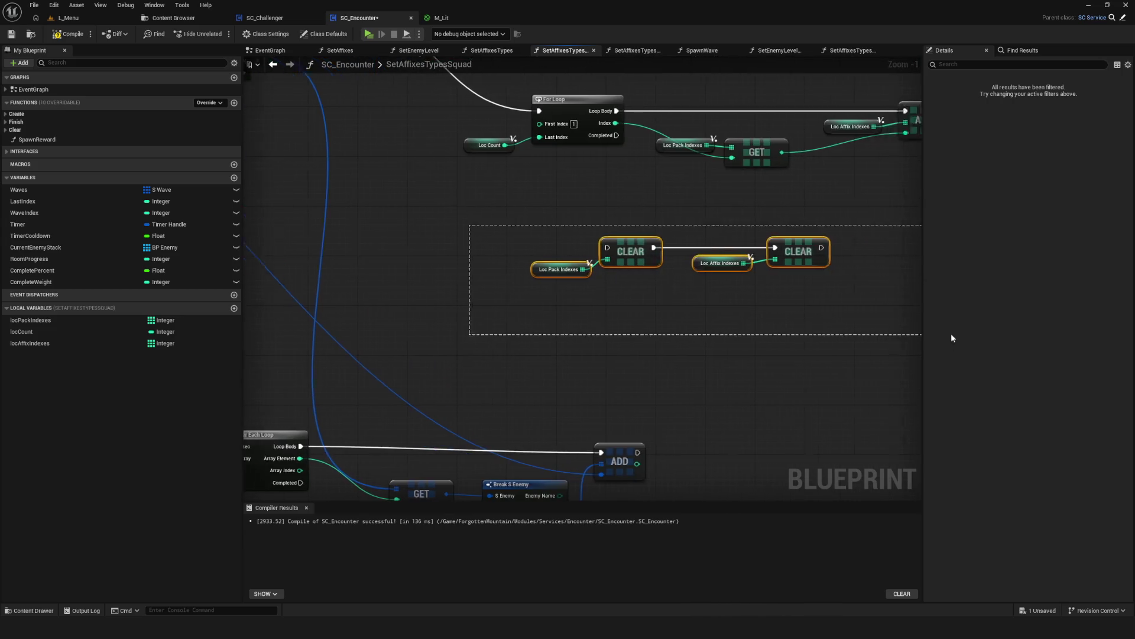
pyautogui.moveTo(651, 355); pyautogui.dragTo(673, 256)
pyautogui.moveTo(578, 172); pyautogui.dragTo(755, 404)
pyautogui.moveTo(628, 414); pyautogui.dragTo(731, 267)
pyautogui.moveTo(531, 336)
pyautogui.mouseDown()
pyautogui.moveTo(554, 367)
pyautogui.moveTo(557, 356)
pyautogui.mouseUp()
# Cut and paste the CLEAR group so it sits below the enemy For Each Loop.
pyautogui.moveTo(294, 375)
pyautogui.mouseDown()
pyautogui.moveTo(350, 402)
pyautogui.moveTo(724, 443)
pyautogui.mouseUp()
pyautogui.hotkey('ctrl', 'x')
pyautogui.moveTo(753, 342); pyautogui.dragTo(440, 399)
pyautogui.hotkey('ctrl', 'v')
pyautogui.scroll(-2, 790, 278)
pyautogui.moveTo(735, 260); pyautogui.dragTo(917, 342)
pyautogui.scroll(-1, 738, 284)
pyautogui.moveTo(739, 283); pyautogui.dragTo(470, 358)
pyautogui.scroll(3, 430, 292)
# Wire For Each Loop Completed to the first CLEAR and For Loop Completed to the enemy loop.
pyautogui.moveTo(444, 278)
pyautogui.mouseDown()
pyautogui.moveTo(479, 417)
pyautogui.moveTo(497, 416)
pyautogui.mouseUp()
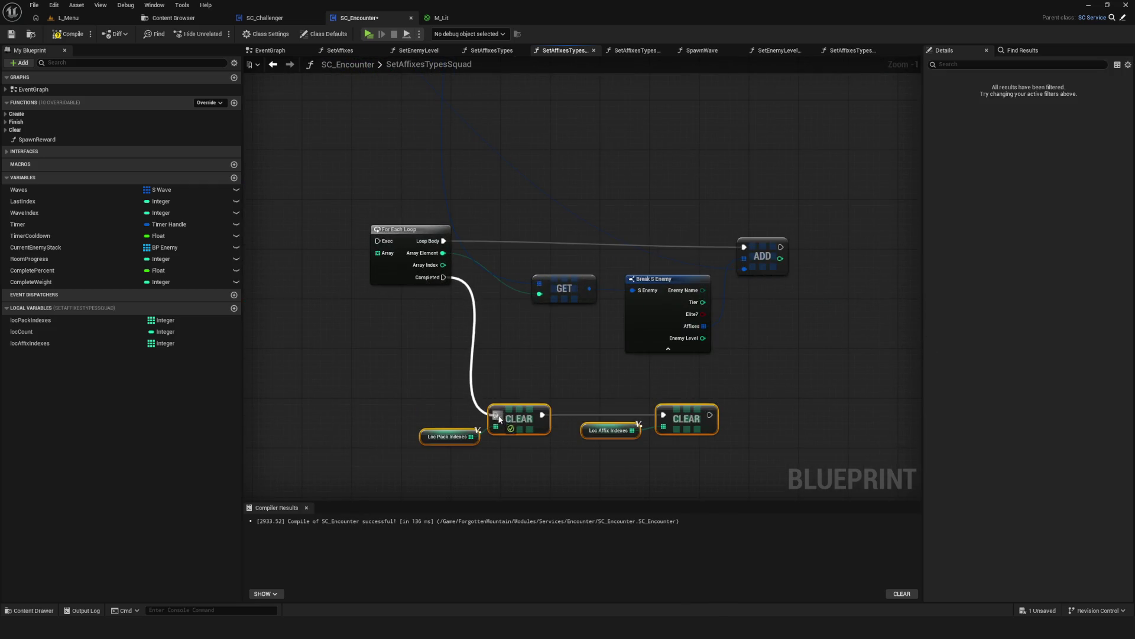
pyautogui.scroll(-2, 499, 419)
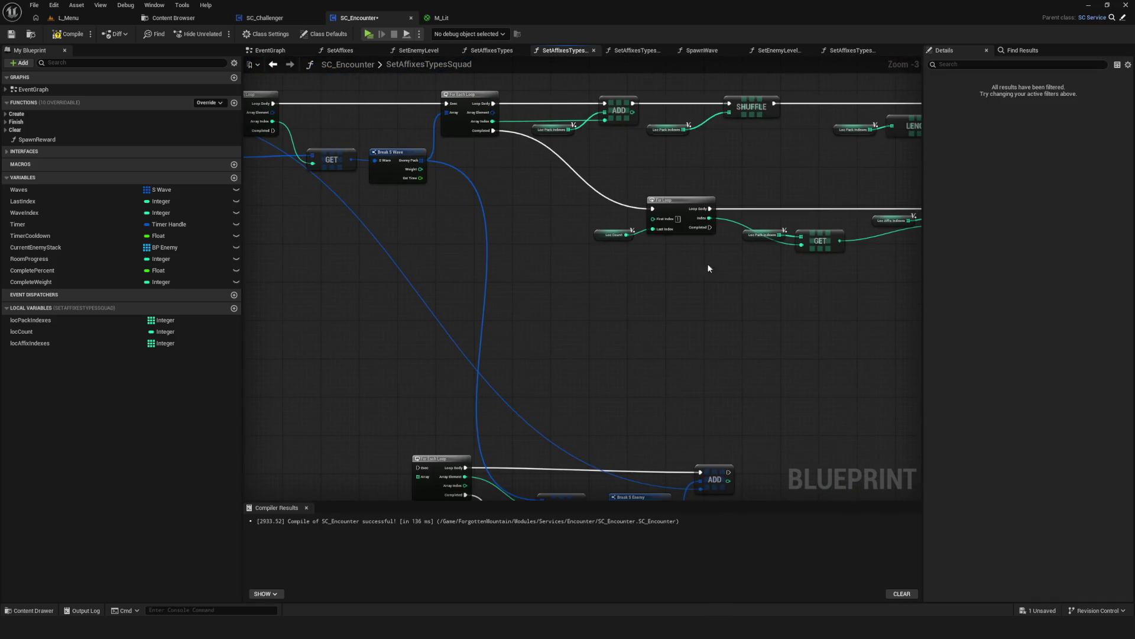
pyautogui.moveTo(567, 309); pyautogui.dragTo(577, 233)
pyautogui.moveTo(499, 413); pyautogui.dragTo(711, 145)
pyautogui.moveTo(603, 250)
pyautogui.mouseDown()
pyautogui.moveTo(577, 371)
pyautogui.moveTo(500, 346)
pyautogui.mouseUp()
# Tighten the layout of the For Loop, GET, ADD and lower loop nodes, then compile.
pyautogui.moveTo(497, 192); pyautogui.dragTo(920, 266)
pyautogui.moveTo(536, 211); pyautogui.dragTo(421, 221)
pyautogui.scroll(-2, 408, 269)
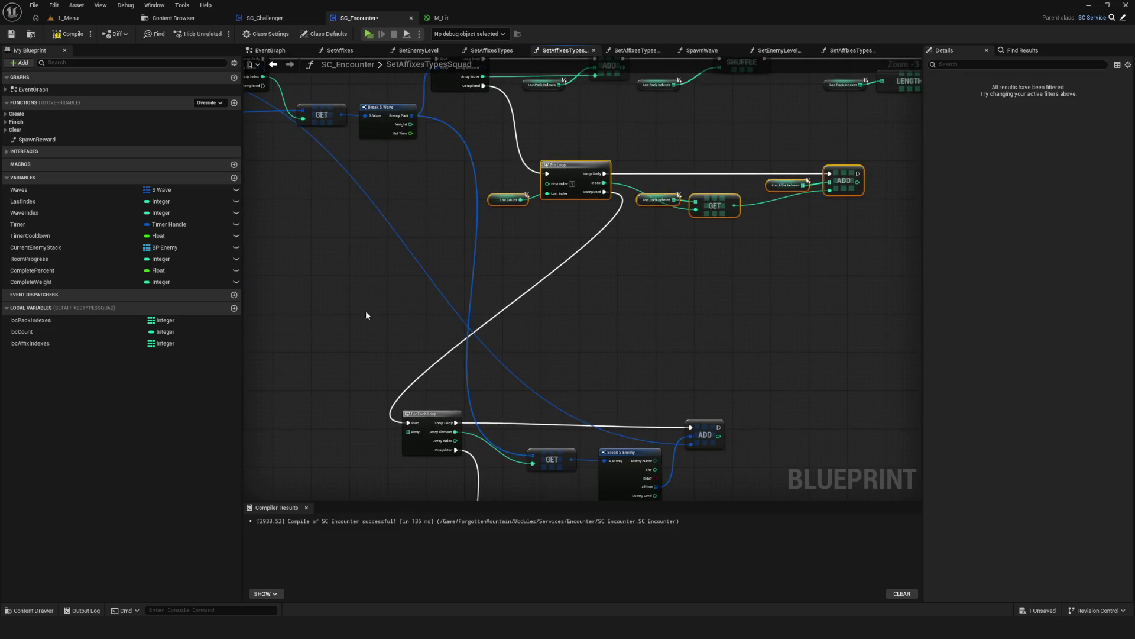
pyautogui.moveTo(464, 377)
pyautogui.mouseDown()
pyautogui.moveTo(559, 366)
pyautogui.moveTo(537, 347)
pyautogui.mouseUp()
pyautogui.click(68, 34)
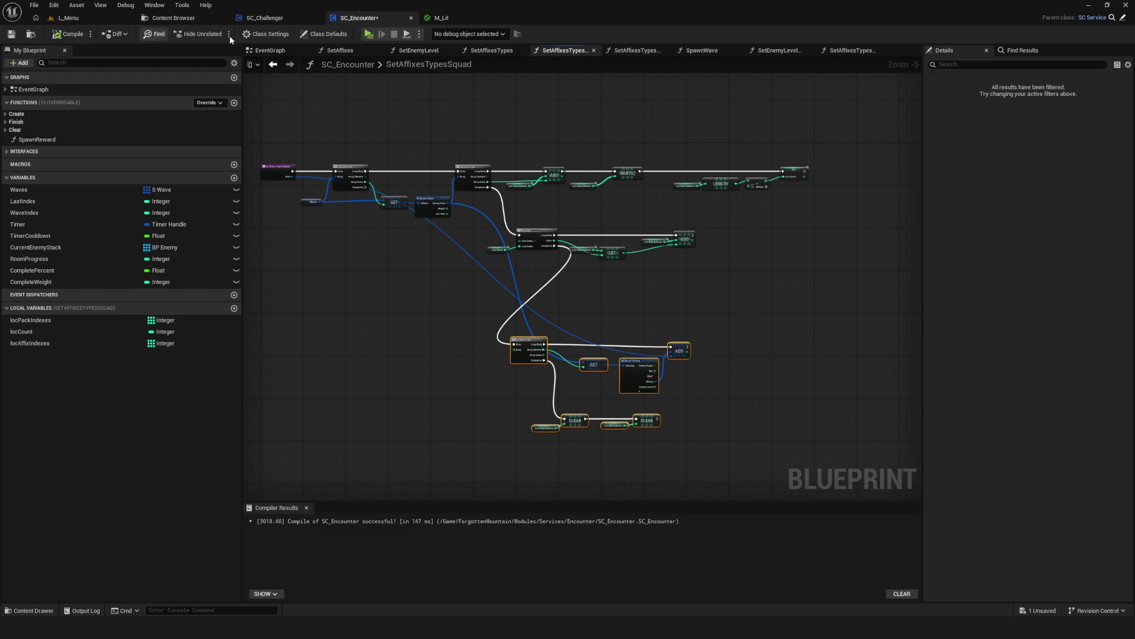
# Test-play a new game, stop it, and save SC_Encounter.
pyautogui.click(372, 35)
pyautogui.click(590, 311)
pyautogui.click(587, 268)
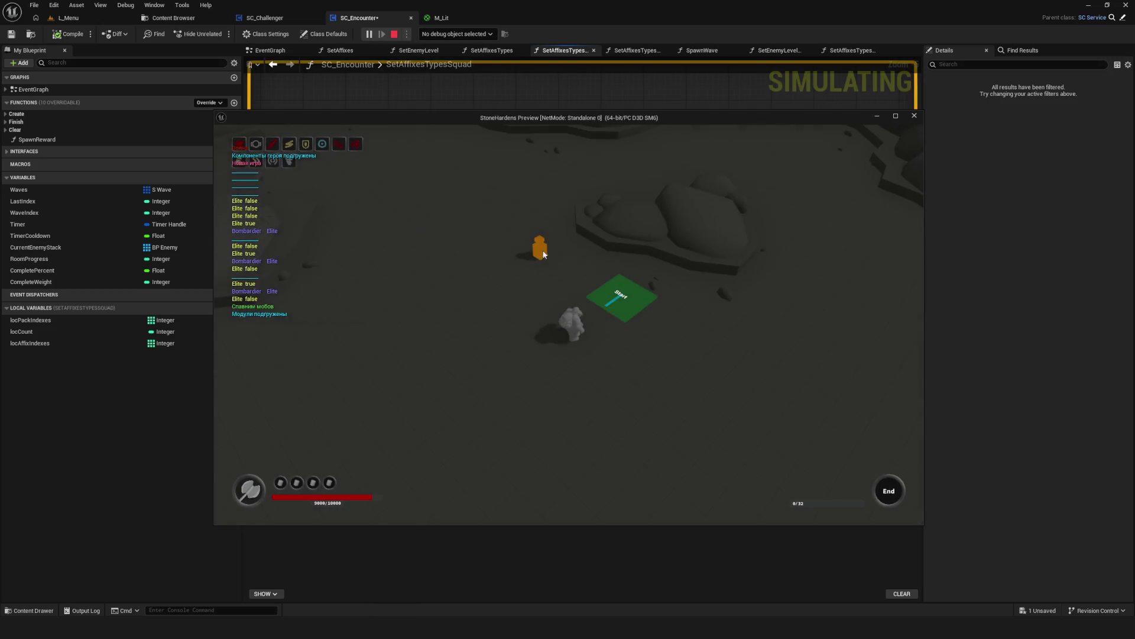
pyautogui.press('Escape')
pyautogui.hotkey('ctrl', 's')
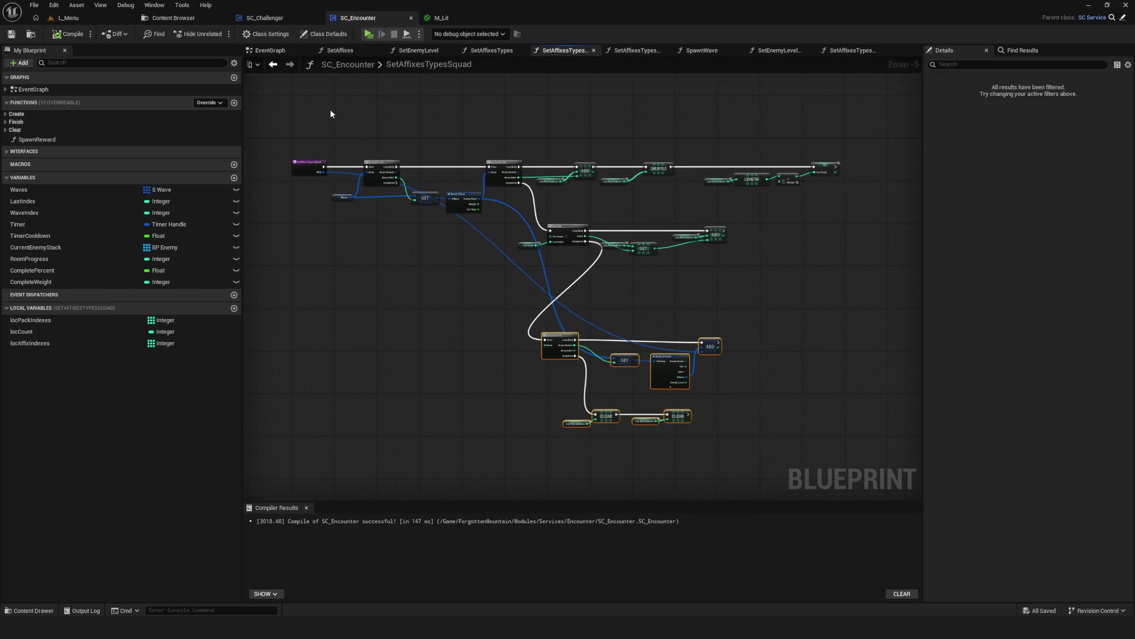
pyautogui.click(272, 67)
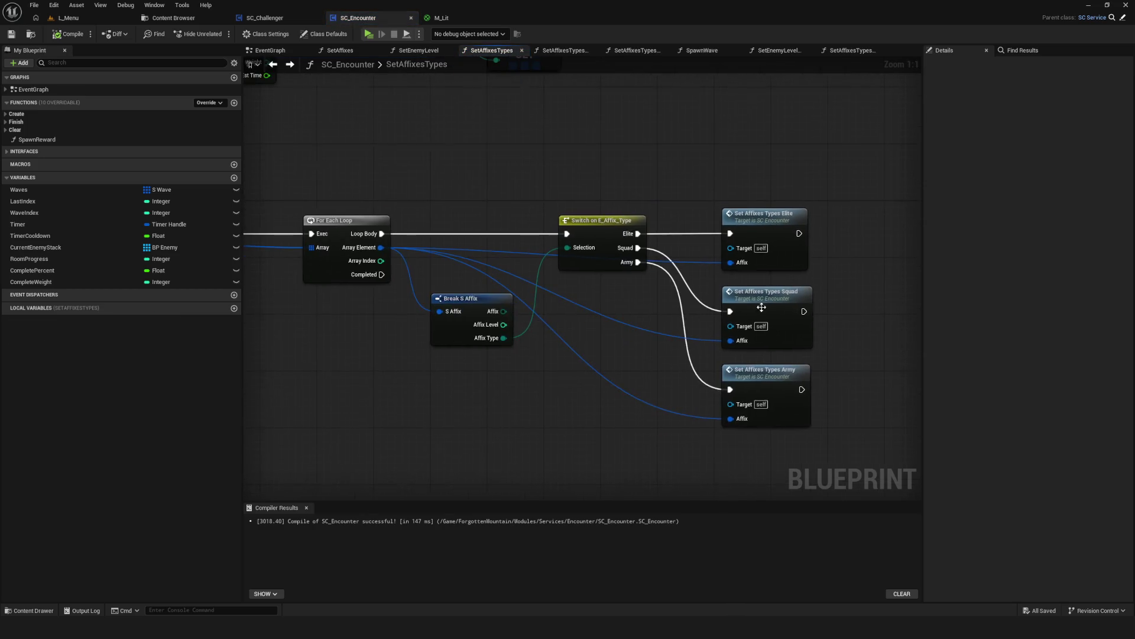
# Open the Set Affixes Types function graph from the SetAffixes graph.
pyautogui.scroll(-5, 694, 263)
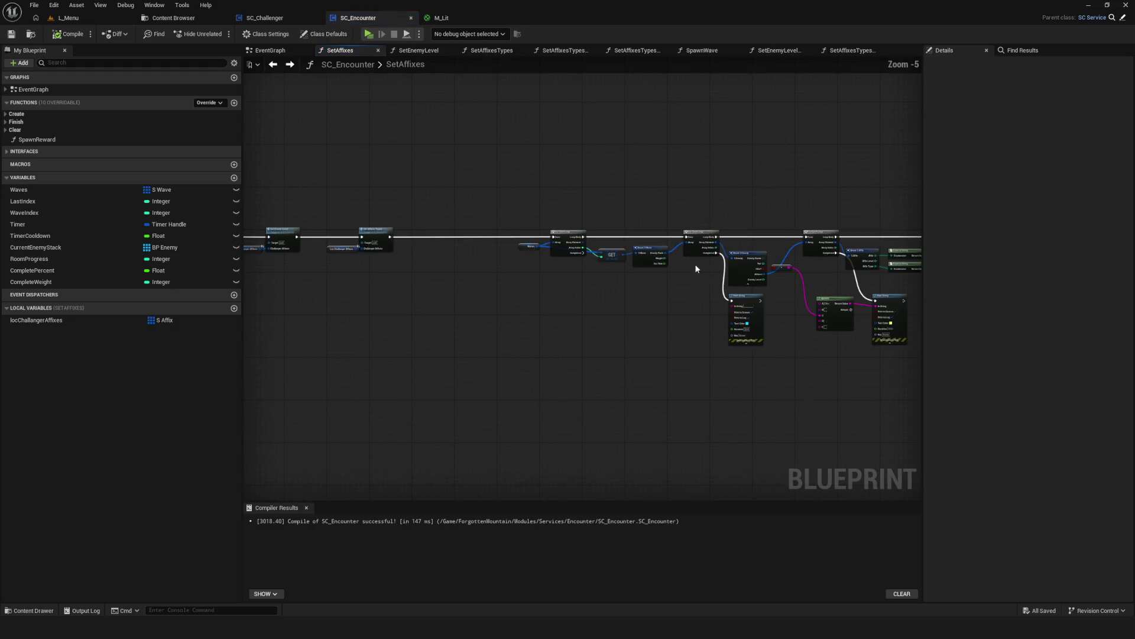
pyautogui.scroll(4, 845, 251)
pyautogui.hscroll(-5, 661, 201)
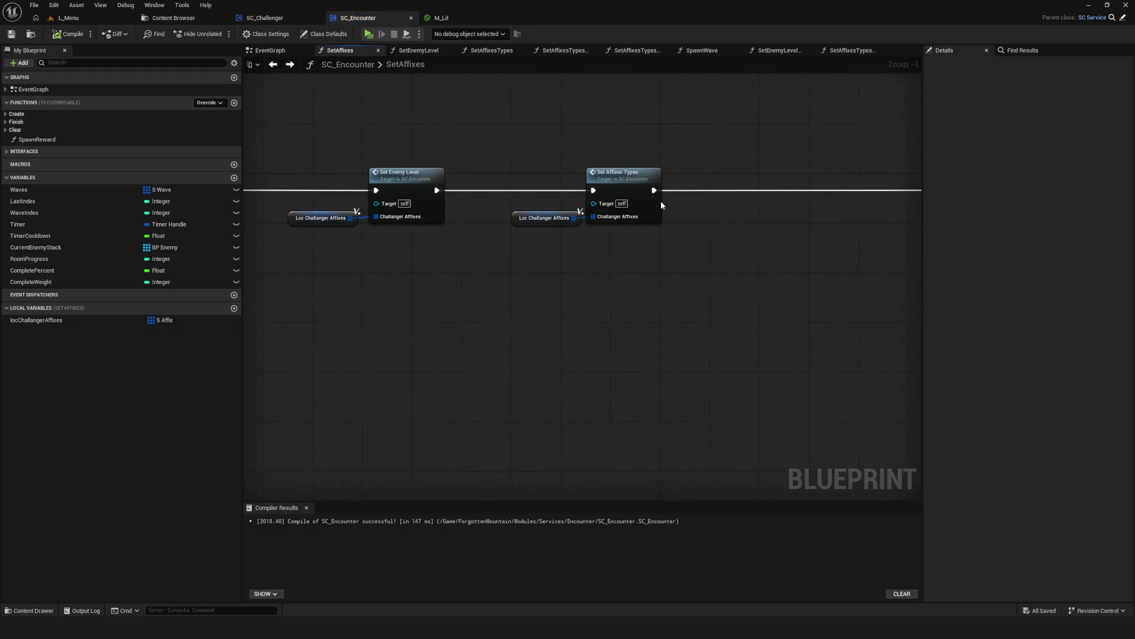
pyautogui.scroll(1, 661, 200)
pyautogui.click(620, 184)
pyautogui.doubleClick(620, 183)
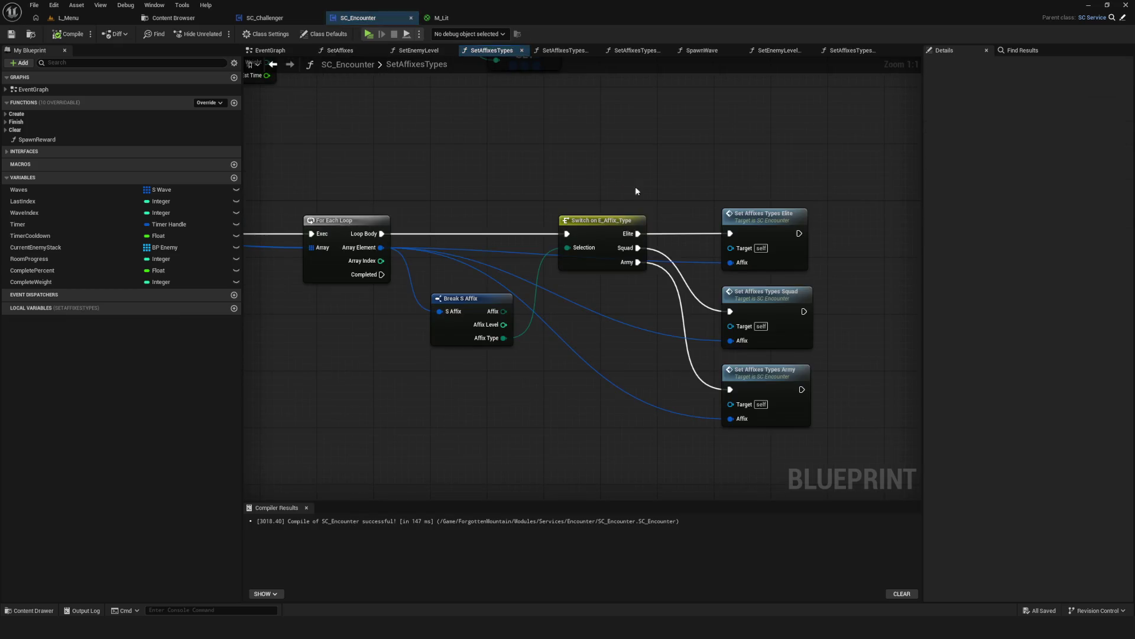
# Connect Loc Affix Indexes to the lower For Each Loop's Array pin and save SC_Encounter.
pyautogui.scroll(-4, 680, 261)
pyautogui.scroll(-2, 396, 200)
pyautogui.scroll(7, 665, 266)
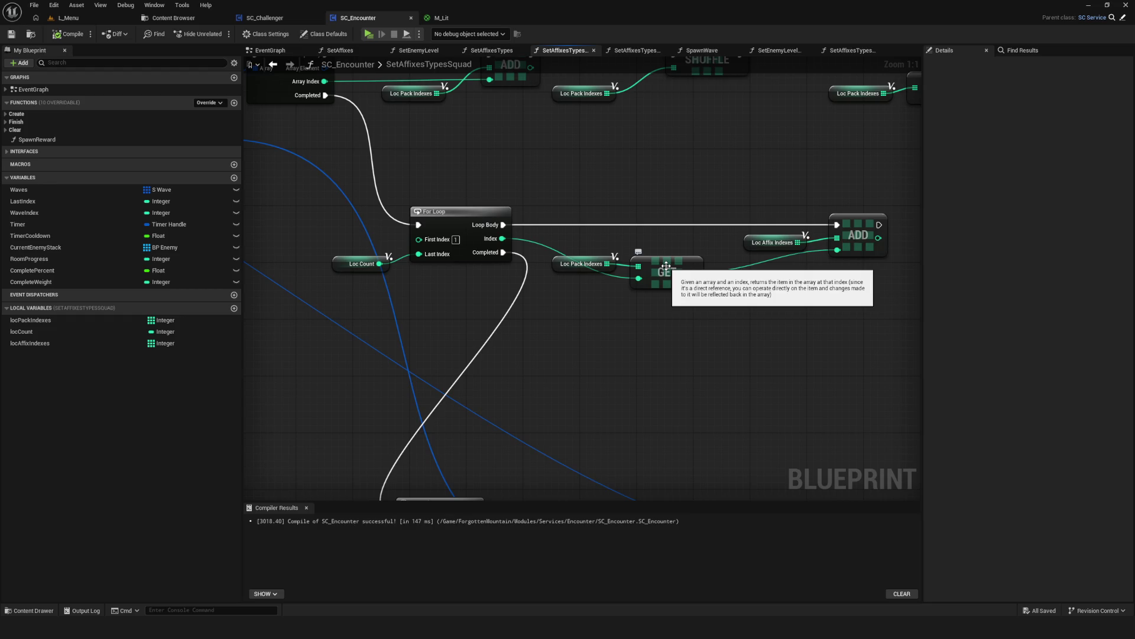
pyautogui.scroll(-6, 666, 266)
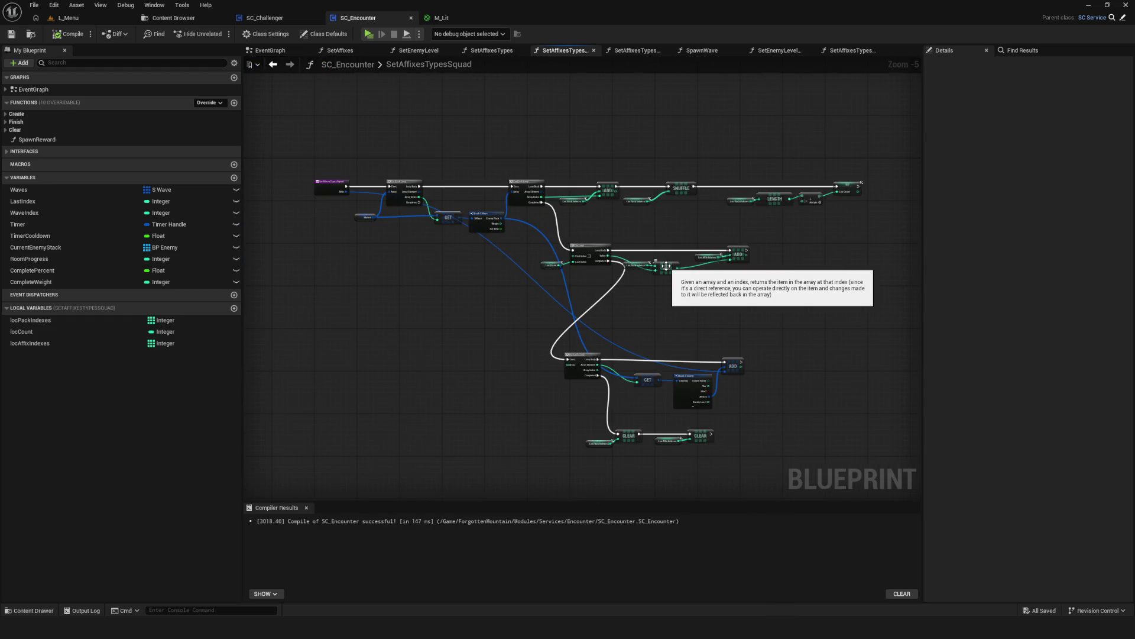
pyautogui.scroll(7, 573, 326)
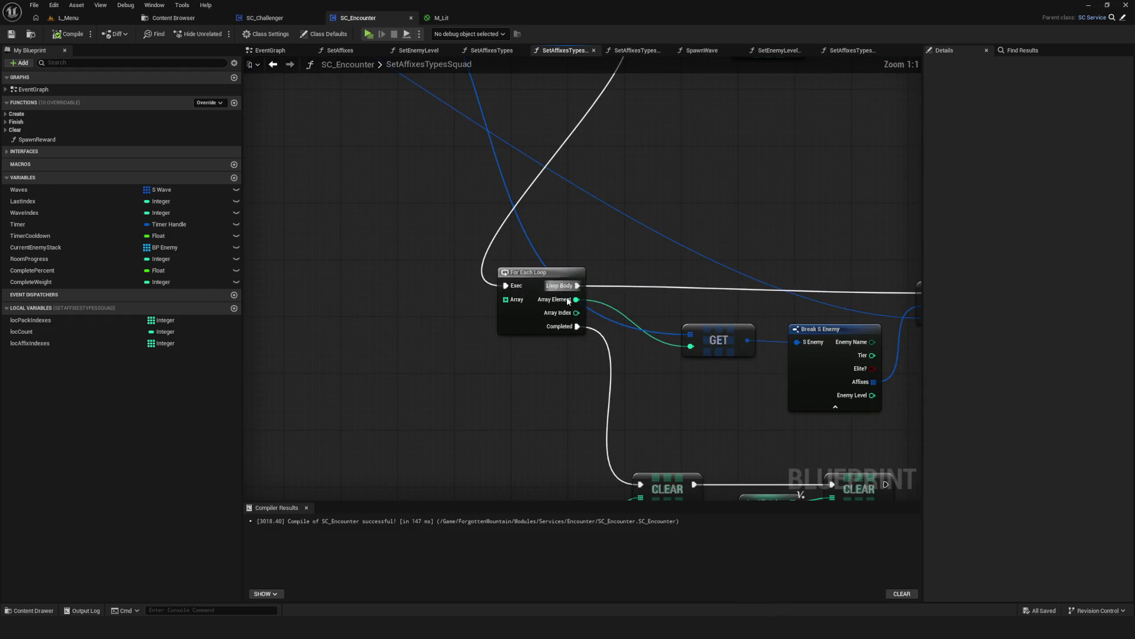
pyautogui.moveTo(36, 347); pyautogui.dragTo(456, 342)
pyautogui.scroll(-6, 392, 349)
pyautogui.scroll(3, 392, 349)
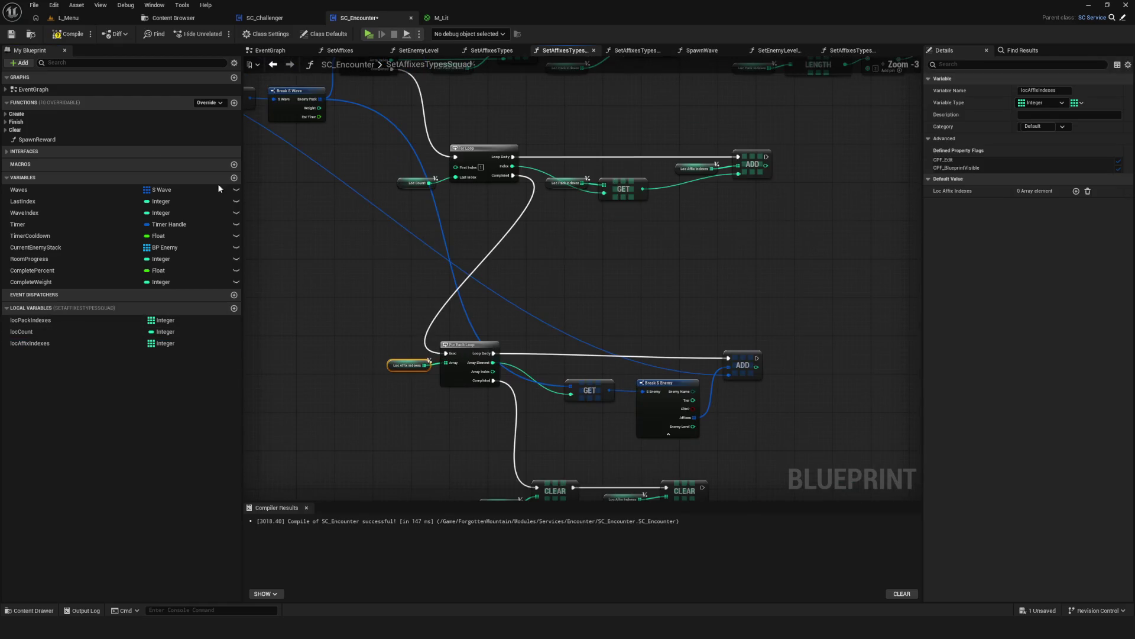
pyautogui.click(11, 35)
# Play the level, move the character around, start the game, then stop the session.
pyautogui.click(368, 34)
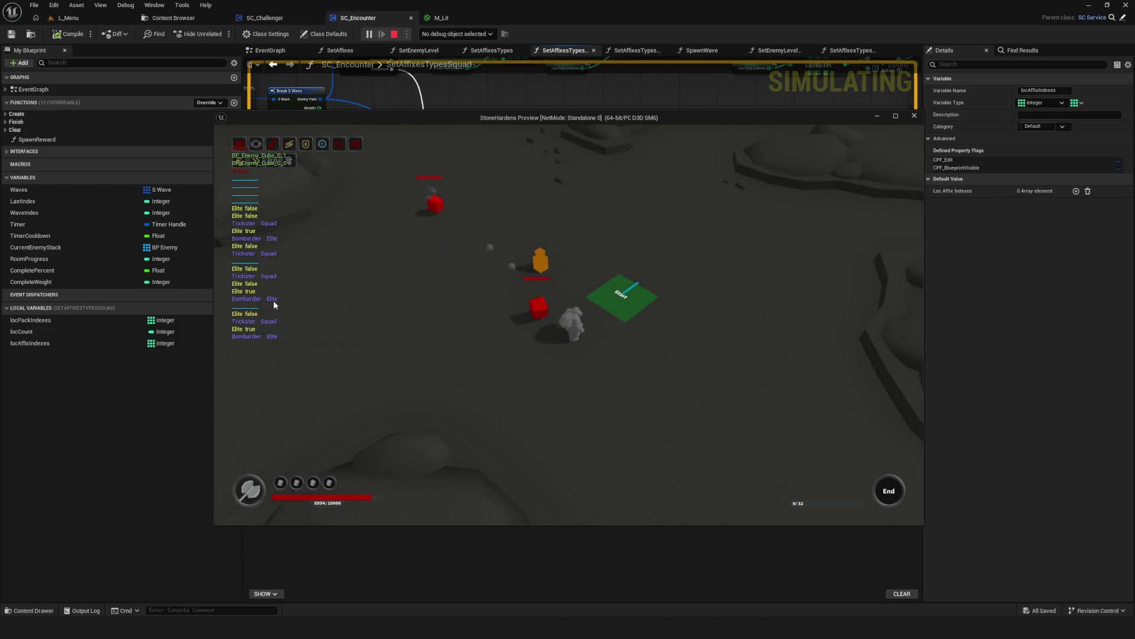
pyautogui.press('w')
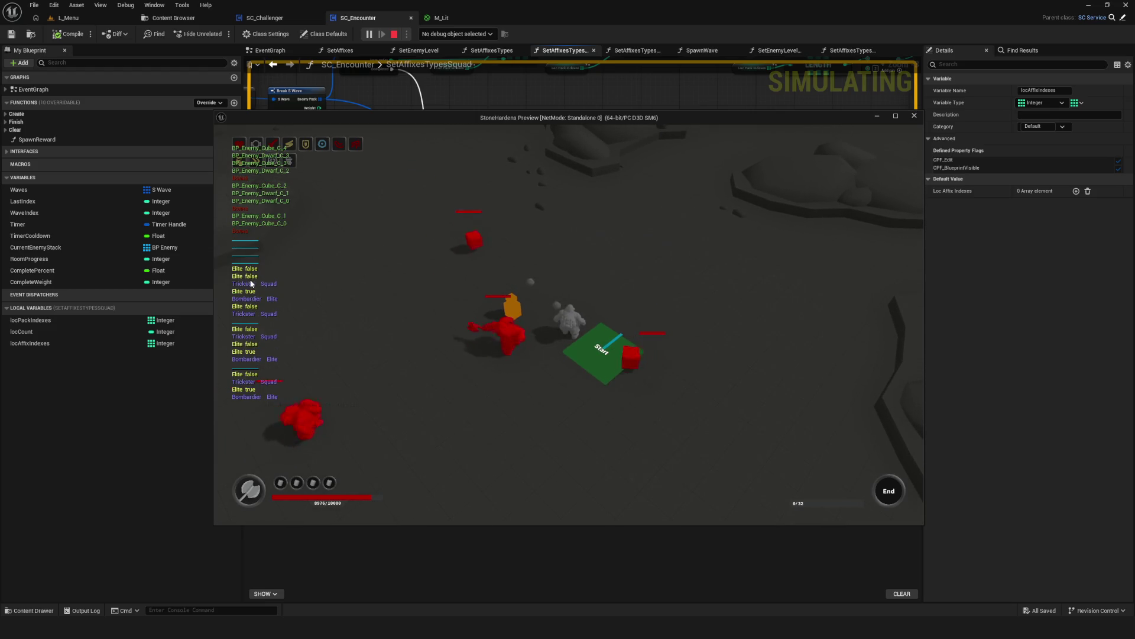
pyautogui.press('a')
pyautogui.press('w')
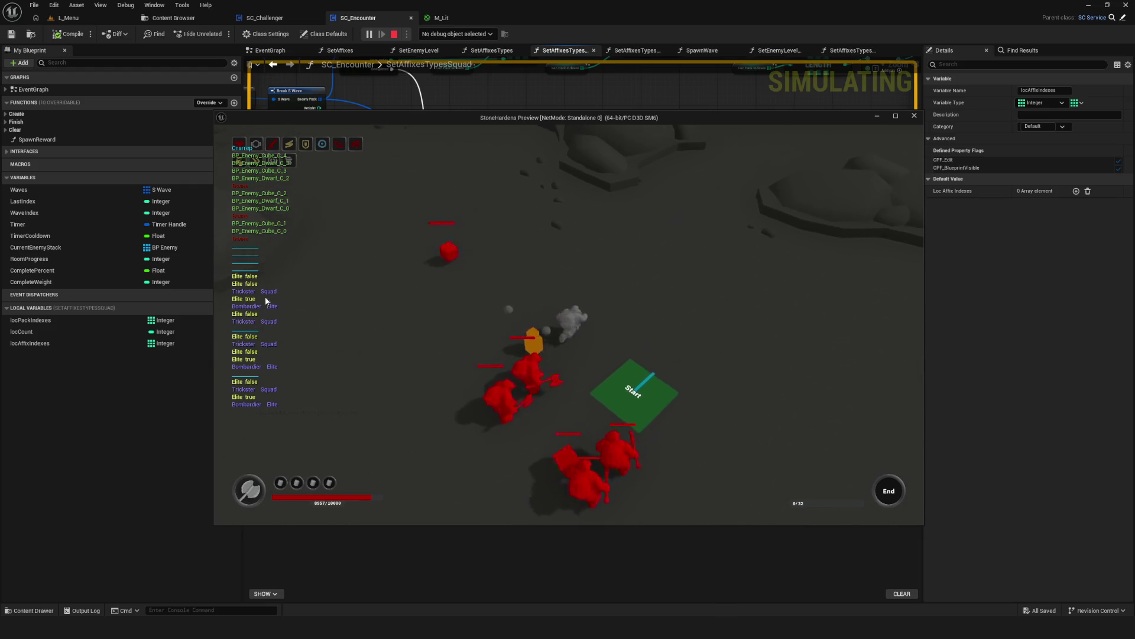
pyautogui.press('d')
pyautogui.press('a')
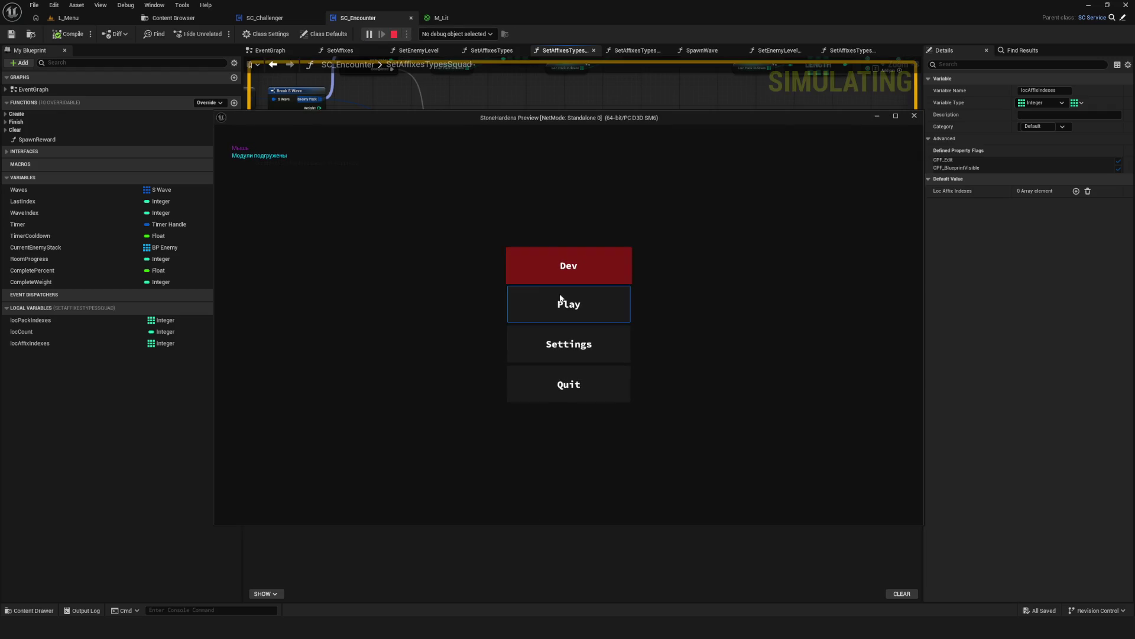
pyautogui.click(560, 298)
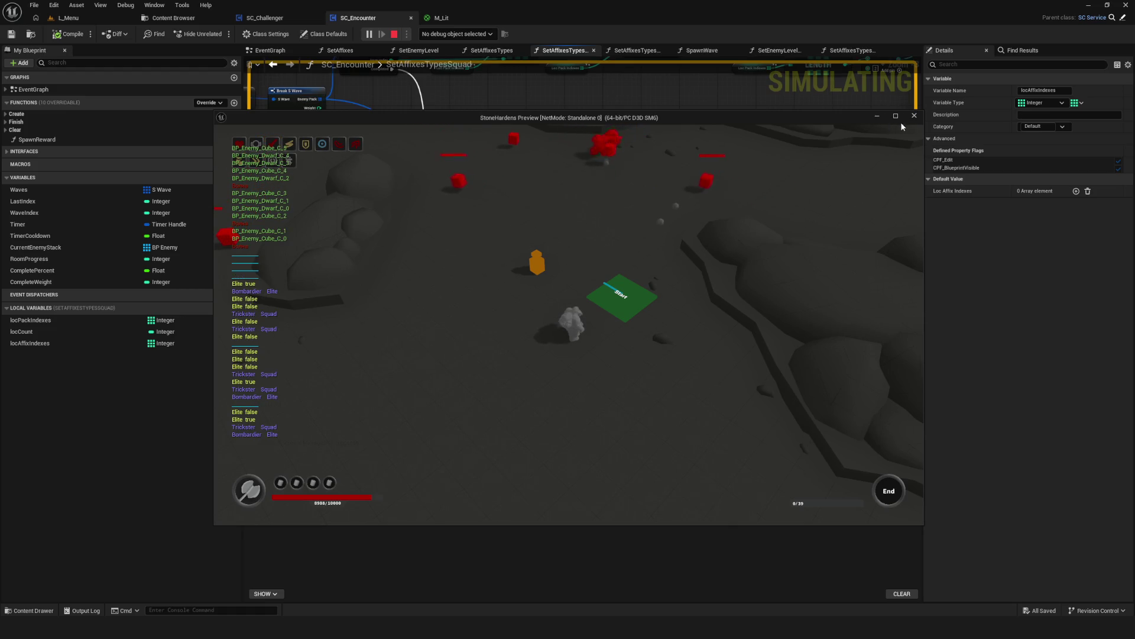
pyautogui.press('Escape')
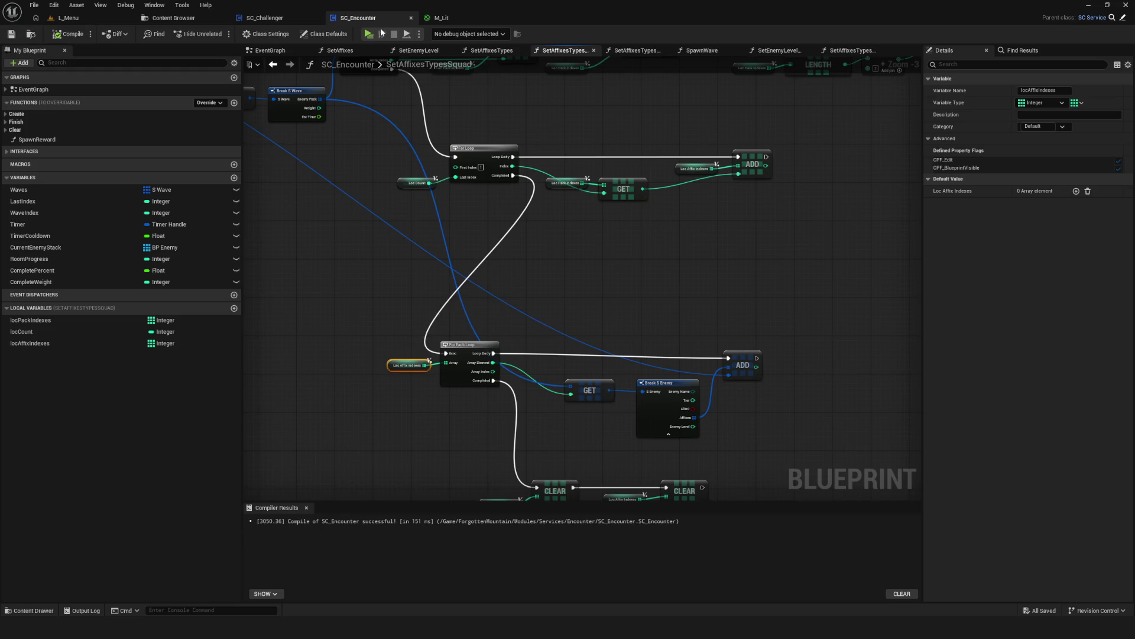
# Run three more new-game test plays, end the simulation, and switch to SC_Challenger.
pyautogui.hotkey('alt', 'p')
pyautogui.click(601, 286)
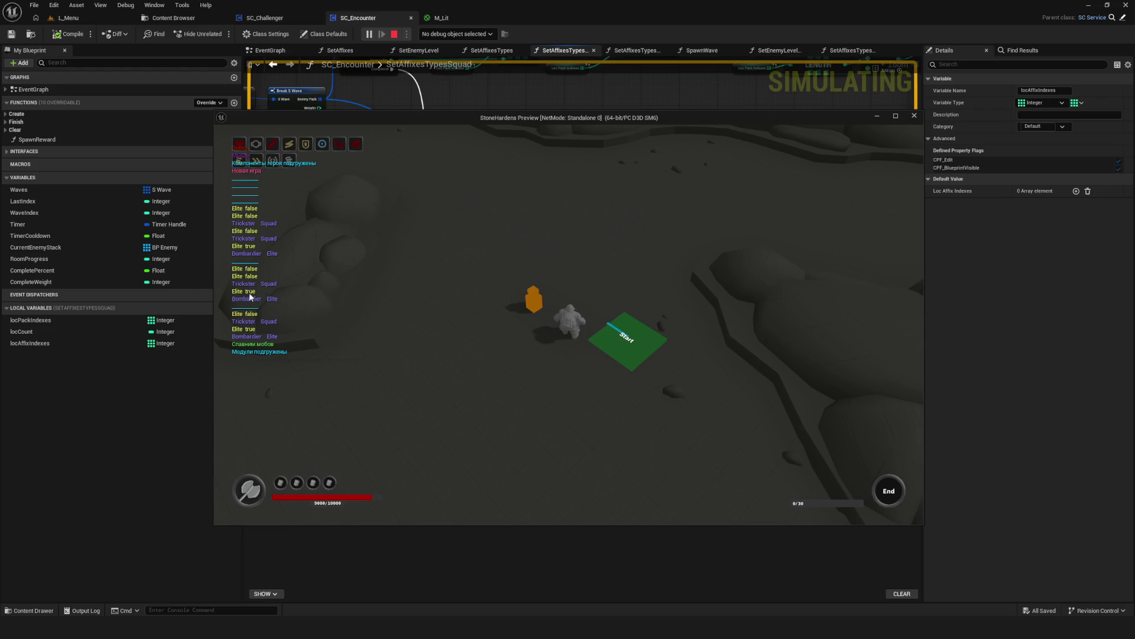
pyautogui.press('Escape')
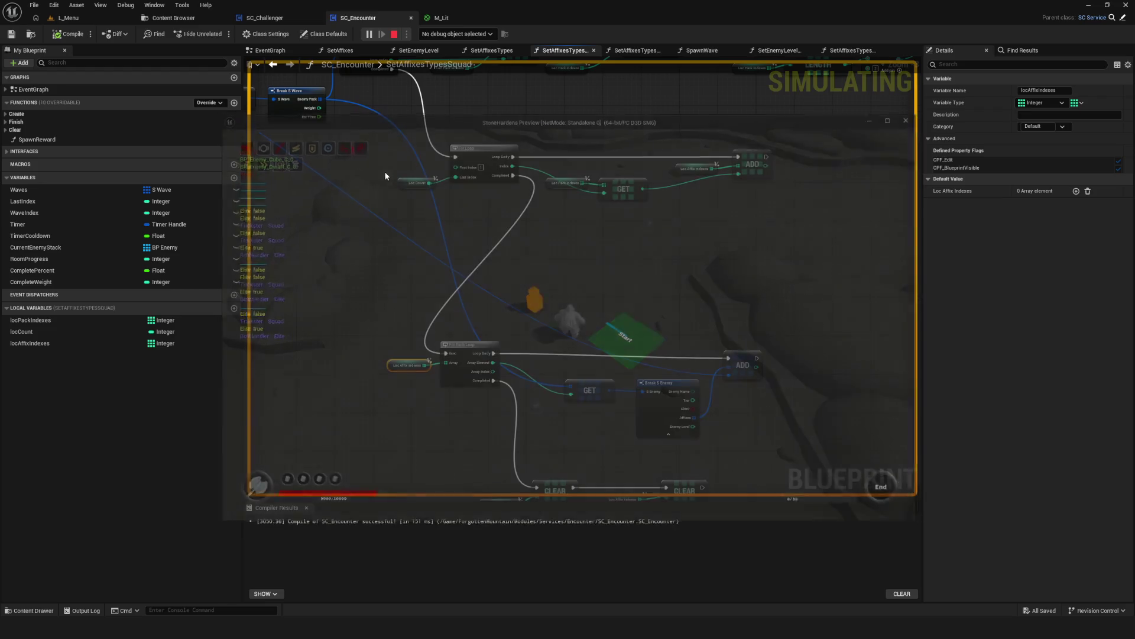
pyautogui.click(374, 34)
pyautogui.click(592, 265)
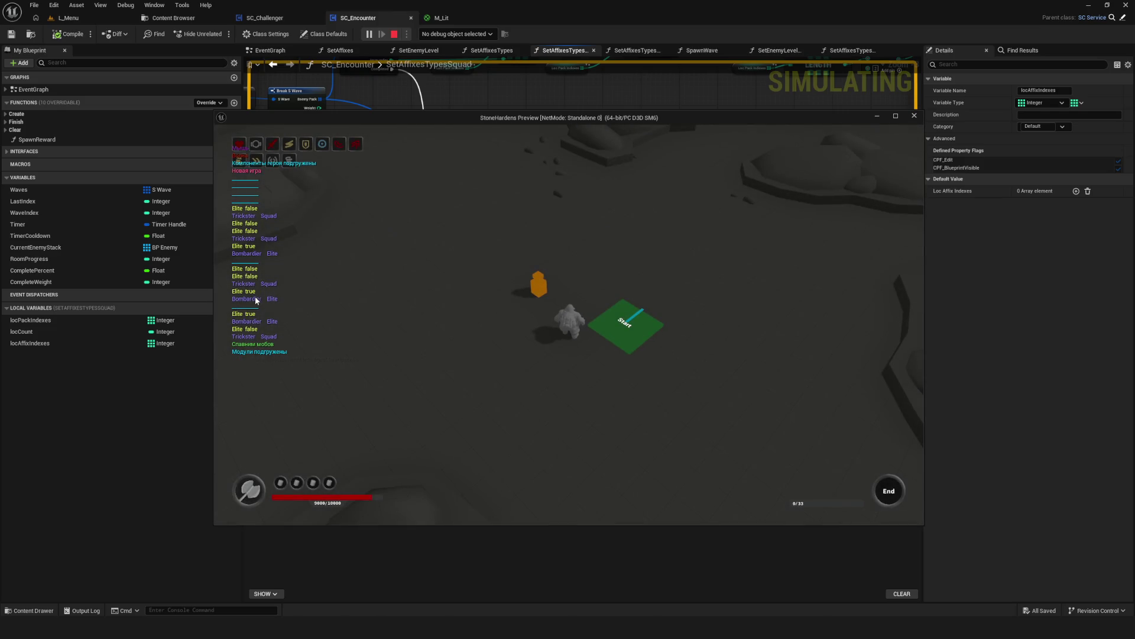
pyautogui.press('Escape')
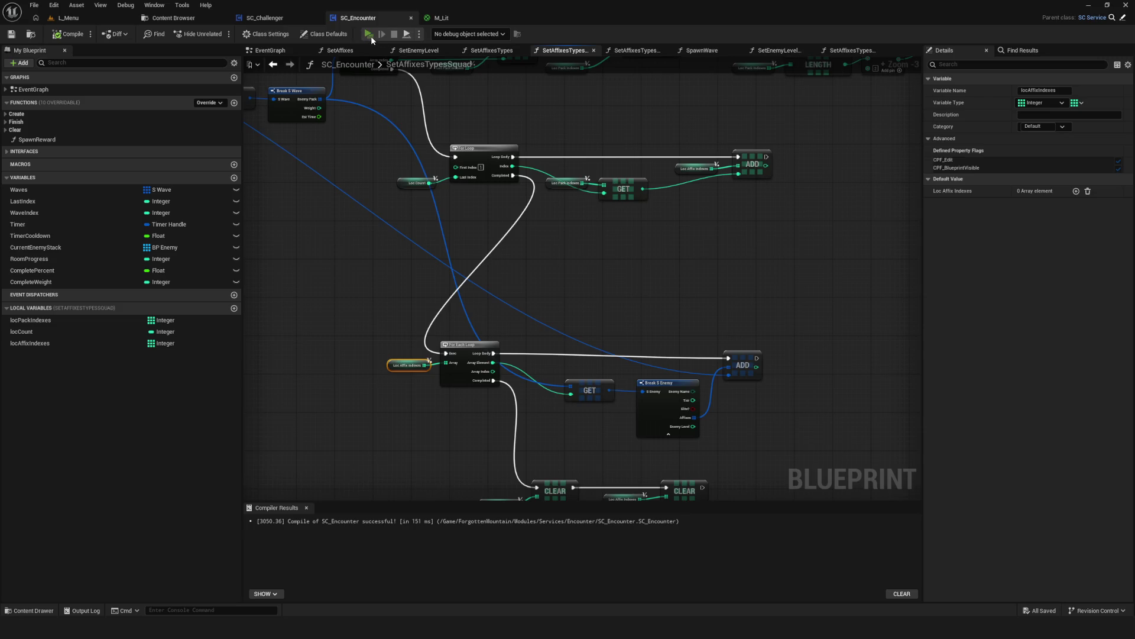
pyautogui.click(368, 34)
pyautogui.click(550, 272)
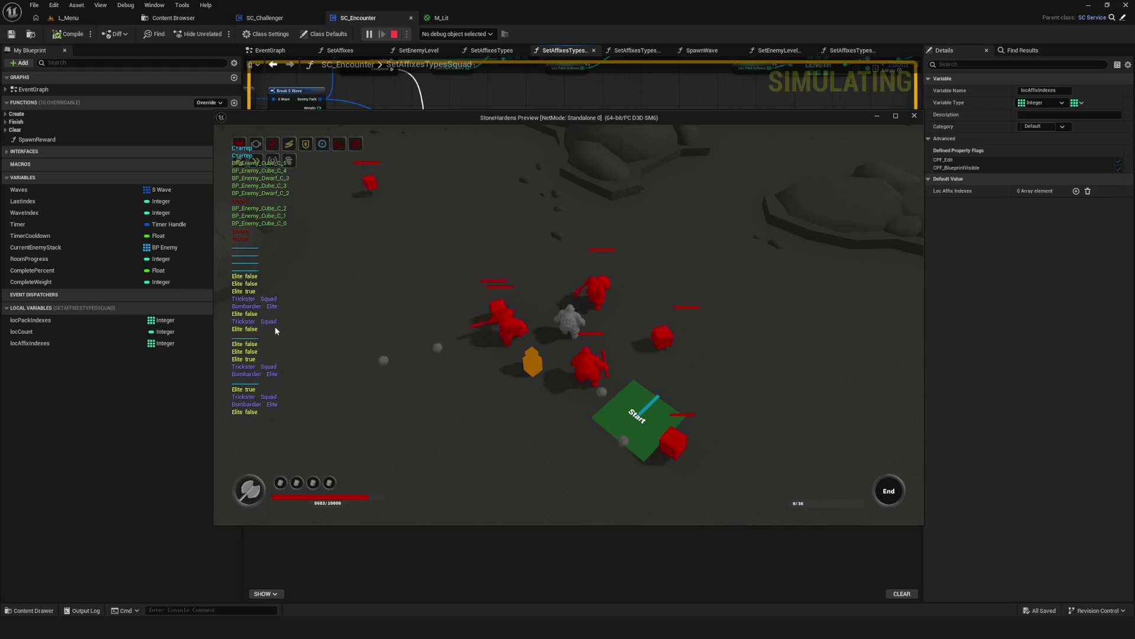
pyautogui.press('Escape')
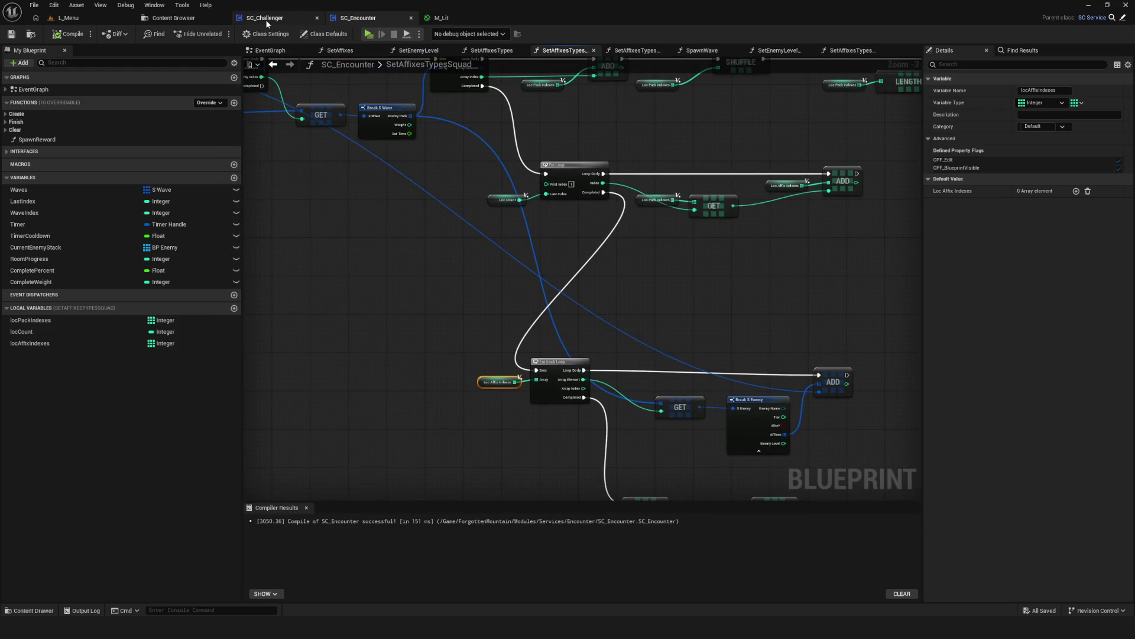
pyautogui.click(260, 17)
# Open DA_RoomWeight_Cavern from Encounter > Data > RoomWeights in the Content Browser.
pyautogui.click(187, 19)
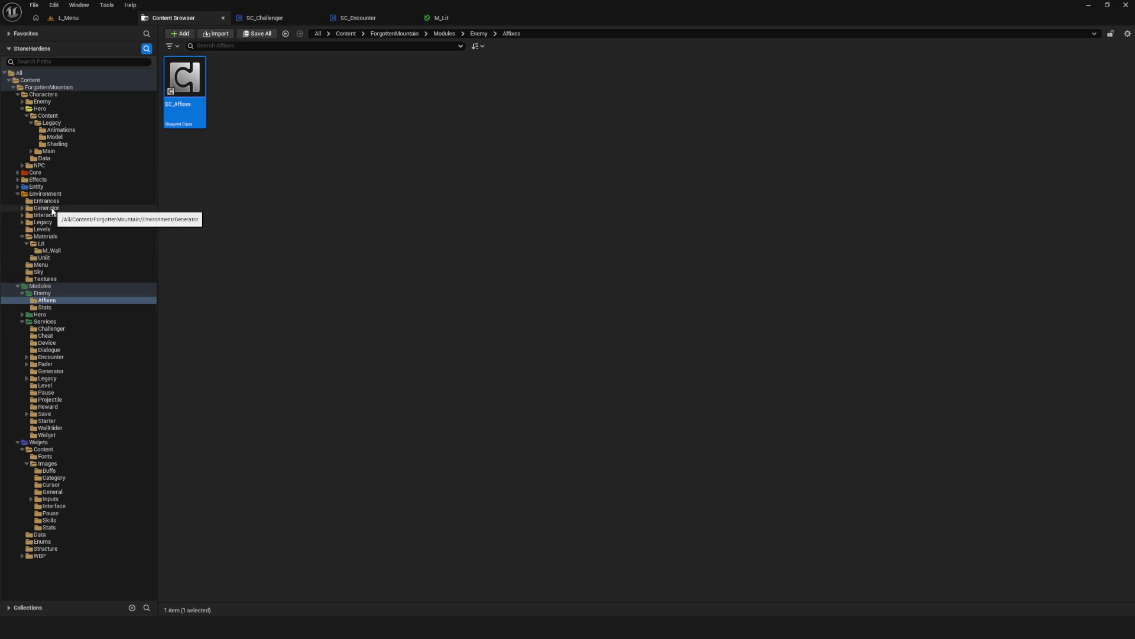
pyautogui.click(79, 354)
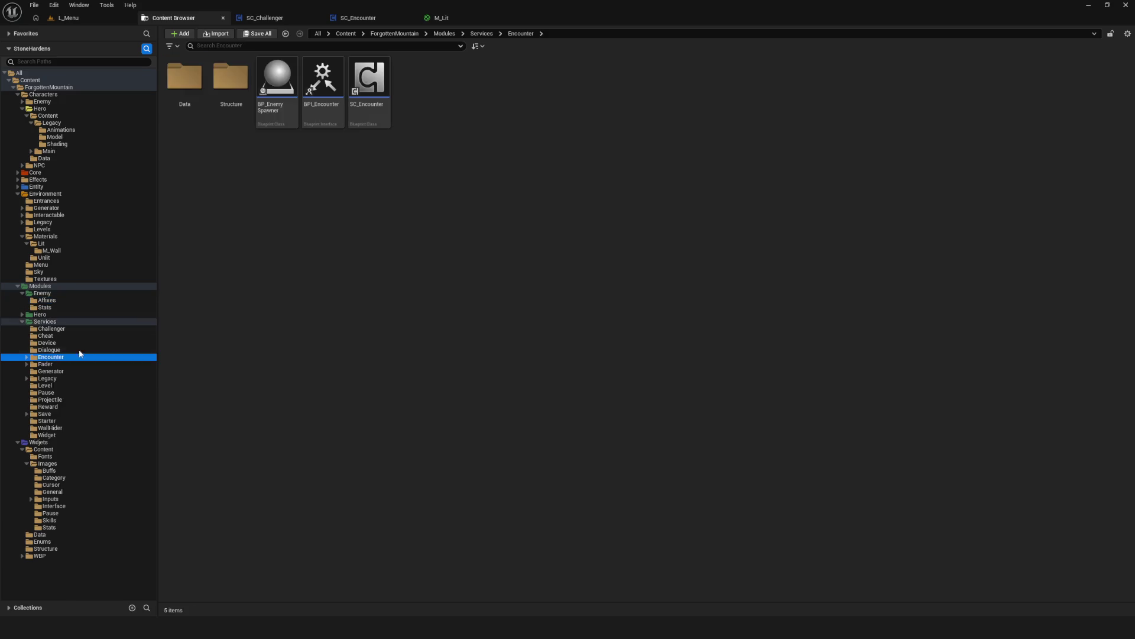
pyautogui.doubleClick(203, 85)
pyautogui.click(229, 82)
pyautogui.doubleClick(229, 83)
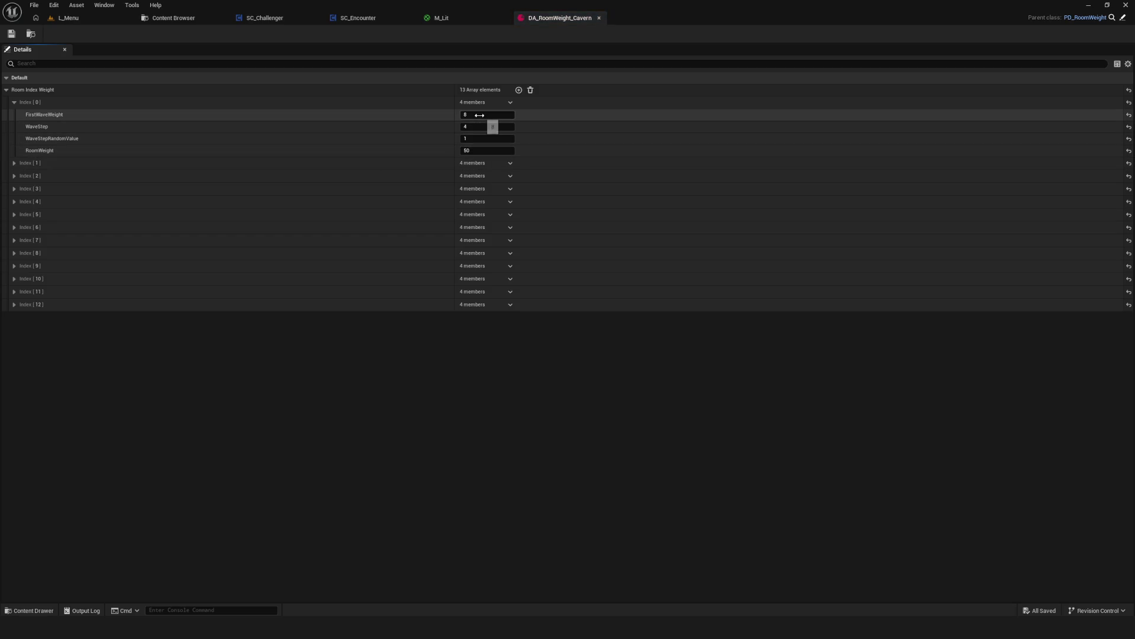
# Set the first entry's FirstWaveWeight to 20 and RoomWeight to 1, then save the asset.
pyautogui.click(480, 116)
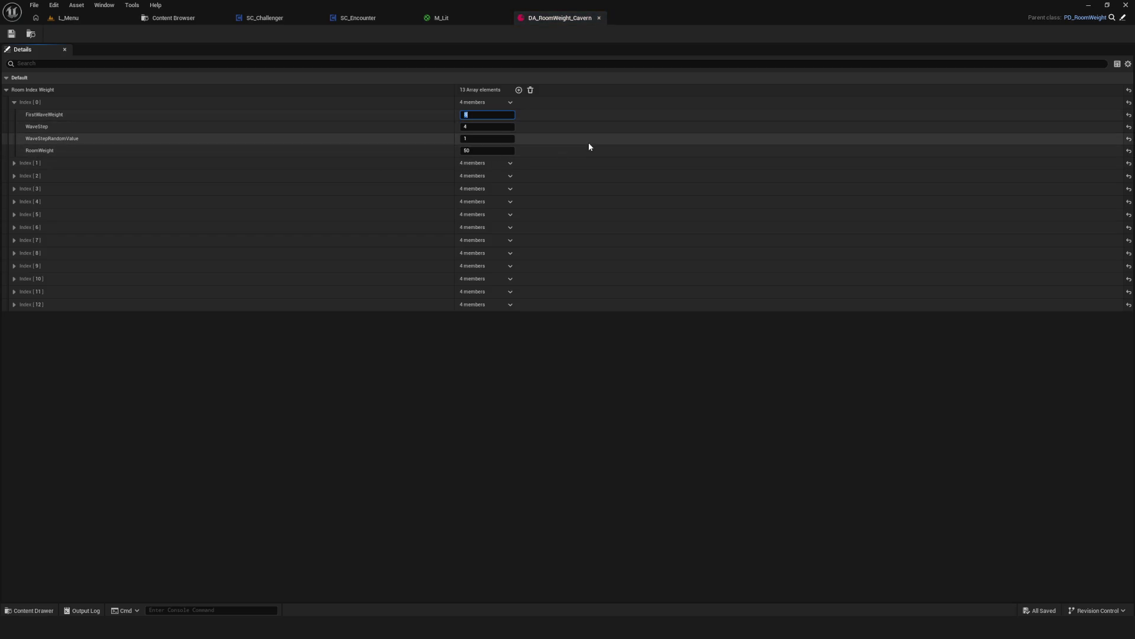
pyautogui.write('20')
pyautogui.press('Return')
pyautogui.click(486, 151)
pyautogui.write('1')
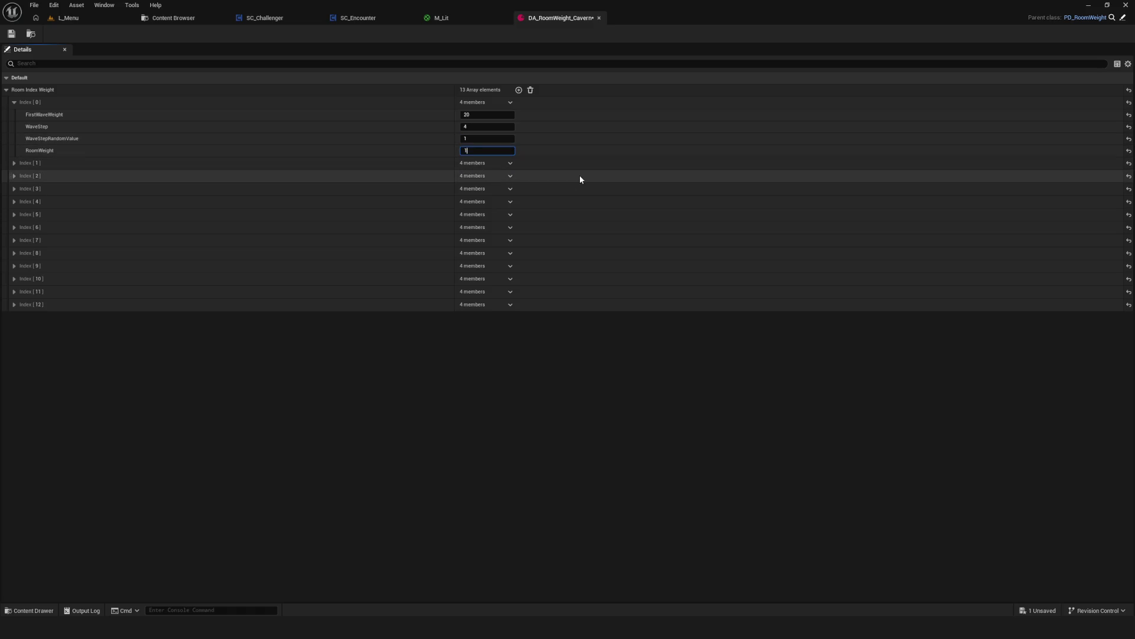
pyautogui.click(11, 34)
# Switch to L_Menu, play in the editor and start a new game.
pyautogui.click(62, 21)
pyautogui.click(220, 34)
pyautogui.click(521, 250)
pyautogui.click(572, 257)
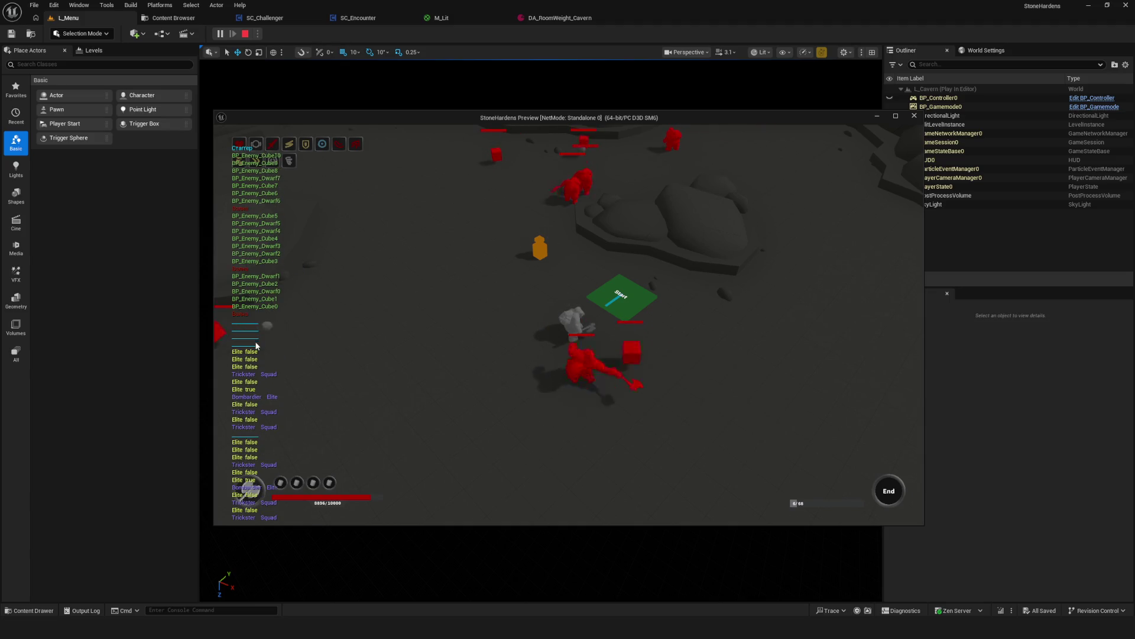
# Restart the play session, start a new game, then quit back to the main menu.
pyautogui.click(914, 116)
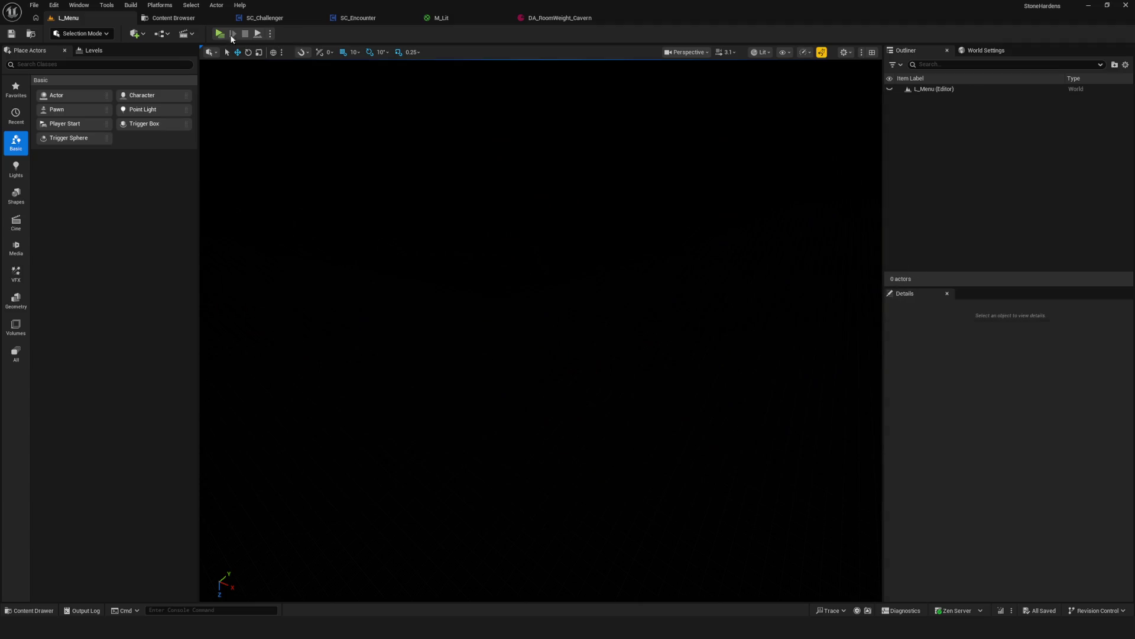
pyautogui.click(220, 34)
pyautogui.click(554, 307)
pyautogui.click(566, 258)
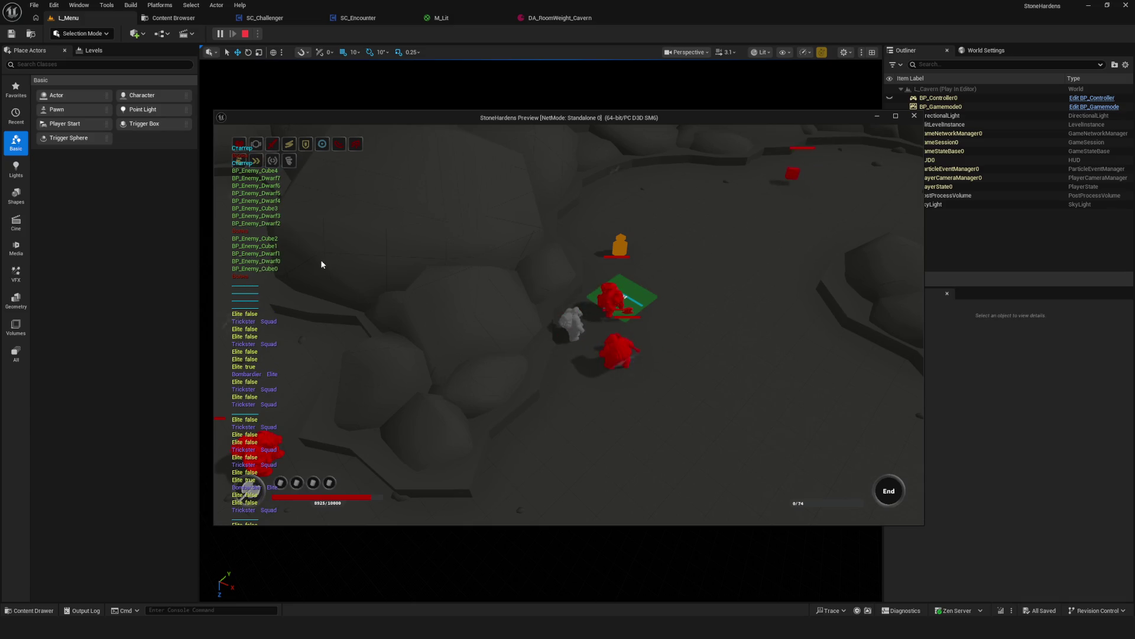
pyautogui.press('End')
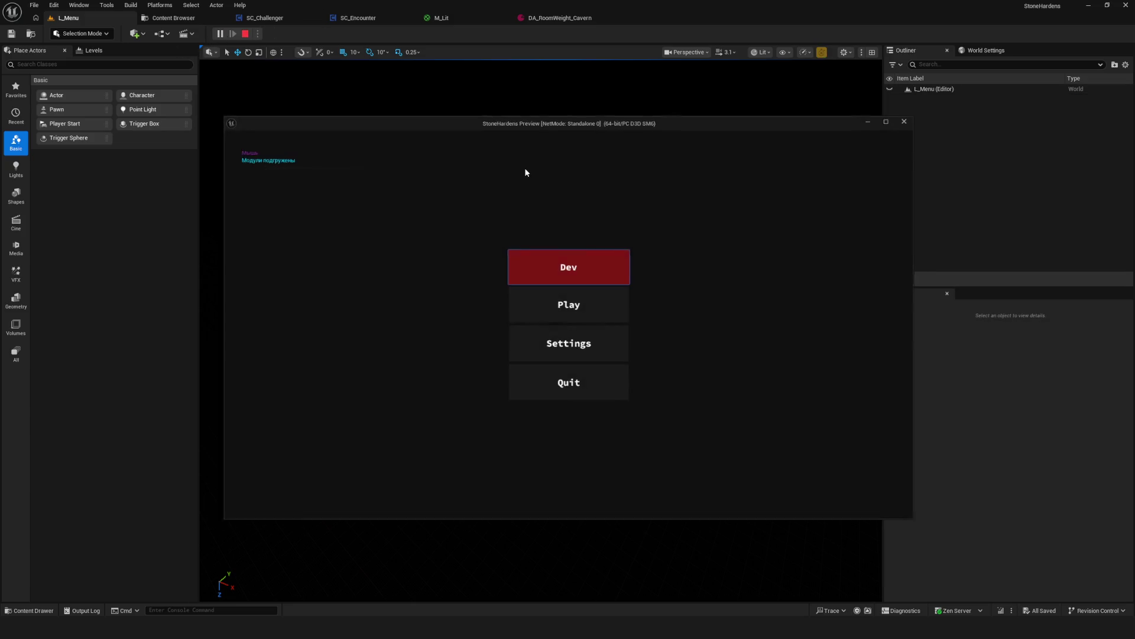
# Start further new games from the dev options, walk the character around, then stop play.
pyautogui.click(587, 265)
pyautogui.click(558, 269)
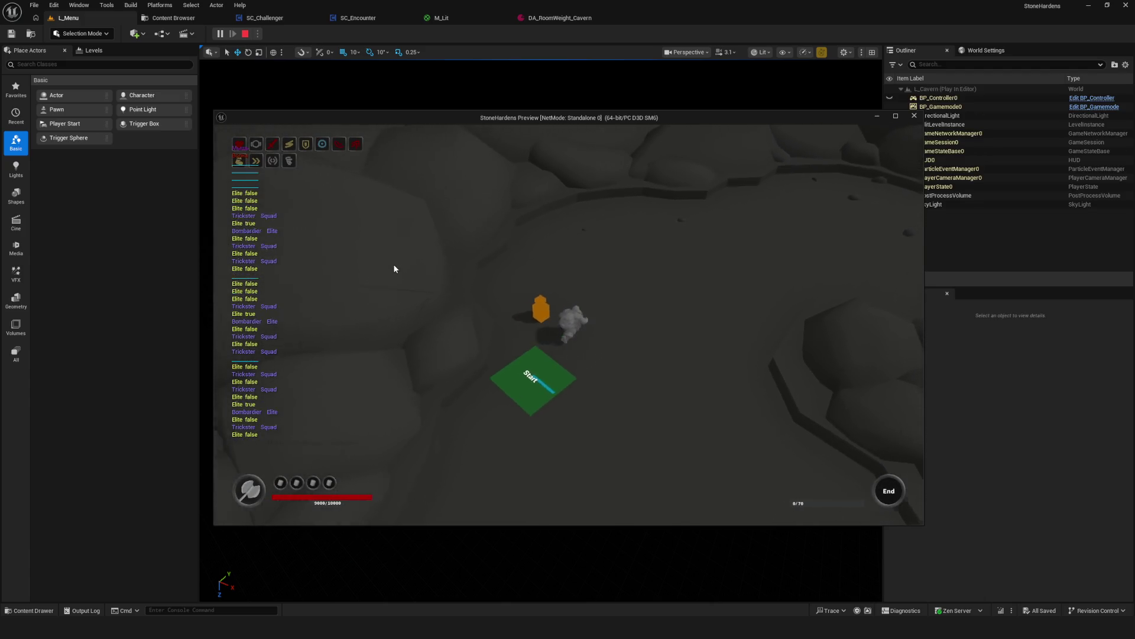
pyautogui.press('End')
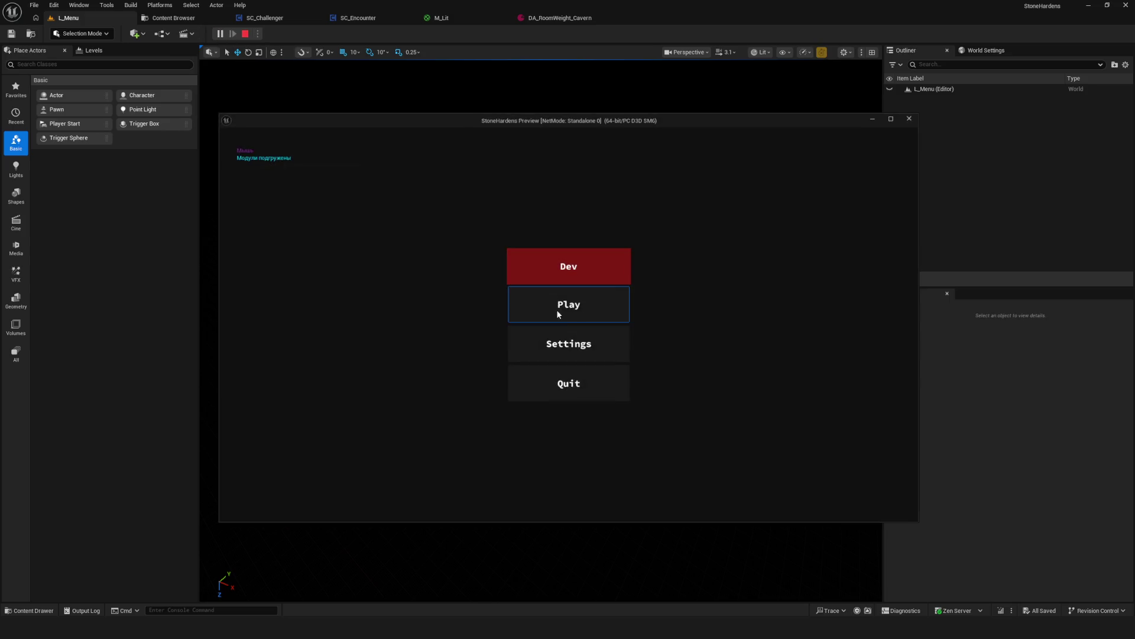
pyautogui.click(575, 270)
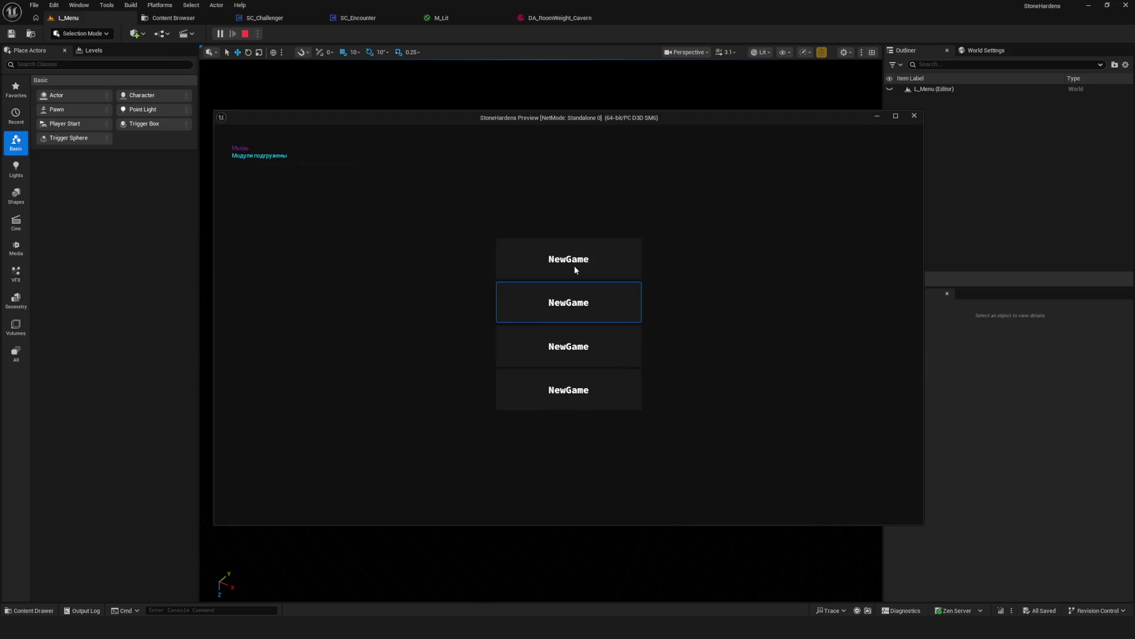
pyautogui.click(575, 270)
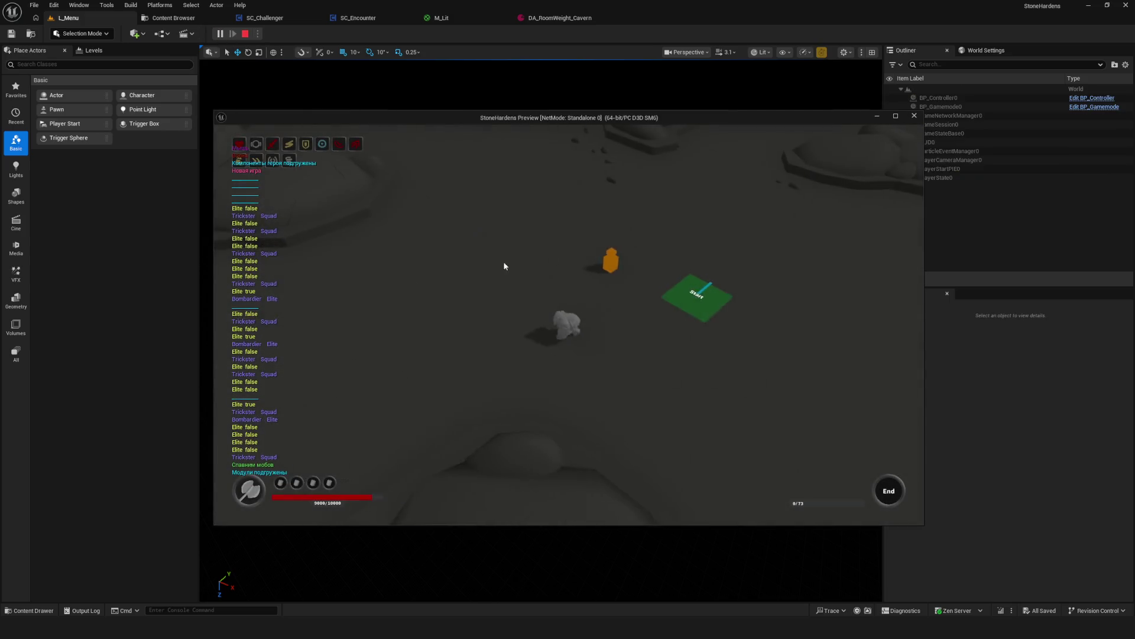
pyautogui.press('w')
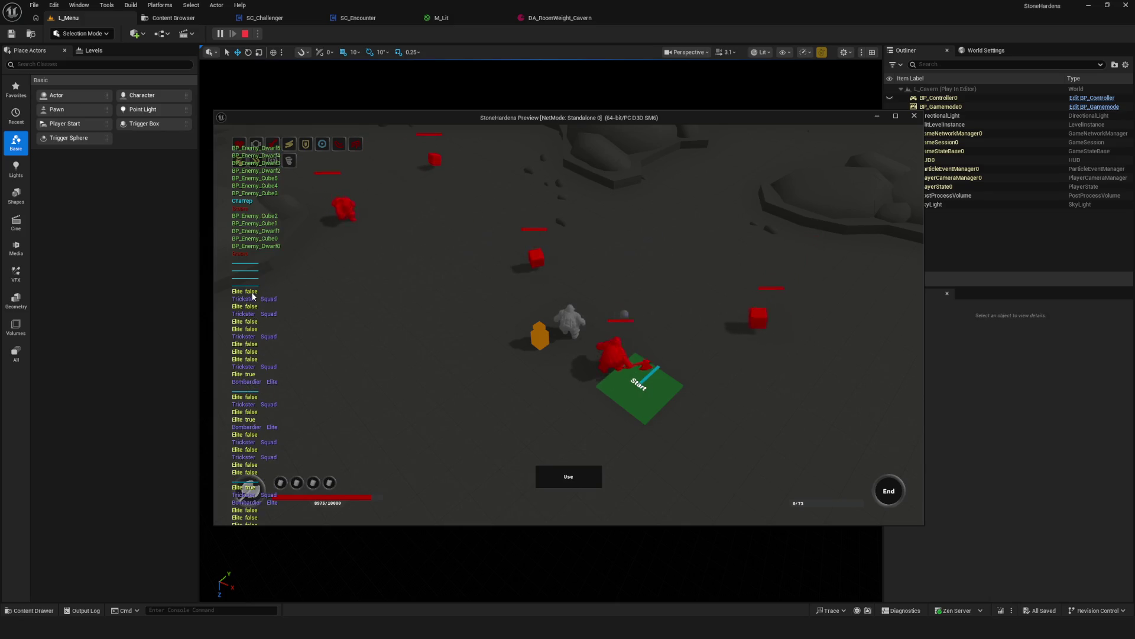
pyautogui.press('Escape')
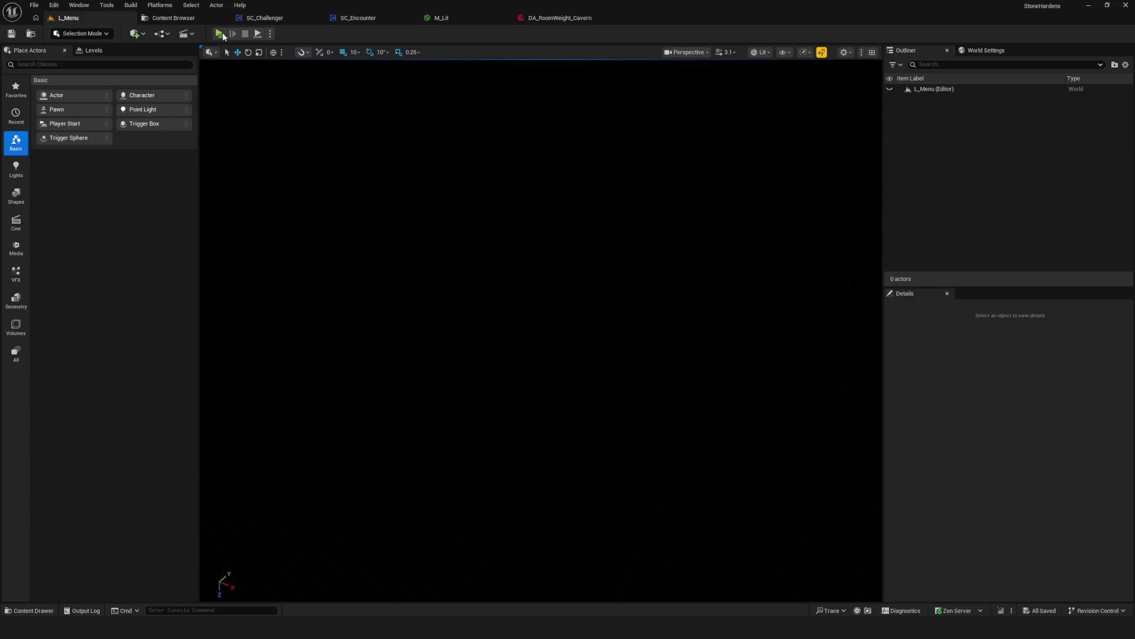
# Run one more test game moving toward the enemies, stop it, and switch to SC_Challenger.
pyautogui.click(220, 34)
pyautogui.click(539, 302)
pyautogui.click(544, 264)
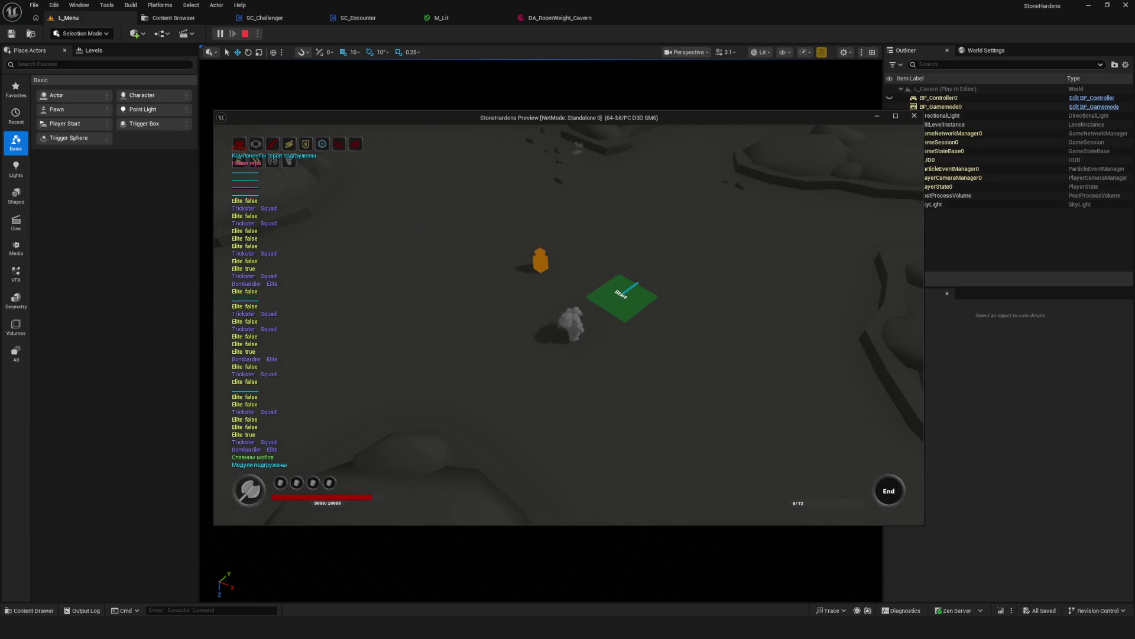
pyautogui.press('w')
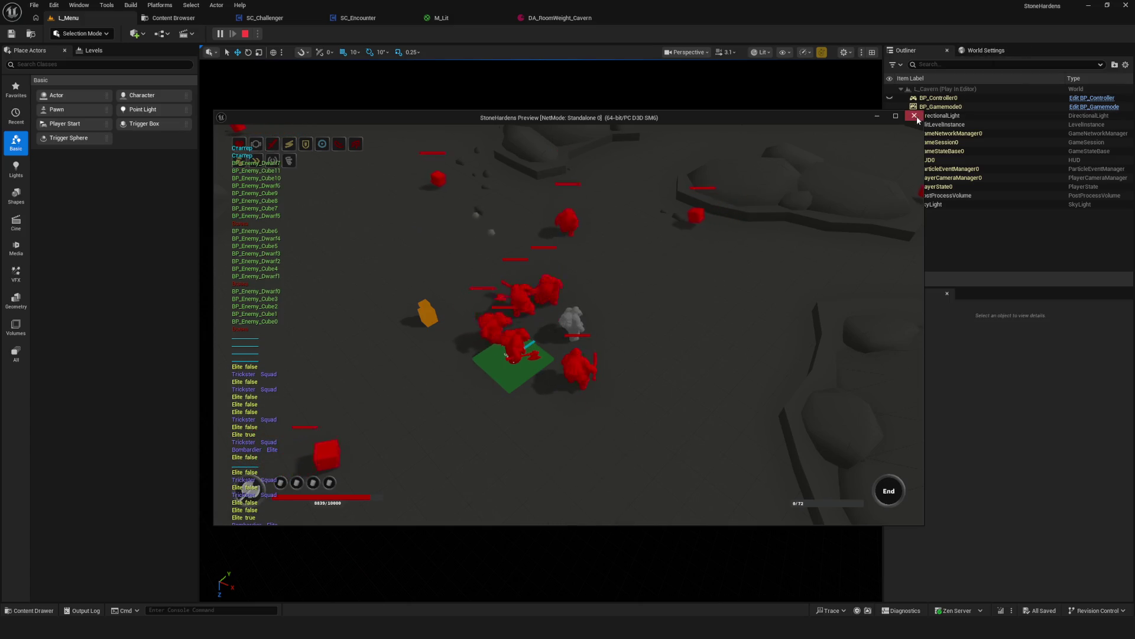
pyautogui.press('Escape')
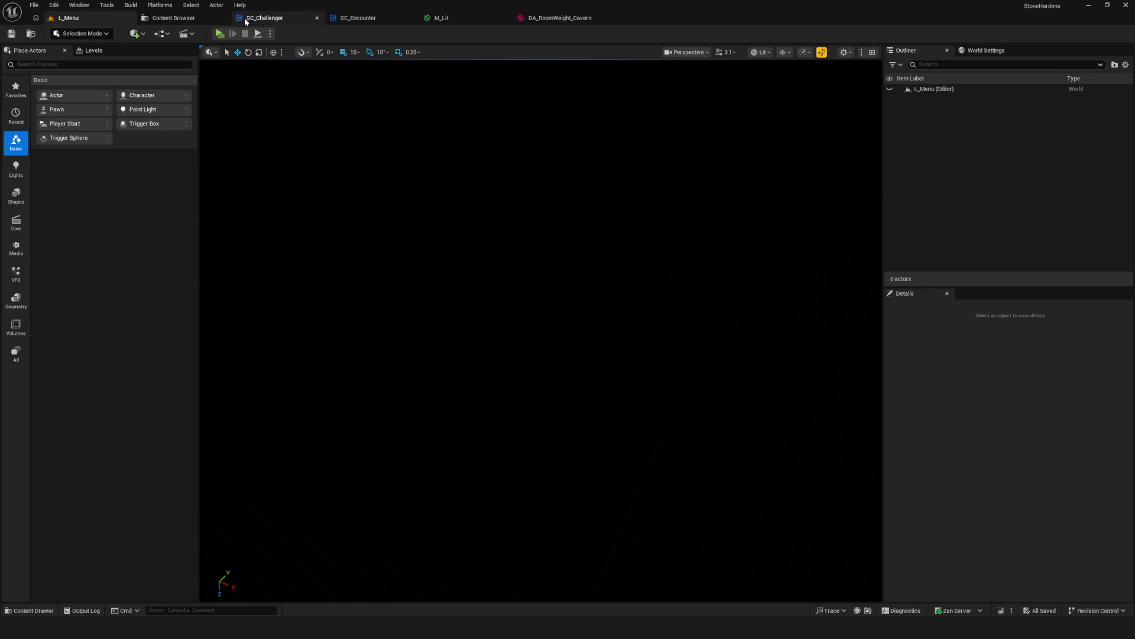
pyautogui.click(285, 19)
# Open the Set Affixes function graph in the SC_Encounter blueprint.
pyautogui.scroll(-5, 541, 240)
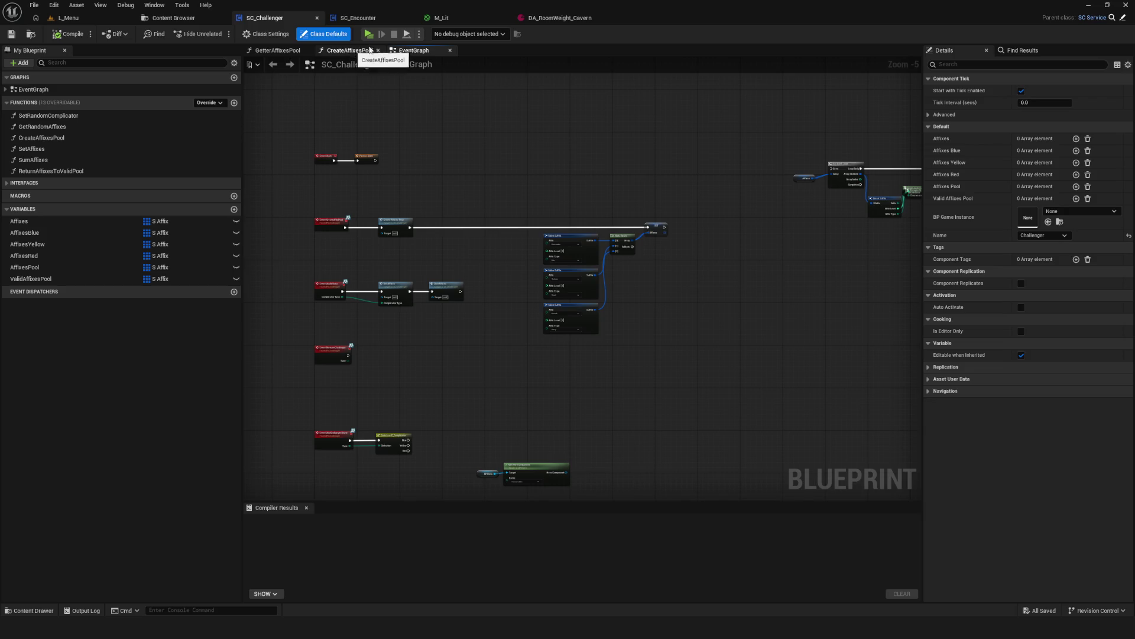
pyautogui.click(364, 19)
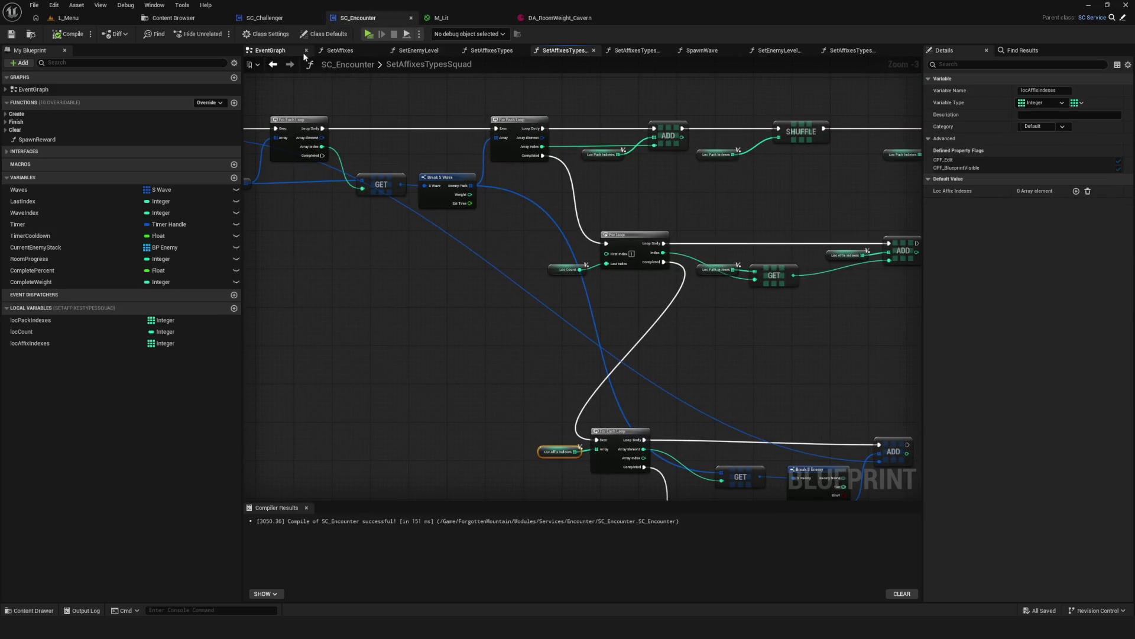
pyautogui.click(278, 51)
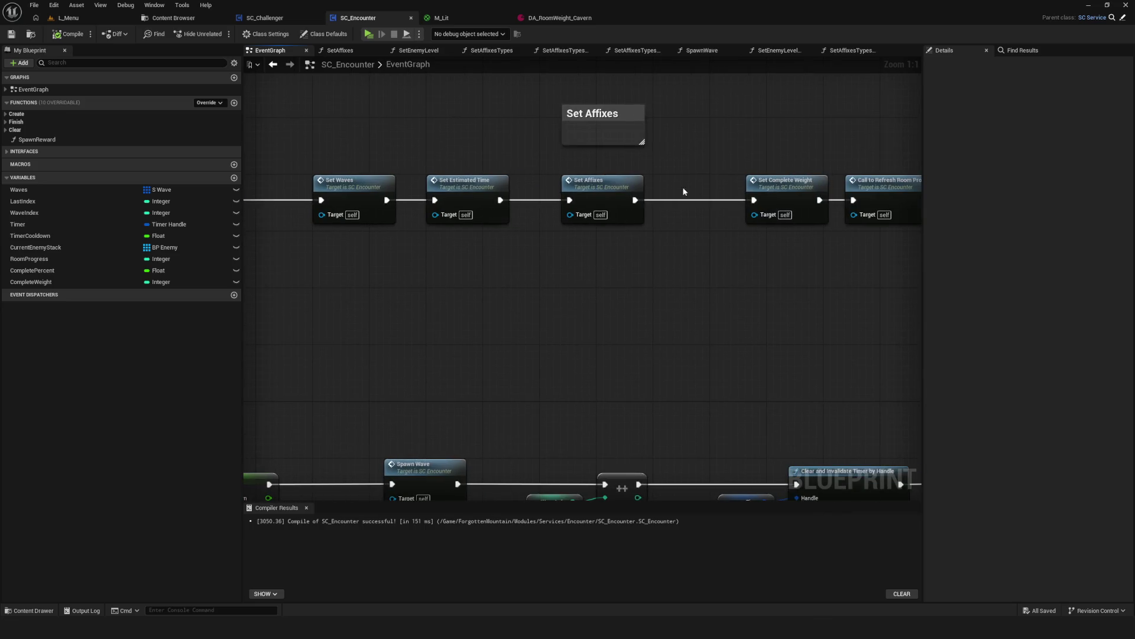
pyautogui.doubleClick(611, 188)
# Move the Enum to String, Append and Print String nodes further right and save SC_Encounter.
pyautogui.moveTo(583, 200)
pyautogui.mouseDown()
pyautogui.moveTo(507, 221)
pyautogui.moveTo(536, 225)
pyautogui.moveTo(500, 225)
pyautogui.mouseUp()
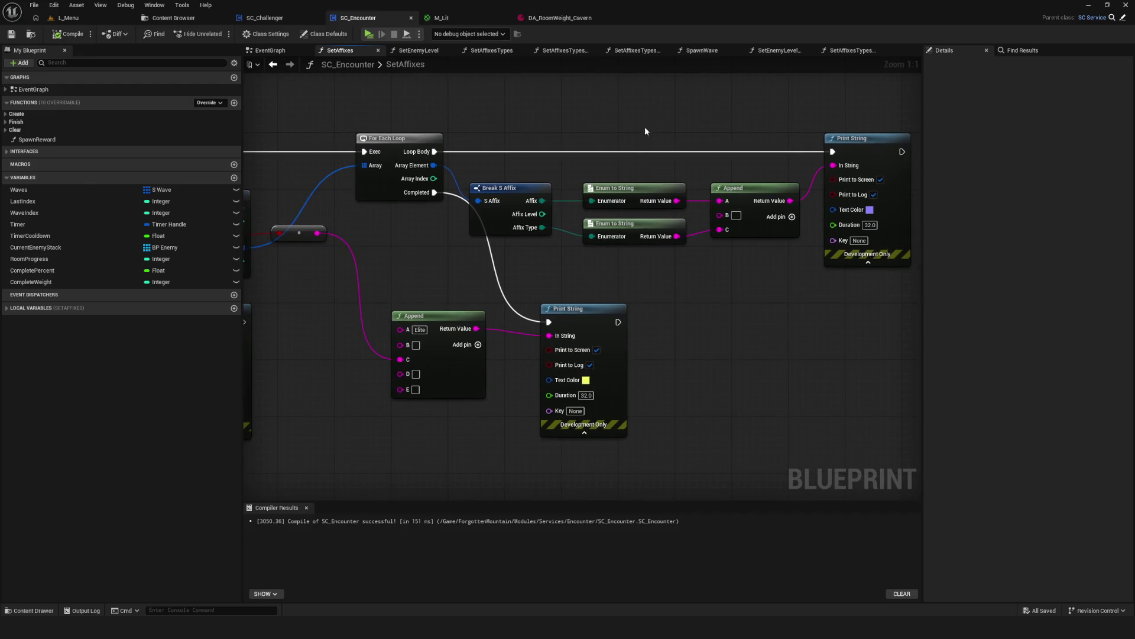
pyautogui.moveTo(645, 126); pyautogui.dragTo(914, 248)
pyautogui.moveTo(835, 143); pyautogui.dragTo(922, 142)
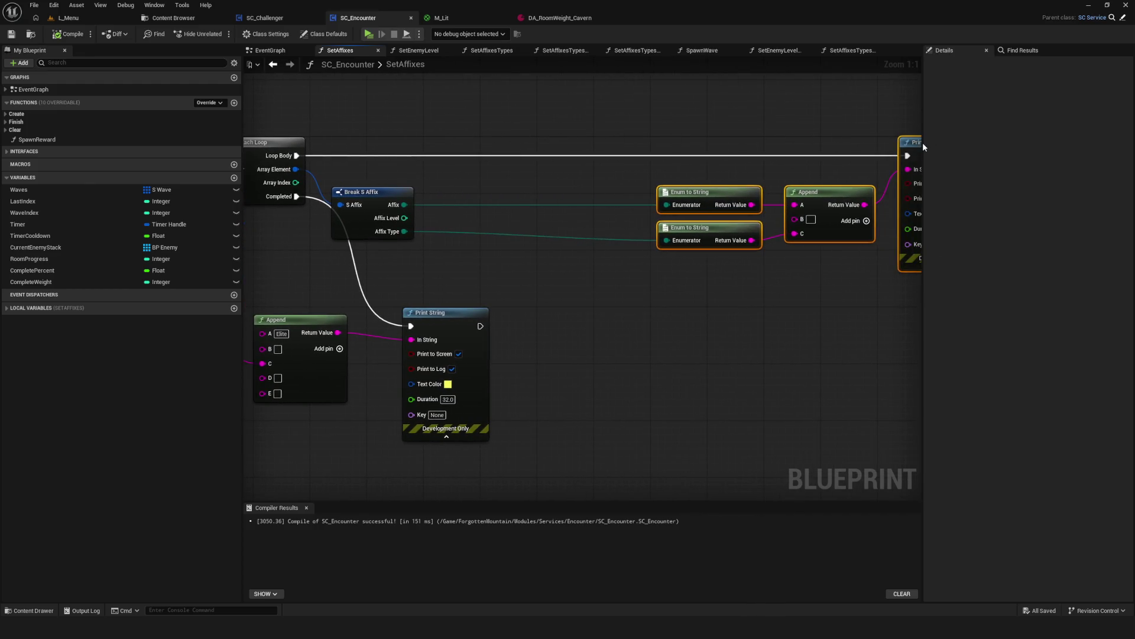
pyautogui.scroll(-7, 548, 215)
pyautogui.scroll(5, 549, 215)
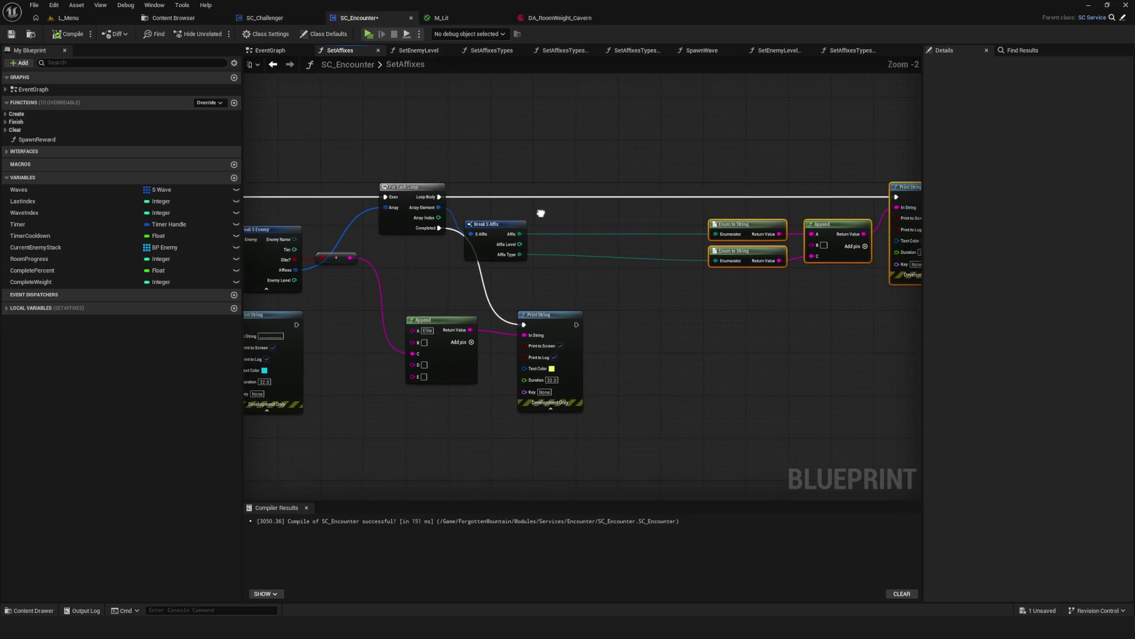
pyautogui.scroll(-5, 514, 208)
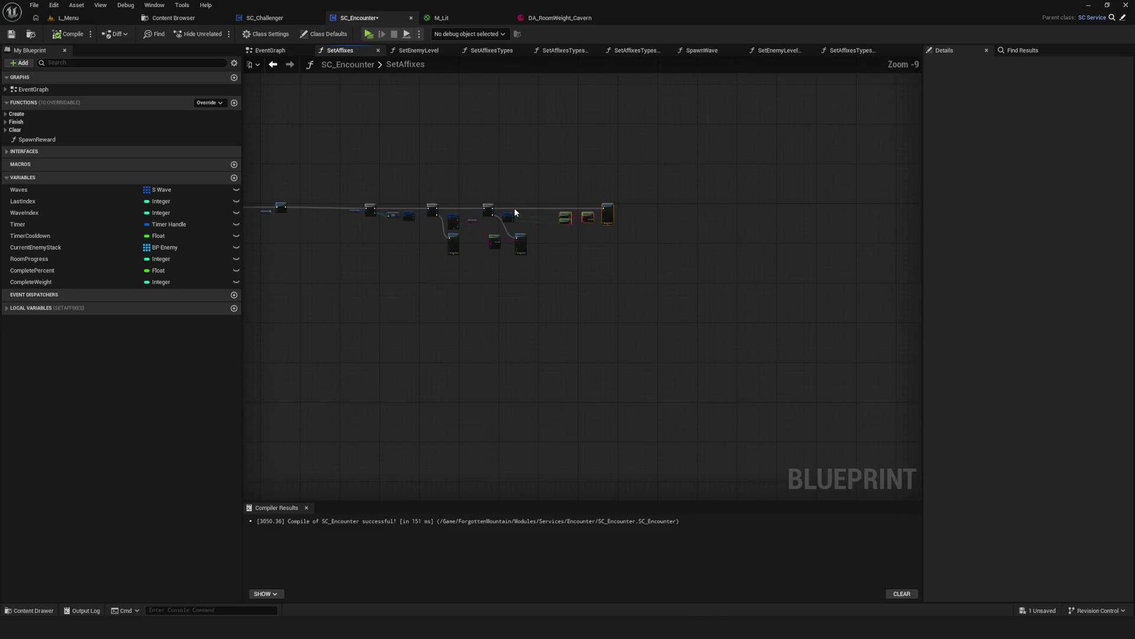
pyautogui.scroll(5, 517, 212)
pyautogui.hotkey('ctrl', 's')
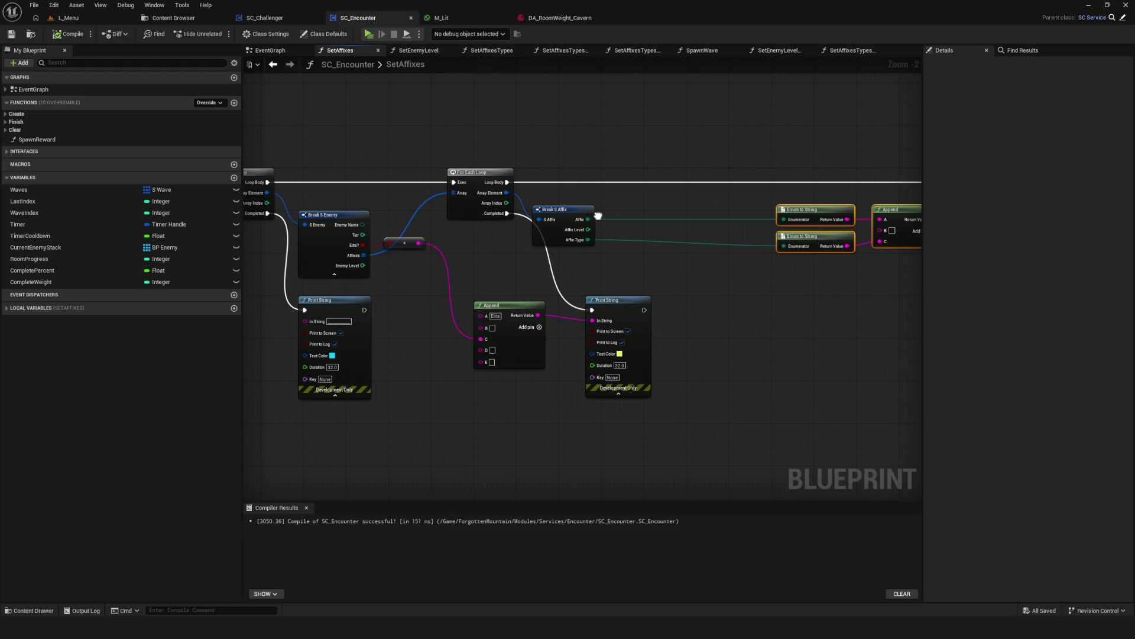
# Shift the right-hand print nodes back left, closer to the loop.
pyautogui.moveTo(597, 216); pyautogui.dragTo(591, 221)
pyautogui.scroll(-3, 591, 221)
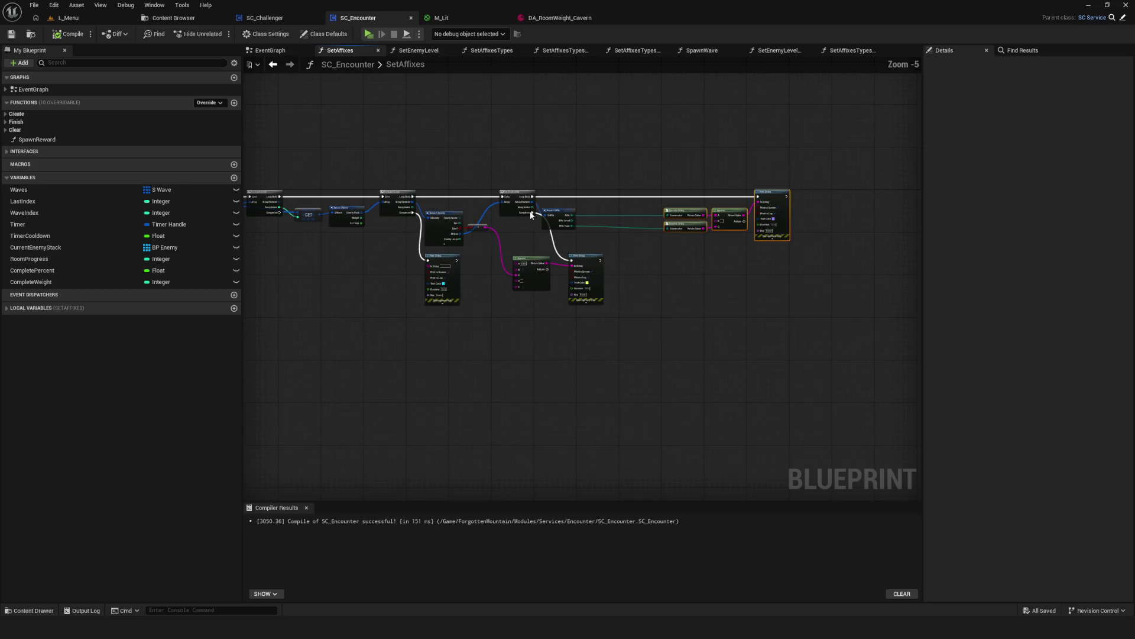
pyautogui.moveTo(762, 213); pyautogui.dragTo(713, 214)
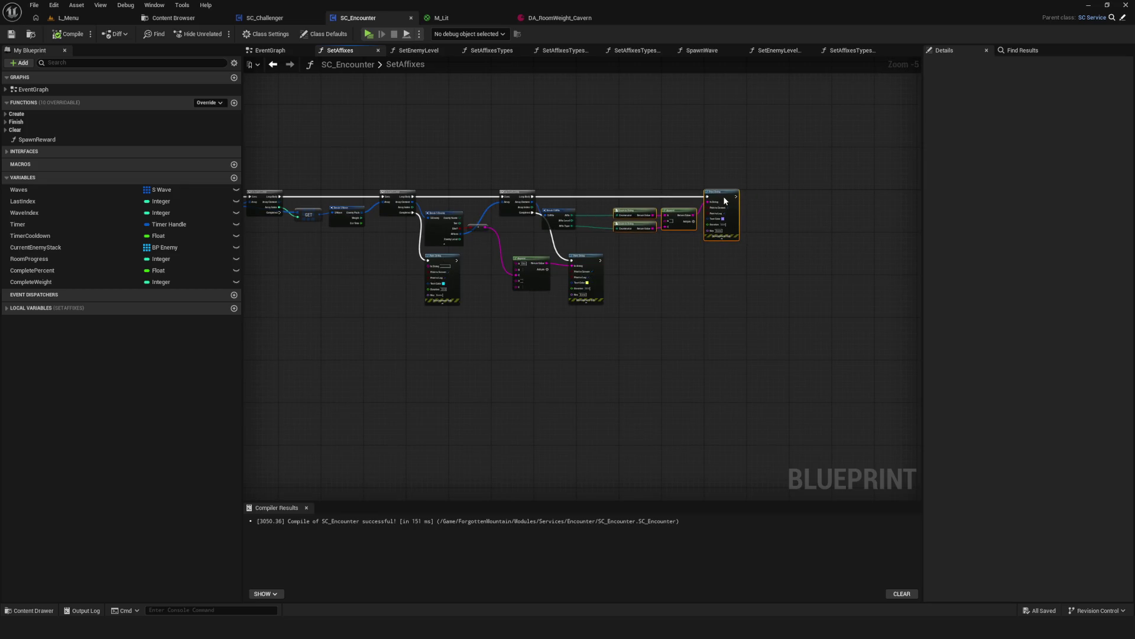
pyautogui.moveTo(569, 224); pyautogui.dragTo(605, 224)
pyautogui.scroll(4, 503, 219)
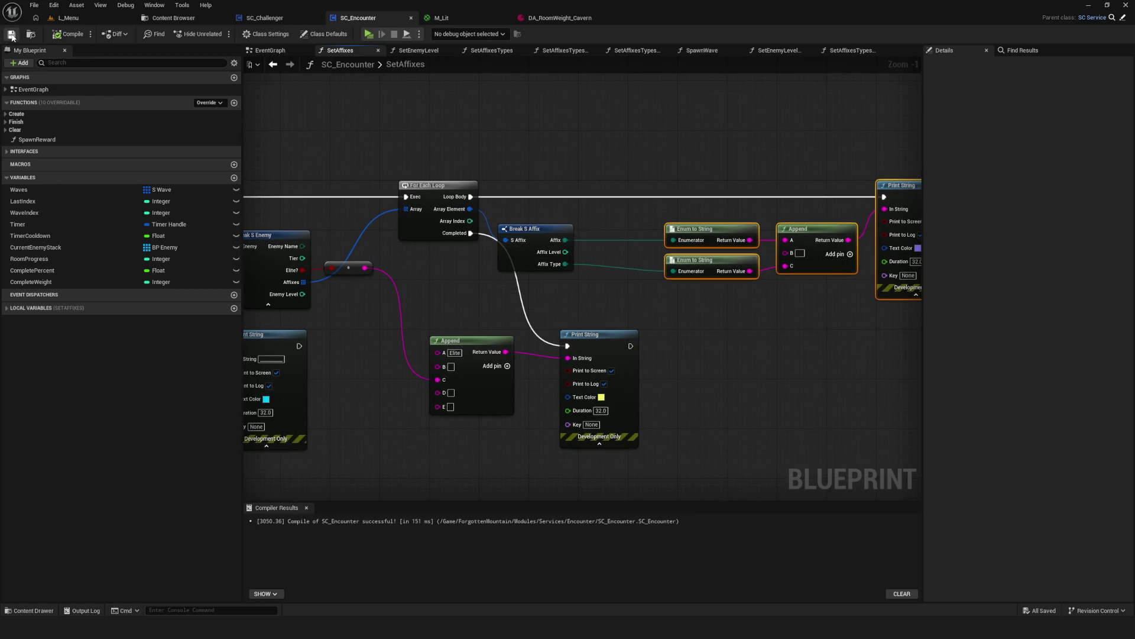
# Move the whole affix-printing chain up and right, then pull a wire from Array Element.
pyautogui.moveTo(408, 321)
pyautogui.mouseDown()
pyautogui.moveTo(591, 413)
pyautogui.moveTo(586, 482)
pyautogui.mouseUp()
pyautogui.moveTo(485, 144); pyautogui.dragTo(870, 333)
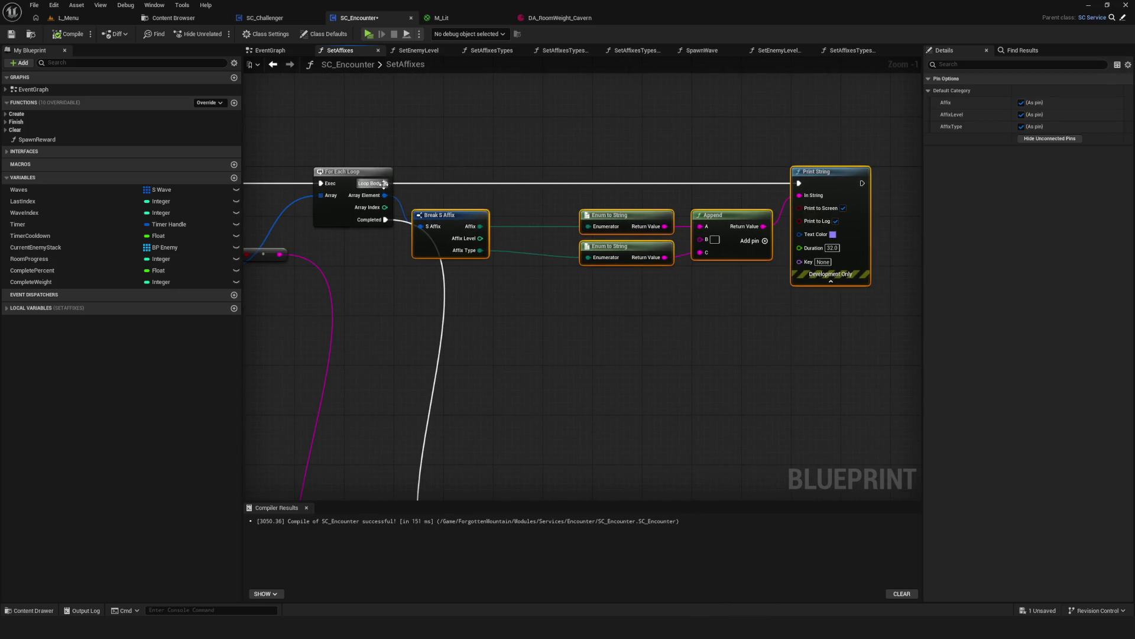
pyautogui.scroll(-2, 781, 204)
pyautogui.moveTo(781, 204); pyautogui.dragTo(903, 86)
pyautogui.scroll(3, 566, 219)
pyautogui.moveTo(524, 270)
pyautogui.mouseDown()
pyautogui.moveTo(586, 277)
pyautogui.moveTo(649, 309)
pyautogui.mouseUp()
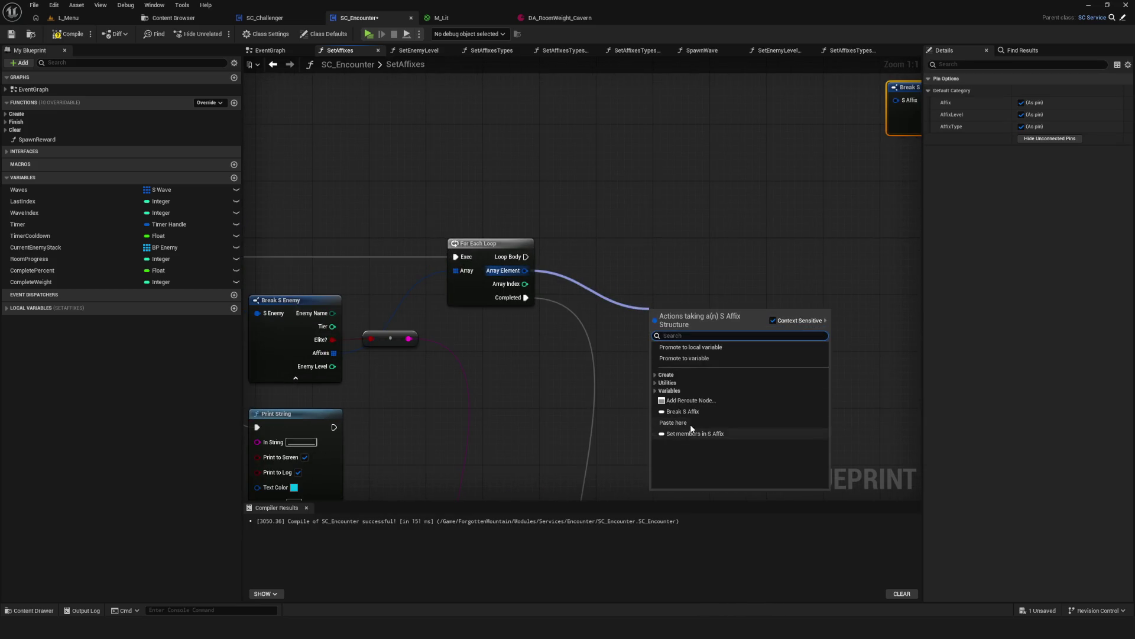
# Add a Break S Affix node and an == check comparing Affix to Trickster.
pyautogui.click(686, 411)
pyautogui.moveTo(718, 320); pyautogui.dragTo(772, 320)
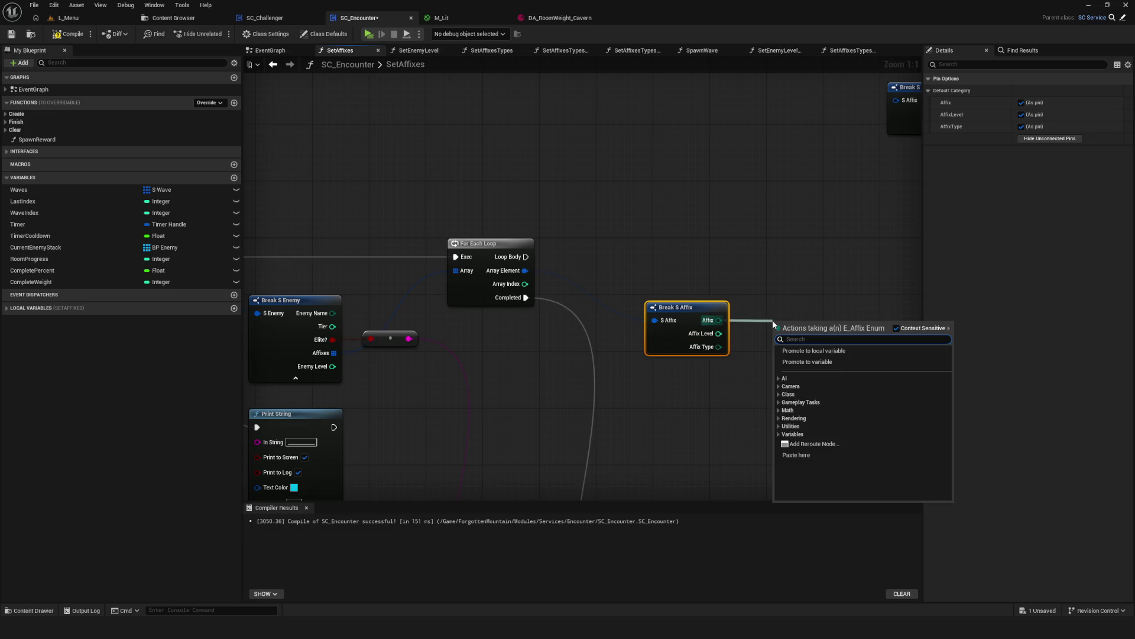
pyautogui.write('==')
pyautogui.click(821, 366)
pyautogui.click(822, 339)
pyautogui.moveTo(821, 328); pyautogui.dragTo(666, 339)
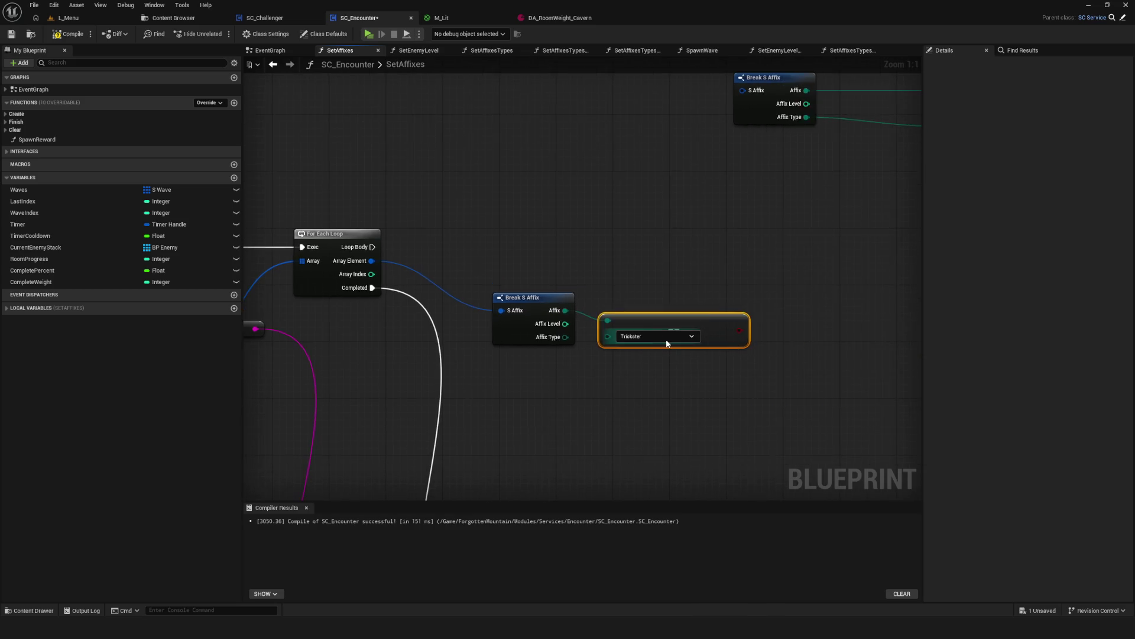
# Drive a Branch from the loop body with the Trickster check, and add a NewLocalVar node.
pyautogui.click(778, 260)
pyautogui.moveTo(739, 329); pyautogui.dragTo(790, 287)
pyautogui.moveTo(373, 246); pyautogui.dragTo(790, 272)
pyautogui.moveTo(821, 263); pyautogui.dragTo(824, 244)
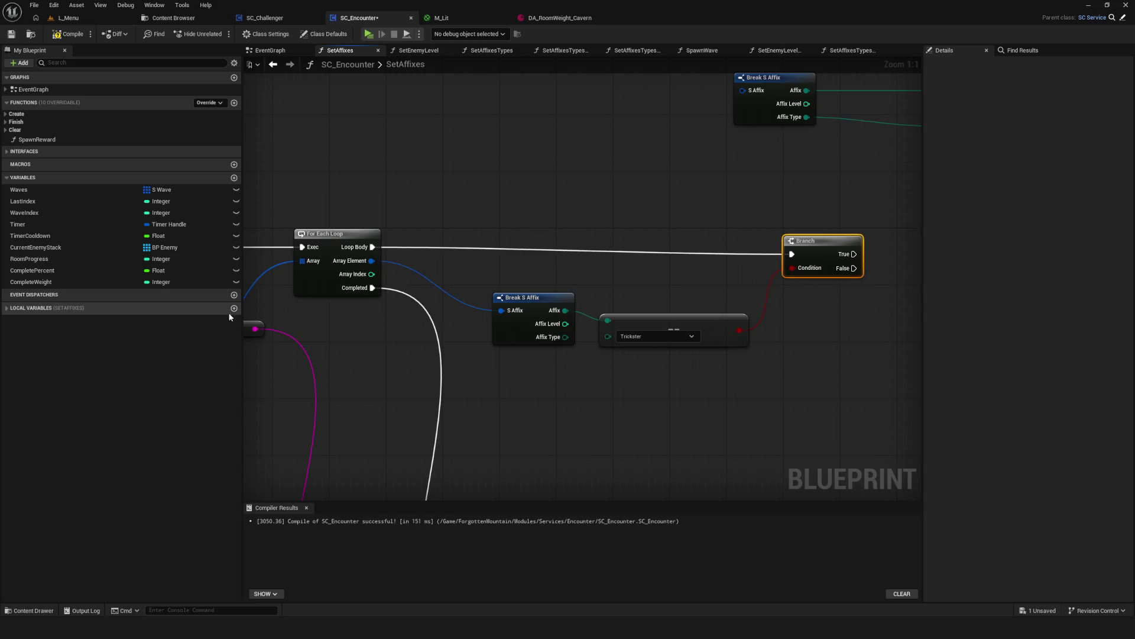
pyautogui.click(235, 308)
pyautogui.moveTo(27, 332); pyautogui.dragTo(826, 322)
pyautogui.click(68, 333)
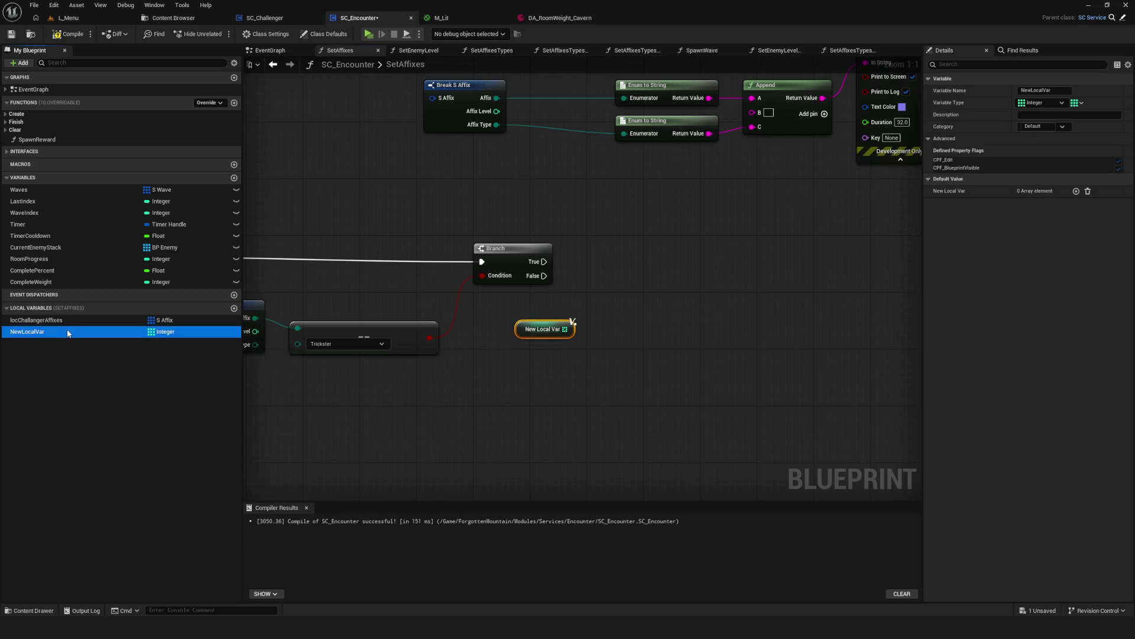
# Change NewLocalVar from an array to a single Integer and tidy the Branch and variable nodes.
pyautogui.click(1077, 103)
pyautogui.click(1065, 115)
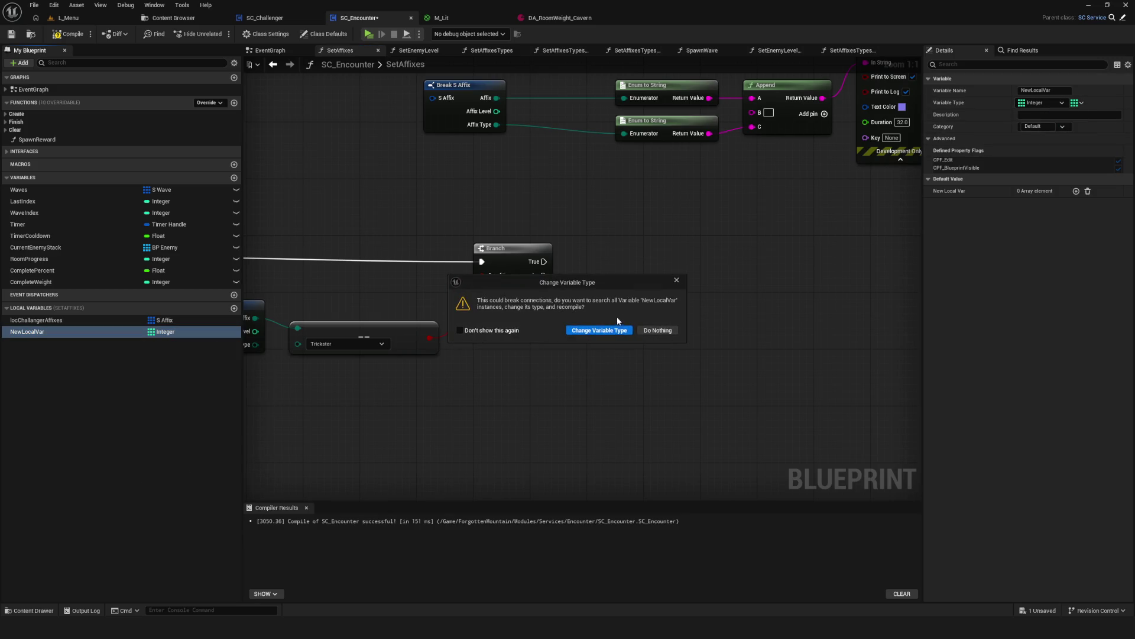
pyautogui.click(570, 330)
pyautogui.moveTo(570, 332); pyautogui.dragTo(573, 325)
pyautogui.moveTo(539, 263); pyautogui.dragTo(509, 249)
# Add an Increment Int on NewLocalVar, run from the Branch's True output.
pyautogui.moveTo(606, 321); pyautogui.dragTo(660, 252)
pyautogui.write('++')
pyautogui.click(666, 331)
pyautogui.moveTo(516, 247); pyautogui.dragTo(644, 255)
pyautogui.scroll(-2, 515, 282)
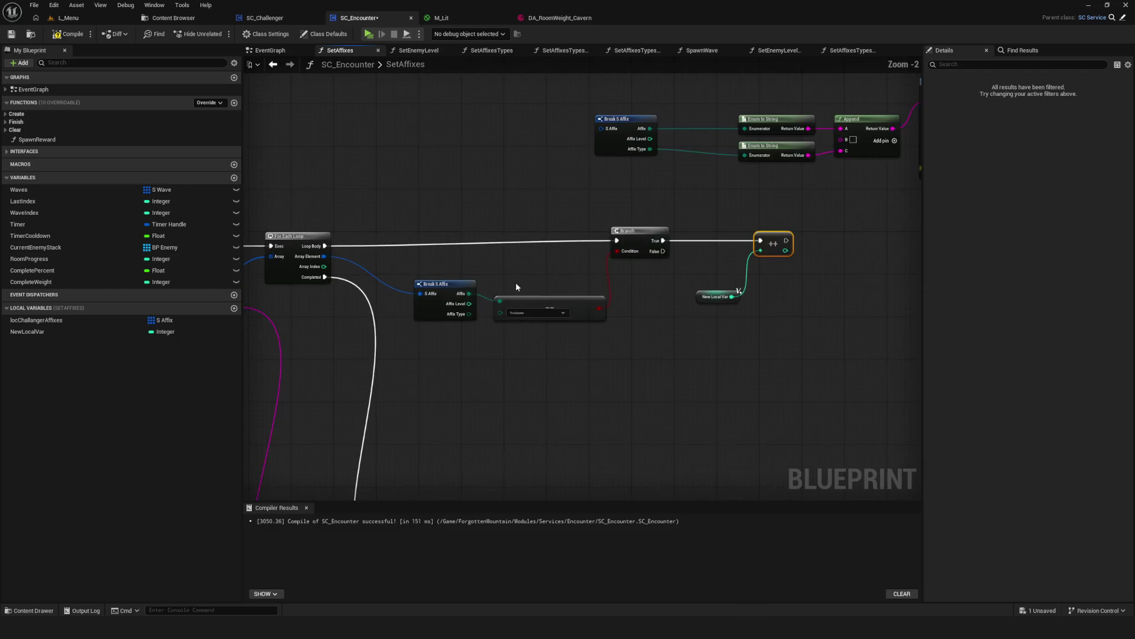
pyautogui.scroll(-5, 542, 349)
pyautogui.scroll(4, 555, 357)
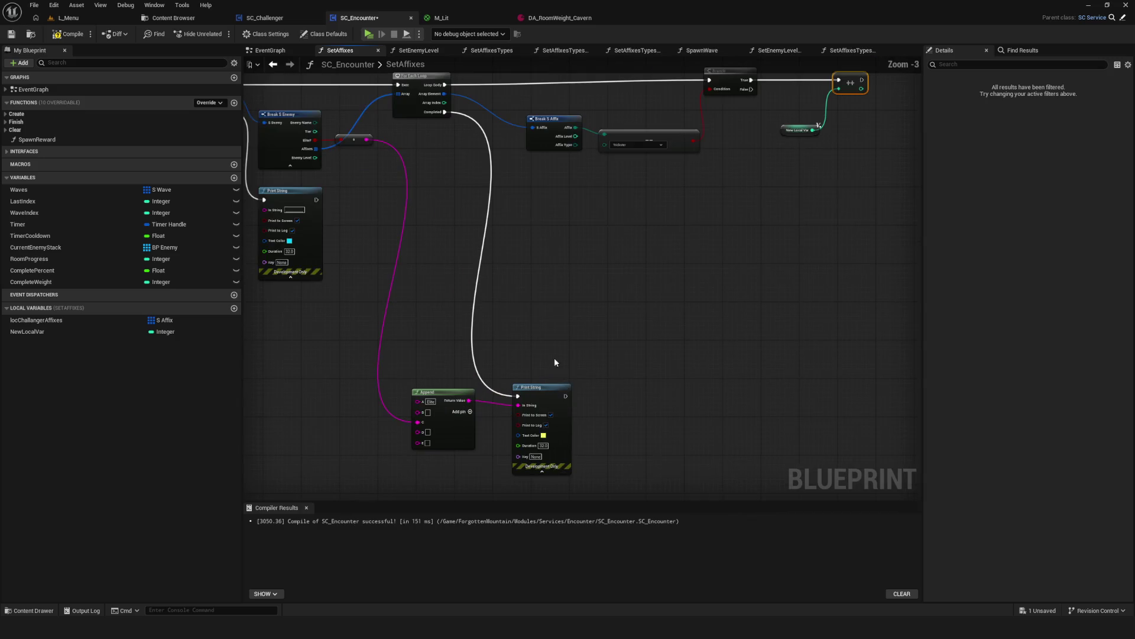
# Place a second New Local Var getter near the existing print nodes.
pyautogui.moveTo(51, 331)
pyautogui.mouseDown()
pyautogui.moveTo(545, 427)
pyautogui.moveTo(550, 441)
pyautogui.mouseUp()
pyautogui.scroll(3, 559, 473)
pyautogui.moveTo(525, 477); pyautogui.dragTo(556, 437)
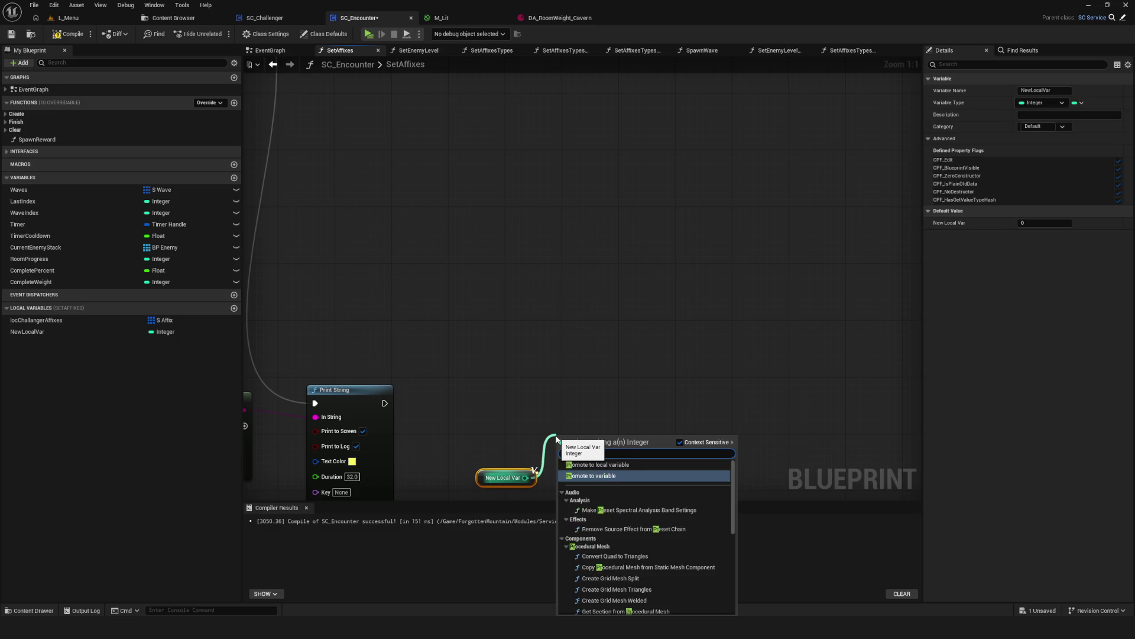
pyautogui.write('print')
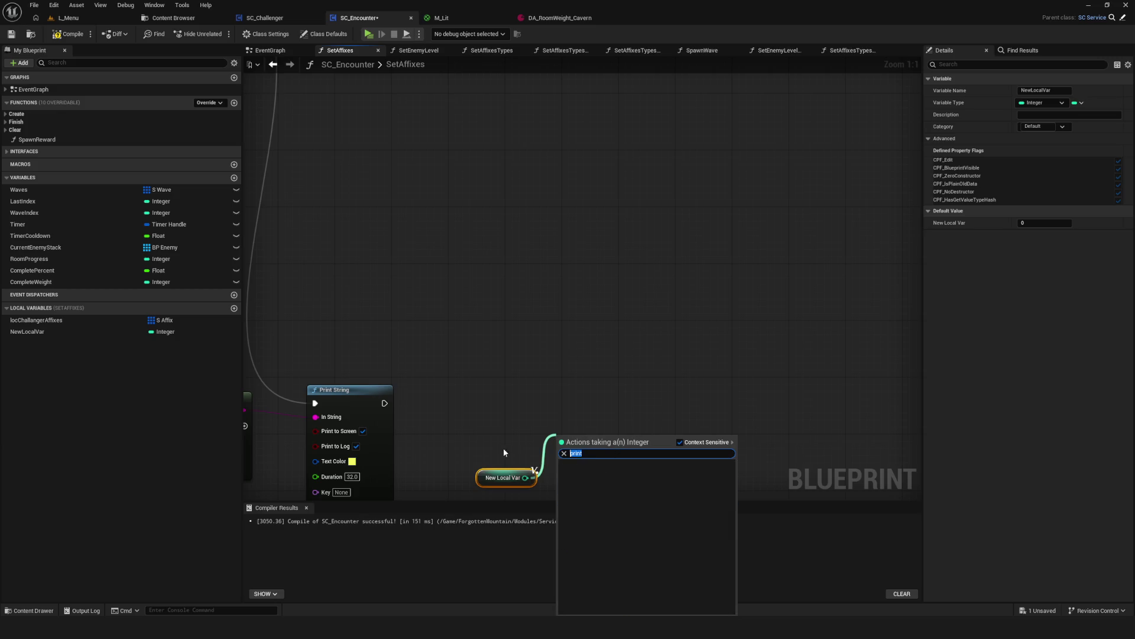
pyautogui.click(502, 450)
pyautogui.moveTo(525, 477); pyautogui.dragTo(563, 423)
pyautogui.write('p')
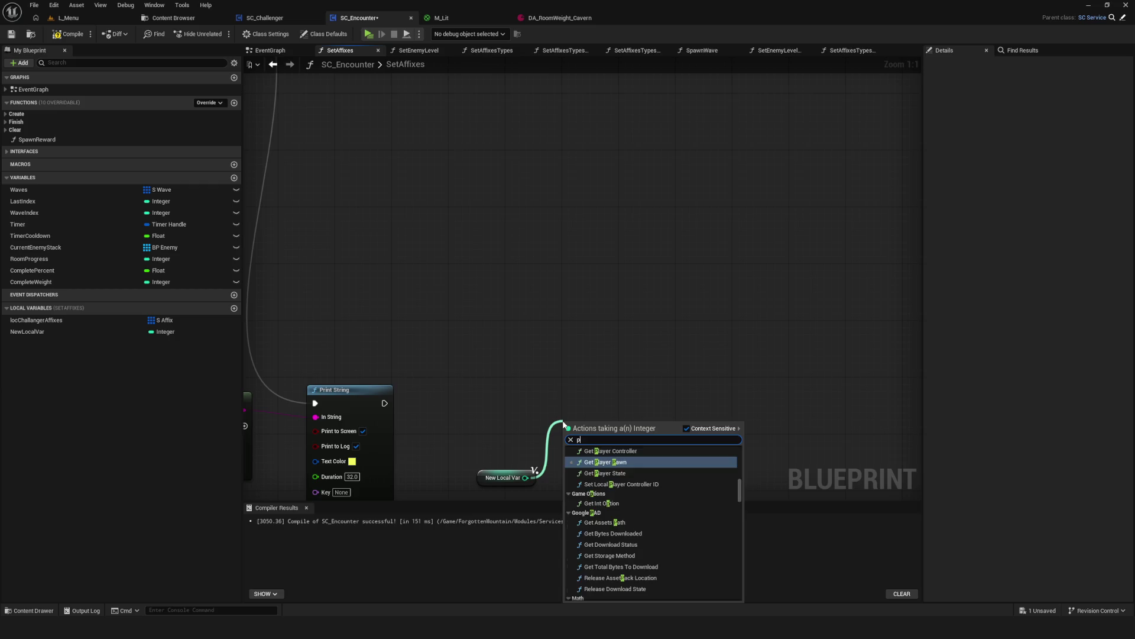
pyautogui.click(406, 412)
# Add a new Print String after the existing one, printing New Local Var.
pyautogui.moveTo(384, 403); pyautogui.dragTo(710, 398)
pyautogui.write('print')
pyautogui.click(808, 436)
pyautogui.moveTo(525, 477)
pyautogui.mouseDown()
pyautogui.moveTo(717, 439)
pyautogui.moveTo(712, 416)
pyautogui.mouseUp()
pyautogui.scroll(-4, 654, 350)
pyautogui.scroll(2, 654, 350)
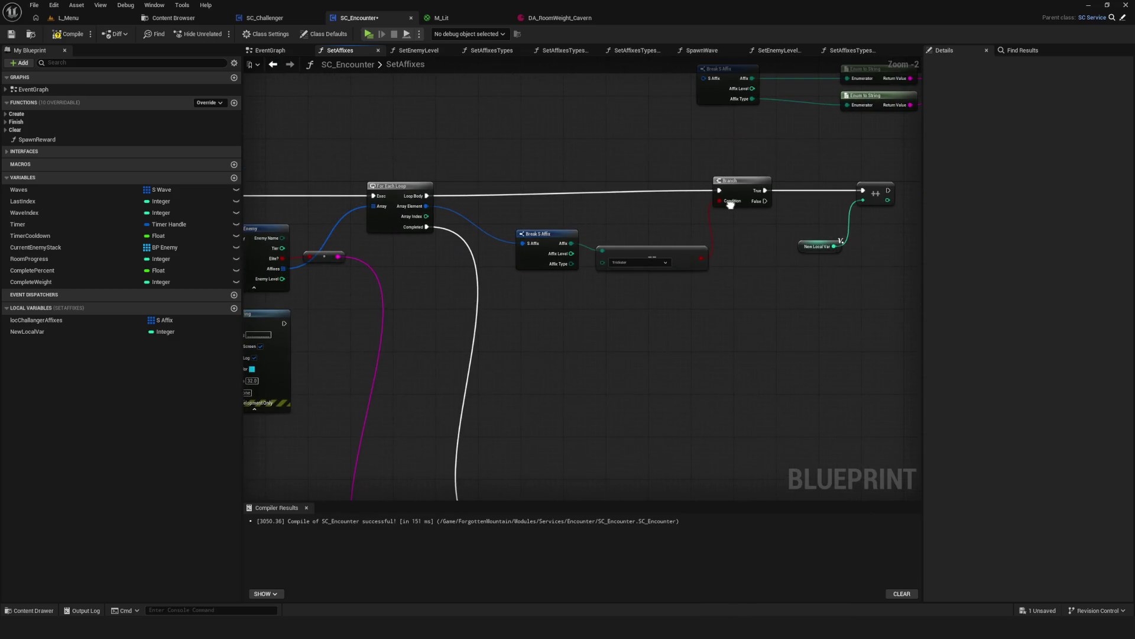
# Add a SET NewLocalVar after the second printout to reset it, and save.
pyautogui.moveTo(731, 204)
pyautogui.mouseDown()
pyautogui.moveTo(684, 316)
pyautogui.moveTo(843, 322)
pyautogui.moveTo(768, 294)
pyautogui.moveTo(721, 381)
pyautogui.moveTo(769, 492)
pyautogui.moveTo(739, 416)
pyautogui.moveTo(680, 408)
pyautogui.mouseUp()
pyautogui.rightClick(504, 424)
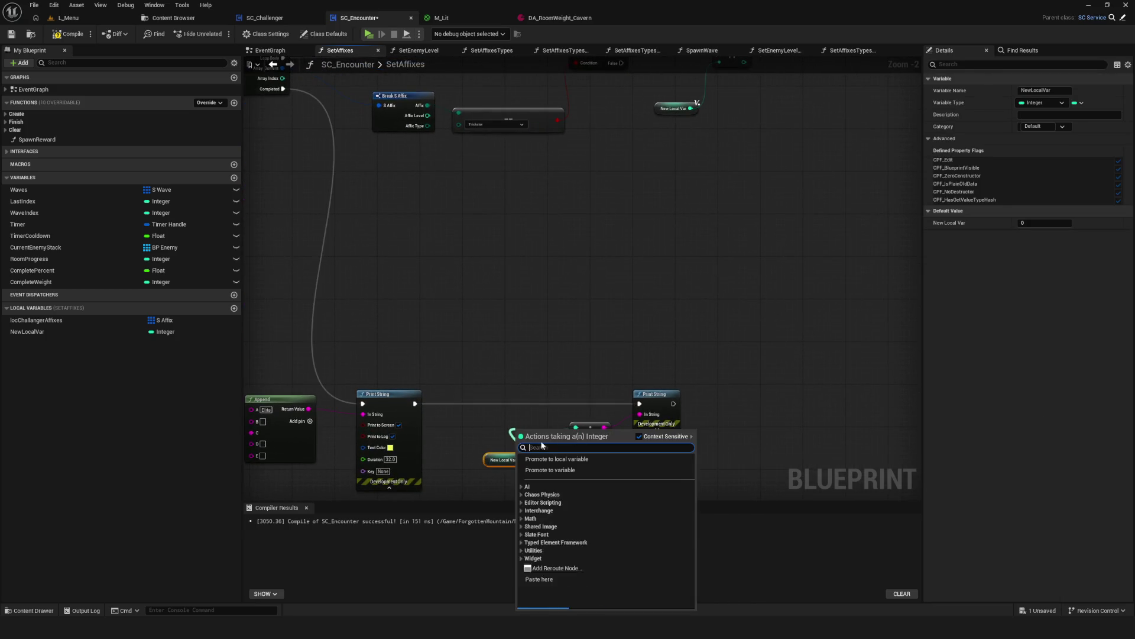
pyautogui.click(503, 424)
pyautogui.moveTo(28, 331); pyautogui.dragTo(748, 393)
pyautogui.moveTo(674, 404); pyautogui.dragTo(752, 398)
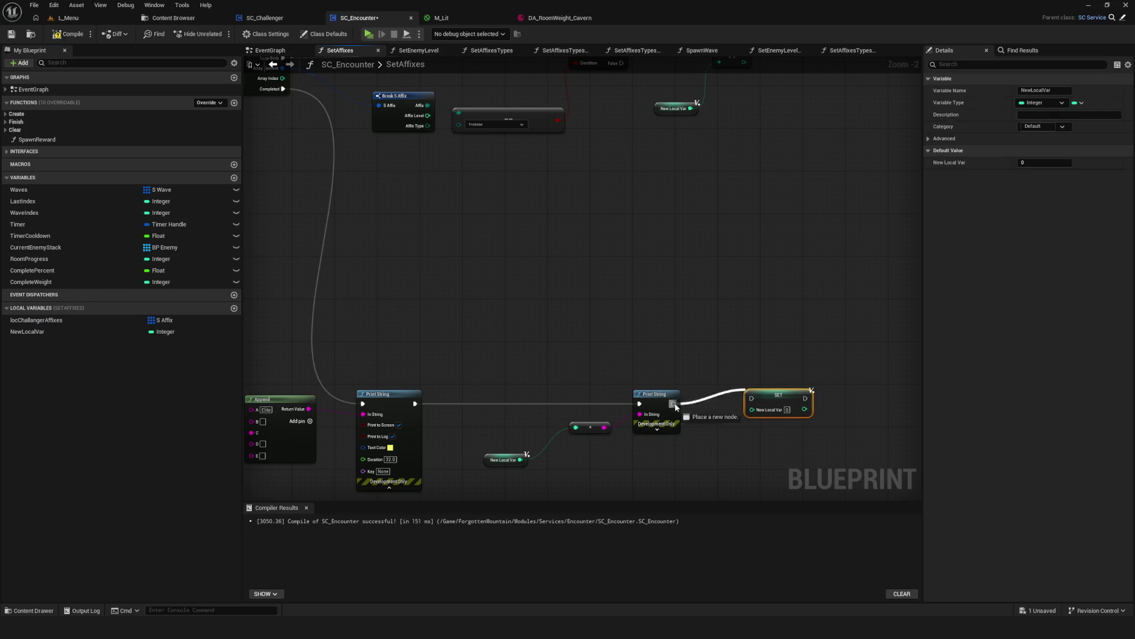
pyautogui.scroll(2, 757, 404)
pyautogui.scroll(-5, 839, 410)
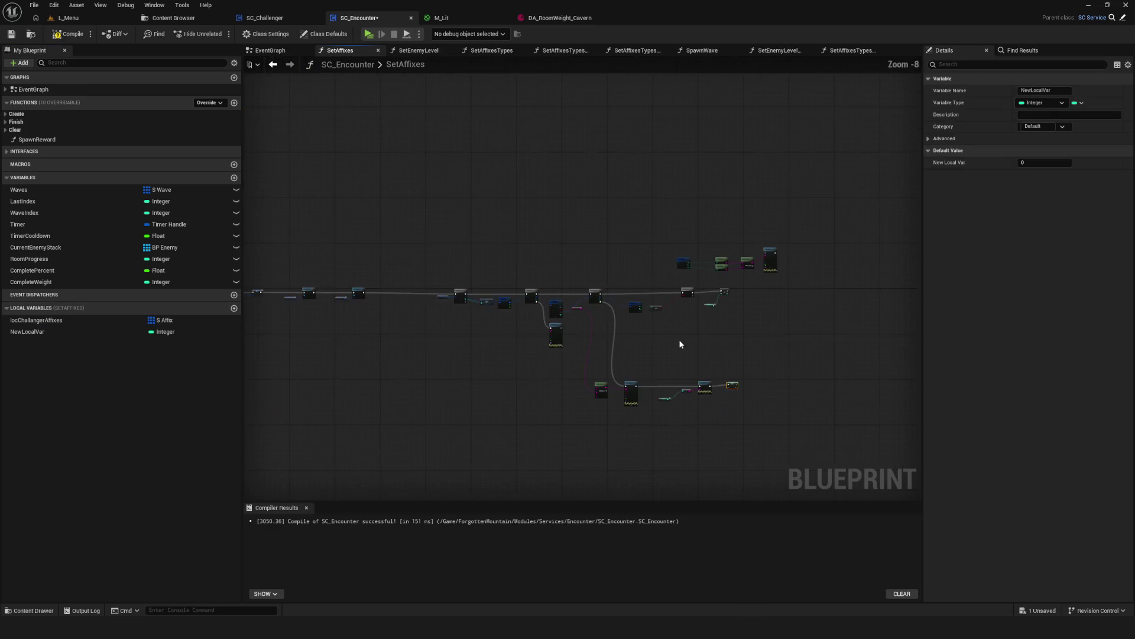
pyautogui.scroll(4, 679, 338)
pyautogui.hotkey('ctrl', 's')
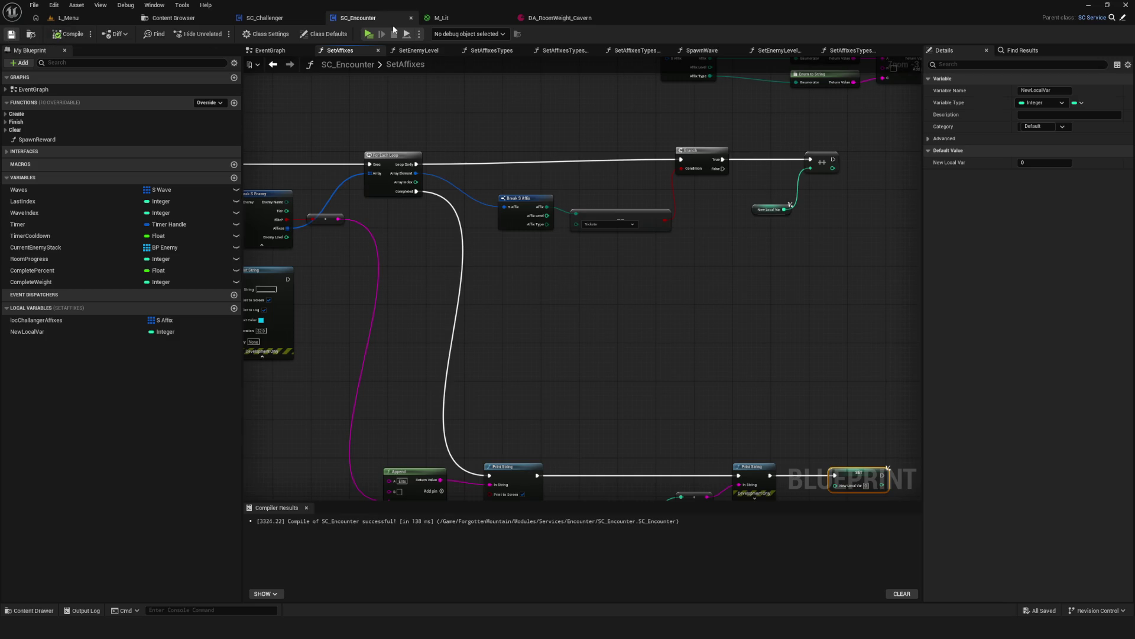
pyautogui.click(375, 35)
pyautogui.click(590, 264)
pyautogui.click(590, 263)
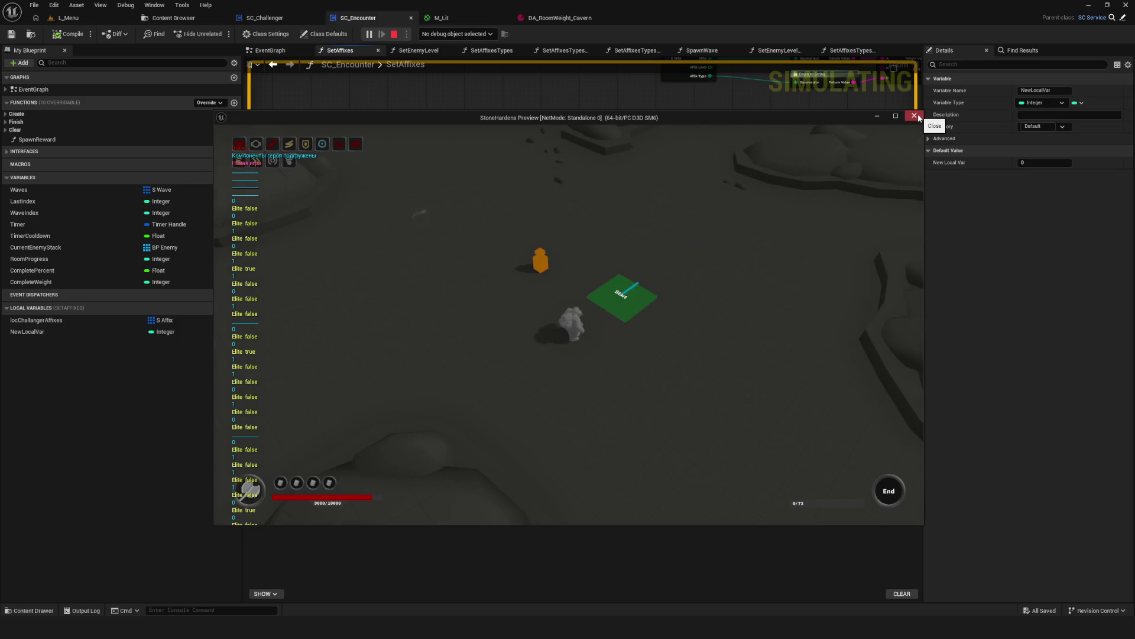
pyautogui.click(918, 117)
pyautogui.moveTo(654, 265); pyautogui.dragTo(639, 281)
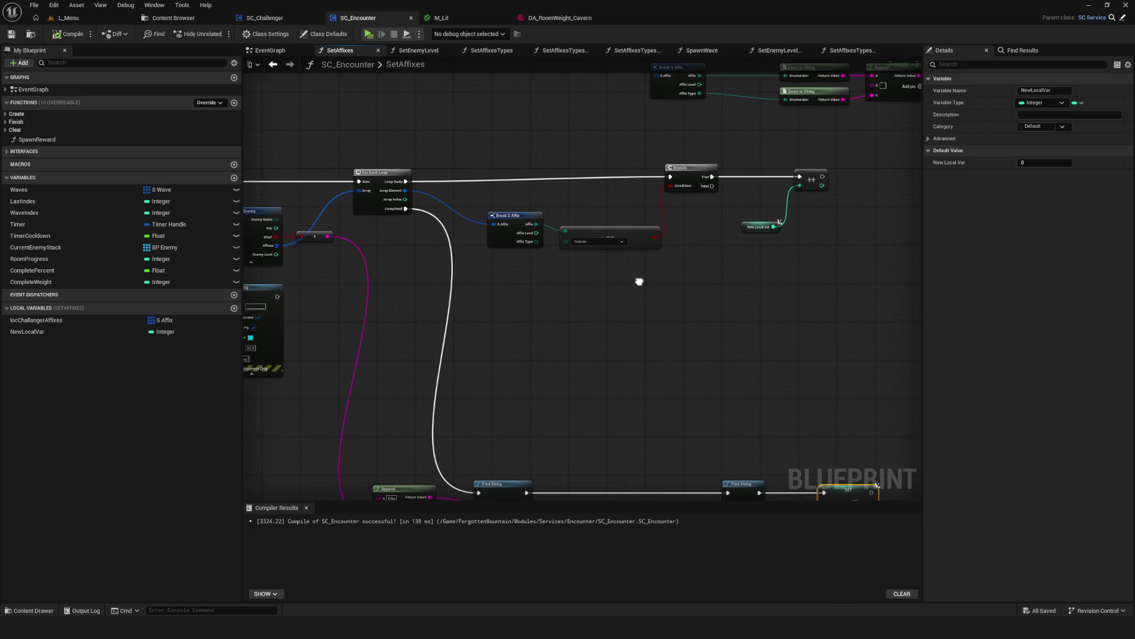
# Move the counter print and reset nodes left, wiring Completed into them and them into the enemy Print String.
pyautogui.moveTo(639, 282)
pyautogui.mouseDown()
pyautogui.moveTo(732, 280)
pyautogui.moveTo(584, 188)
pyautogui.moveTo(853, 258)
pyautogui.moveTo(644, 186)
pyautogui.mouseUp()
pyautogui.moveTo(671, 437)
pyautogui.mouseDown()
pyautogui.moveTo(717, 392)
pyautogui.moveTo(786, 390)
pyautogui.mouseUp()
pyautogui.moveTo(861, 399)
pyautogui.mouseDown()
pyautogui.moveTo(430, 255)
pyautogui.moveTo(379, 337)
pyautogui.moveTo(386, 257)
pyautogui.moveTo(379, 264)
pyautogui.moveTo(517, 265)
pyautogui.mouseUp()
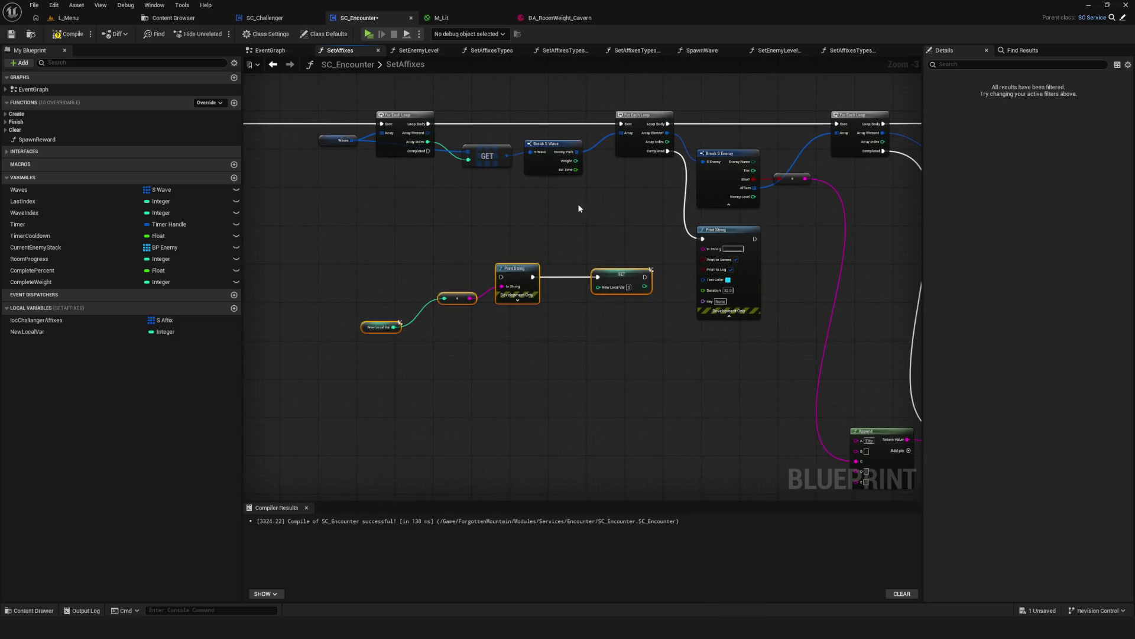
pyautogui.moveTo(666, 153)
pyautogui.mouseDown()
pyautogui.moveTo(469, 263)
pyautogui.moveTo(501, 277)
pyautogui.mouseUp()
pyautogui.moveTo(645, 277)
pyautogui.mouseDown()
pyautogui.moveTo(712, 244)
pyautogui.moveTo(631, 241)
pyautogui.mouseUp()
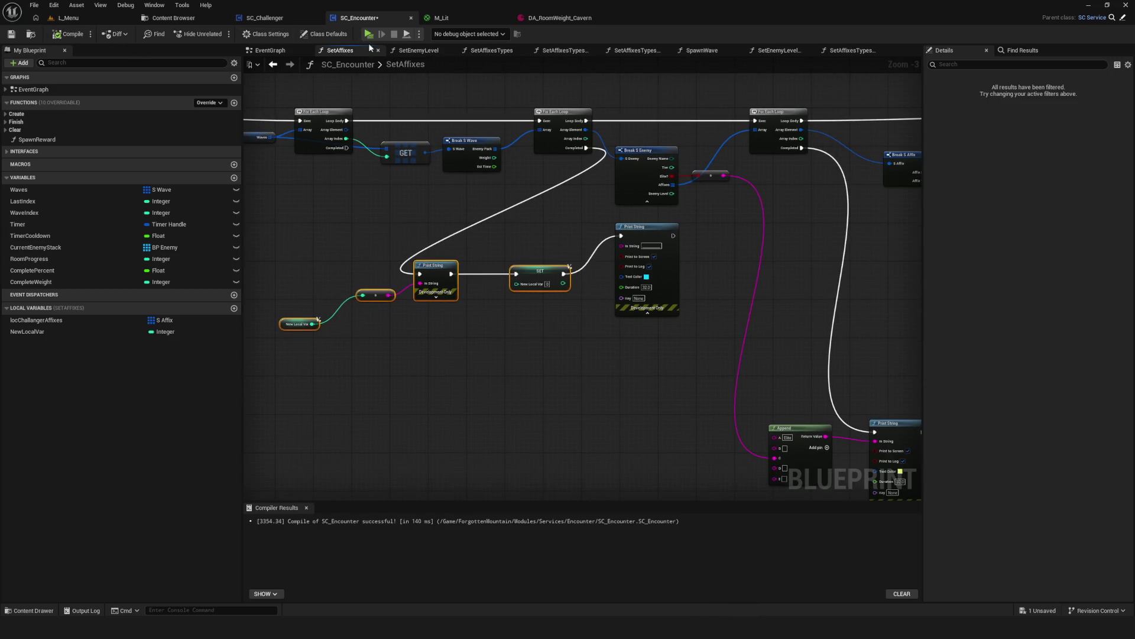
# Confirm the duration edit, then play with Alt+P and start a new game.
pyautogui.scroll(3, 408, 290)
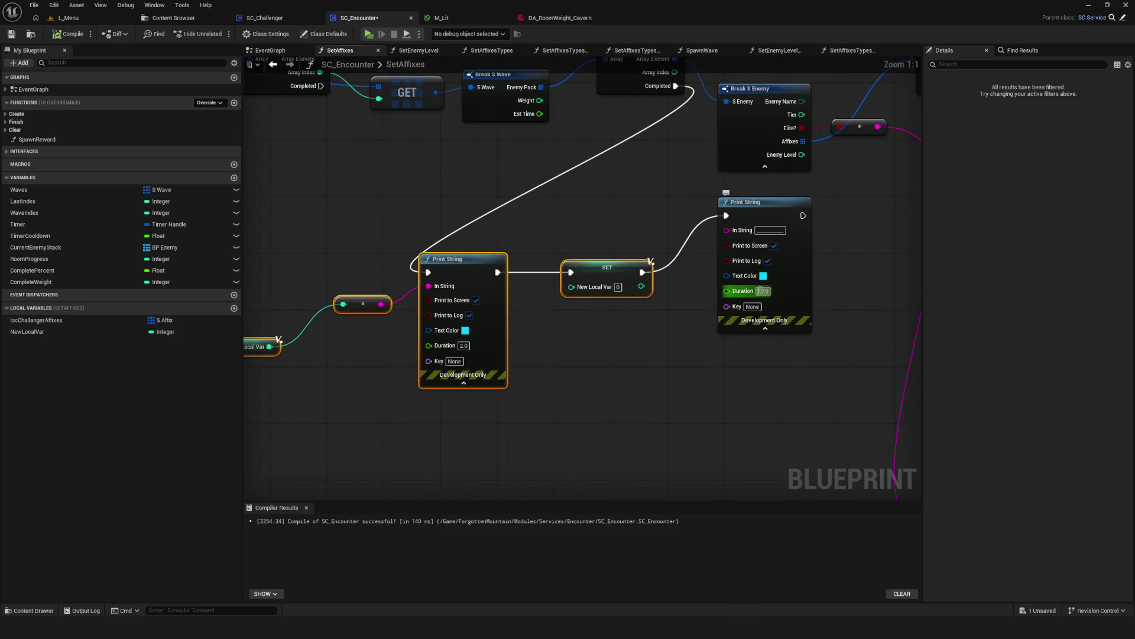
pyautogui.click(630, 370)
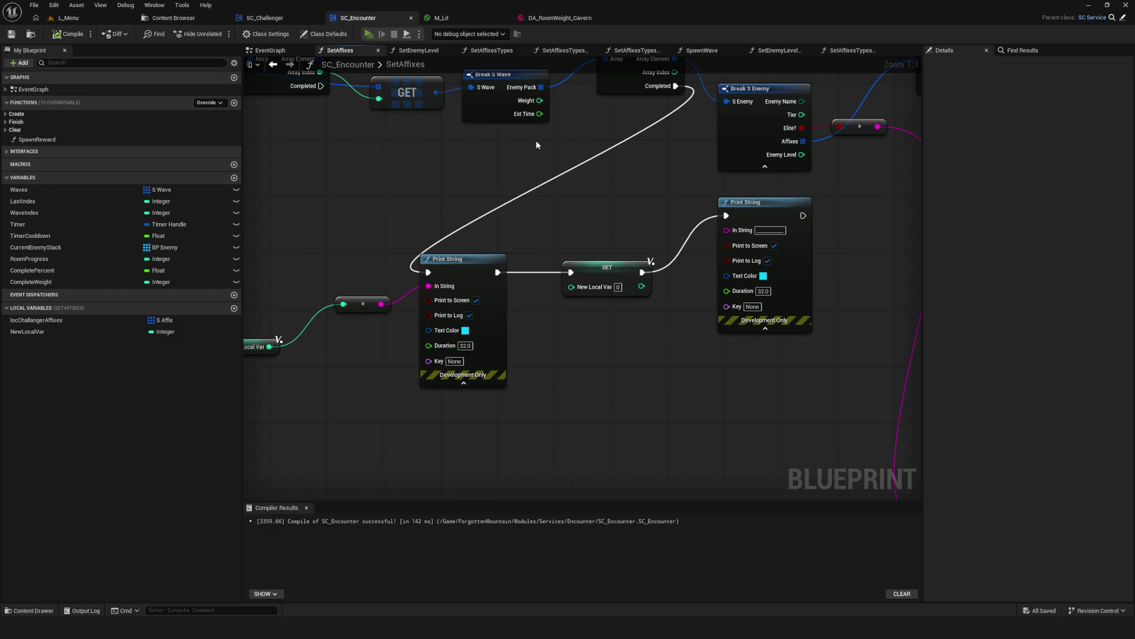
pyautogui.hotkey('alt', 'p')
pyautogui.click(578, 263)
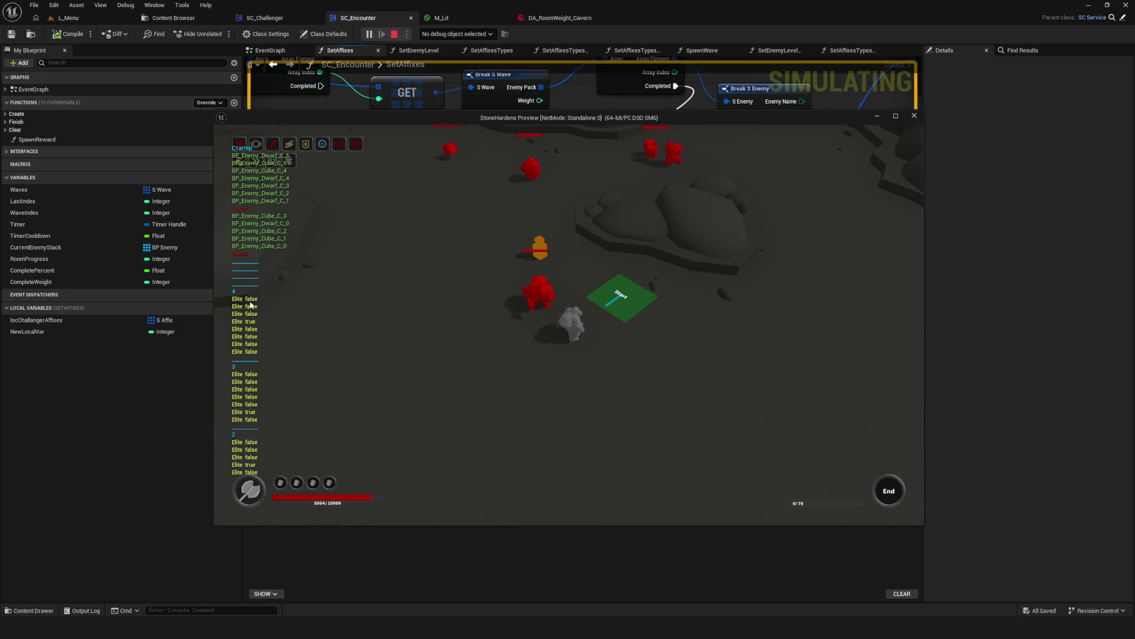
# Stop the running game preview with Esc to get back to SetAffixes.
pyautogui.press('Escape')
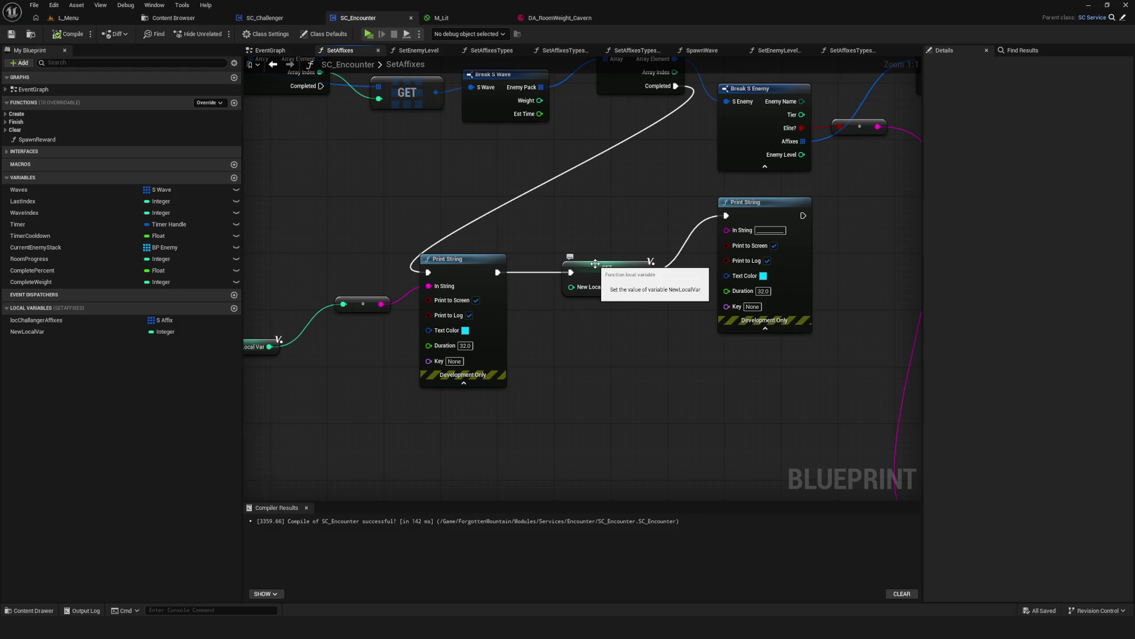
# Save the blueprint and move the Print String beside the NewLocalVar reset node.
pyautogui.click(595, 263)
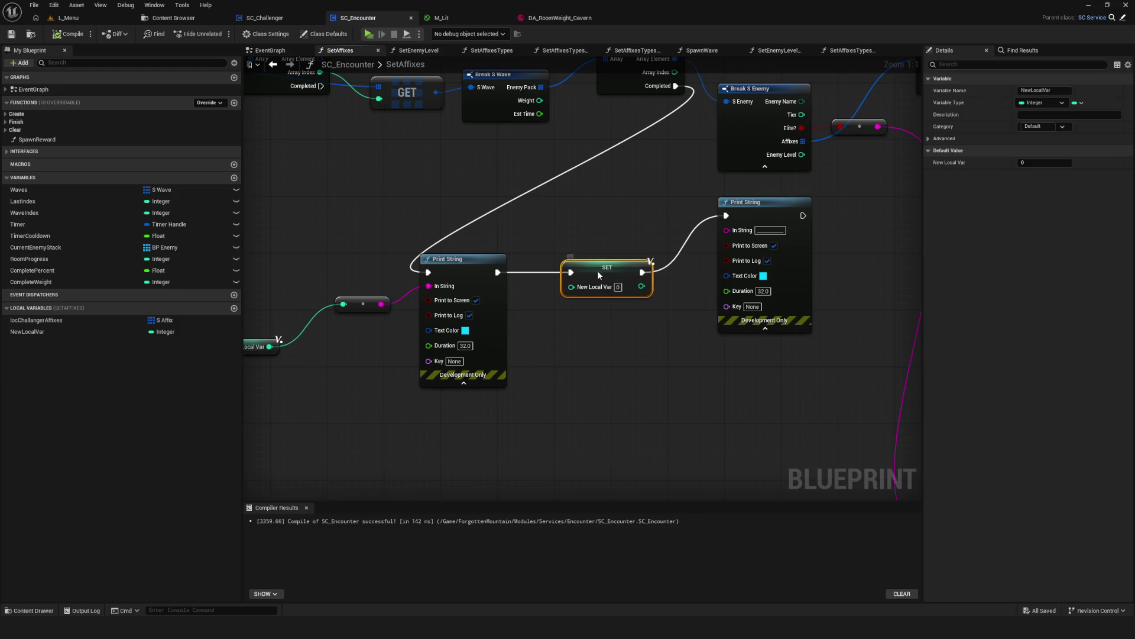
pyautogui.moveTo(411, 220); pyautogui.dragTo(373, 239)
pyautogui.hotkey('ctrl', 's')
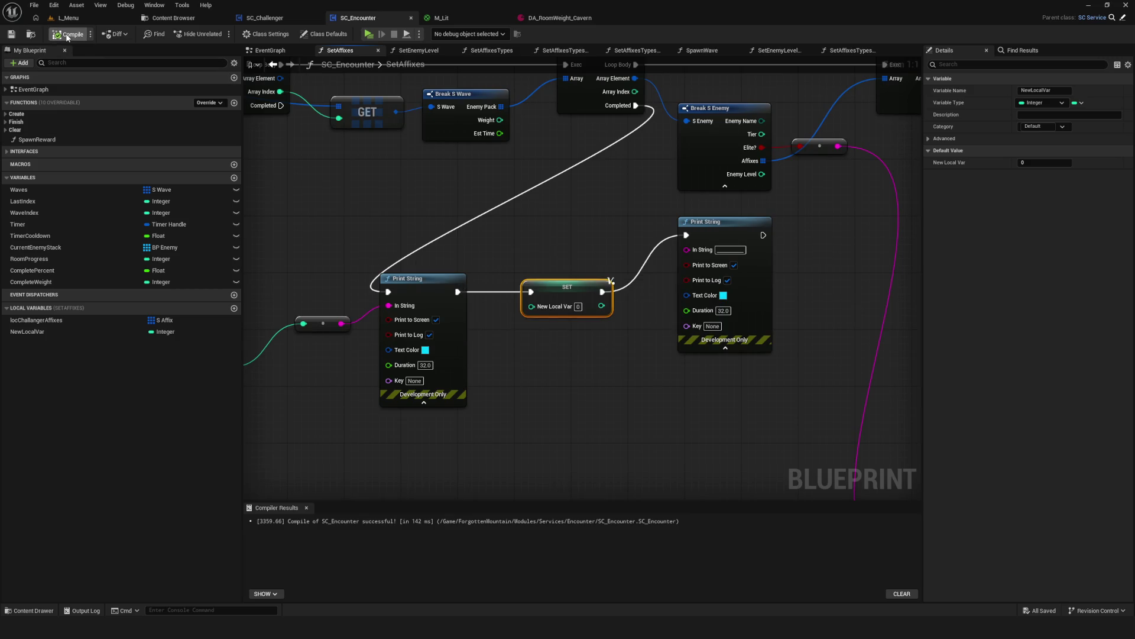
pyautogui.scroll(-5, 643, 256)
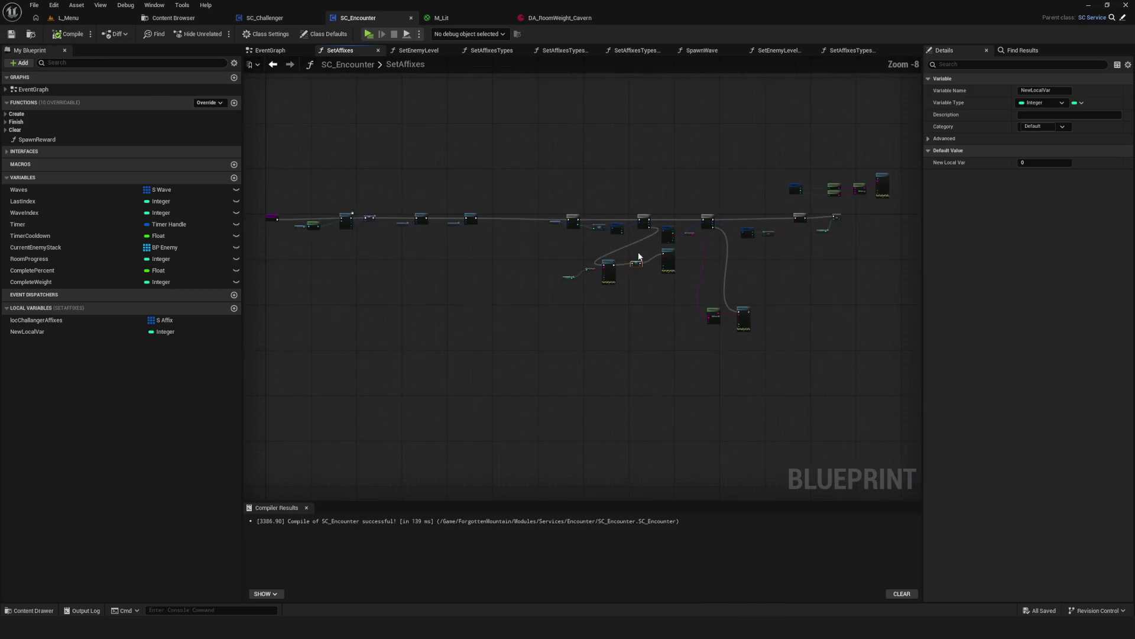
pyautogui.scroll(3, 413, 247)
pyautogui.scroll(3, 414, 247)
pyautogui.moveTo(486, 244)
pyautogui.mouseDown()
pyautogui.moveTo(488, 318)
pyautogui.moveTo(491, 293)
pyautogui.mouseUp()
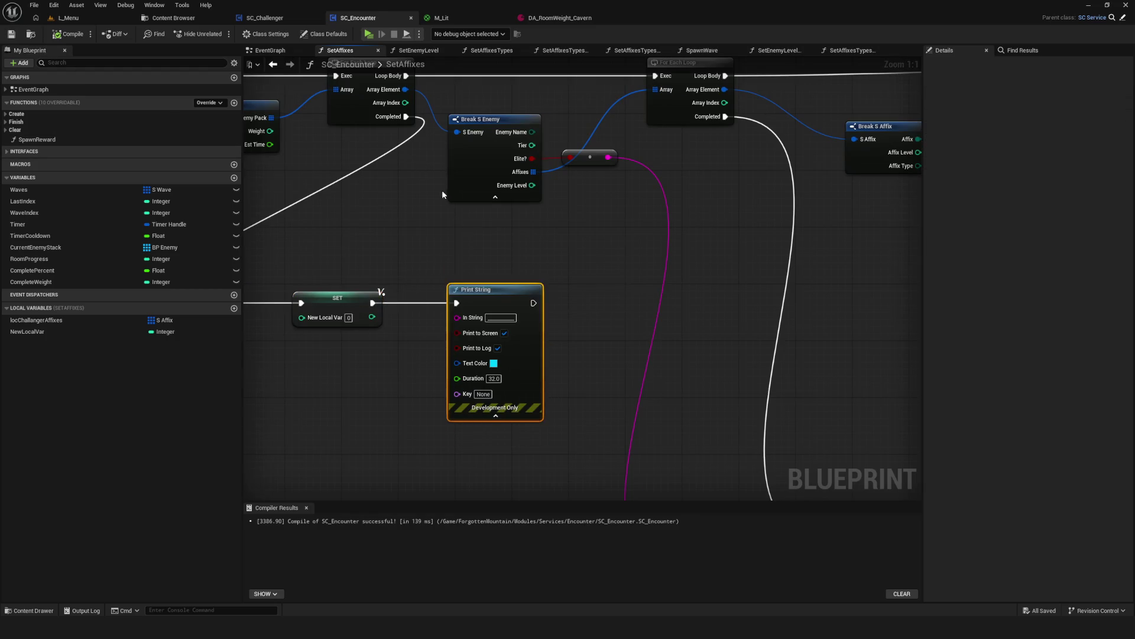
# Drag the New Local Var getter next to the conversion node feeding the first Print String.
pyautogui.scroll(-8, 452, 230)
pyautogui.scroll(3, 452, 229)
pyautogui.scroll(3, 553, 239)
pyautogui.scroll(-6, 499, 265)
pyautogui.scroll(6, 533, 268)
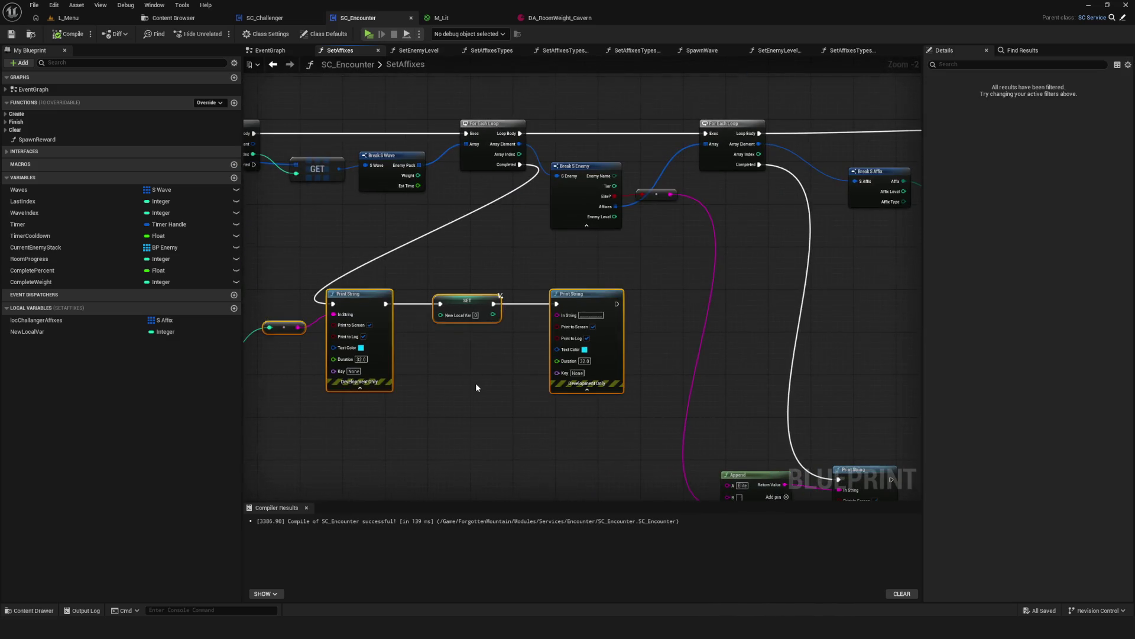
pyautogui.scroll(2, 476, 382)
pyautogui.click(417, 343)
pyautogui.moveTo(417, 343); pyautogui.dragTo(461, 301)
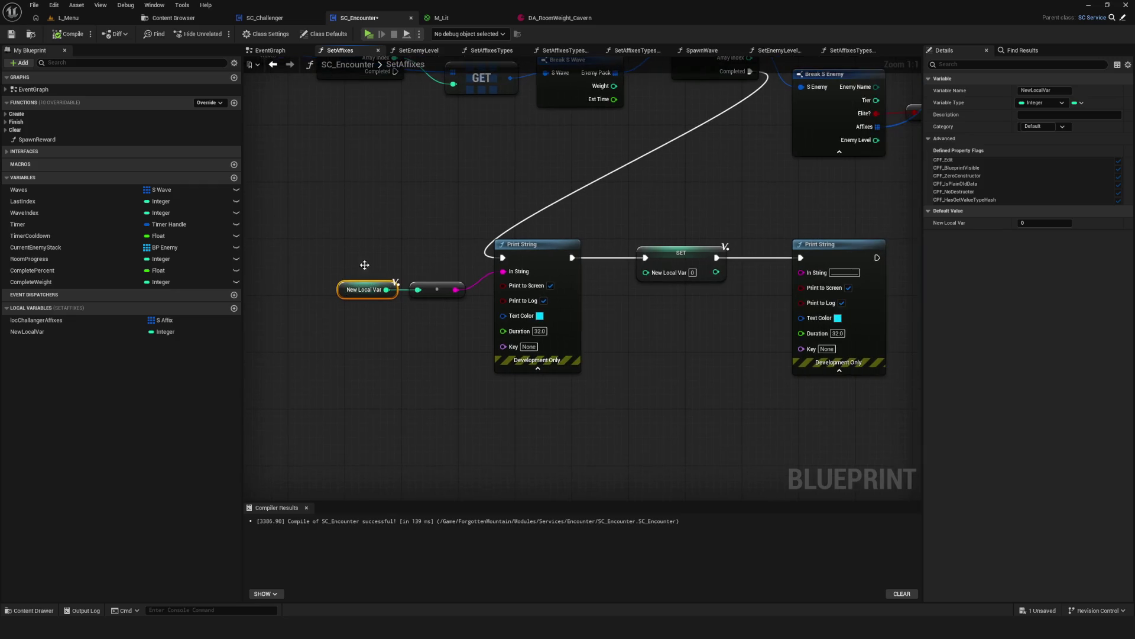
# Play-test twice via New Game, walking forward to check the Elite debug prints.
pyautogui.click(373, 34)
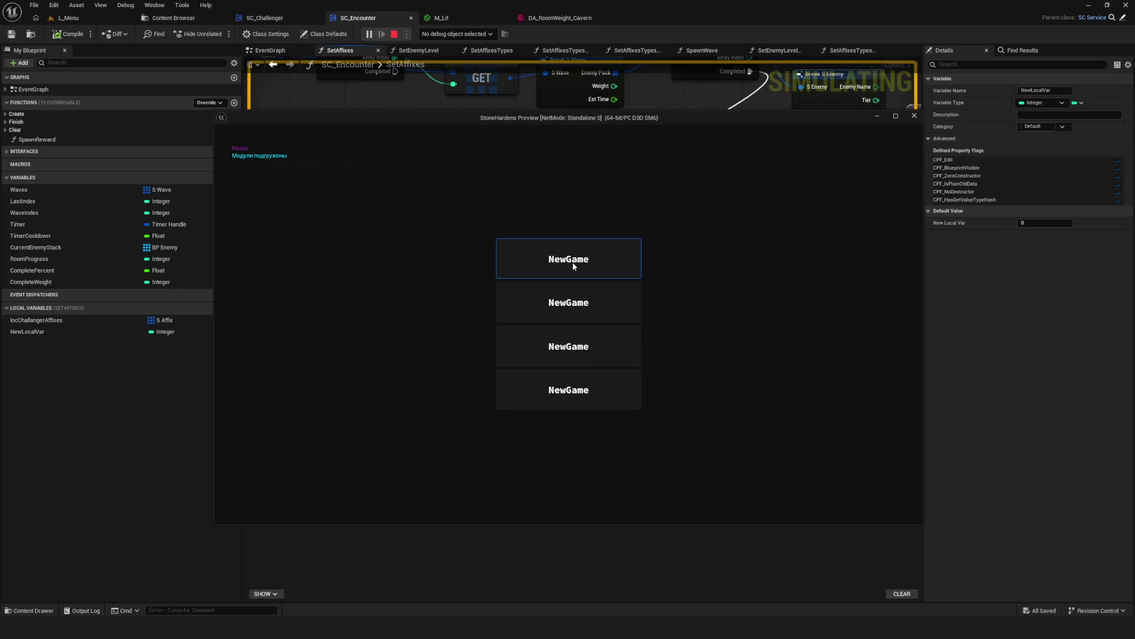
pyautogui.click(573, 261)
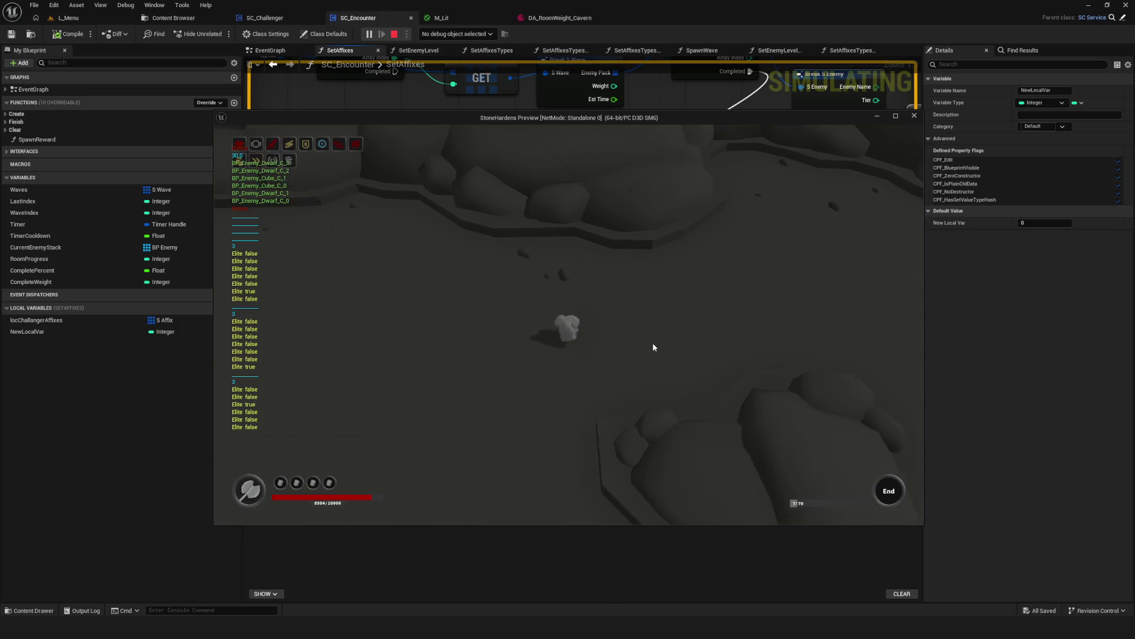
pyautogui.press('Escape')
pyautogui.scroll(-2, 353, 214)
pyautogui.moveTo(354, 213)
pyautogui.mouseDown()
pyautogui.moveTo(288, 246)
pyautogui.moveTo(399, 292)
pyautogui.moveTo(658, 287)
pyautogui.mouseUp()
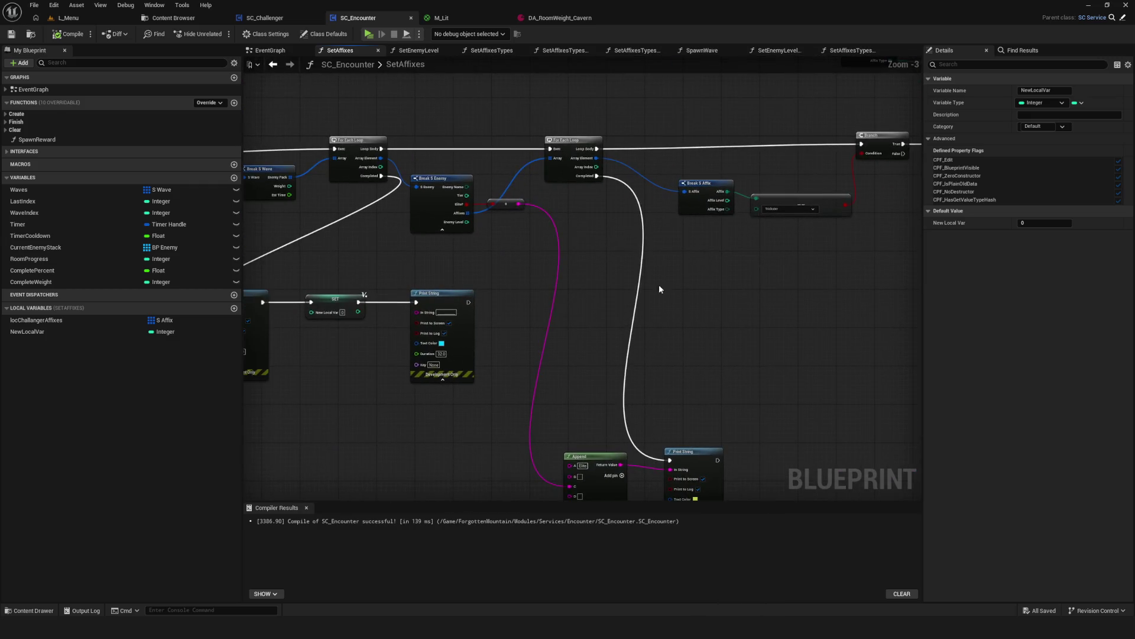
pyautogui.scroll(-1, 658, 286)
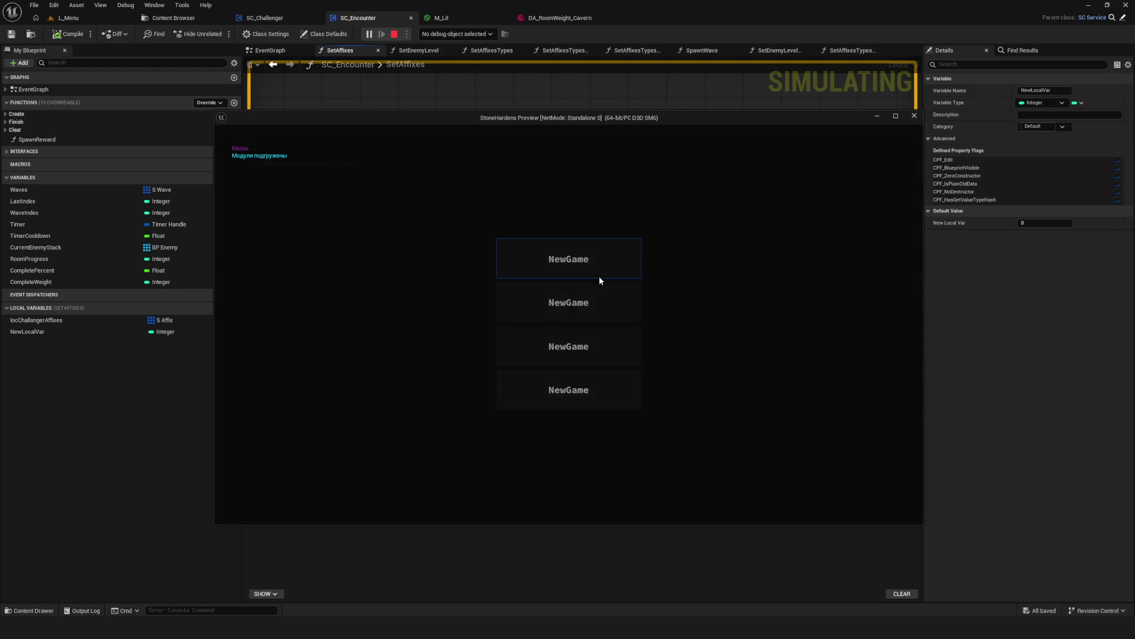
pyautogui.click(598, 276)
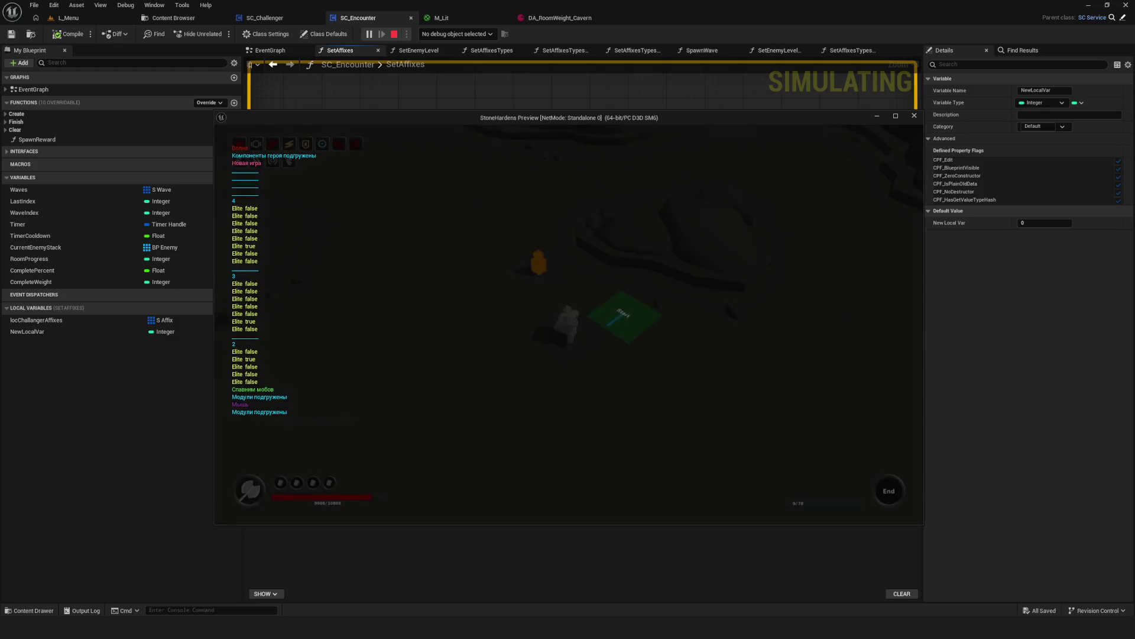
pyautogui.press('w')
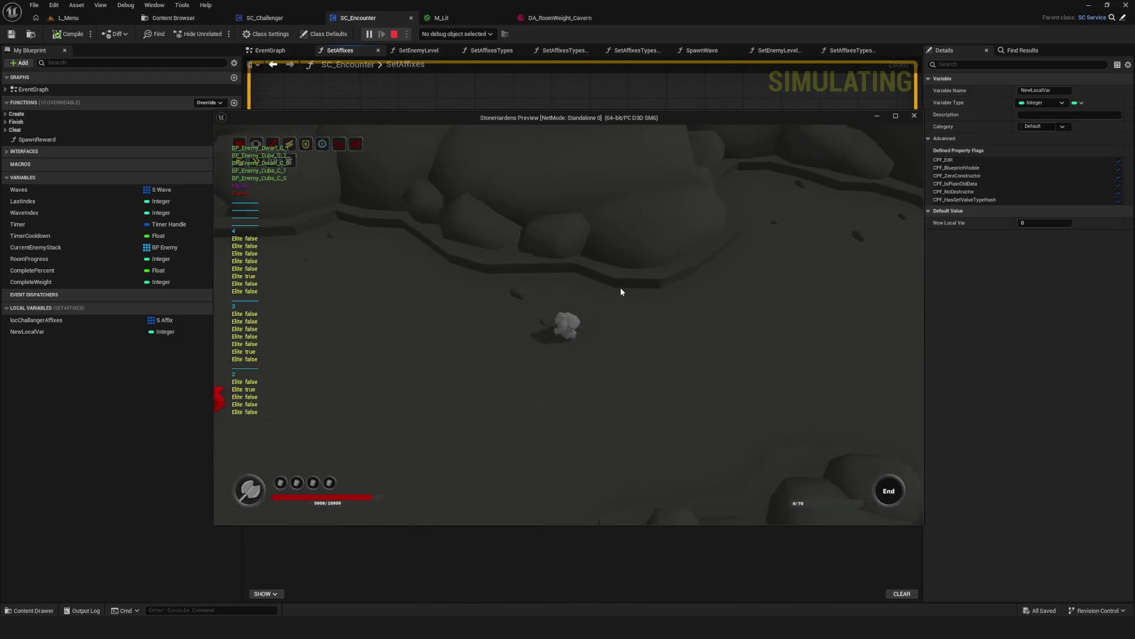
pyautogui.press('Escape')
# Run another test, walking north past the start pad to read the printed lines.
pyautogui.click(370, 36)
pyautogui.click(584, 273)
pyautogui.press('w')
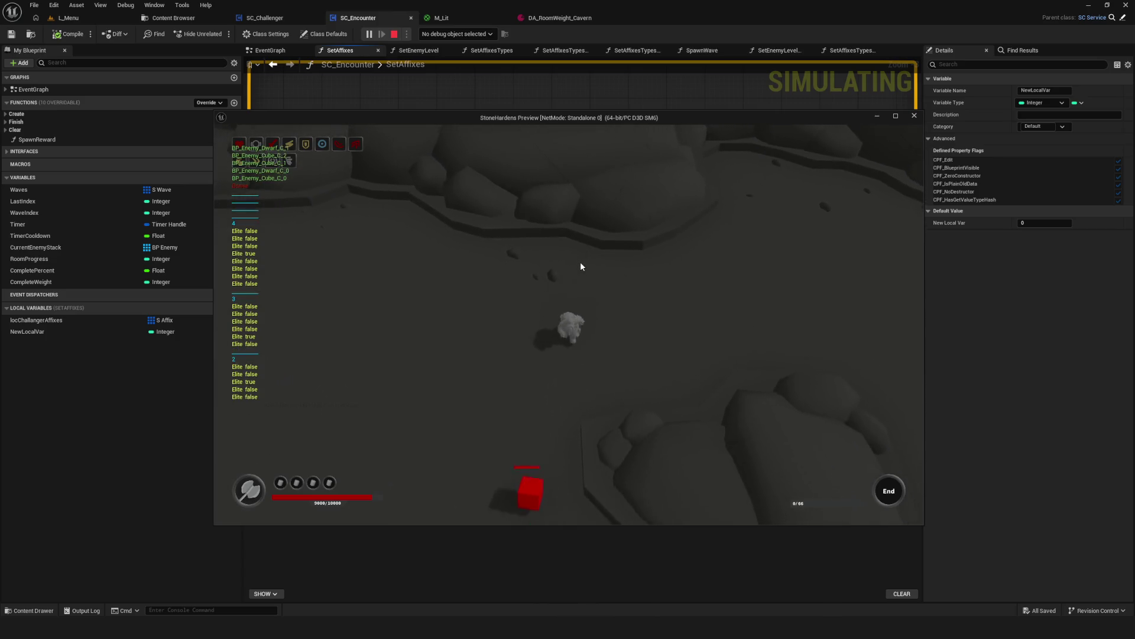
pyautogui.press('Escape')
pyautogui.scroll(-2, 445, 270)
pyautogui.scroll(2, 372, 301)
pyautogui.scroll(-5, 388, 249)
pyautogui.scroll(5, 481, 256)
pyautogui.scroll(-1, 602, 190)
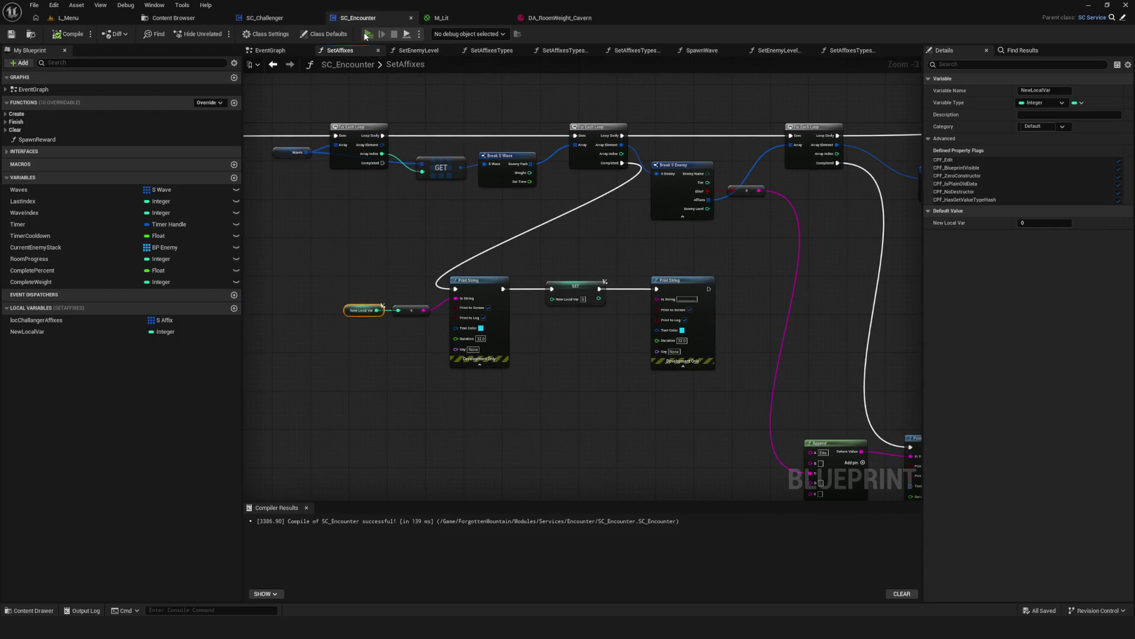
# Play again, moving the character toward the red enemies while watching the Elite output.
pyautogui.click(366, 34)
pyautogui.click(549, 251)
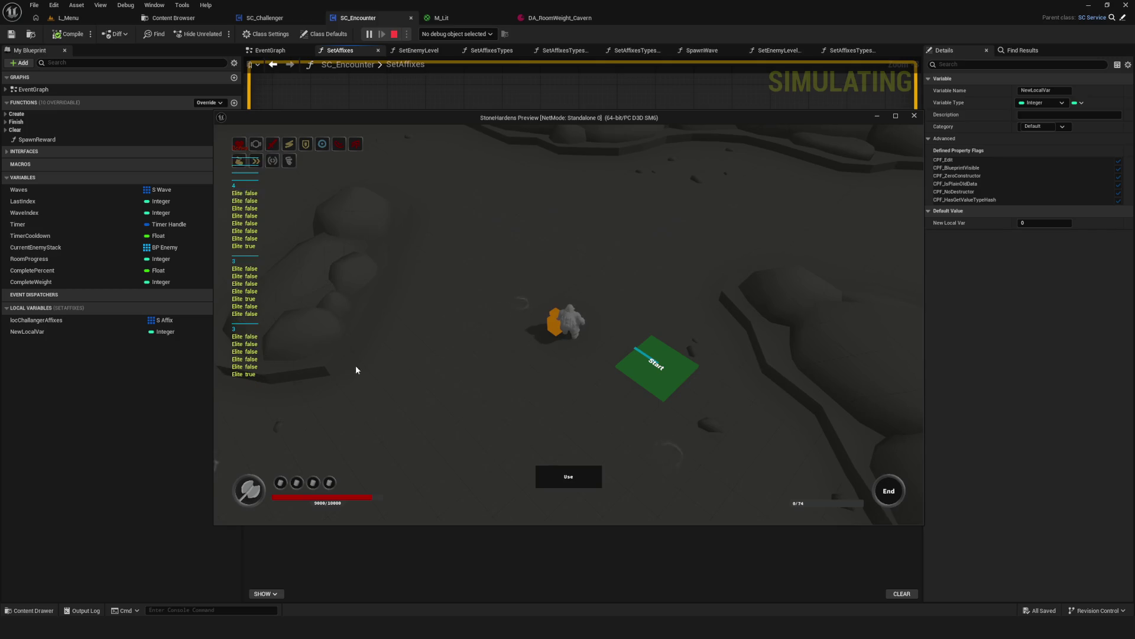
pyautogui.press('s')
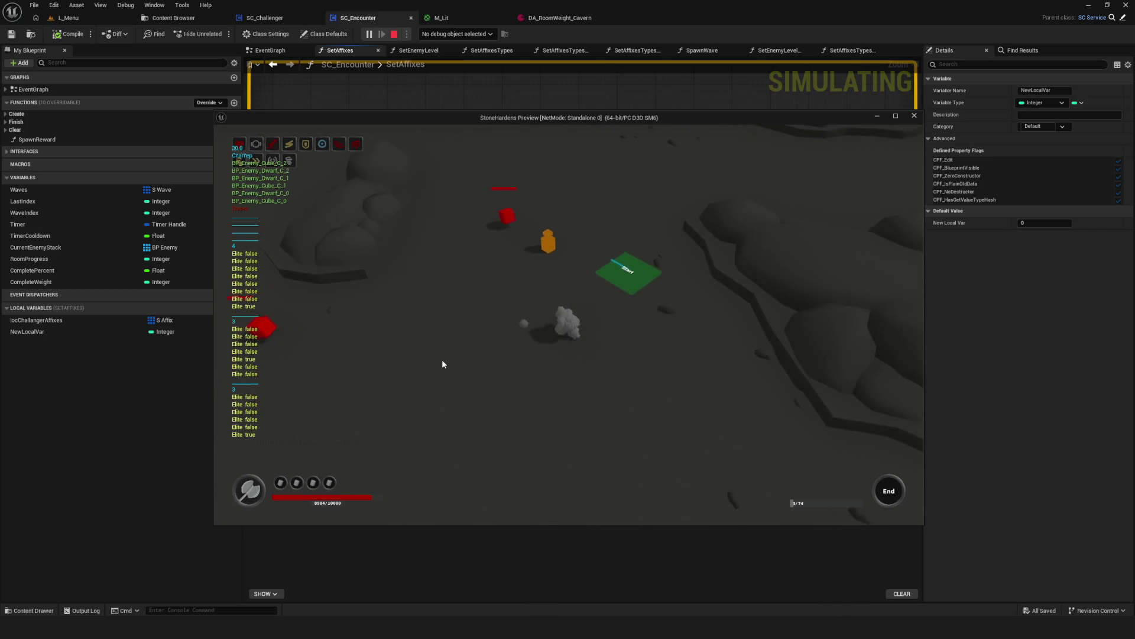
pyautogui.press('w')
pyautogui.press('s')
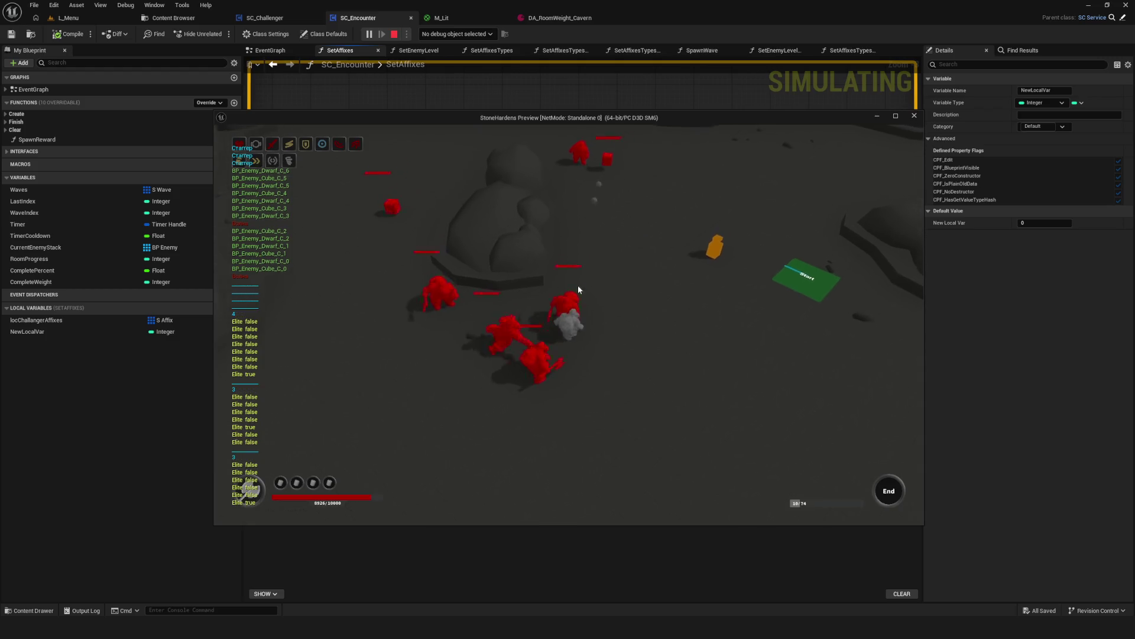
pyautogui.press('Escape')
# Relaunch the preview with Alt+P, explore the cavern and attack the red enemy cluster.
pyautogui.hotkey('alt', 'p')
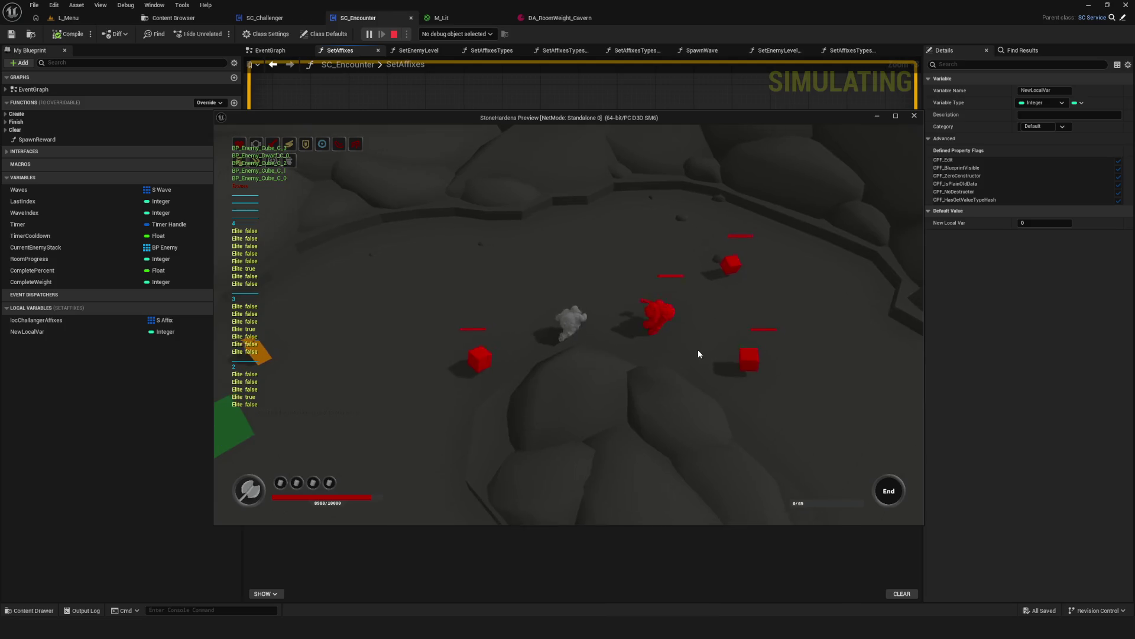
pyautogui.click(353, 92)
pyautogui.press('Escape')
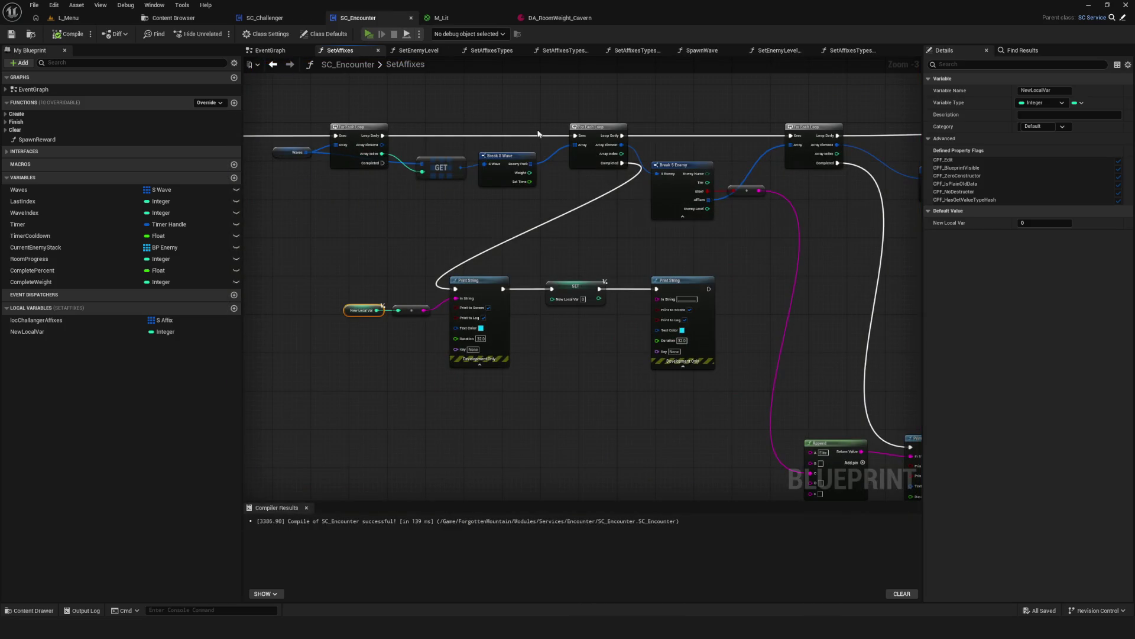
pyautogui.hotkey('alt', 'p')
pyautogui.click(572, 309)
pyautogui.click(573, 274)
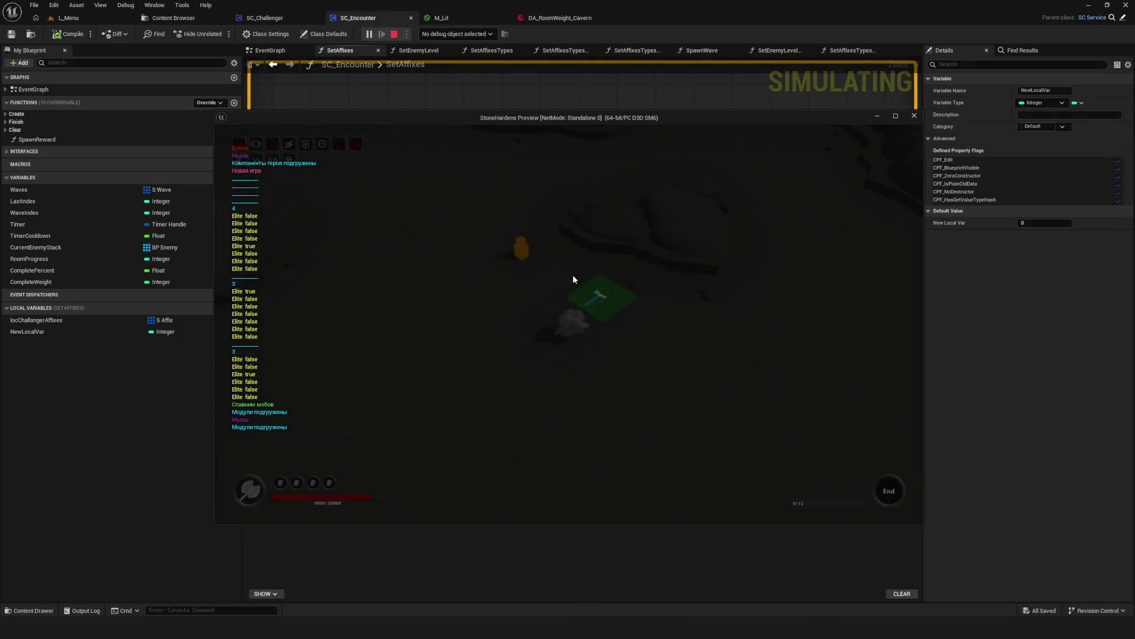
pyautogui.press('w')
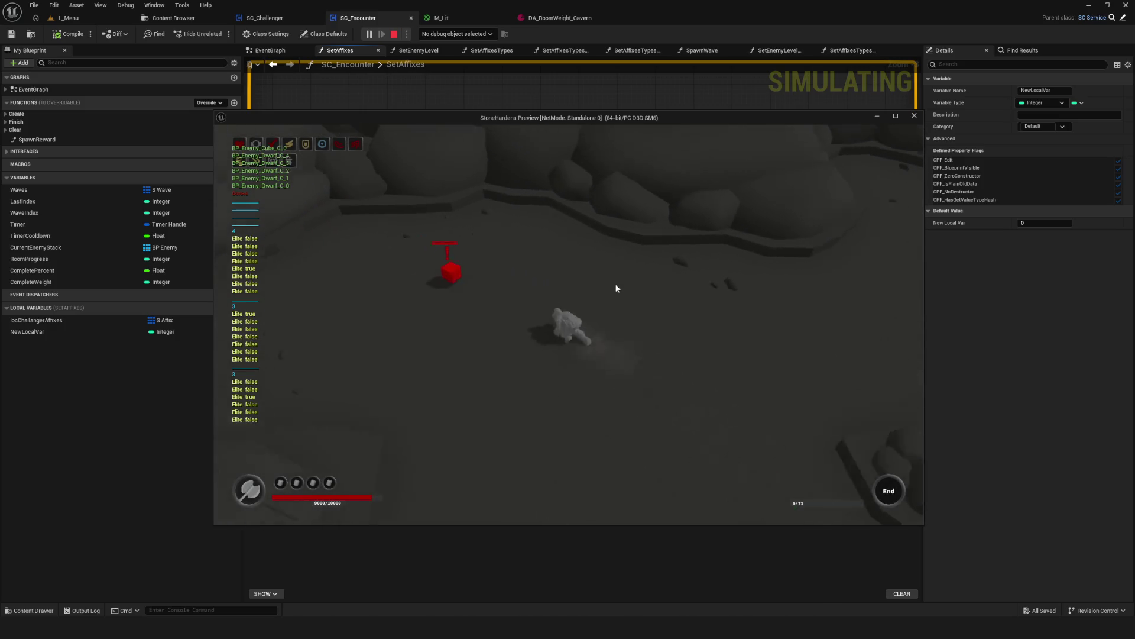
pyautogui.press('w')
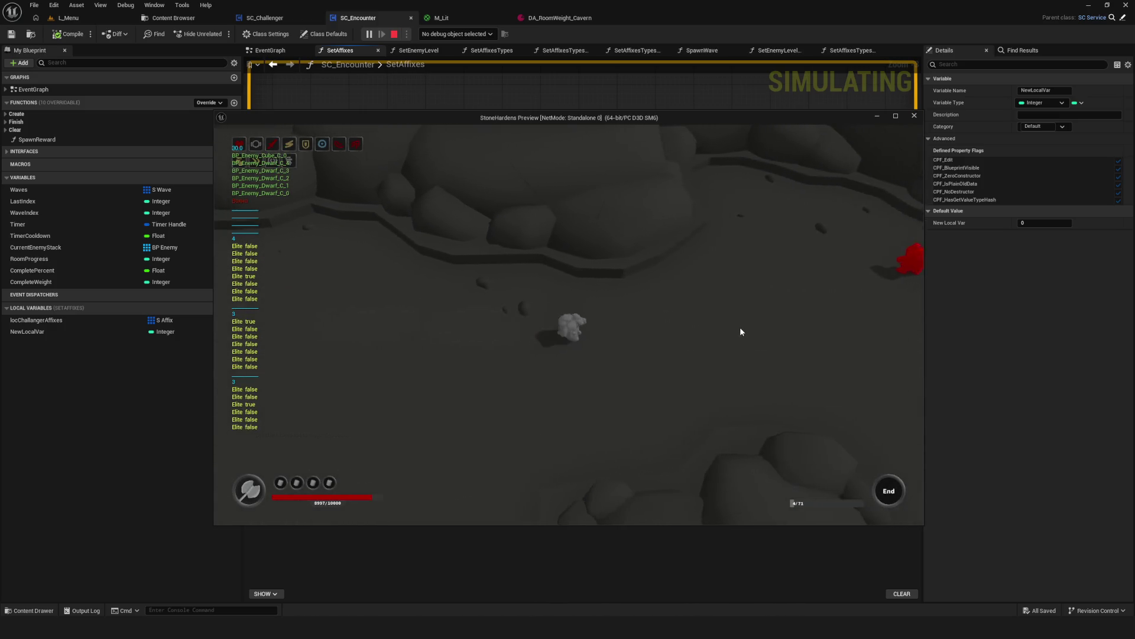
pyautogui.press('d')
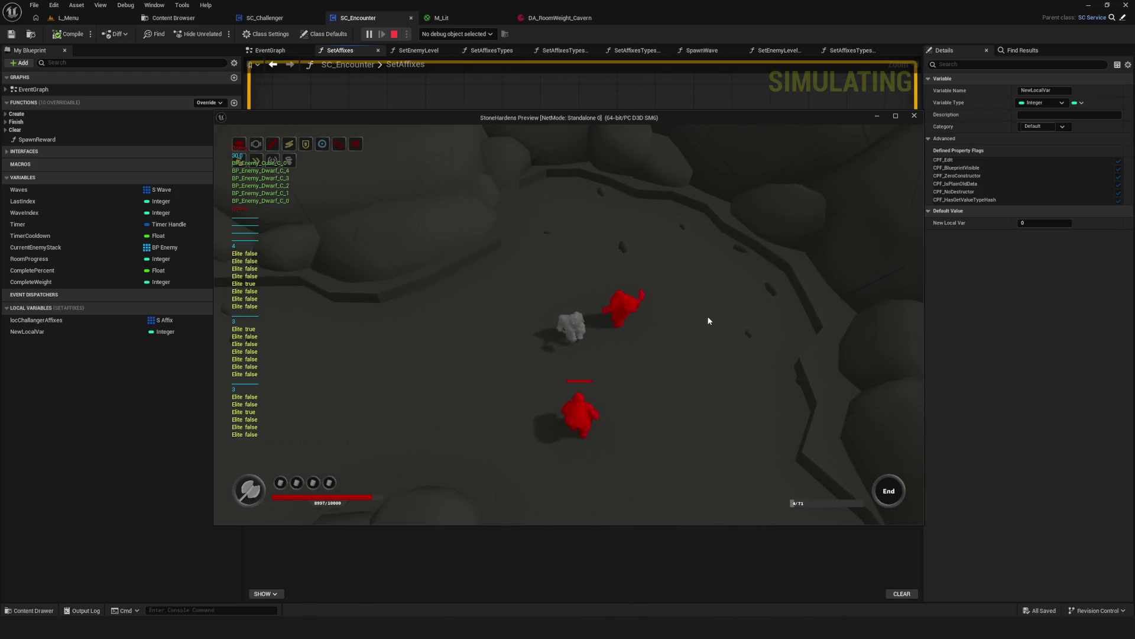
pyautogui.press('a')
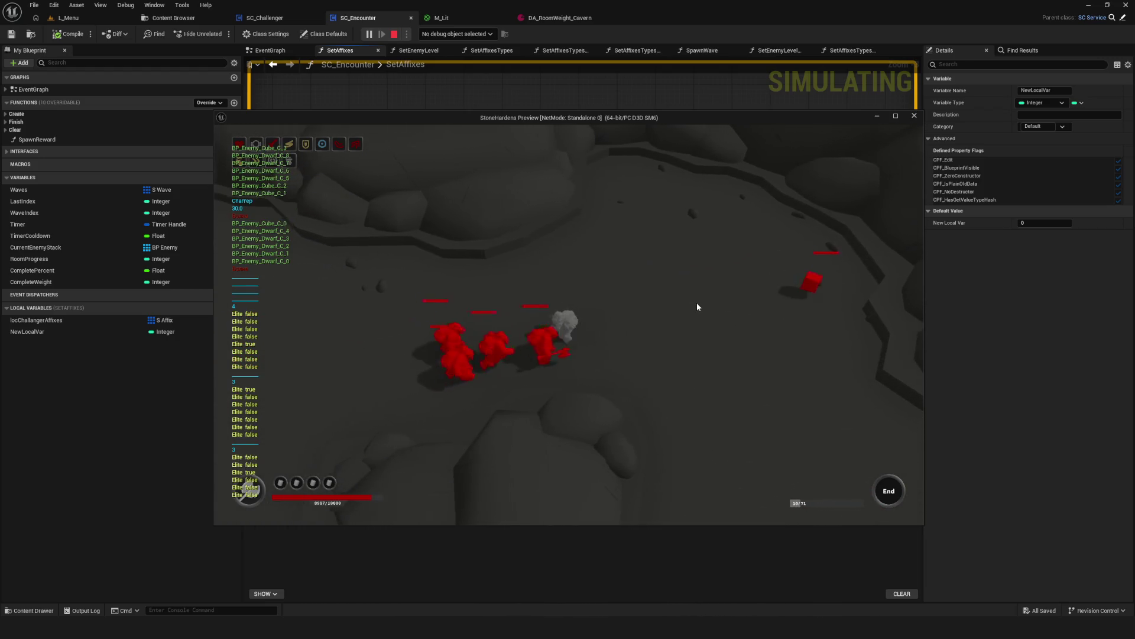
pyautogui.click(699, 303)
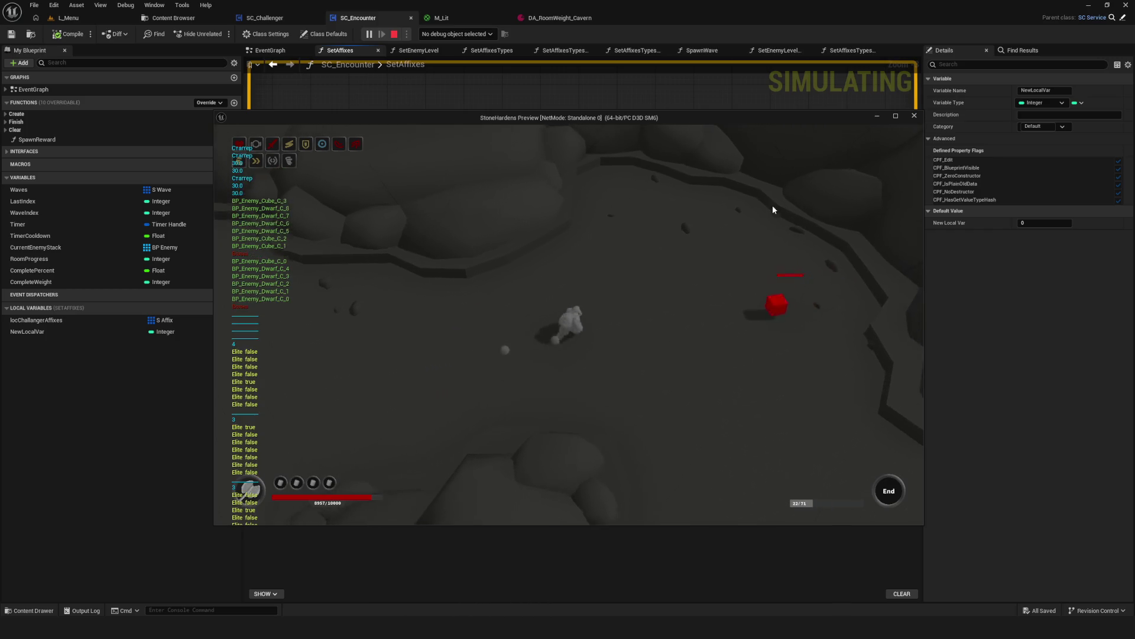
pyautogui.press('Escape')
# Test once more from the first NewGame slot, then open DA_RoomWeight_Cavern.
pyautogui.hotkey('alt', 'p')
pyautogui.click(637, 273)
pyautogui.click(639, 279)
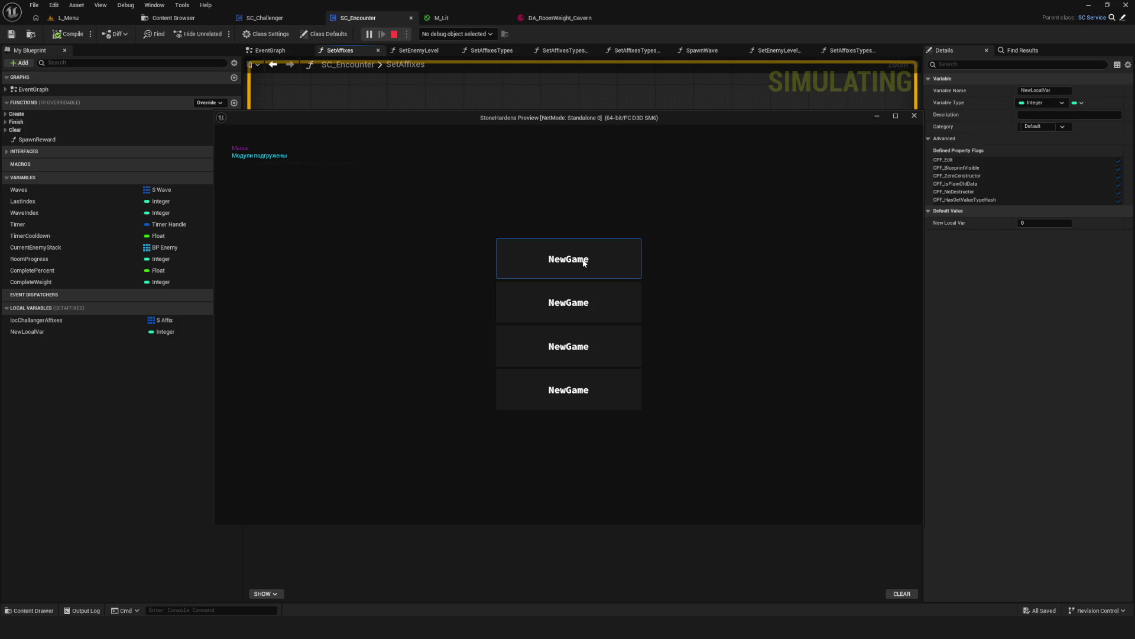
pyautogui.click(583, 261)
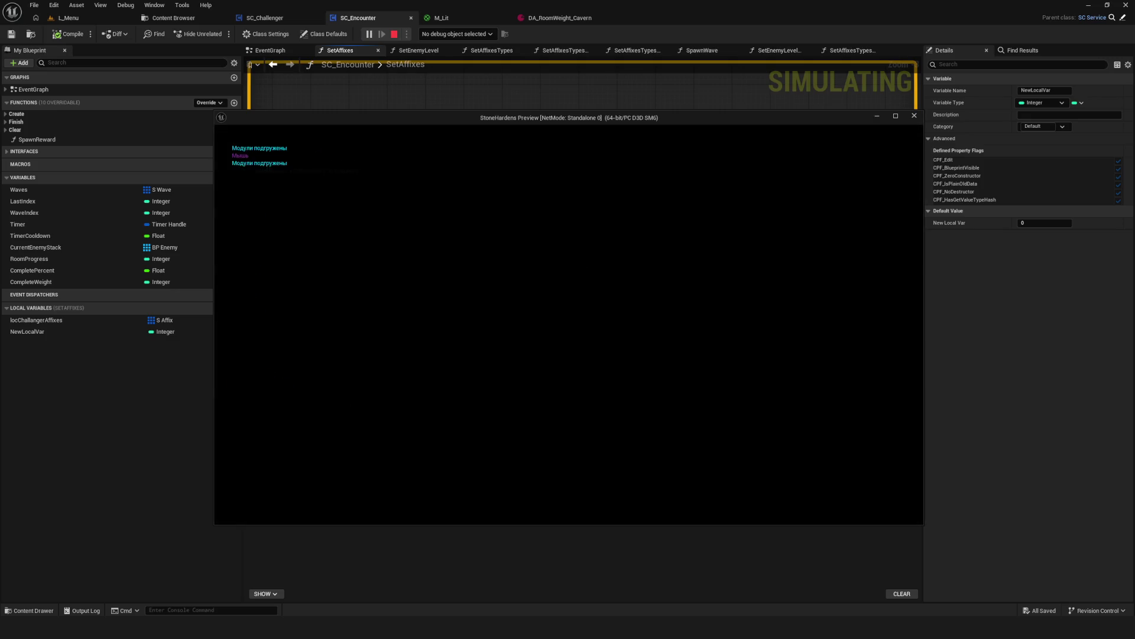
pyautogui.press('d')
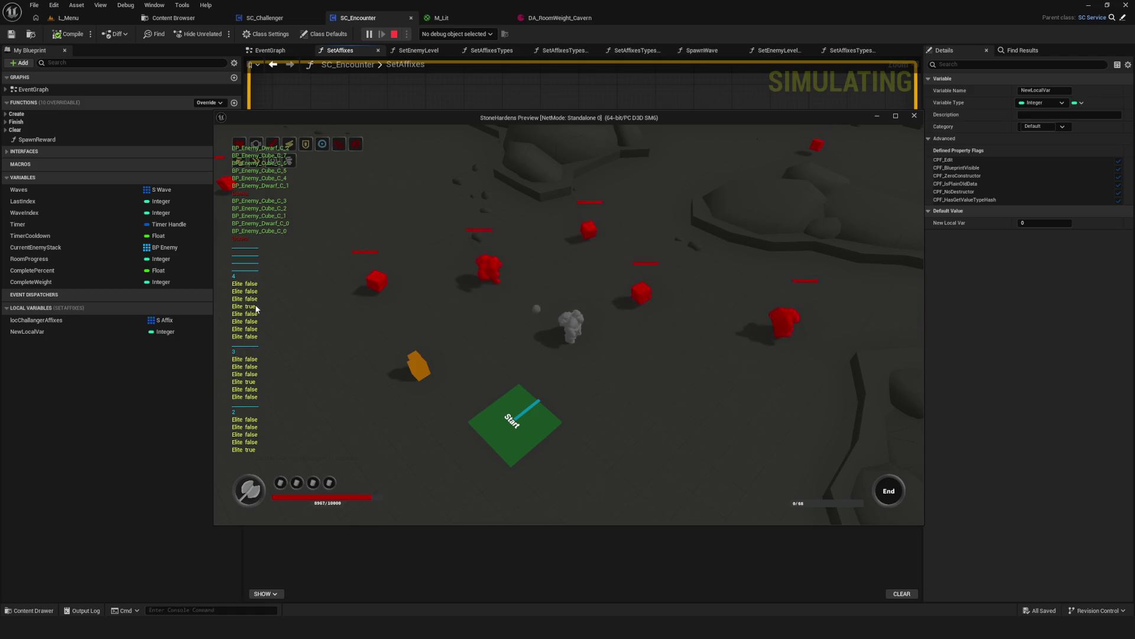
pyautogui.press('Escape')
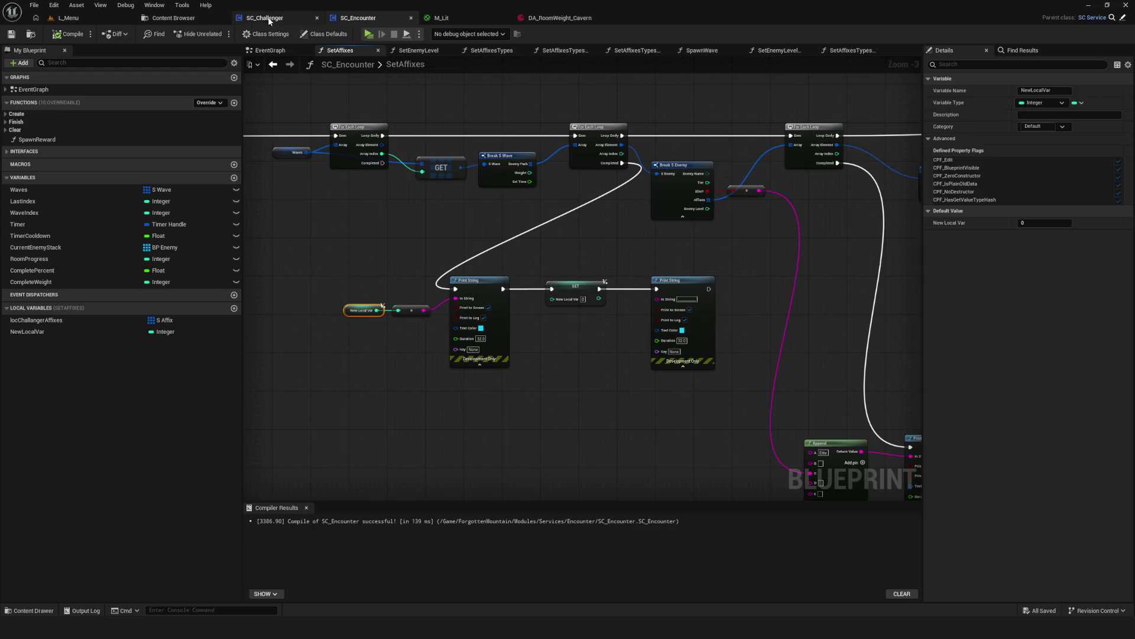
pyautogui.click(584, 19)
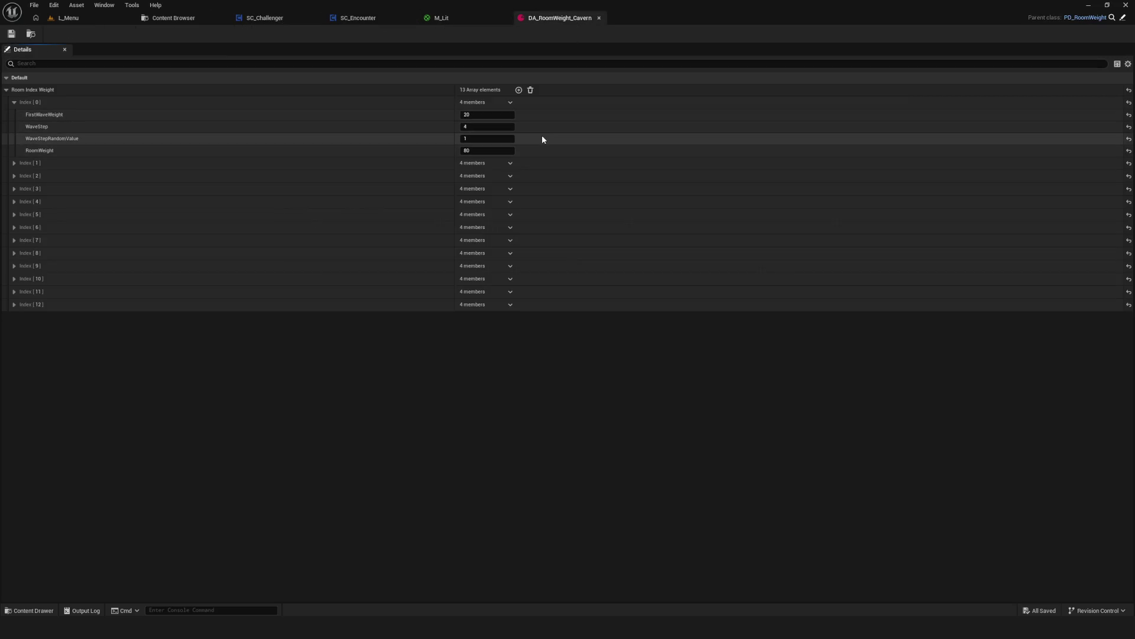
# Set the first entry's FirstWaveWeight to 30 and RoomWeight to 120.
pyautogui.click(487, 114)
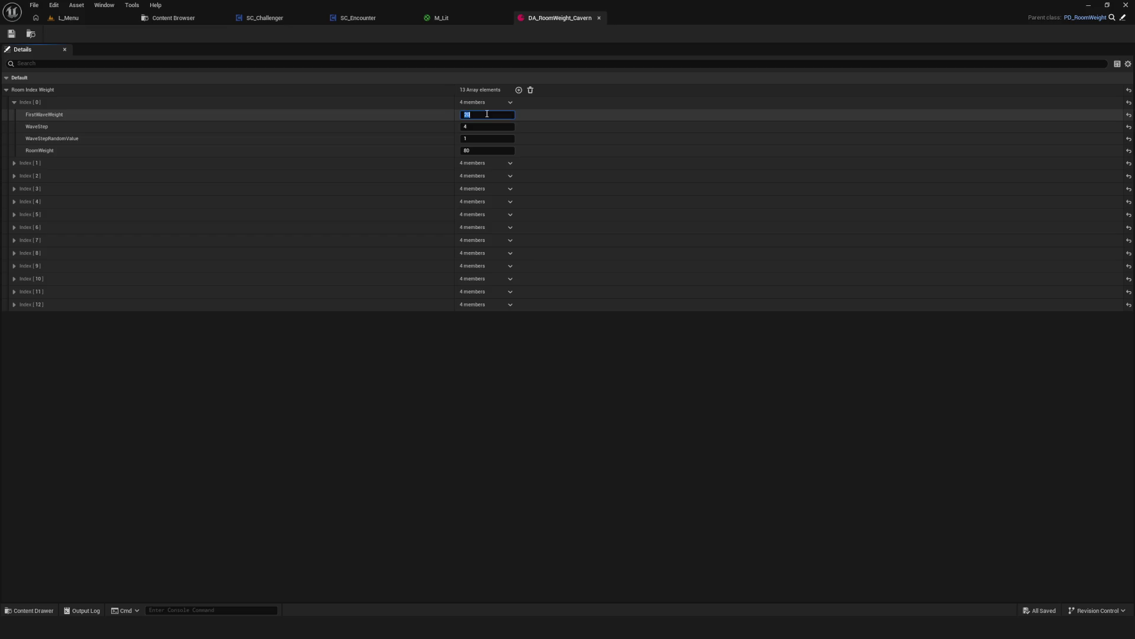
pyautogui.write('30')
pyautogui.click(482, 150)
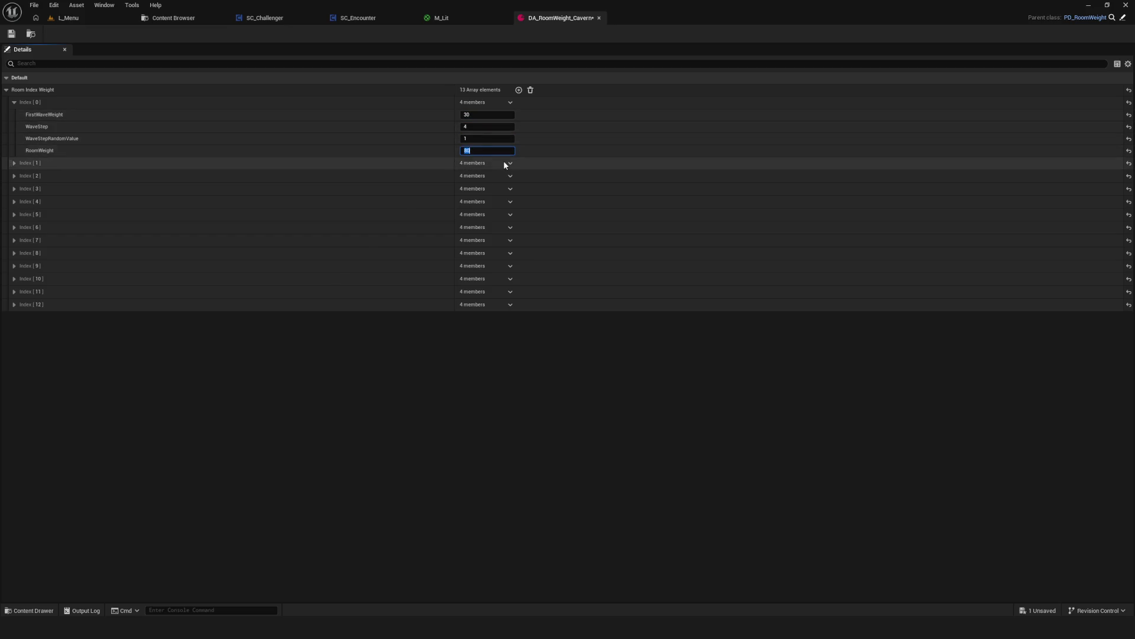
pyautogui.write('120')
pyautogui.press('Return')
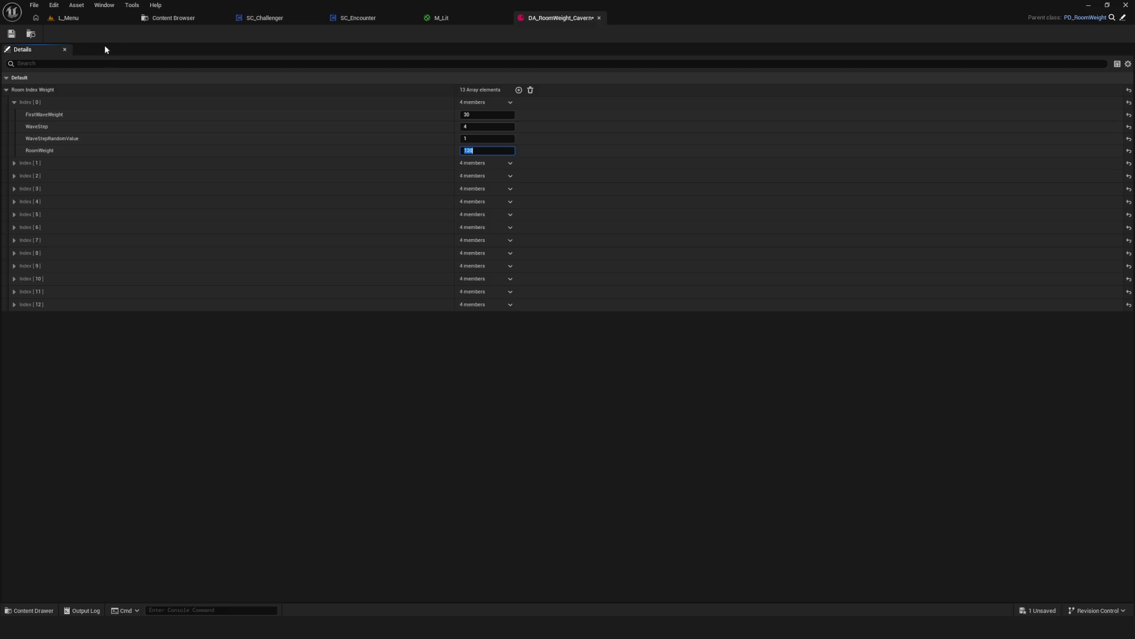
# Play-test from the L_Menu level, walking into the cavern, then stop and view SC_Challenger.
pyautogui.click(68, 18)
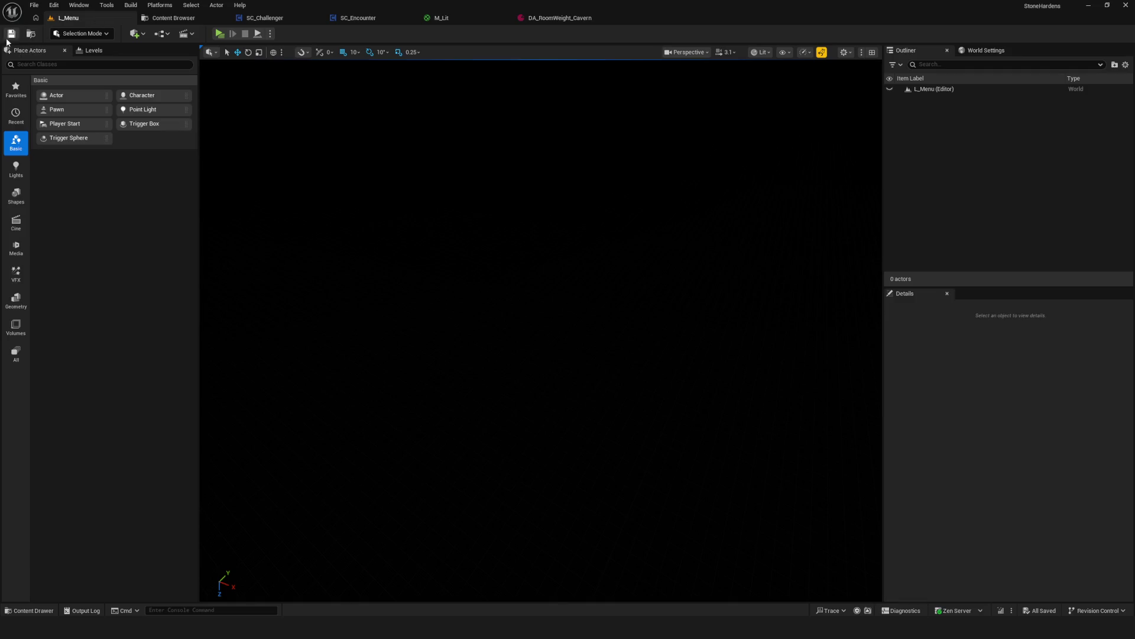
pyautogui.click(220, 34)
pyautogui.click(577, 265)
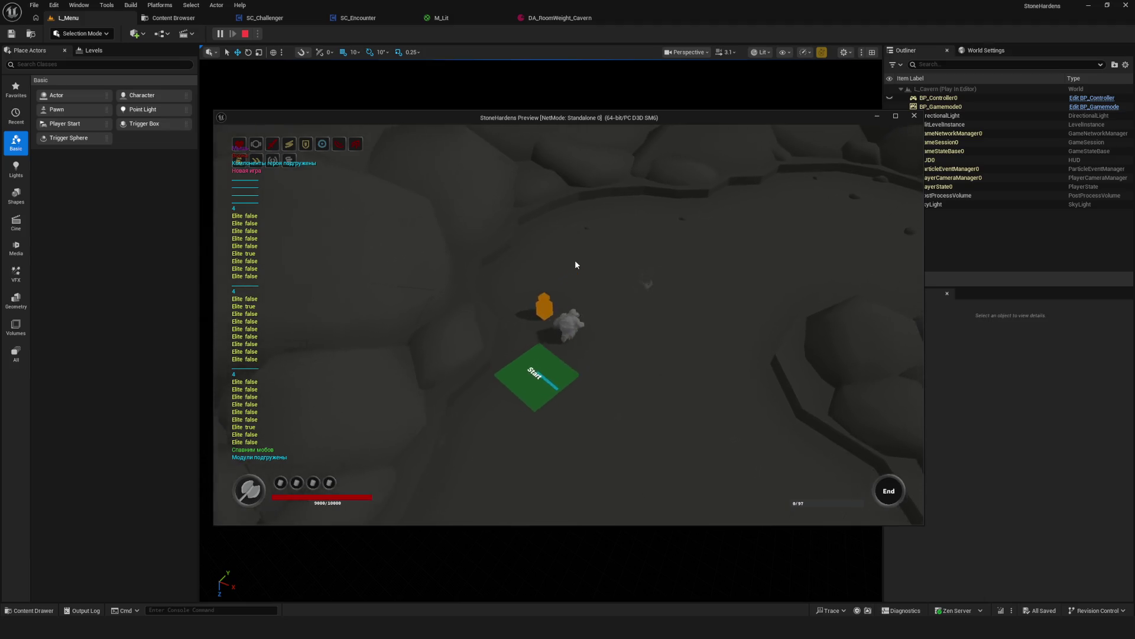
pyautogui.click(709, 283)
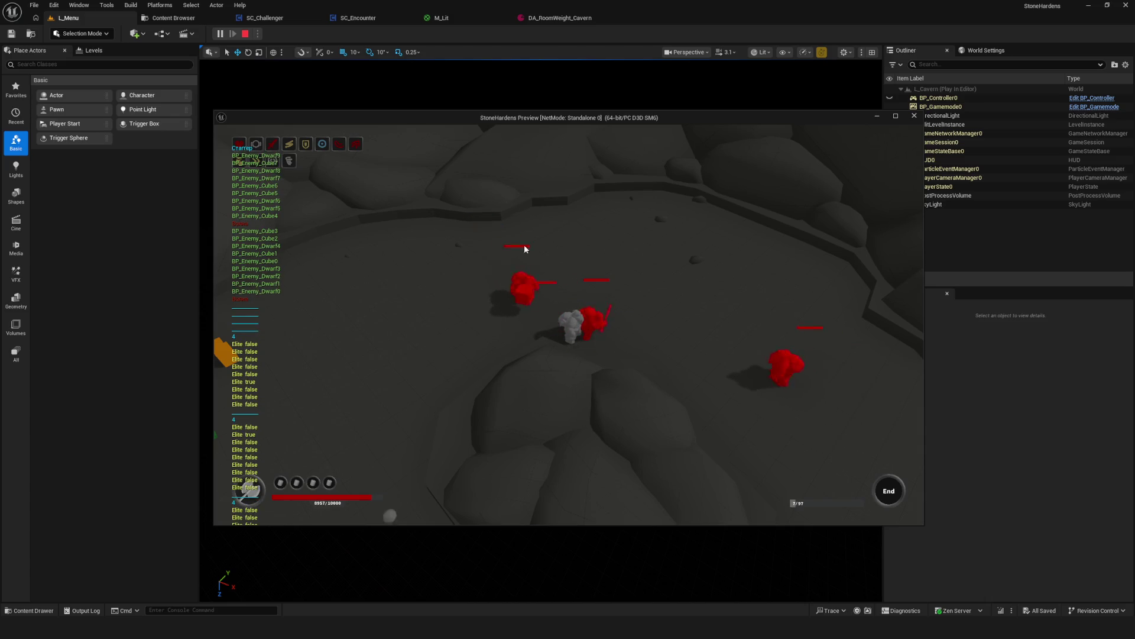
pyautogui.click(914, 116)
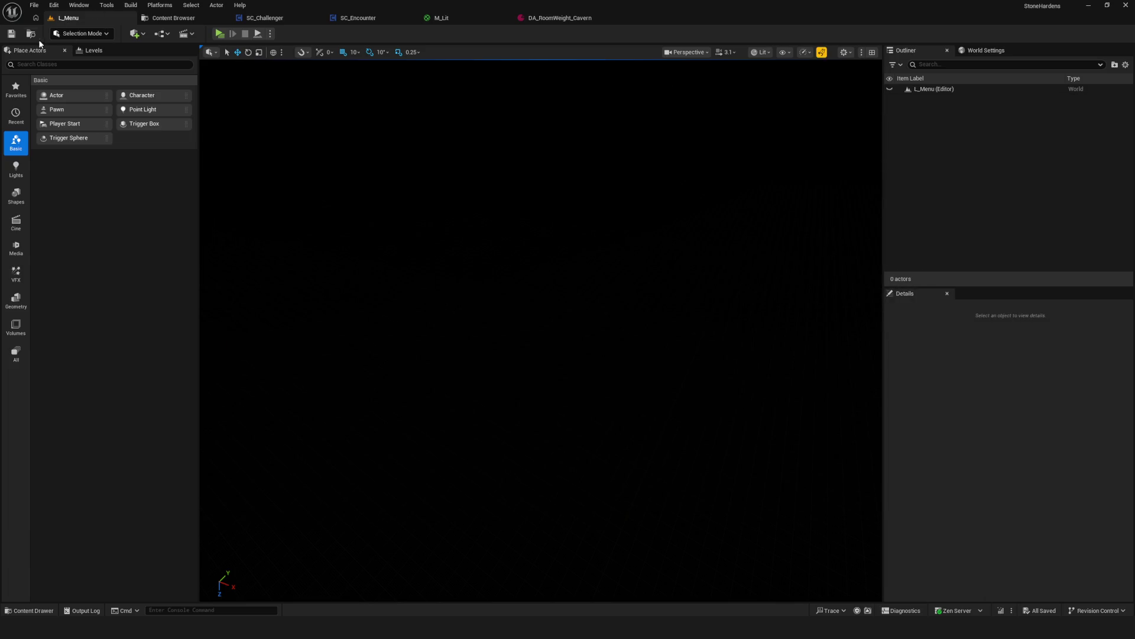
pyautogui.click(266, 18)
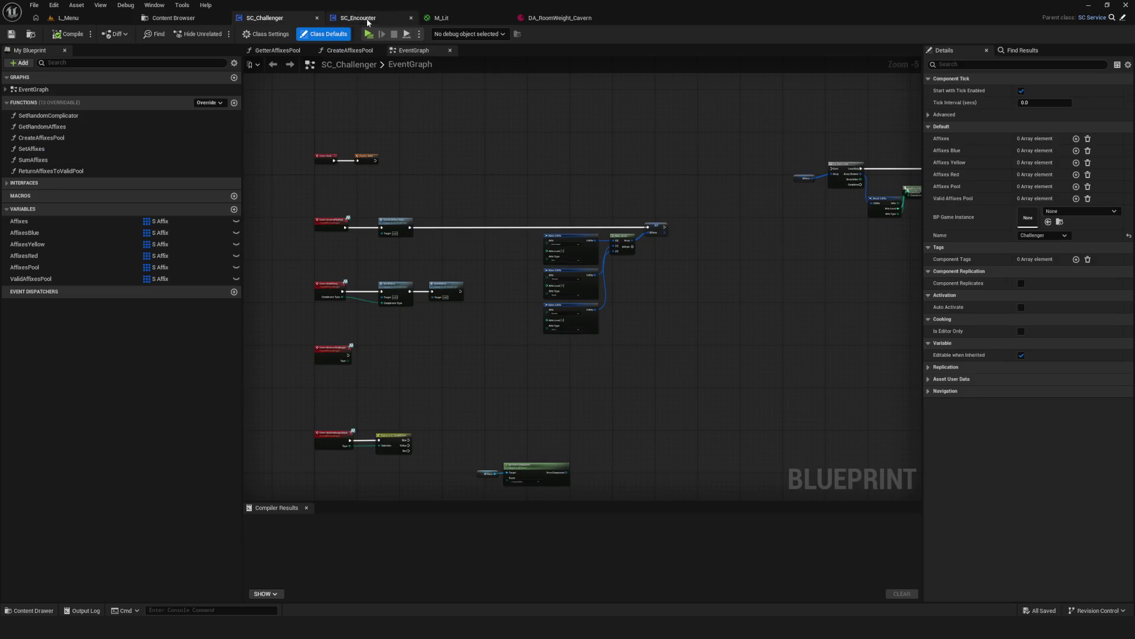
# Open SC_Encounter's SetAffixes graph and pan across the Print String nodes.
pyautogui.click(359, 18)
pyautogui.scroll(-5, 744, 161)
pyautogui.scroll(5, 522, 233)
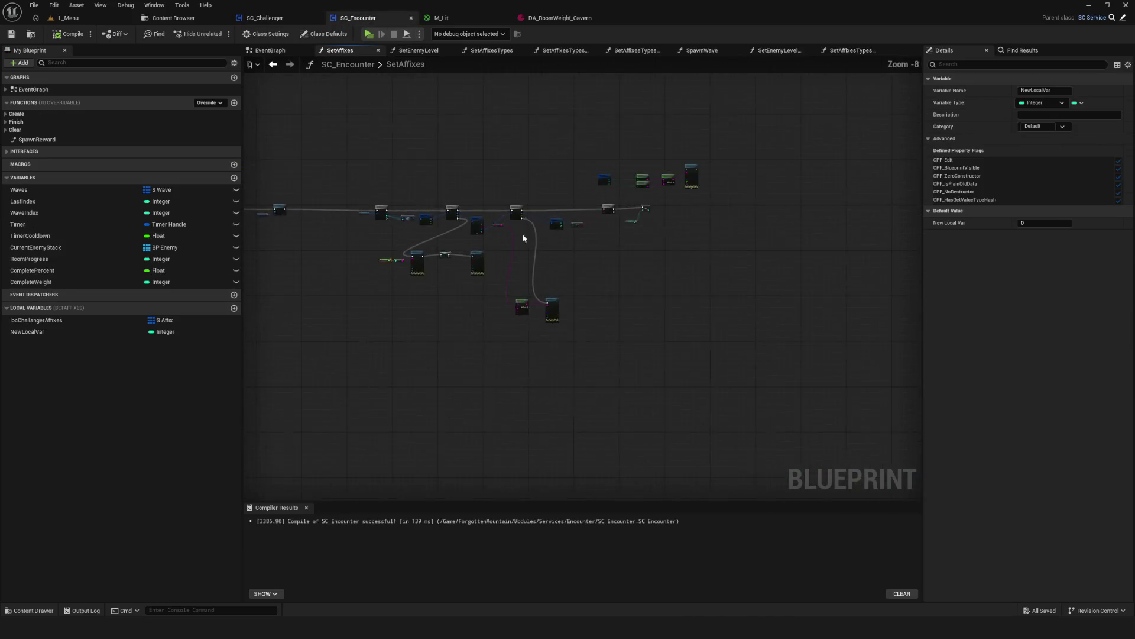
pyautogui.moveTo(638, 249); pyautogui.dragTo(657, 246)
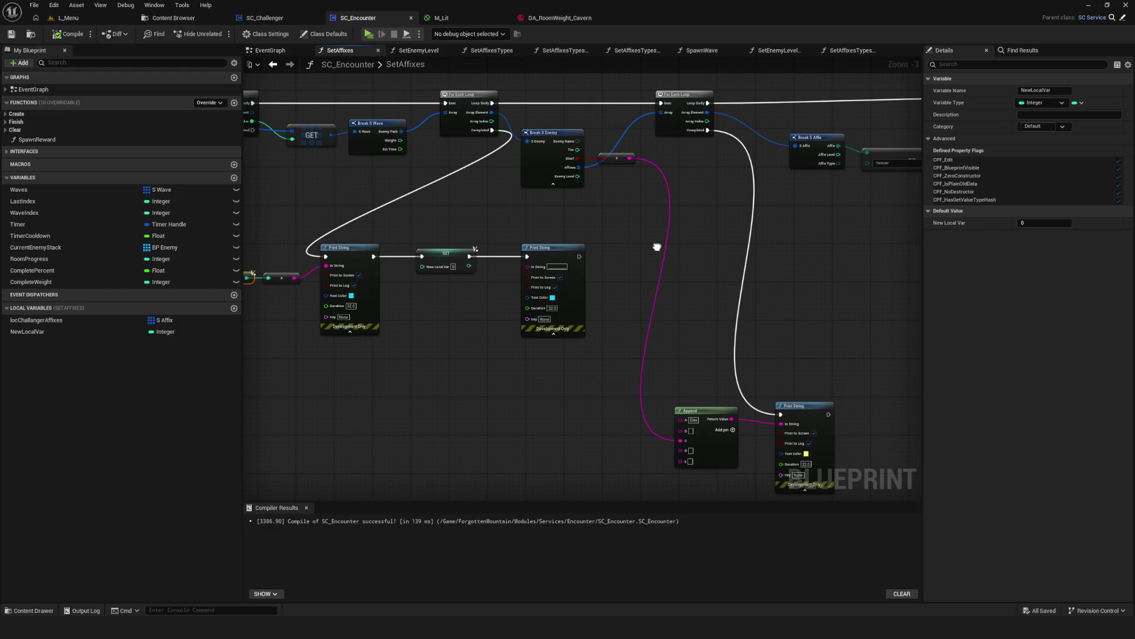
pyautogui.moveTo(657, 246); pyautogui.dragTo(653, 245)
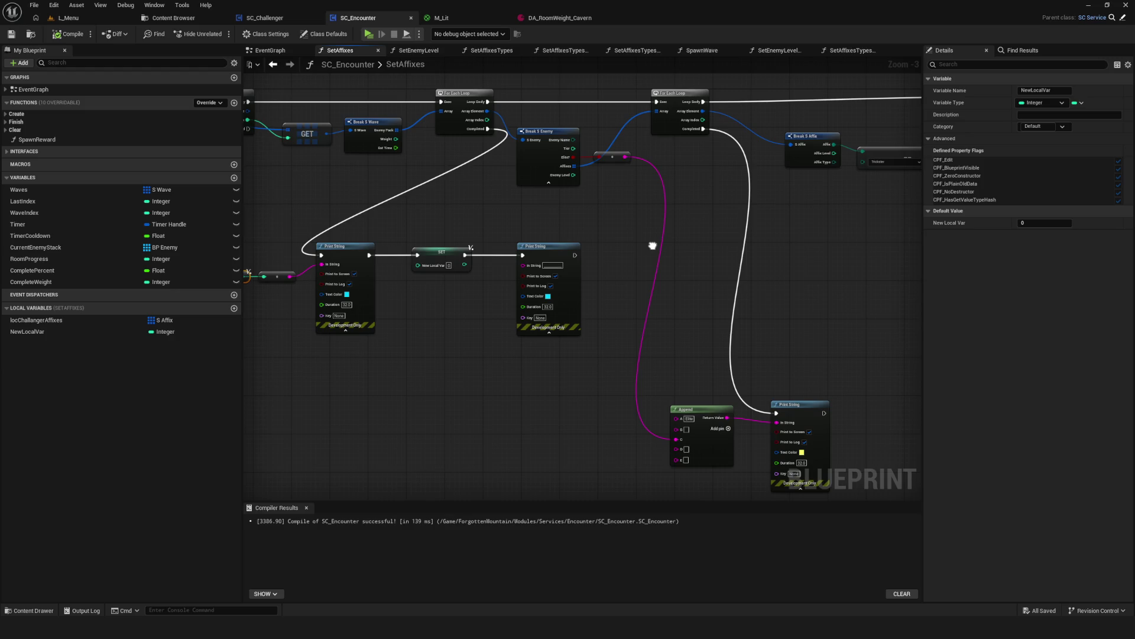
pyautogui.moveTo(653, 245); pyautogui.dragTo(332, 254)
pyautogui.scroll(3, 544, 169)
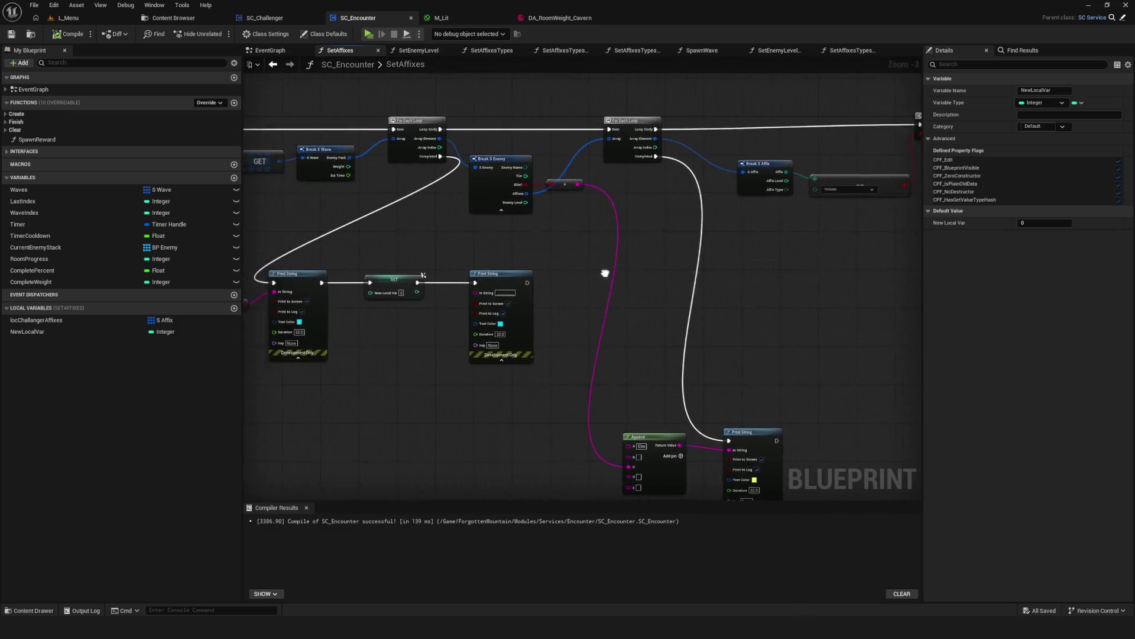
pyautogui.moveTo(505, 252)
pyautogui.mouseDown()
pyautogui.moveTo(539, 241)
pyautogui.moveTo(726, 241)
pyautogui.mouseUp()
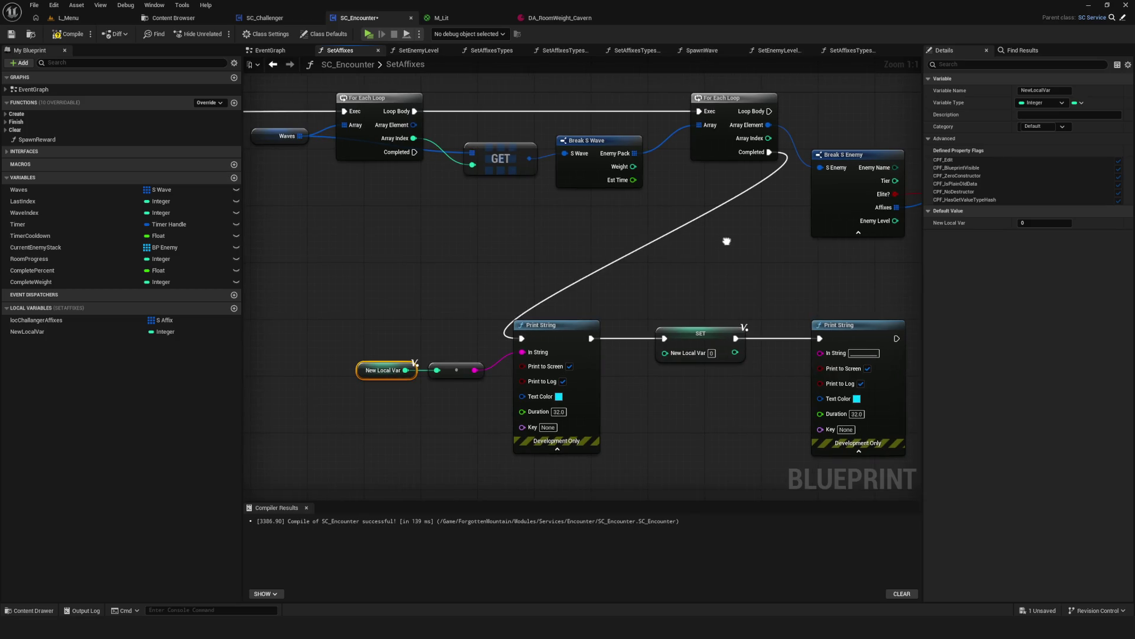
# Undo the accidental Break Pin Links with Ctrl+Z.
pyautogui.moveTo(727, 241); pyautogui.dragTo(726, 240)
pyautogui.hotkey('ctrl', 'z')
pyautogui.scroll(-8, 618, 255)
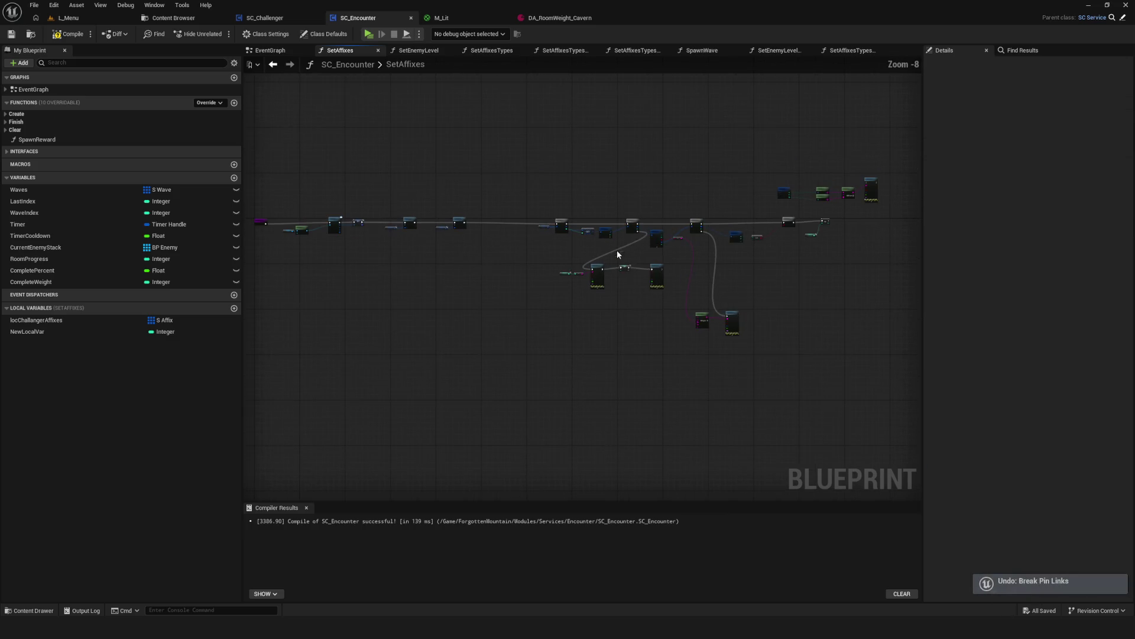
# Compile SC_Encounter, then open Set Affixes Types and its SetAffixesTypesSquad function.
pyautogui.scroll(6, 467, 248)
pyautogui.click(80, 34)
pyautogui.scroll(2, 487, 197)
pyautogui.moveTo(487, 198); pyautogui.dragTo(666, 340)
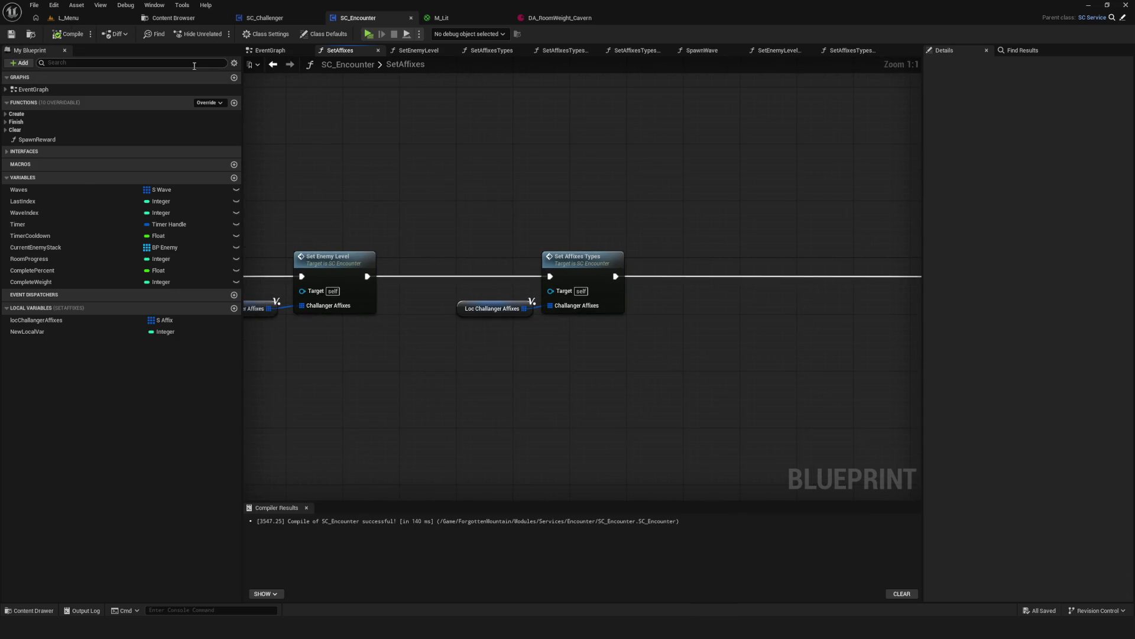
pyautogui.moveTo(673, 254); pyautogui.dragTo(524, 218)
pyautogui.doubleClick(541, 221)
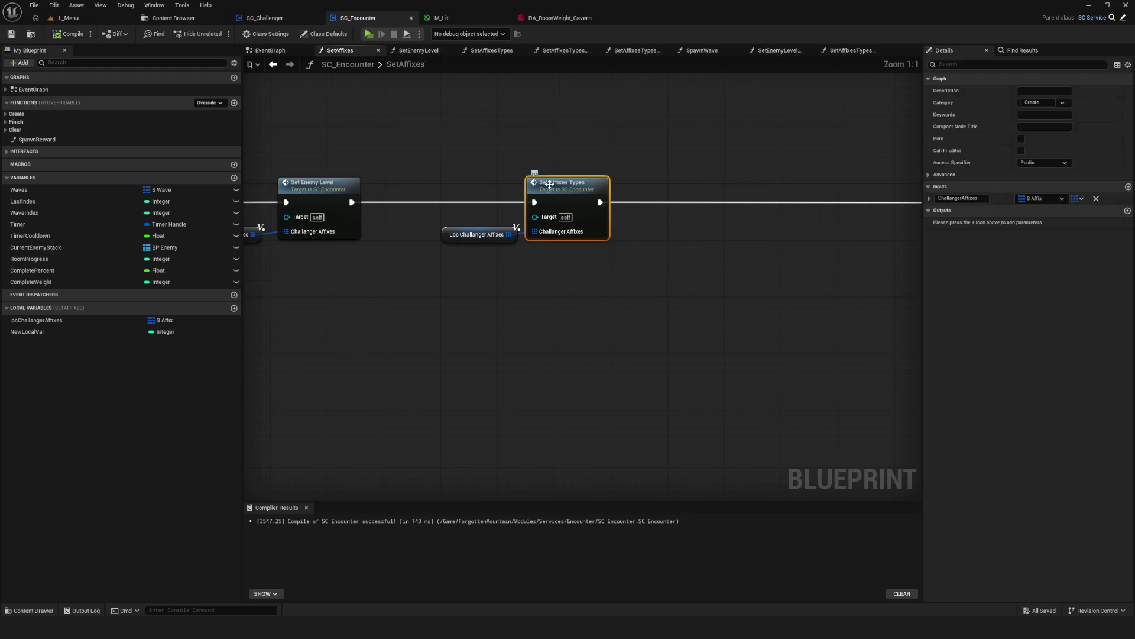
pyautogui.click(623, 265)
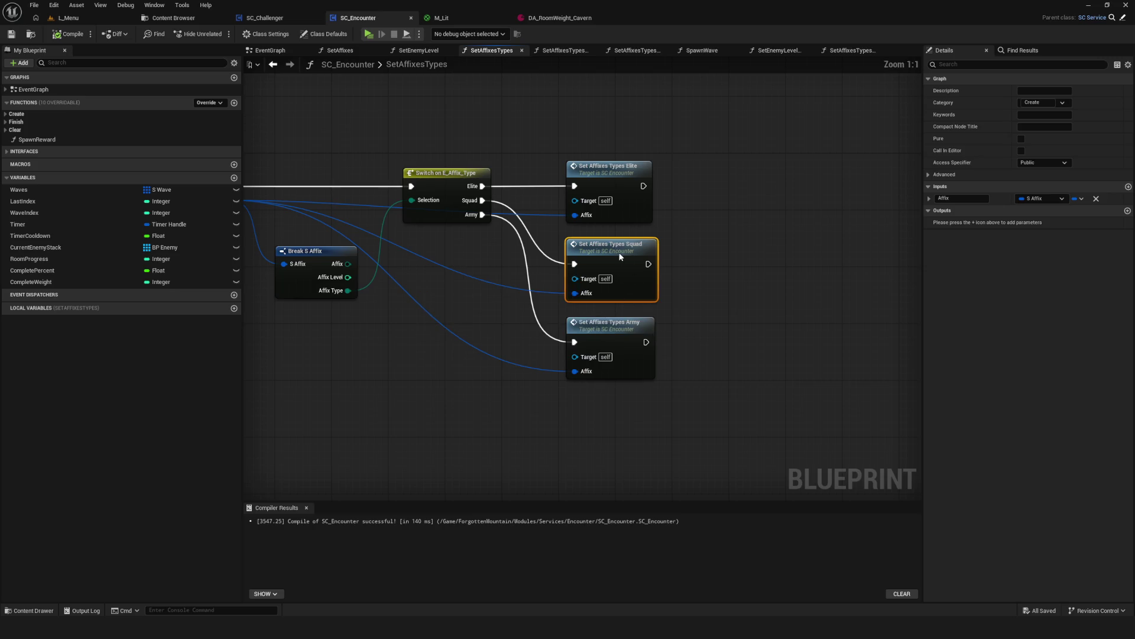
pyautogui.doubleClick(619, 291)
# Move between the Squad, SetAffixes and EventGraph views to locate the call nodes.
pyautogui.moveTo(713, 476)
pyautogui.mouseDown()
pyautogui.moveTo(461, 351)
pyautogui.moveTo(467, 331)
pyautogui.mouseUp()
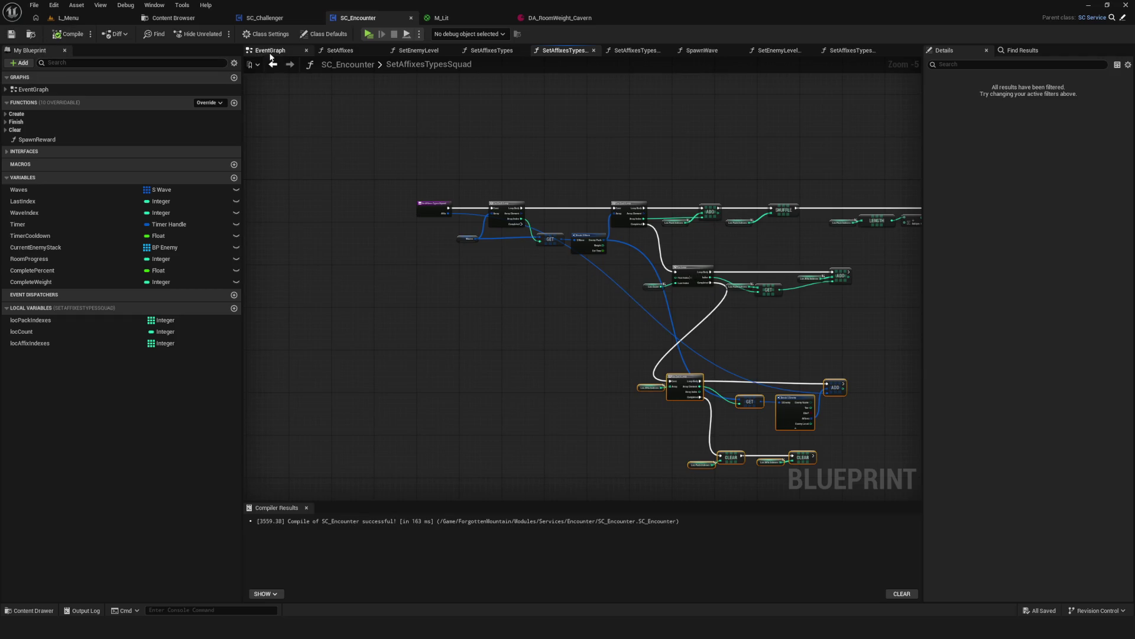
pyautogui.click(340, 51)
pyautogui.scroll(3, 673, 295)
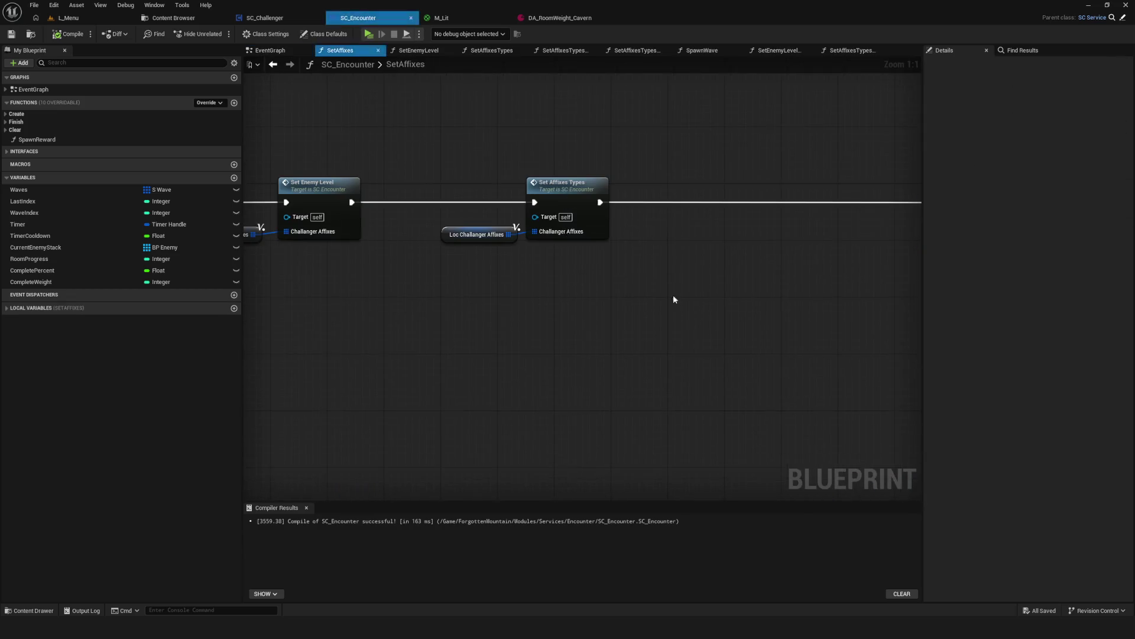
pyautogui.scroll(-6, 673, 299)
pyautogui.scroll(3, 507, 294)
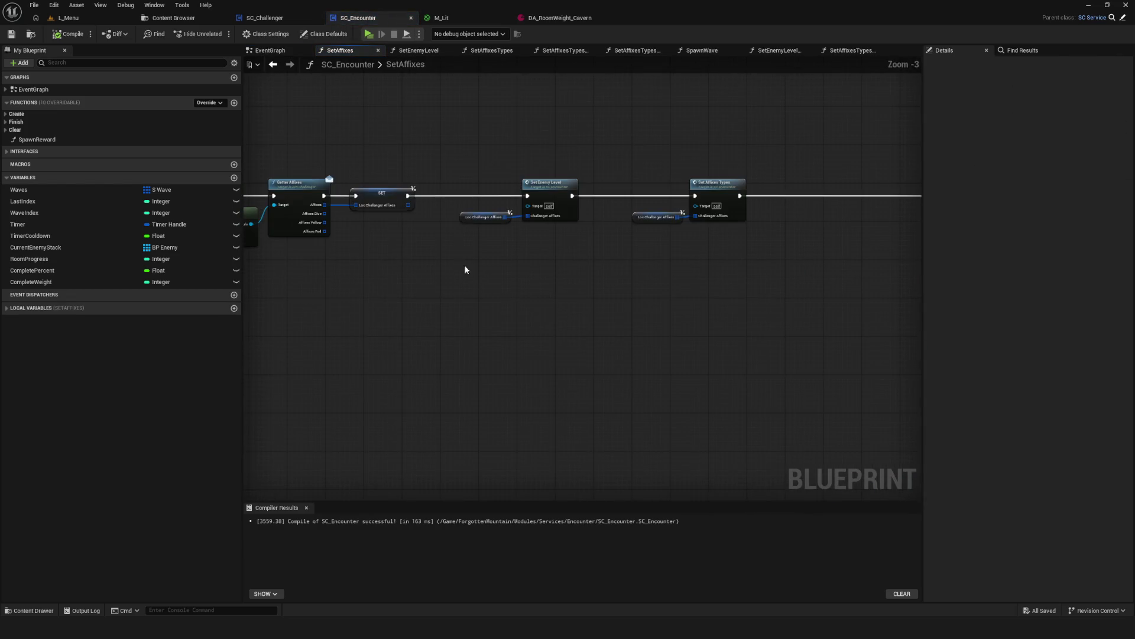
pyautogui.scroll(3, 465, 269)
pyautogui.moveTo(828, 229); pyautogui.dragTo(604, 243)
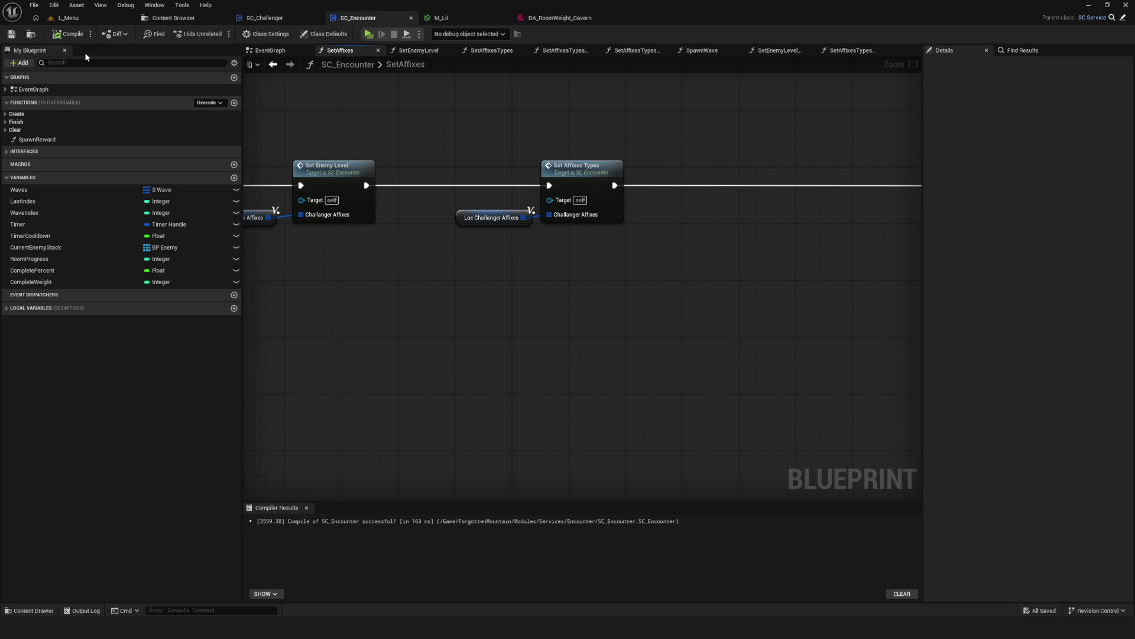
pyautogui.click(273, 64)
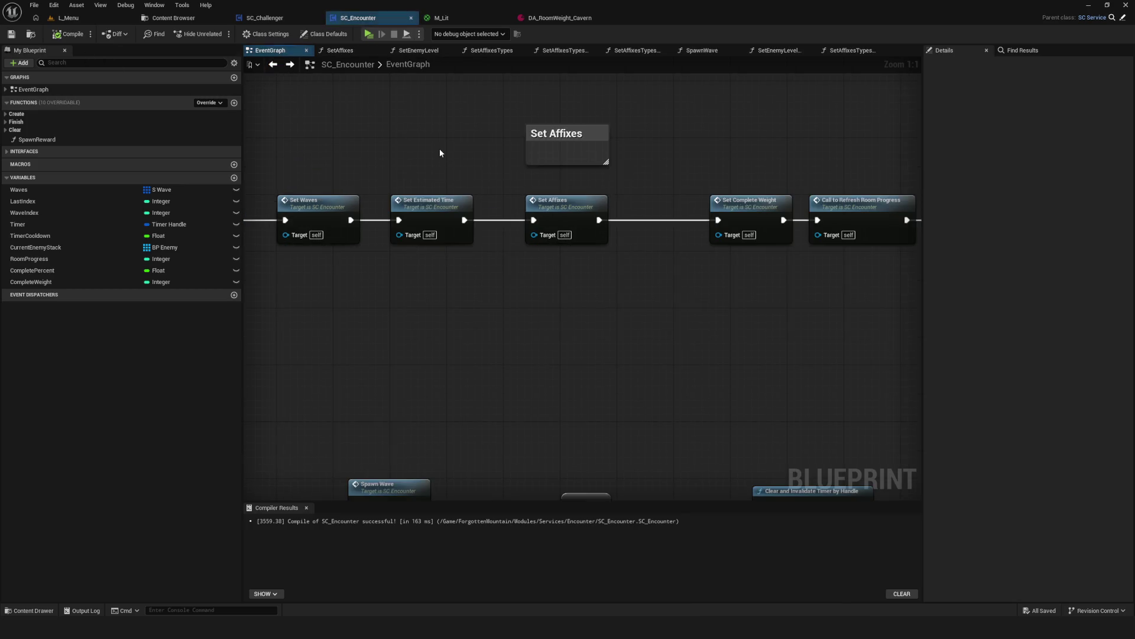
pyautogui.doubleClick(575, 215)
pyautogui.click(273, 65)
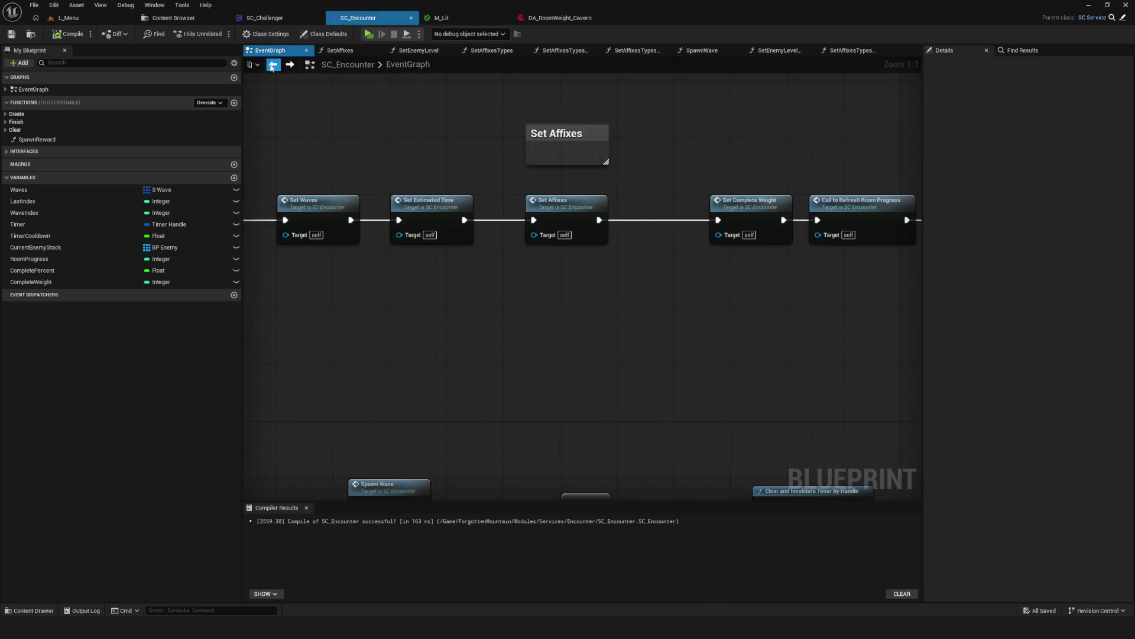
pyautogui.scroll(-10, 597, 277)
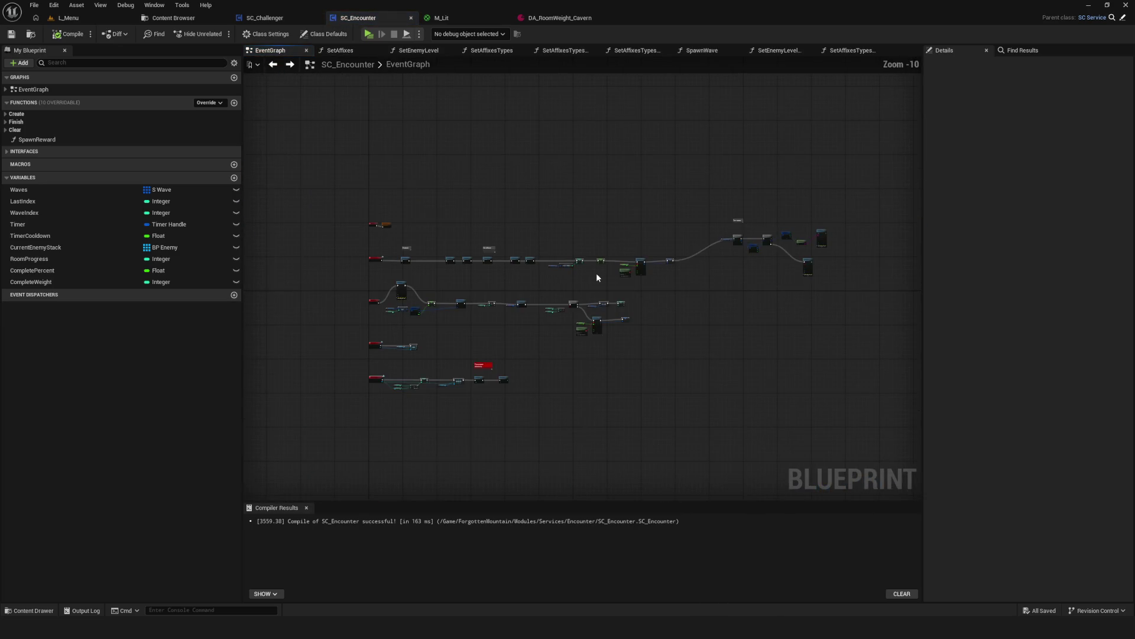
pyautogui.scroll(10, 596, 277)
# Reopen SetAffixes from its EventGraph call and step into Set Affixes Types.
pyautogui.doubleClick(597, 213)
pyautogui.scroll(-10, 406, 243)
pyautogui.scroll(8, 601, 216)
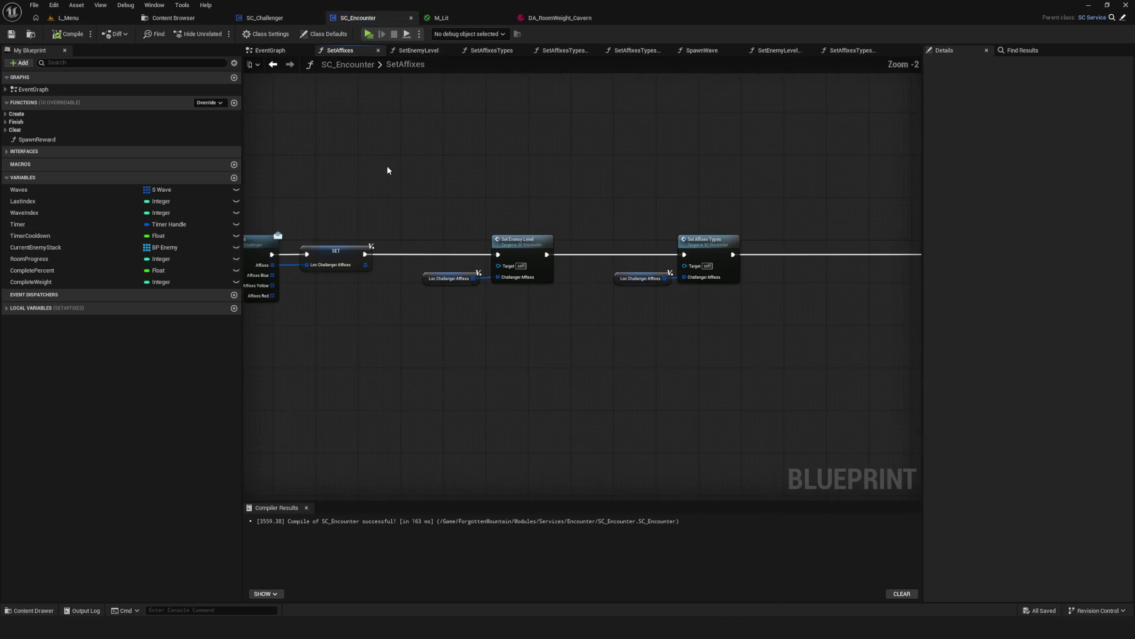
pyautogui.click(272, 65)
pyautogui.click(616, 273)
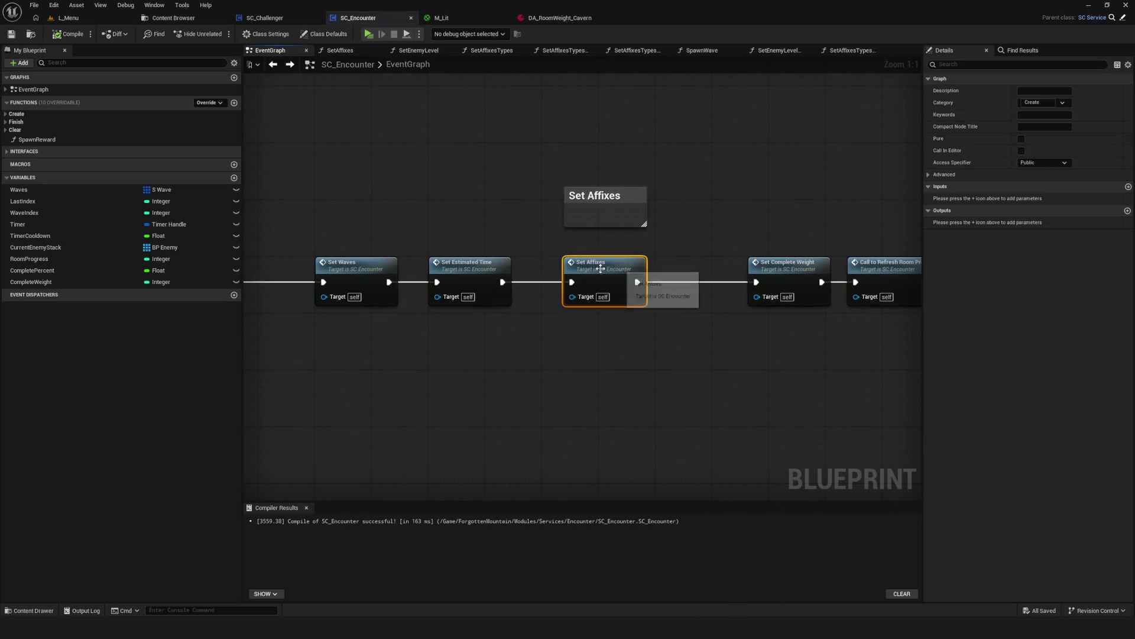
pyautogui.doubleClick(616, 273)
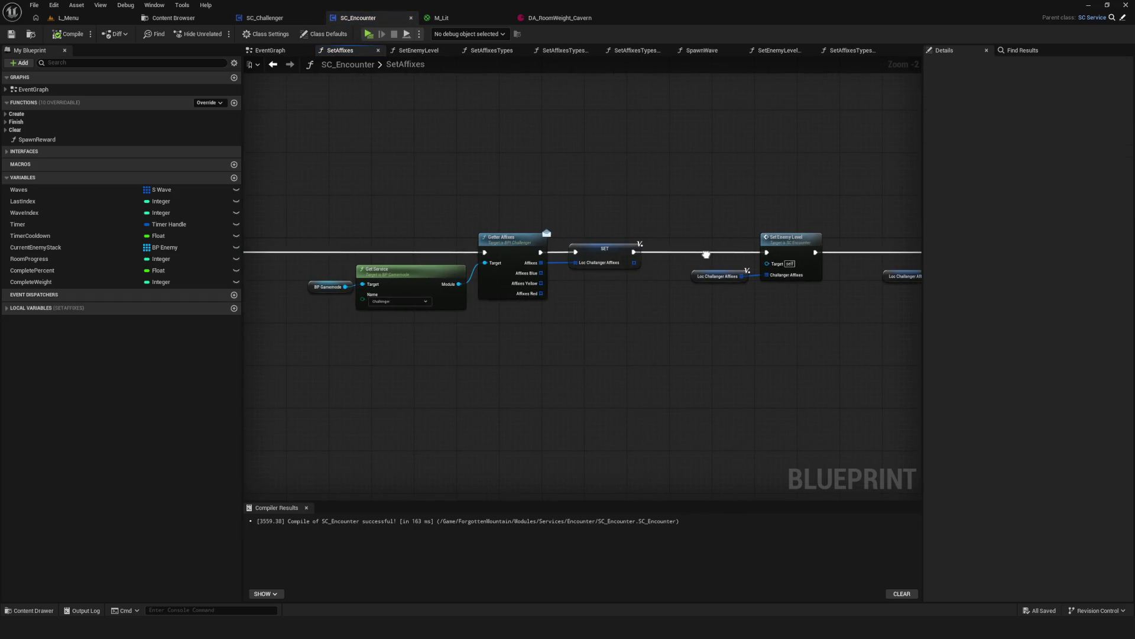
pyautogui.scroll(-8, 706, 254)
pyautogui.scroll(10, 557, 243)
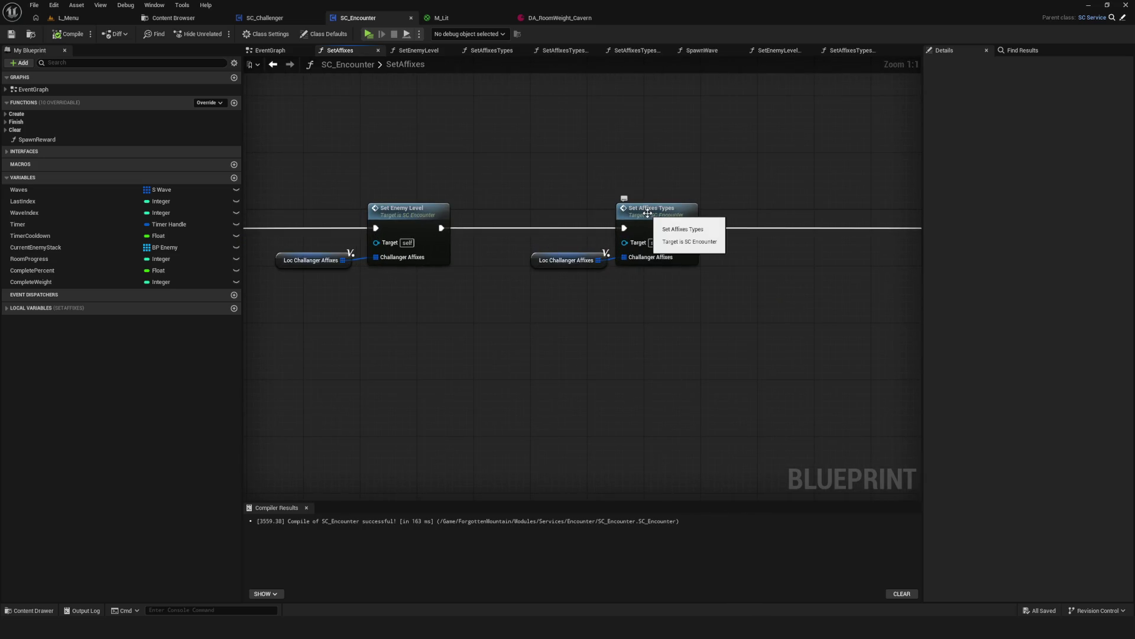
pyautogui.doubleClick(647, 213)
# Copy the wave-loop nodes from SetAffixesTypesSquad for reuse in SetAffixesTypesArmy.
pyautogui.doubleClick(556, 281)
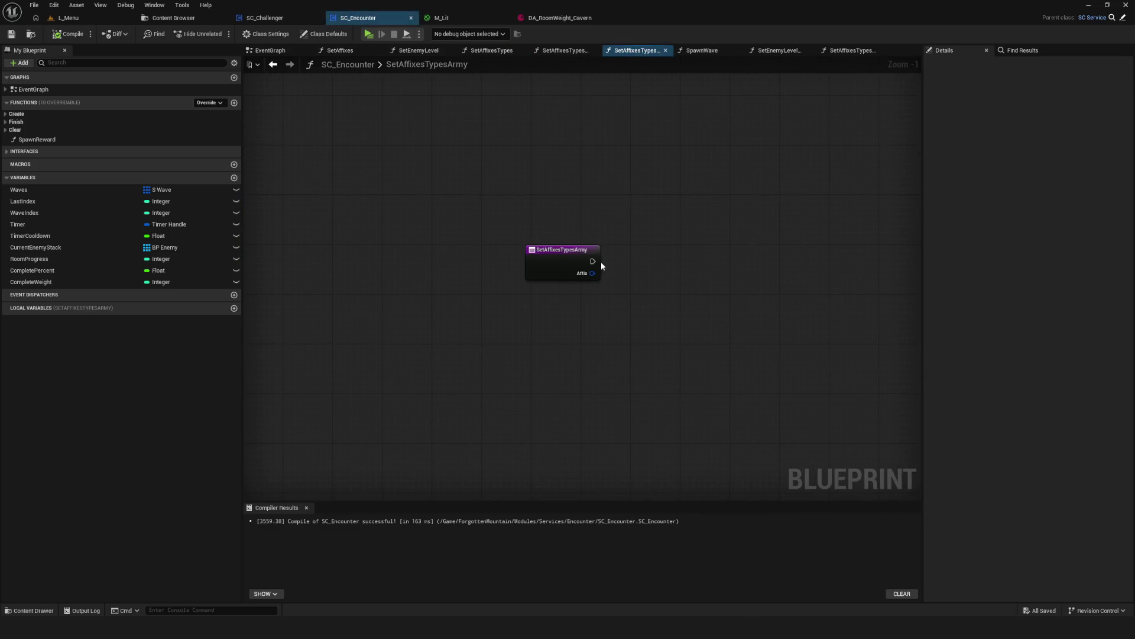
pyautogui.click(273, 64)
pyautogui.click(567, 192)
pyautogui.doubleClick(566, 193)
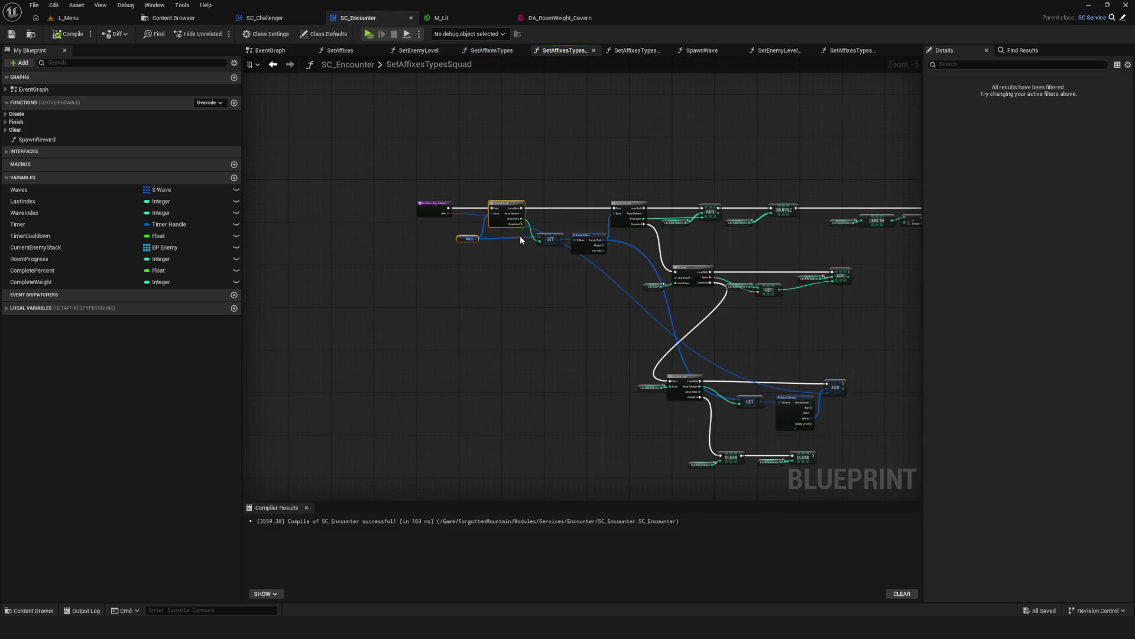
pyautogui.moveTo(504, 263); pyautogui.dragTo(579, 292)
pyautogui.hotkey('alt', 'Left')
pyautogui.doubleClick(573, 278)
# Paste the wave-loop nodes into SetAffixesTypesArmy, wire the entry into the loop, and save.
pyautogui.hotkey('ctrl', 'v')
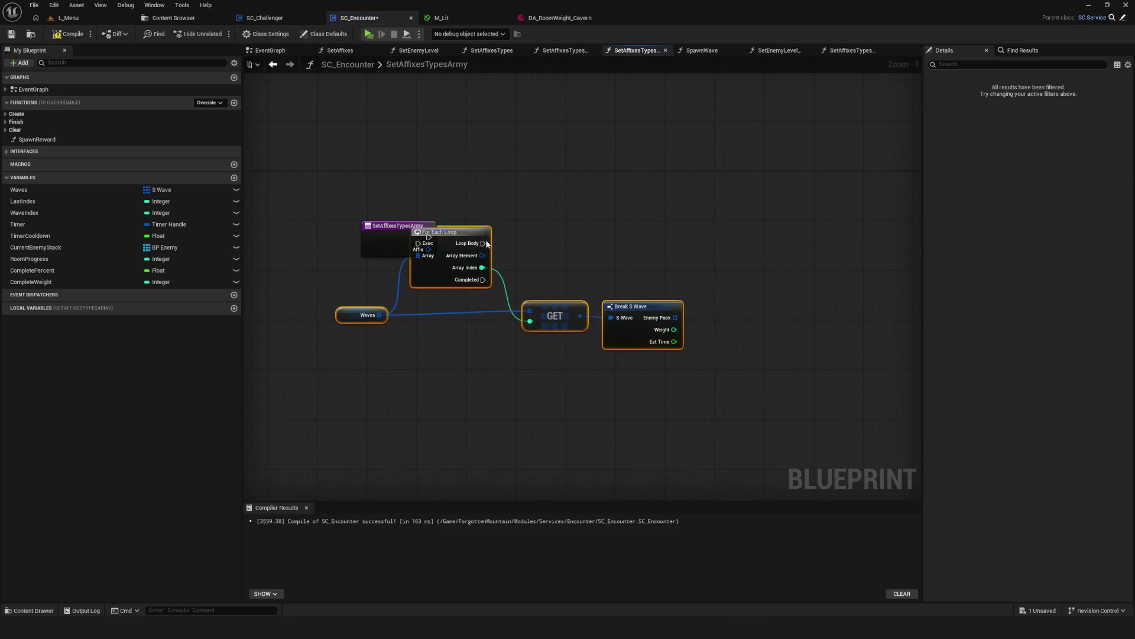
pyautogui.moveTo(586, 244); pyautogui.dragTo(609, 225)
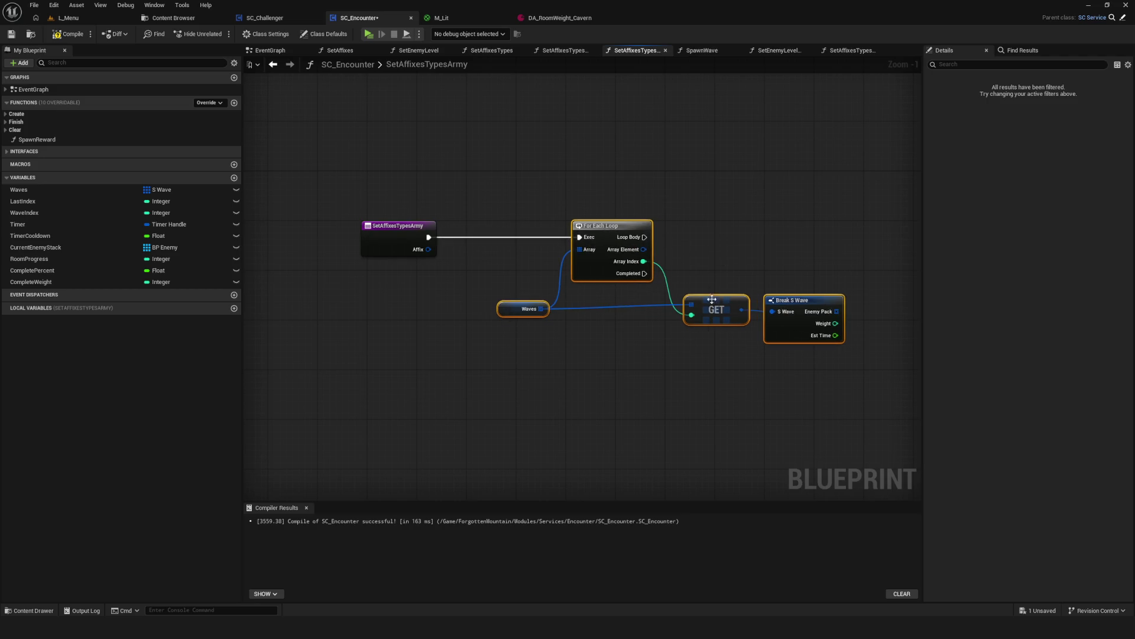
pyautogui.hotkey('ctrl', 's')
pyautogui.click(597, 296)
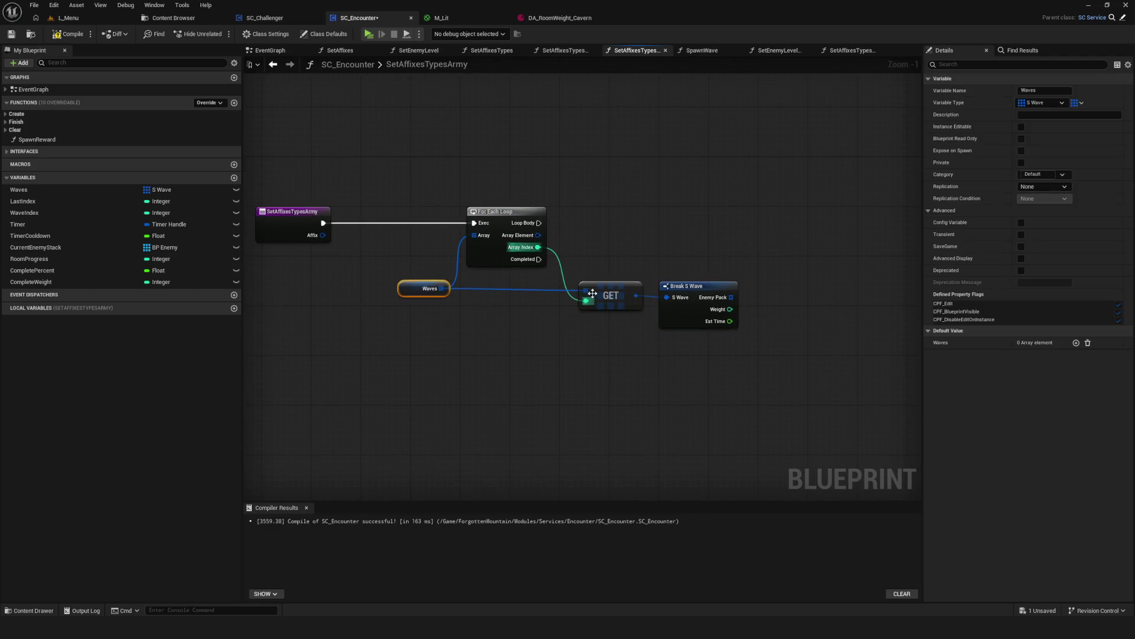
pyautogui.scroll(1, 647, 288)
pyautogui.moveTo(567, 331); pyautogui.dragTo(705, 299)
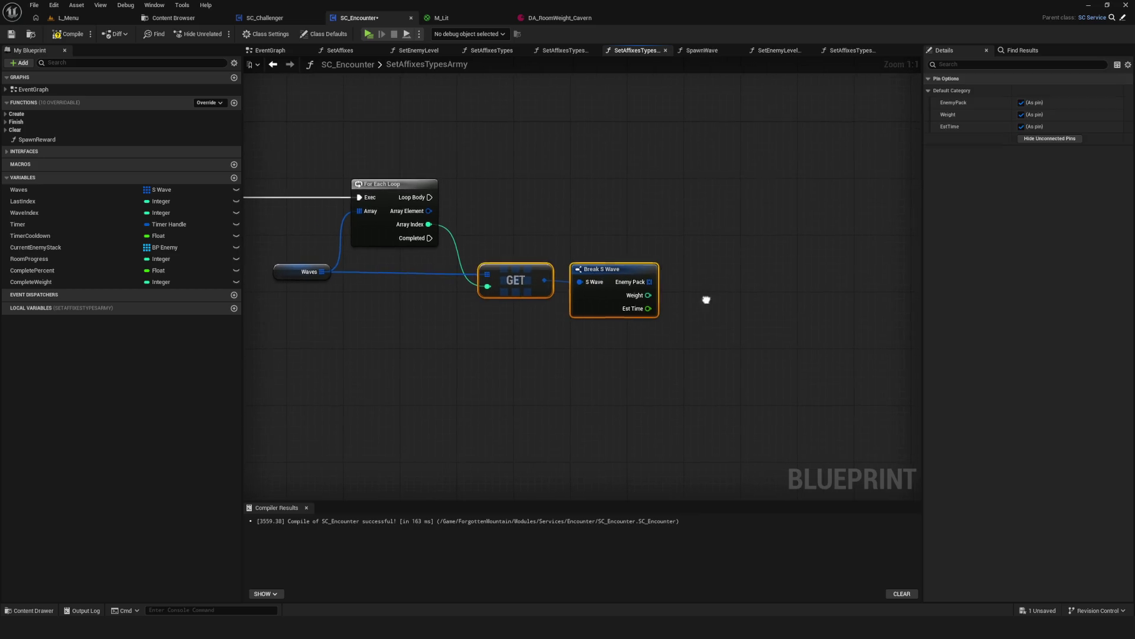
pyautogui.moveTo(597, 355); pyautogui.dragTo(599, 355)
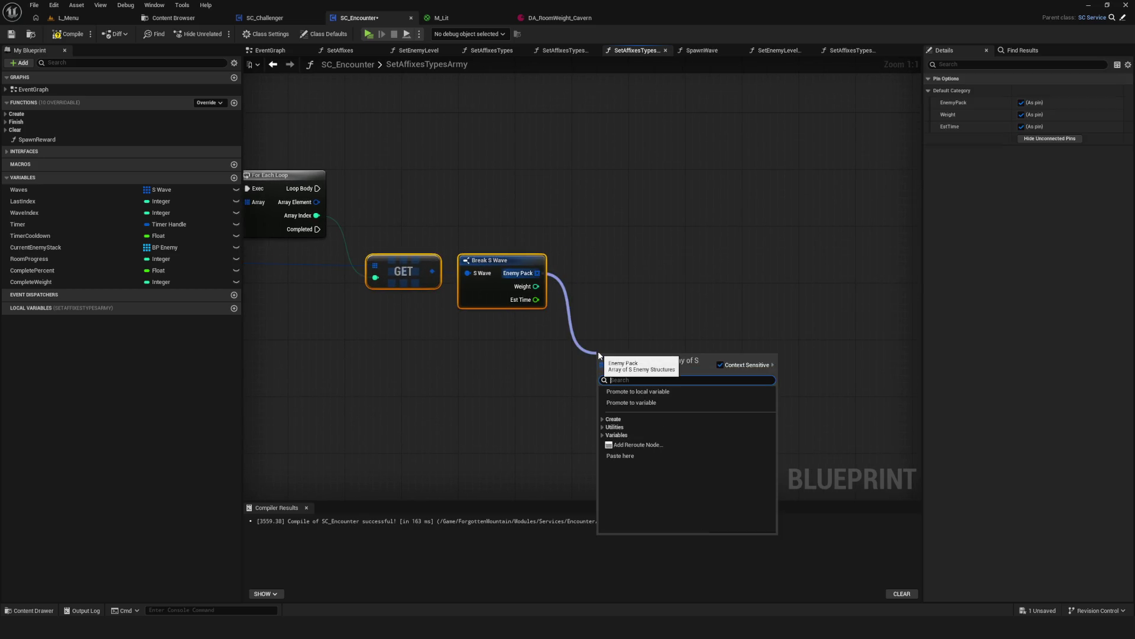
pyautogui.click(619, 295)
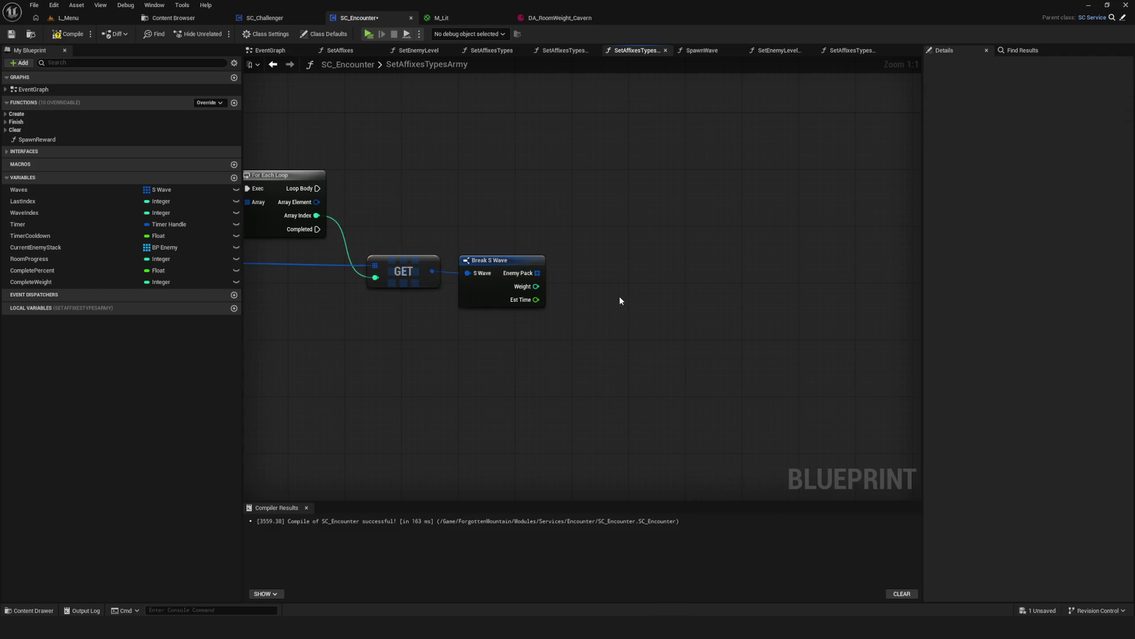
pyautogui.hotkey('ctrl', 's')
# Add a For Each Loop over Enemy Pack, driven from the Waves loop's Loop Body.
pyautogui.moveTo(756, 360)
pyautogui.mouseDown()
pyautogui.moveTo(619, 338)
pyautogui.moveTo(673, 340)
pyautogui.mouseUp()
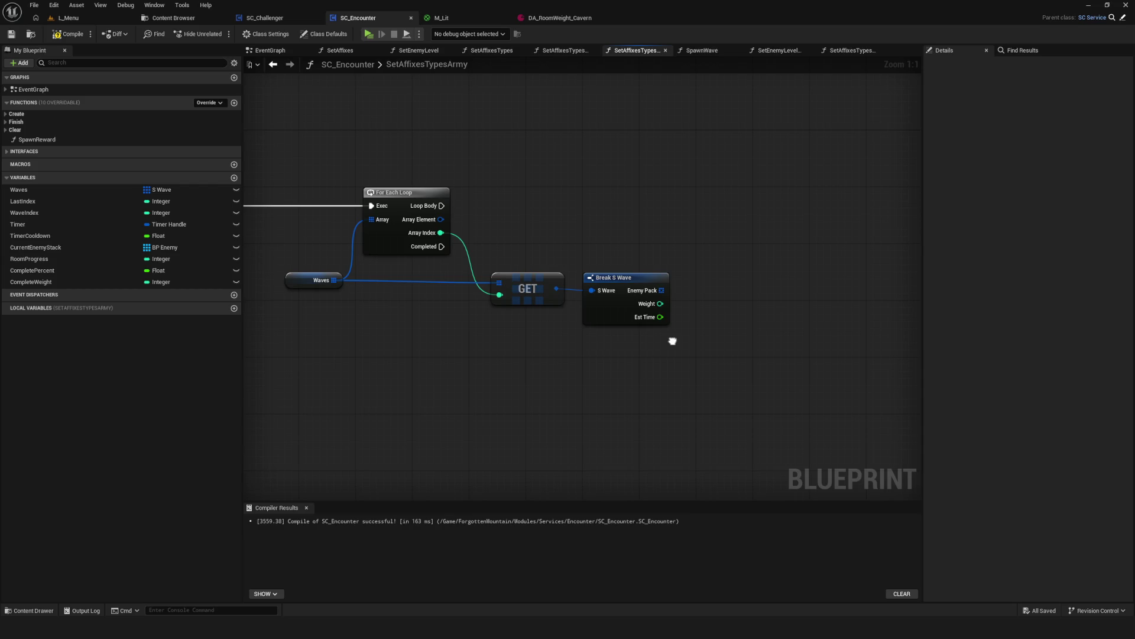
pyautogui.moveTo(679, 339); pyautogui.dragTo(732, 349)
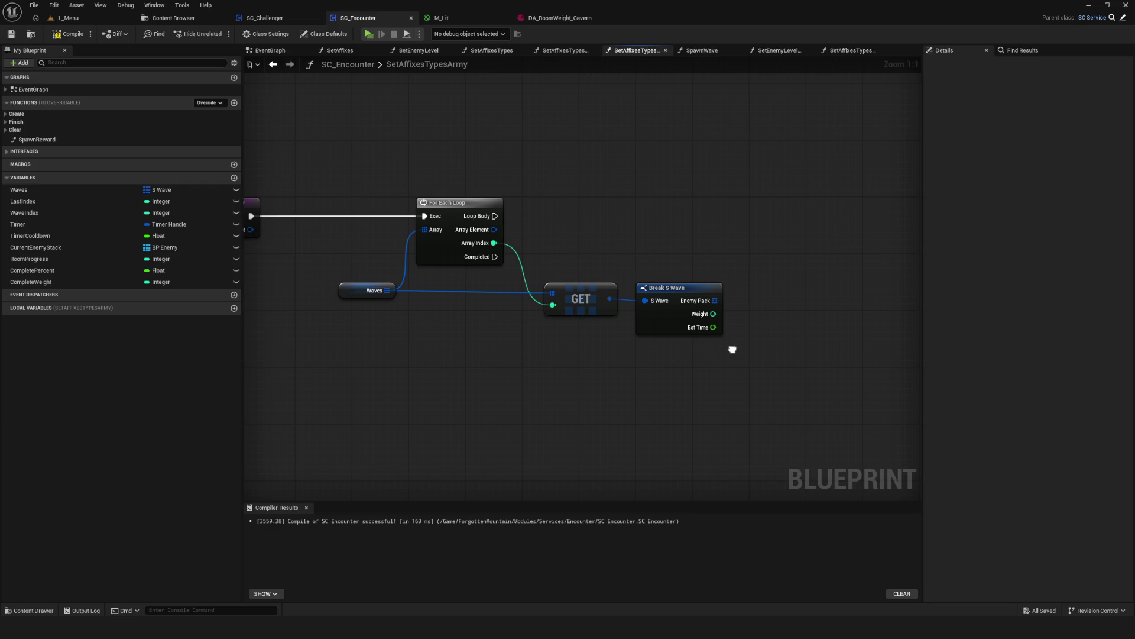
pyautogui.moveTo(732, 349); pyautogui.dragTo(698, 356)
pyautogui.moveTo(676, 305); pyautogui.dragTo(730, 223)
pyautogui.write('for')
pyautogui.click(789, 279)
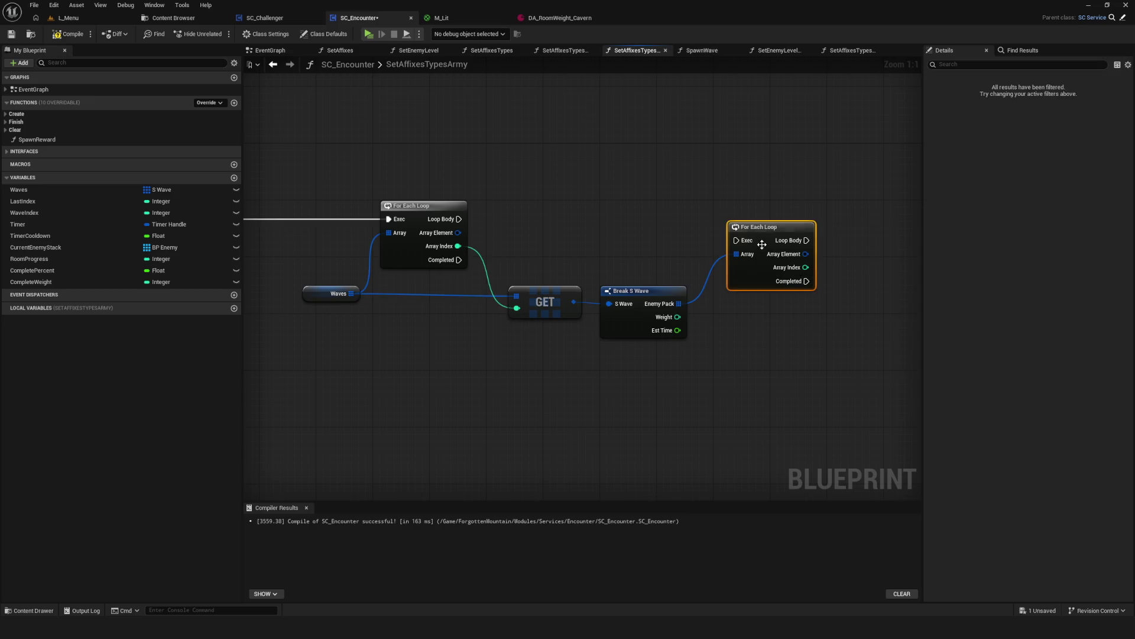
pyautogui.moveTo(459, 219); pyautogui.dragTo(729, 212)
pyautogui.moveTo(612, 320)
pyautogui.mouseDown()
pyautogui.moveTo(444, 310)
pyautogui.moveTo(536, 317)
pyautogui.mouseUp()
pyautogui.press('q')
# Fetch each enemy with a GET on the inner Array Index and break it into S Enemy.
pyautogui.moveTo(591, 288)
pyautogui.mouseDown()
pyautogui.moveTo(738, 364)
pyautogui.moveTo(762, 353)
pyautogui.moveTo(642, 294)
pyautogui.mouseUp()
pyautogui.write('get')
pyautogui.press('Return')
pyautogui.moveTo(568, 198)
pyautogui.mouseDown()
pyautogui.moveTo(635, 341)
pyautogui.moveTo(656, 278)
pyautogui.moveTo(564, 306)
pyautogui.moveTo(826, 293)
pyautogui.moveTo(616, 335)
pyautogui.mouseUp()
pyautogui.scroll(-2, 564, 305)
pyautogui.moveTo(611, 363)
pyautogui.mouseDown()
pyautogui.moveTo(655, 292)
pyautogui.moveTo(663, 363)
pyautogui.moveTo(786, 384)
pyautogui.mouseUp()
pyautogui.click(693, 413)
pyautogui.click(691, 379)
# Add an ADD node for the Affixes array, executed from the inner loop's Loop Body.
pyautogui.write('add')
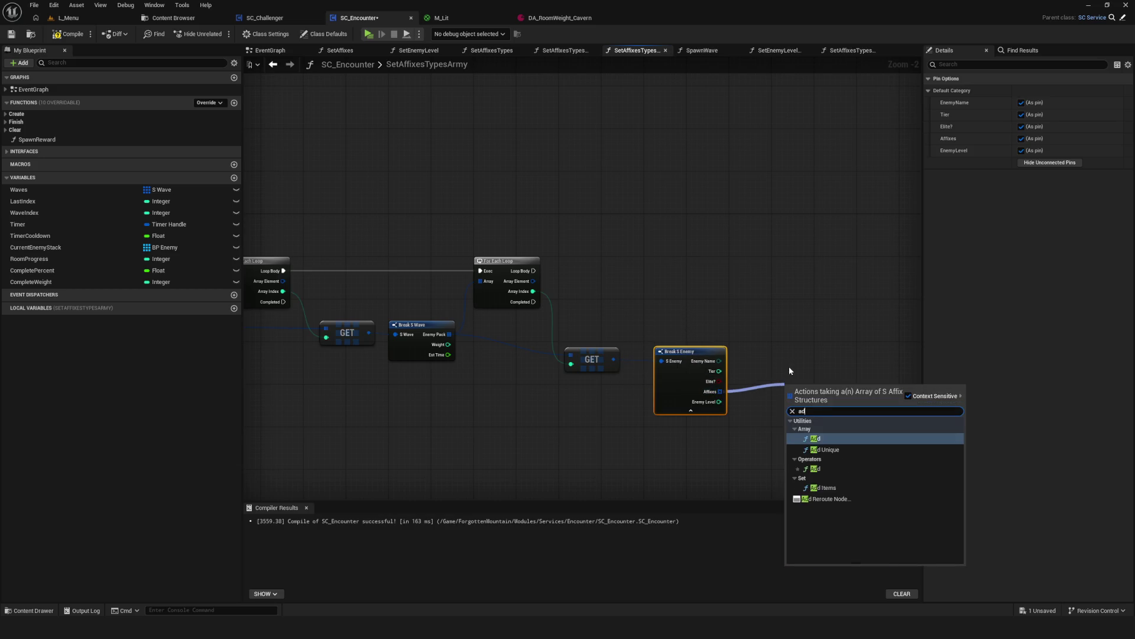
pyautogui.click(815, 438)
pyautogui.moveTo(795, 388); pyautogui.dragTo(760, 260)
pyautogui.moveTo(533, 271); pyautogui.dragTo(752, 261)
pyautogui.moveTo(764, 263); pyautogui.dragTo(791, 273)
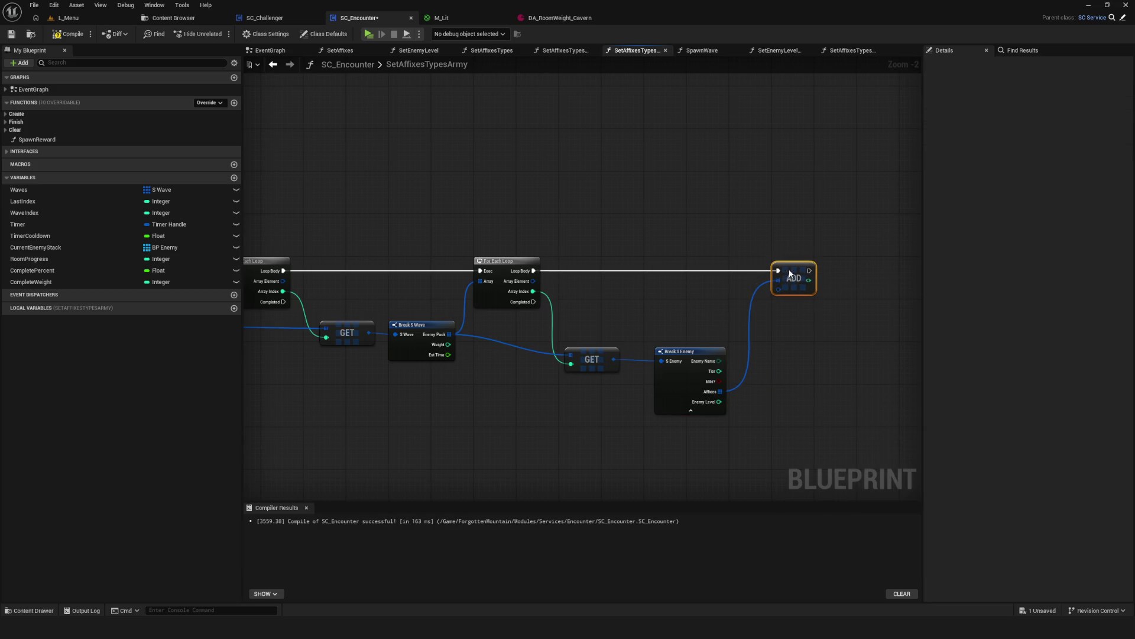
pyautogui.moveTo(331, 311); pyautogui.dragTo(536, 319)
pyautogui.moveTo(294, 289)
pyautogui.mouseDown()
pyautogui.moveTo(990, 328)
pyautogui.moveTo(626, 301)
pyautogui.mouseUp()
pyautogui.press('Escape')
pyautogui.moveTo(767, 319)
pyautogui.mouseDown()
pyautogui.moveTo(920, 305)
pyautogui.moveTo(785, 313)
pyautogui.moveTo(690, 295)
pyautogui.mouseUp()
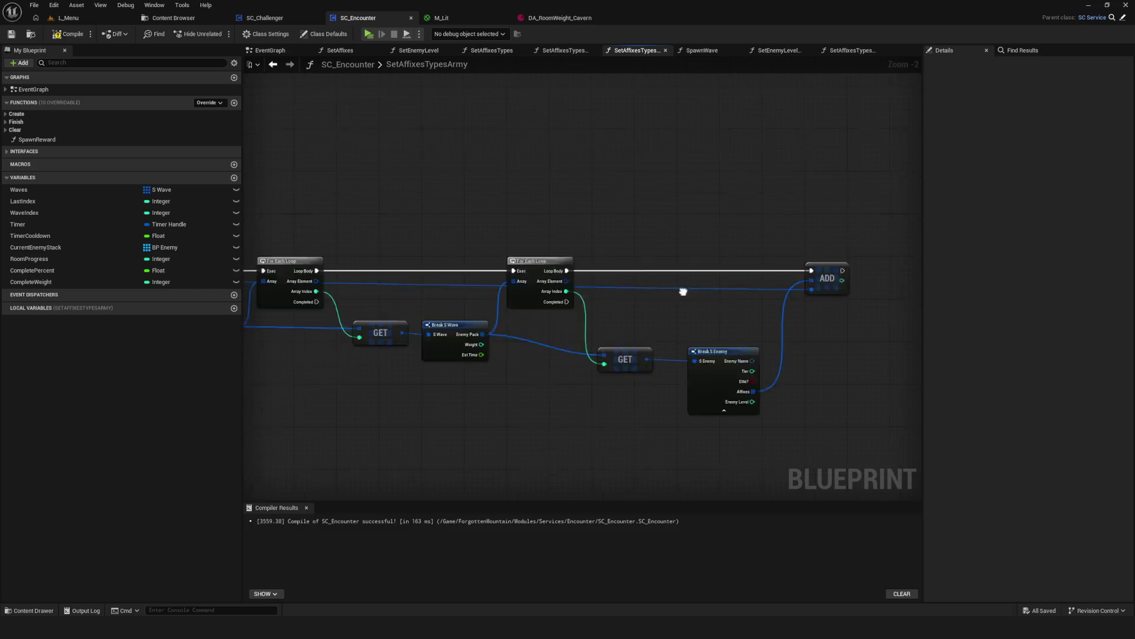
# Compile and save the SC_Encounter blueprint.
pyautogui.click(68, 34)
pyautogui.click(10, 34)
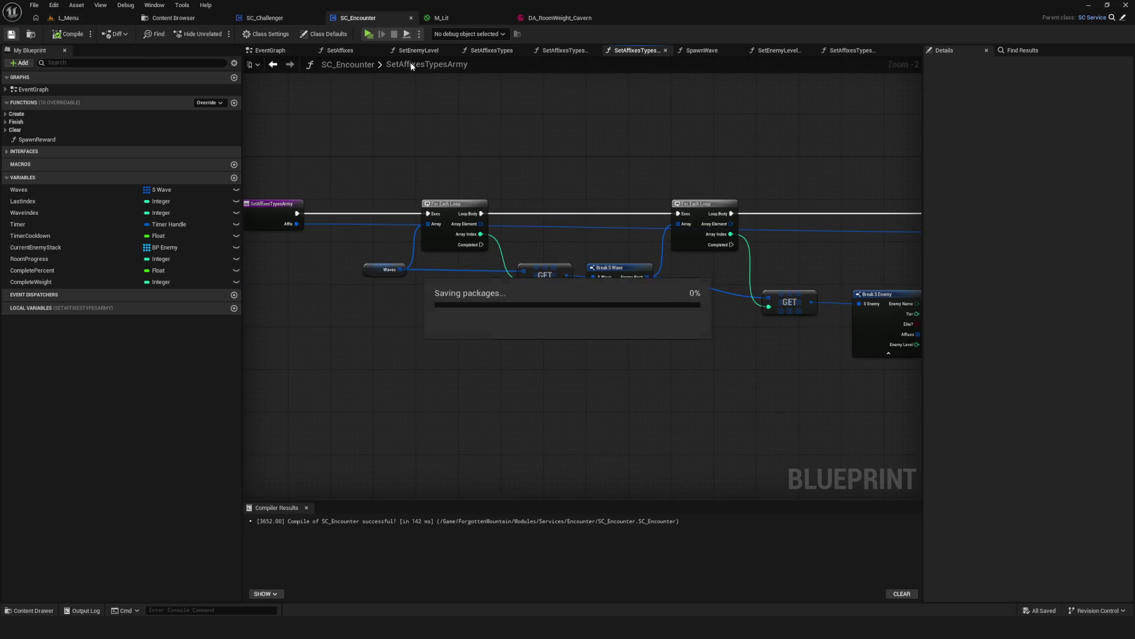
pyautogui.click(542, 17)
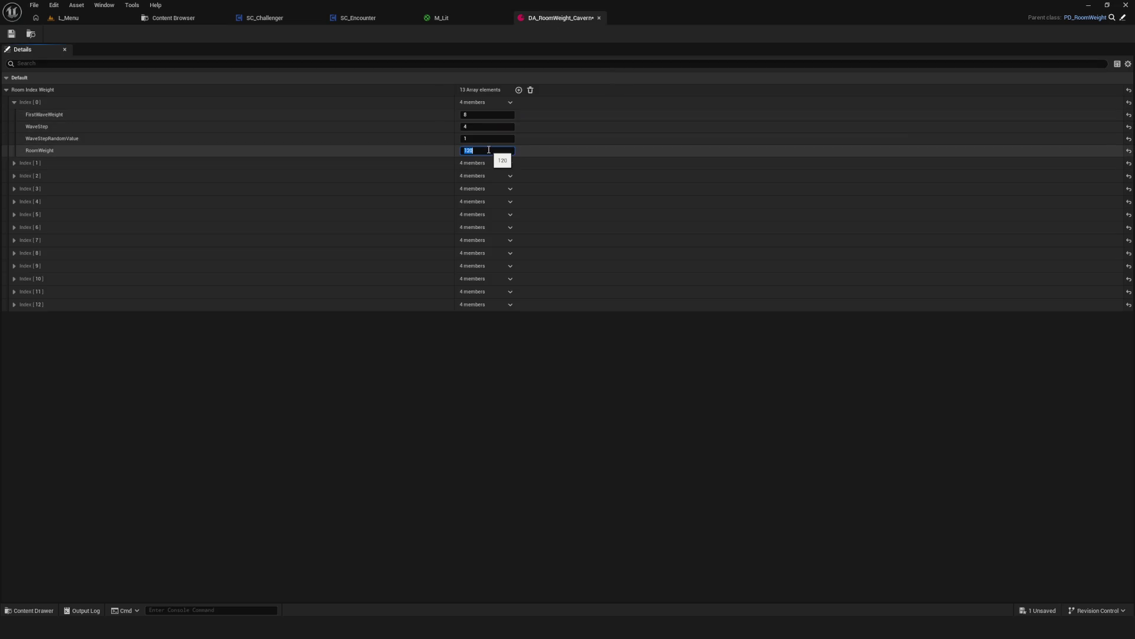
pyautogui.write('80')
# Commit RoomWeight 80 on DA_RoomWeight_Cavern, save the asset, and return to SC_Encounter's EventGraph.
pyautogui.press('Return')
pyautogui.click(11, 33)
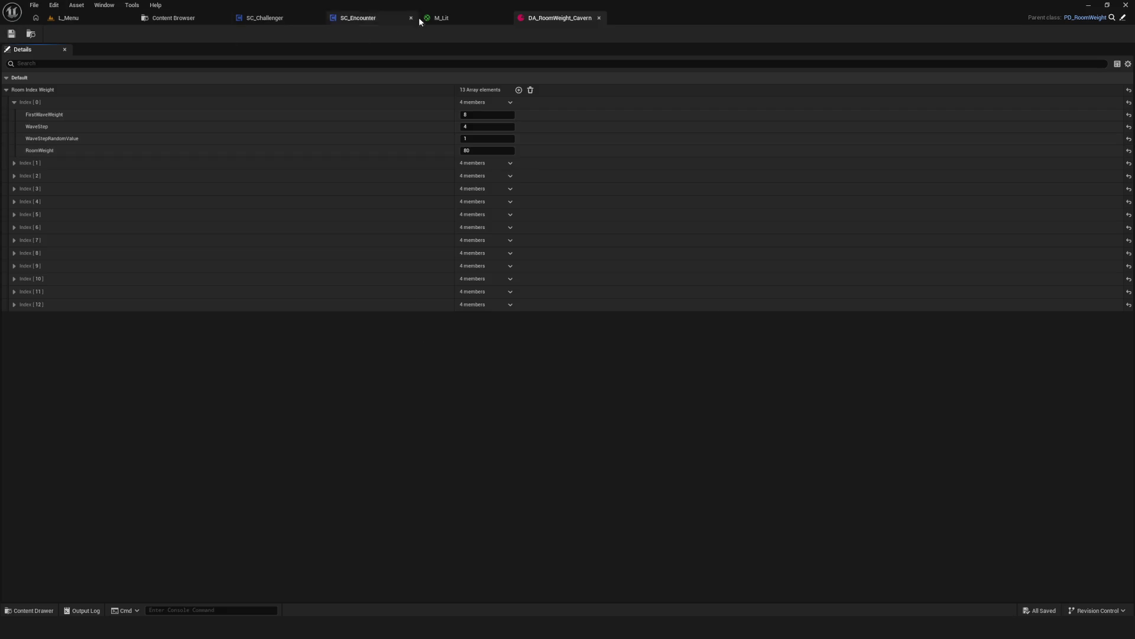
pyautogui.click(358, 18)
pyautogui.scroll(-2, 395, 255)
pyautogui.scroll(3, 395, 255)
pyautogui.scroll(-2, 276, 178)
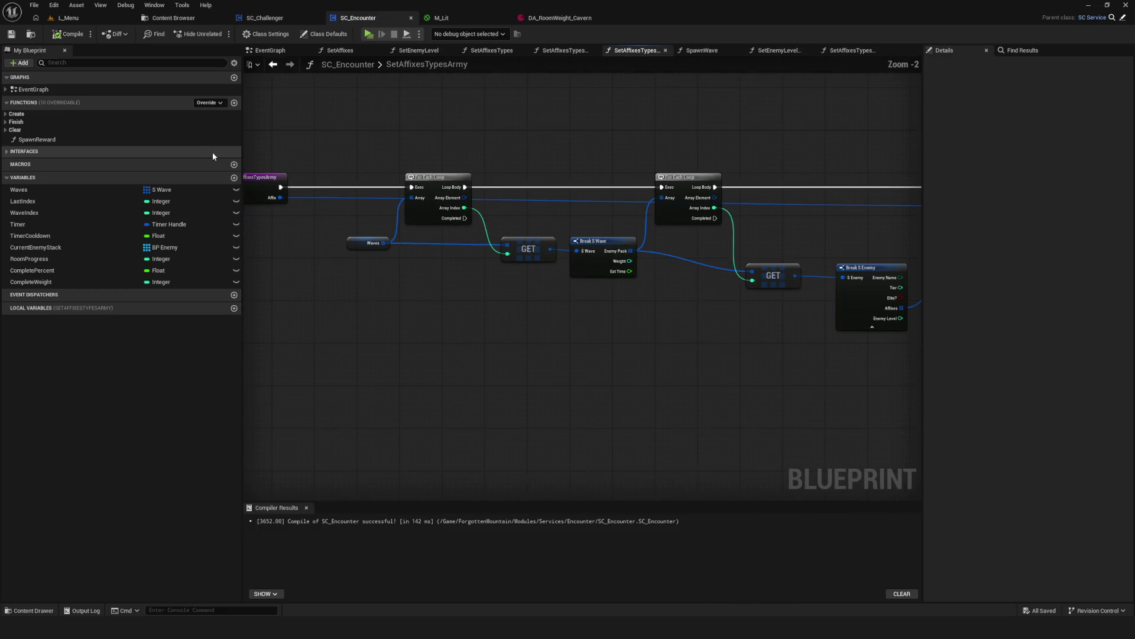
pyautogui.scroll(-1, 519, 240)
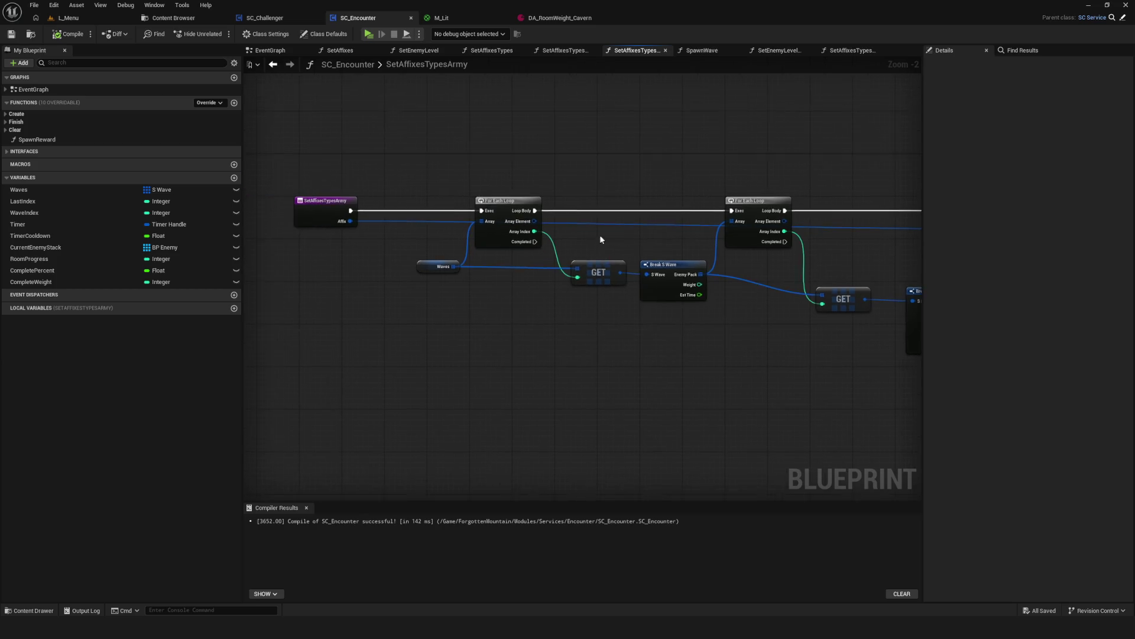
pyautogui.click(273, 65)
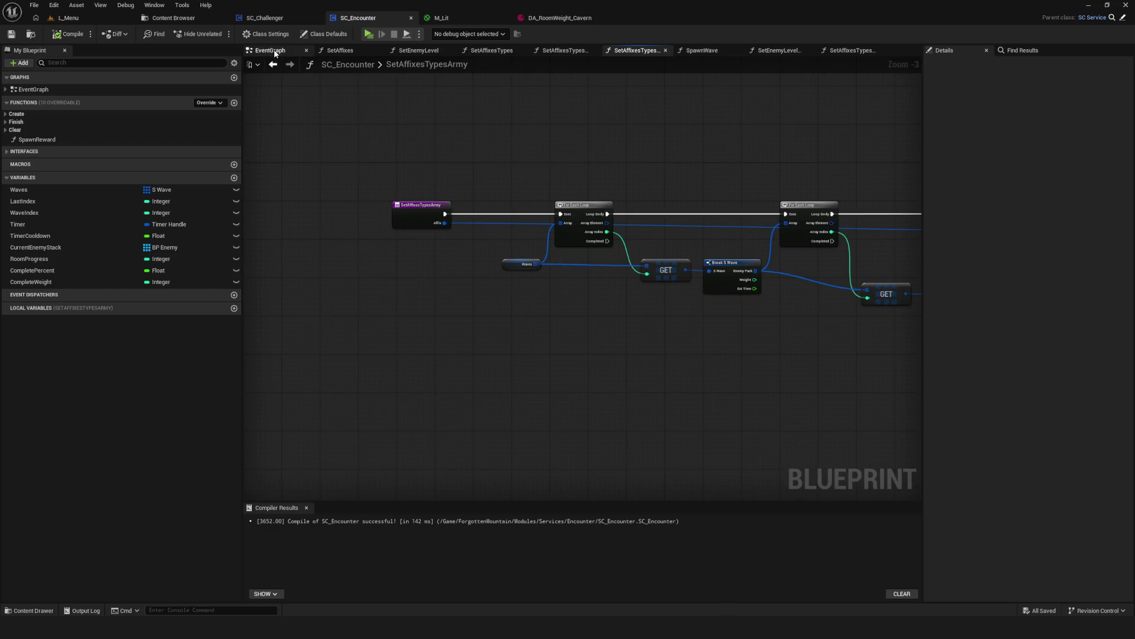
# Play-test from the game menu into a level to check the Elite true/false prints, then stop.
pyautogui.hotkey('alt', 'p')
pyautogui.click(564, 309)
pyautogui.click(581, 255)
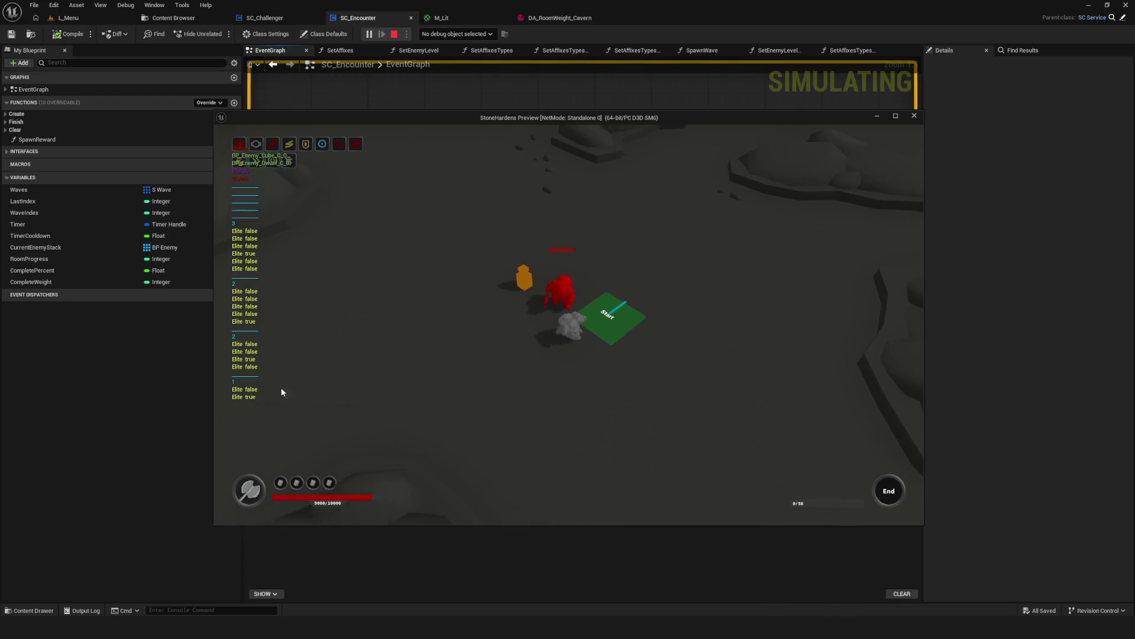
pyautogui.press('Escape')
pyautogui.scroll(-7, 607, 268)
pyautogui.moveTo(607, 267)
pyautogui.mouseDown()
pyautogui.moveTo(633, 268)
pyautogui.moveTo(557, 304)
pyautogui.moveTo(513, 296)
pyautogui.moveTo(696, 279)
pyautogui.mouseUp()
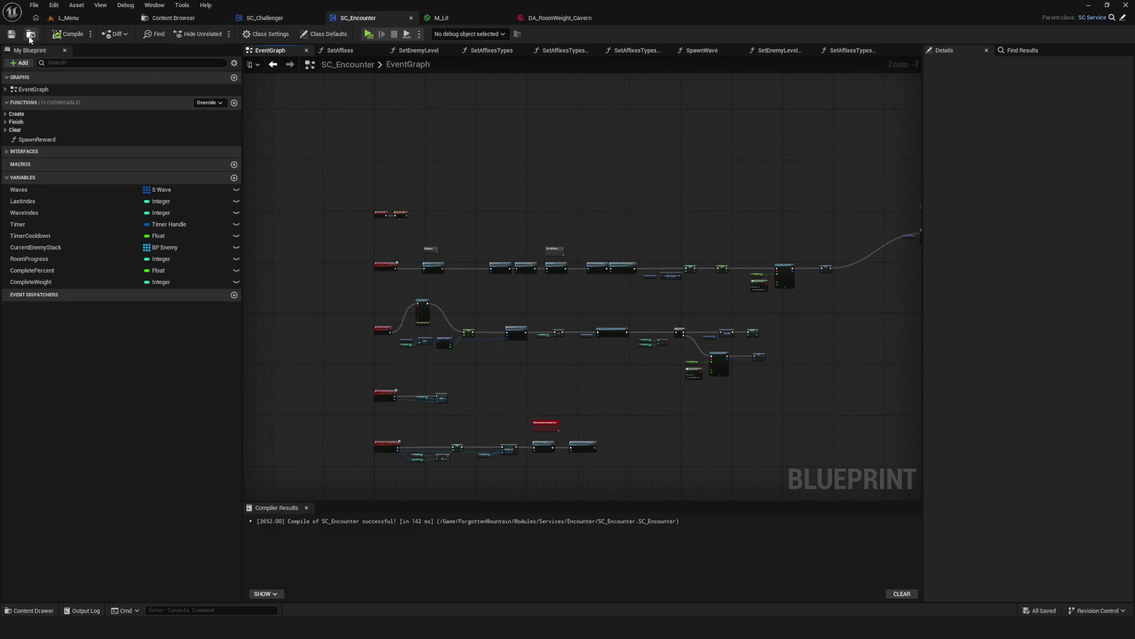
pyautogui.scroll(7, 624, 266)
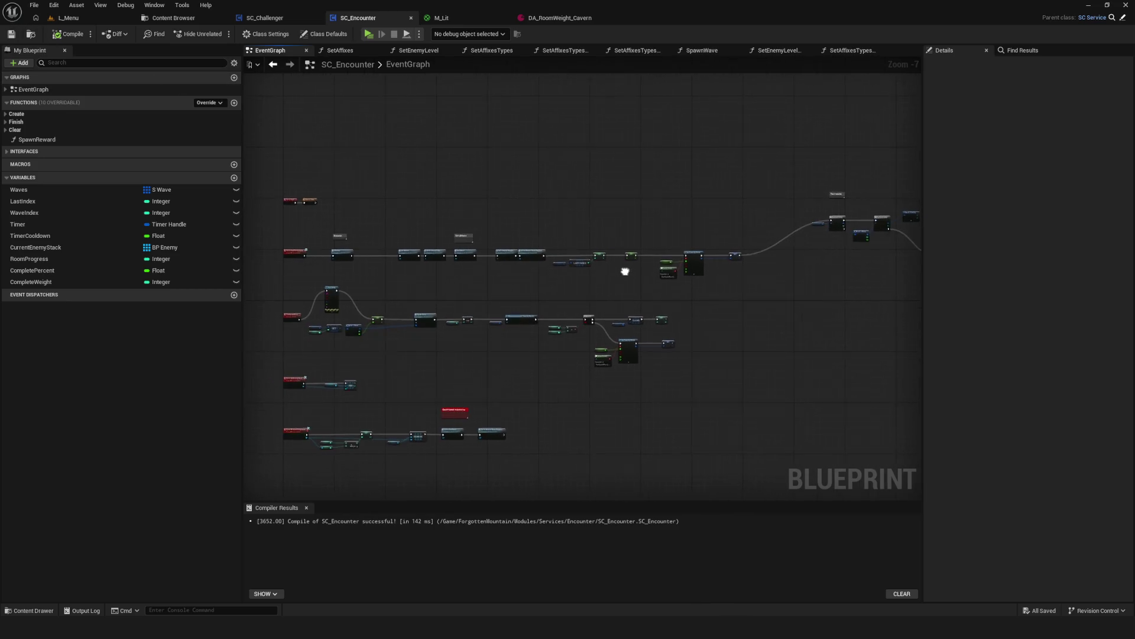
# Open the SetAffixes graph and delete the old nodes after the first loop.
pyautogui.doubleClick(506, 237)
pyautogui.scroll(-8, 644, 228)
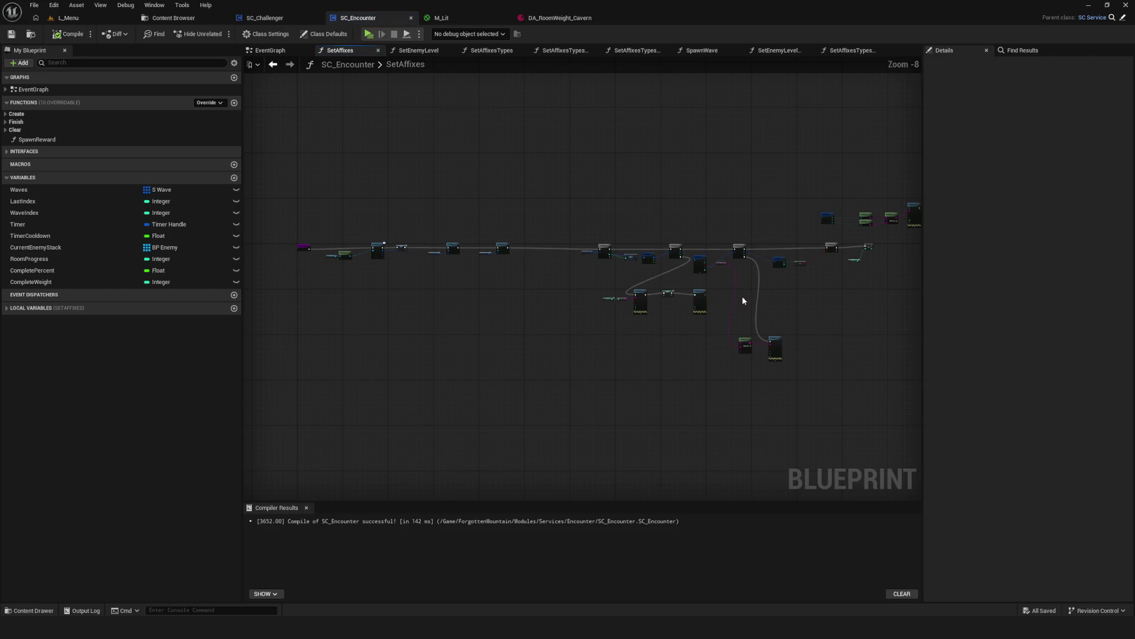
pyautogui.moveTo(742, 296); pyautogui.dragTo(700, 286)
pyautogui.moveTo(442, 148); pyautogui.dragTo(880, 363)
pyautogui.scroll(5, 841, 232)
pyautogui.scroll(-5, 840, 232)
pyautogui.moveTo(859, 149); pyautogui.dragTo(557, 388)
pyautogui.scroll(4, 626, 296)
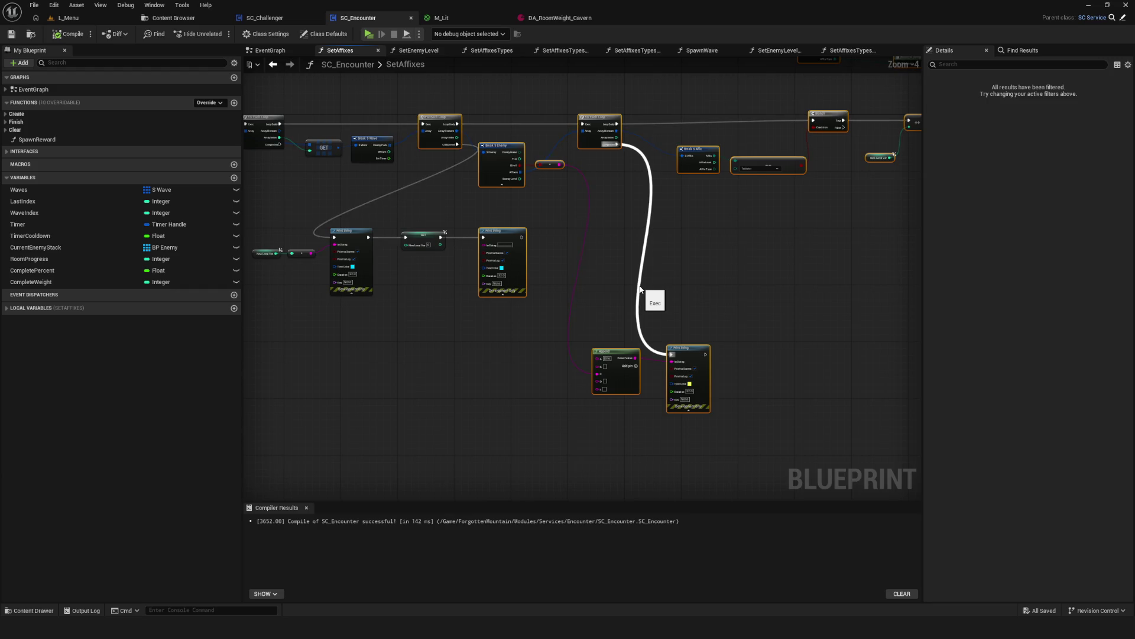
pyautogui.press('Delete')
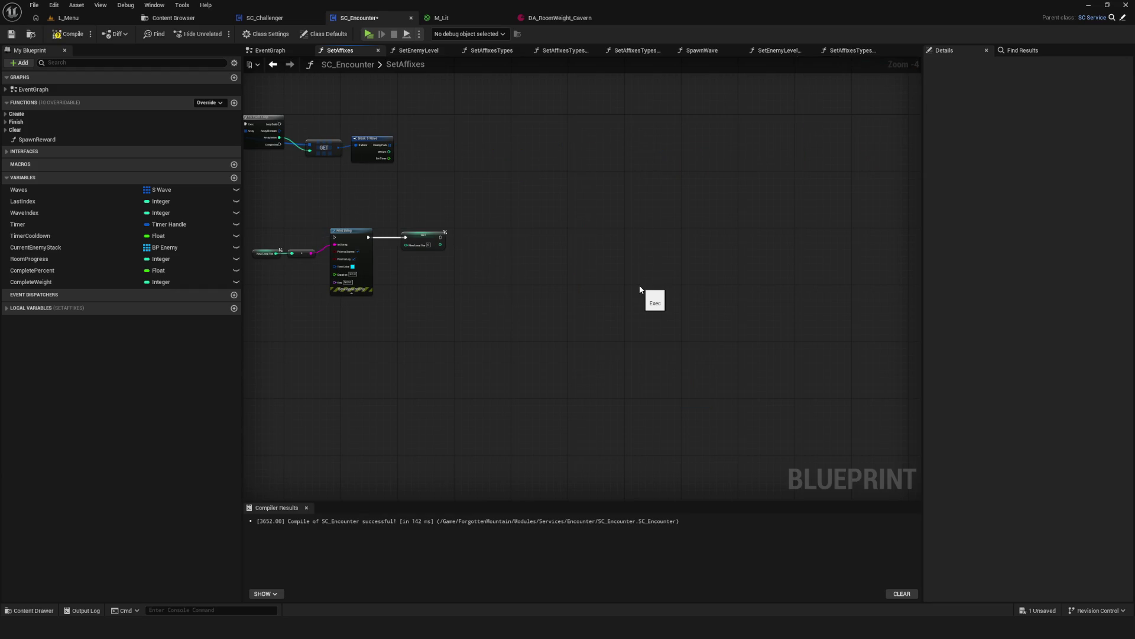
pyautogui.scroll(1, 641, 289)
pyautogui.moveTo(437, 414); pyautogui.dragTo(618, 277)
pyautogui.hotkey('ctrl', 'z')
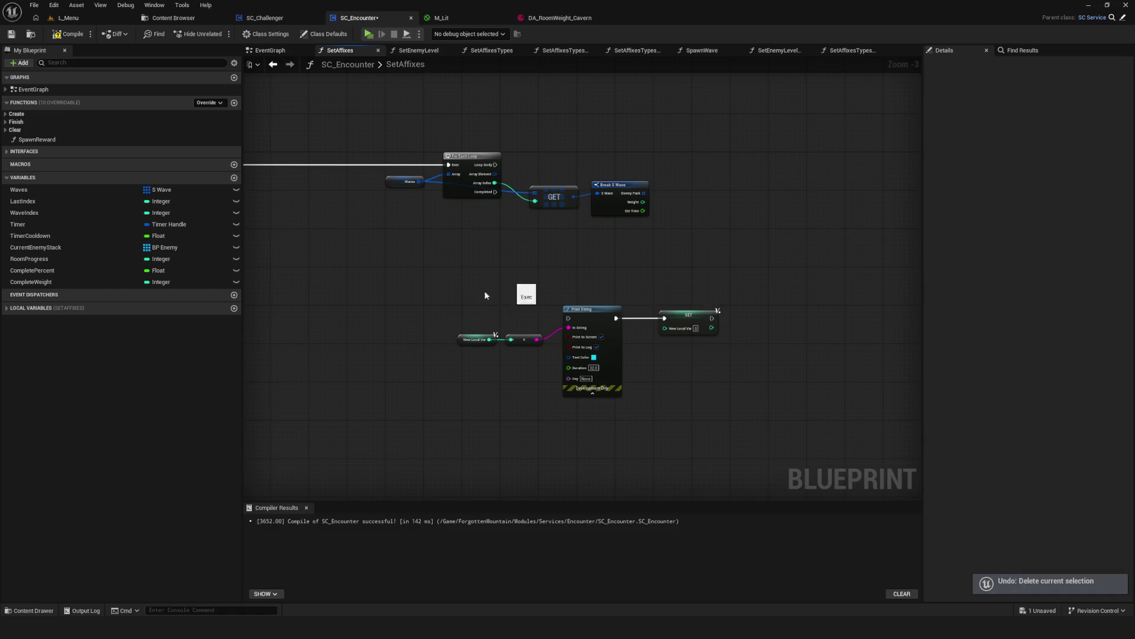
pyautogui.press('Delete')
pyautogui.scroll(4, 555, 262)
# Add a For Each Loop over Enemy Pack, a Break S Enemy, and a nested loop over Affixes.
pyautogui.moveTo(650, 212)
pyautogui.mouseDown()
pyautogui.moveTo(679, 208)
pyautogui.moveTo(695, 180)
pyautogui.mouseUp()
pyautogui.write('for each')
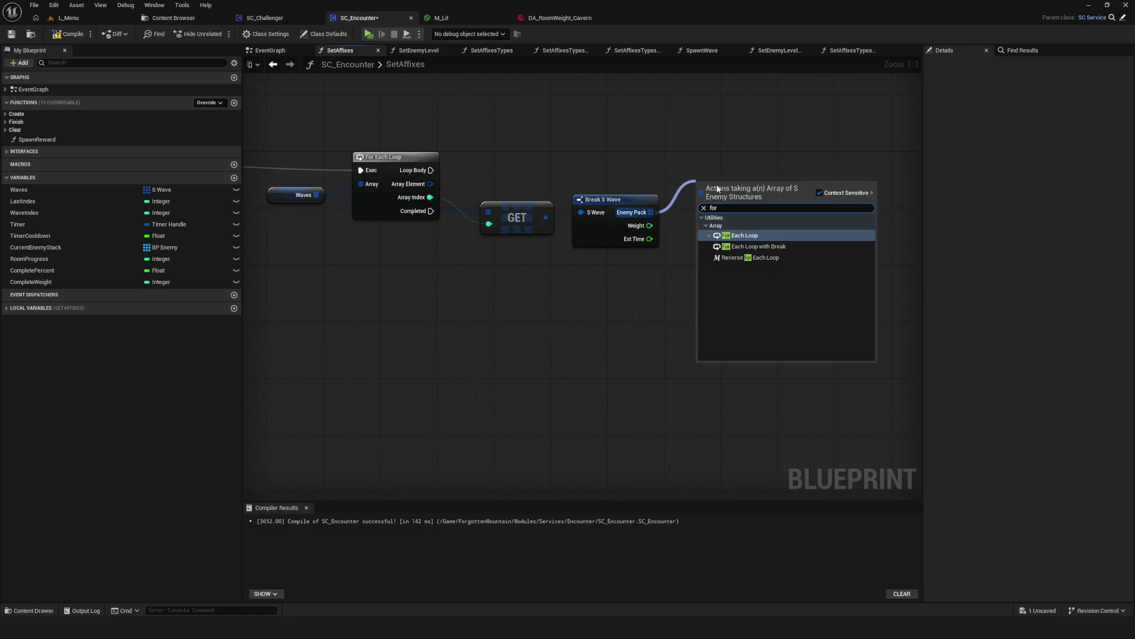
pyautogui.press('Return')
pyautogui.moveTo(429, 170)
pyautogui.mouseDown()
pyautogui.moveTo(714, 157)
pyautogui.moveTo(784, 266)
pyautogui.mouseUp()
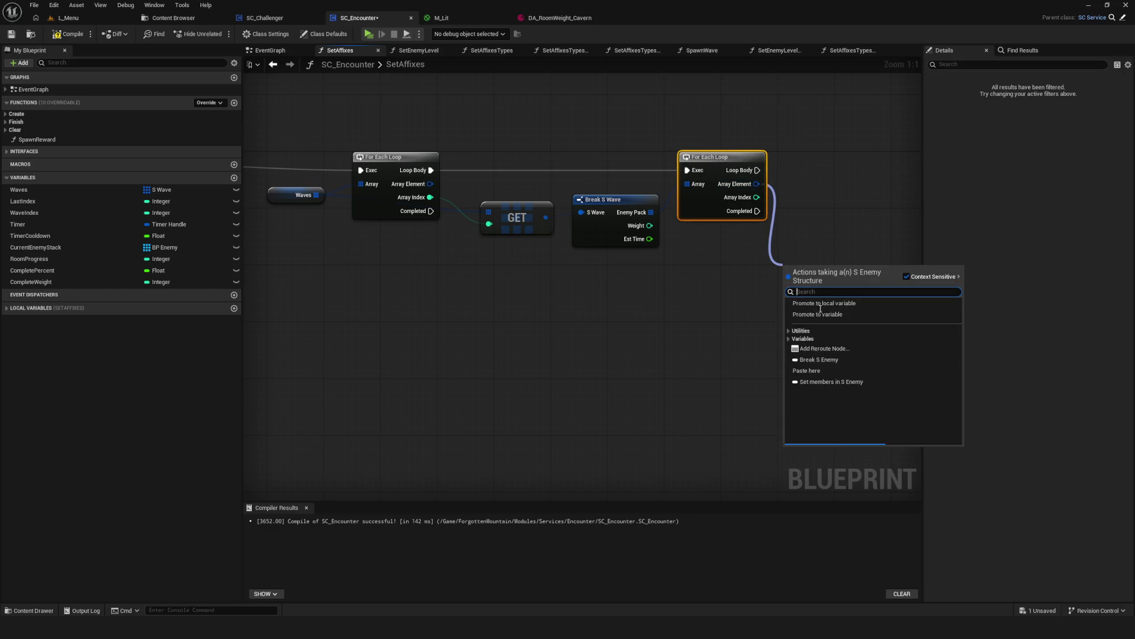
pyautogui.click(825, 360)
pyautogui.moveTo(816, 331); pyautogui.dragTo(661, 330)
pyautogui.moveTo(585, 378)
pyautogui.mouseDown()
pyautogui.moveTo(618, 355)
pyautogui.moveTo(606, 364)
pyautogui.mouseUp()
pyautogui.moveTo(484, 213)
pyautogui.mouseDown()
pyautogui.moveTo(710, 210)
pyautogui.moveTo(694, 215)
pyautogui.mouseUp()
pyautogui.scroll(-3, 611, 298)
pyautogui.scroll(3, 637, 282)
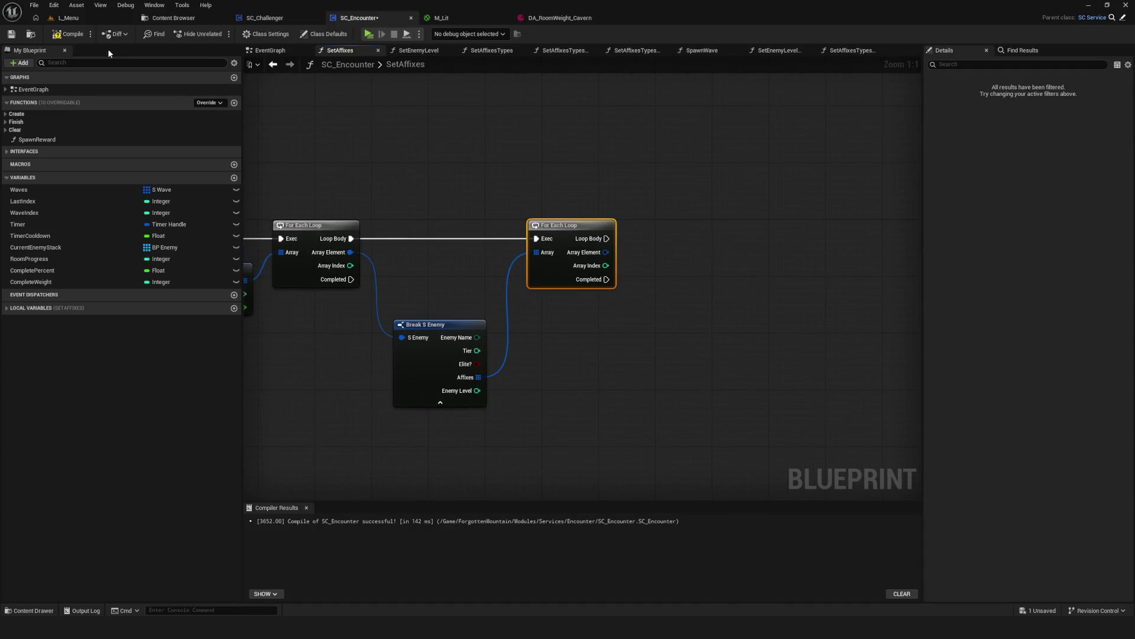
# Compile and save SC_Encounter, then search 'pri' from the Affixes loop's Completed pin.
pyautogui.click(10, 35)
pyautogui.scroll(-2, 545, 247)
pyautogui.scroll(2, 545, 248)
pyautogui.moveTo(607, 264); pyautogui.dragTo(586, 273)
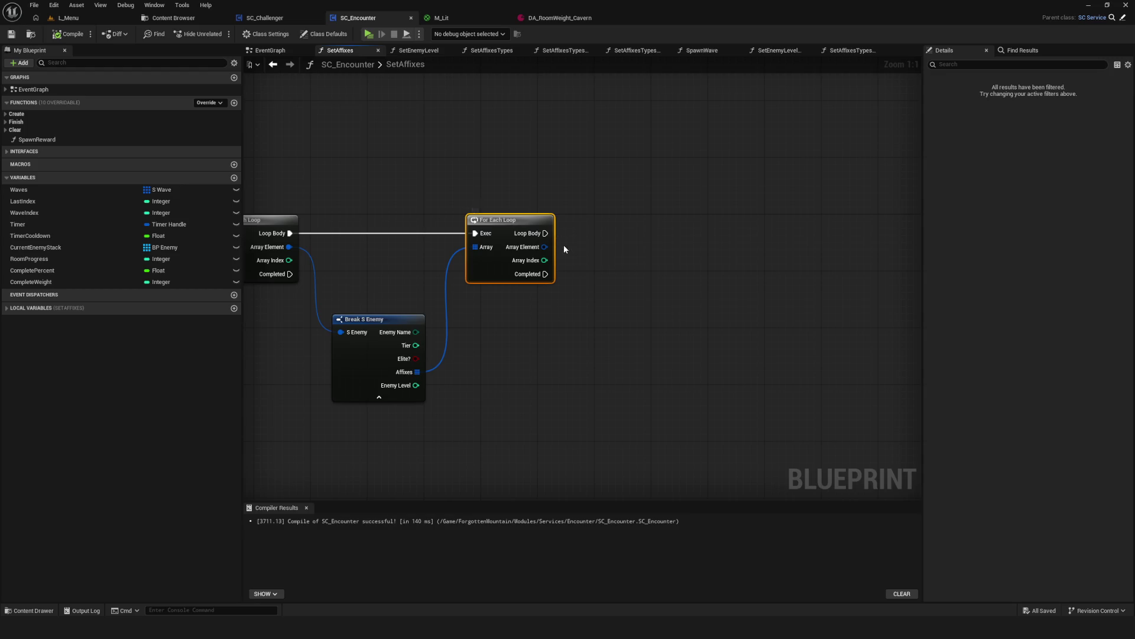
pyautogui.moveTo(548, 274); pyautogui.dragTo(604, 343)
pyautogui.write('pri')
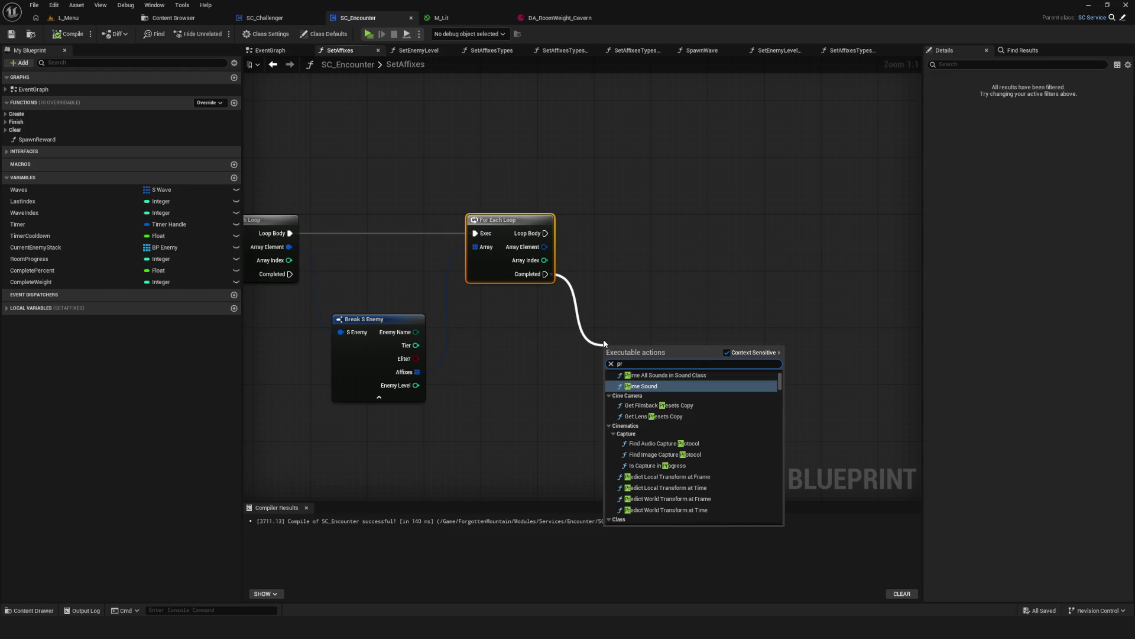
# Add a Print String after the Affixes loop completes and promote its In String to a local variable.
pyautogui.click(657, 406)
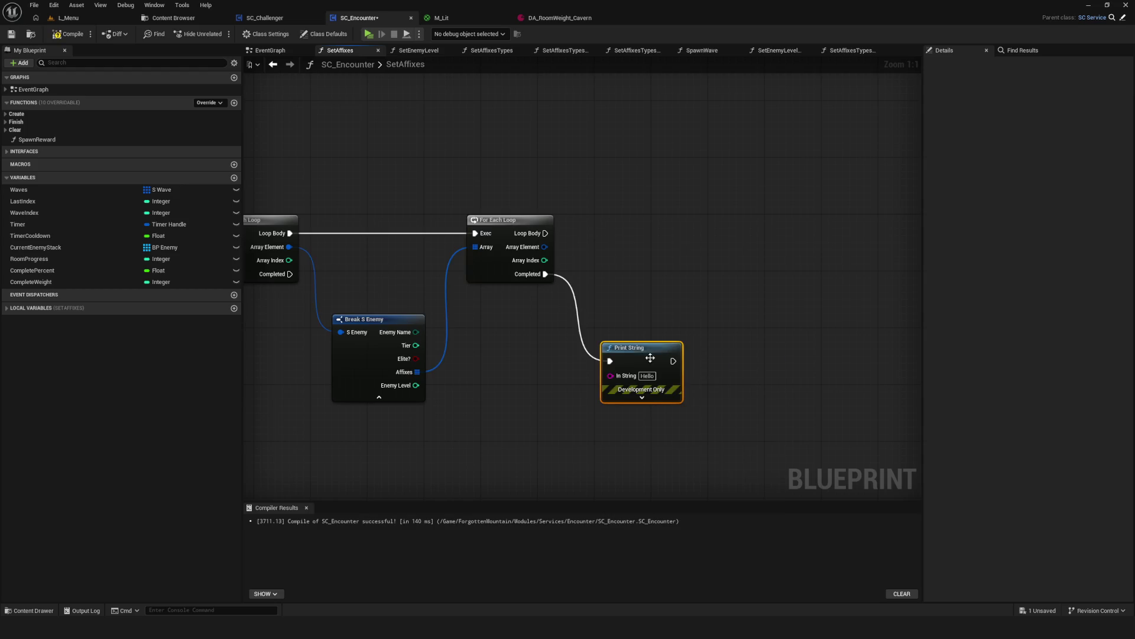
pyautogui.hotkey('ctrl', 's')
pyautogui.moveTo(599, 329); pyautogui.dragTo(540, 393)
pyautogui.moveTo(552, 337)
pyautogui.mouseDown()
pyautogui.moveTo(553, 364)
pyautogui.moveTo(573, 364)
pyautogui.moveTo(532, 385)
pyautogui.moveTo(478, 384)
pyautogui.mouseUp()
pyautogui.click(517, 412)
# Try an Append node fed by a New Local Var 0 getter, then delete both.
pyautogui.moveTo(566, 328); pyautogui.dragTo(611, 321)
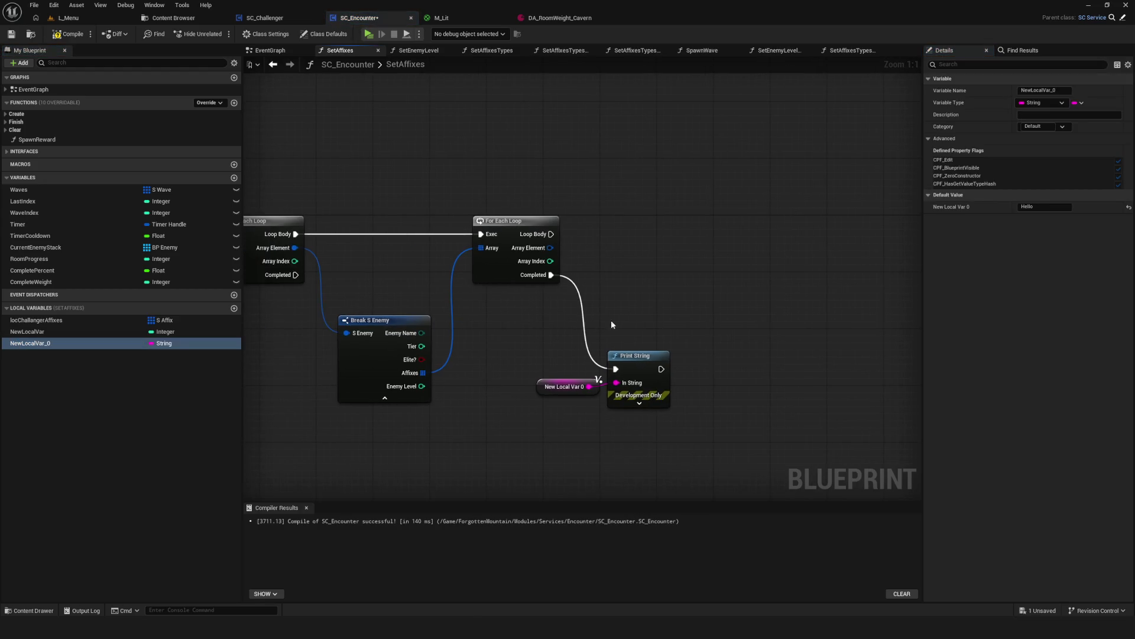
pyautogui.moveTo(68, 343)
pyautogui.mouseDown()
pyautogui.moveTo(709, 242)
pyautogui.moveTo(675, 231)
pyautogui.moveTo(689, 276)
pyautogui.mouseUp()
pyautogui.moveTo(84, 347)
pyautogui.mouseDown()
pyautogui.moveTo(730, 329)
pyautogui.moveTo(701, 293)
pyautogui.moveTo(792, 243)
pyautogui.mouseUp()
pyautogui.write('append')
pyautogui.click(821, 294)
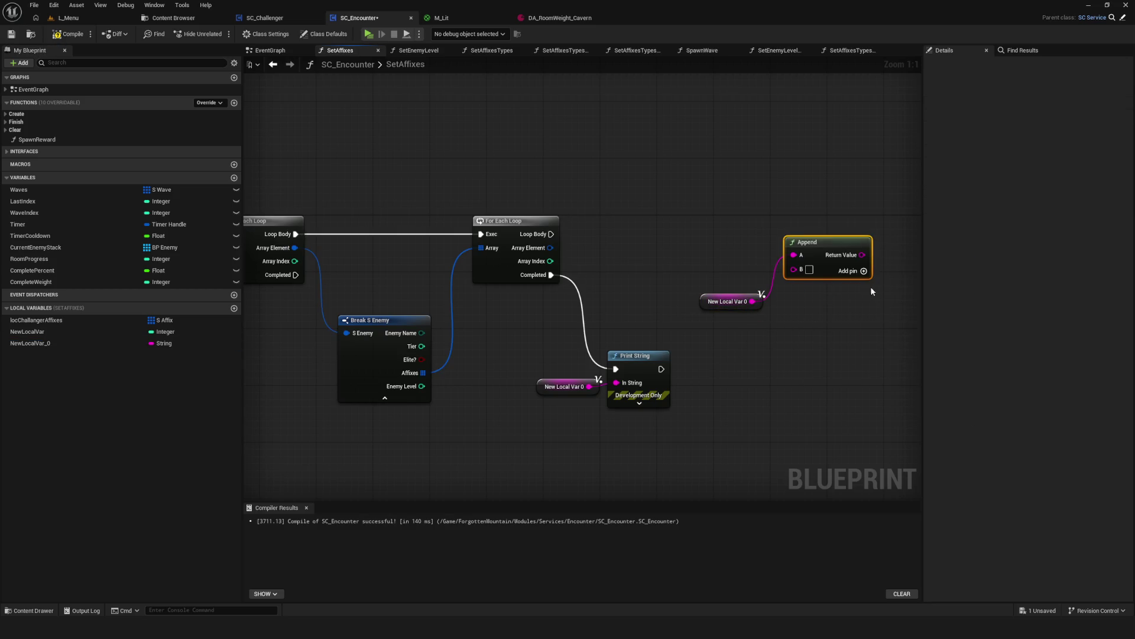
pyautogui.moveTo(839, 285); pyautogui.dragTo(840, 306)
pyautogui.moveTo(713, 244)
pyautogui.mouseDown()
pyautogui.moveTo(736, 298)
pyautogui.moveTo(753, 301)
pyautogui.mouseUp()
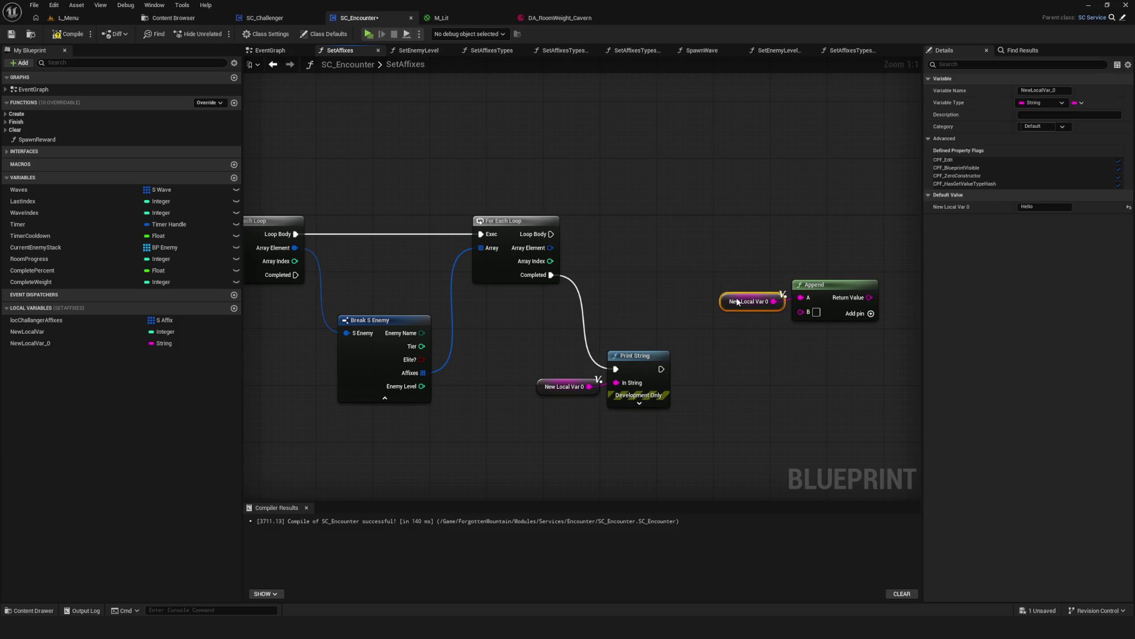
pyautogui.moveTo(553, 208)
pyautogui.mouseDown()
pyautogui.moveTo(697, 315)
pyautogui.moveTo(639, 310)
pyautogui.moveTo(624, 324)
pyautogui.moveTo(651, 315)
pyautogui.moveTo(698, 330)
pyautogui.mouseUp()
pyautogui.click(729, 277)
pyautogui.click(577, 248)
pyautogui.click(603, 264)
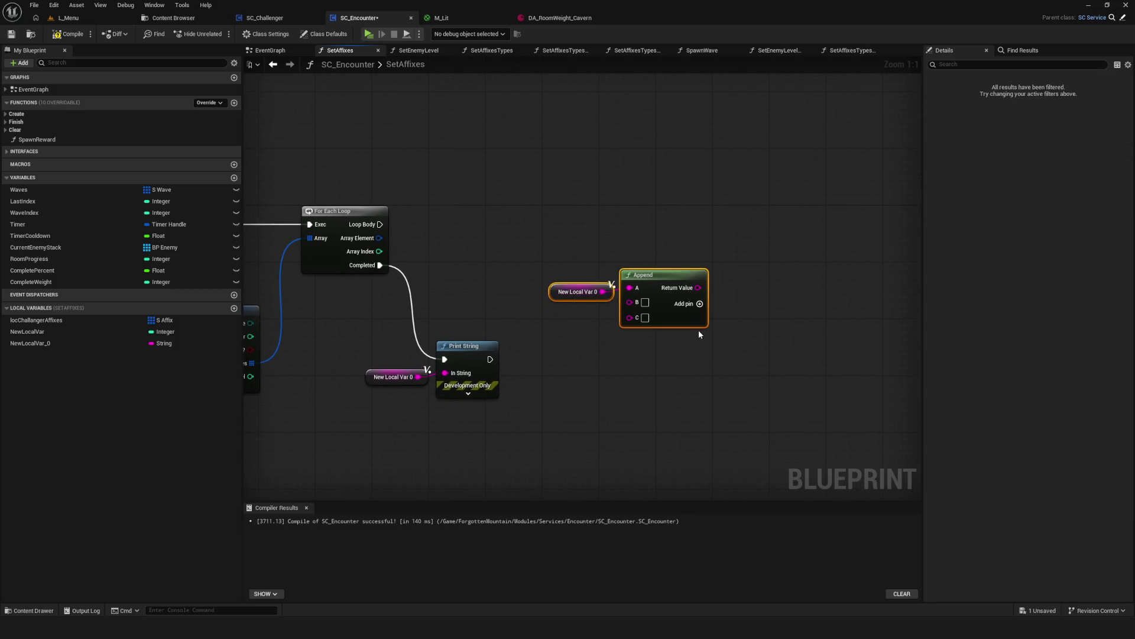
pyautogui.press('Delete')
# Place a New Local Var 0 setter fed by an Append node and run it from the Loop Body.
pyautogui.moveTo(66, 345)
pyautogui.mouseDown()
pyautogui.moveTo(644, 275)
pyautogui.moveTo(578, 348)
pyautogui.mouseUp()
pyautogui.write('appe')
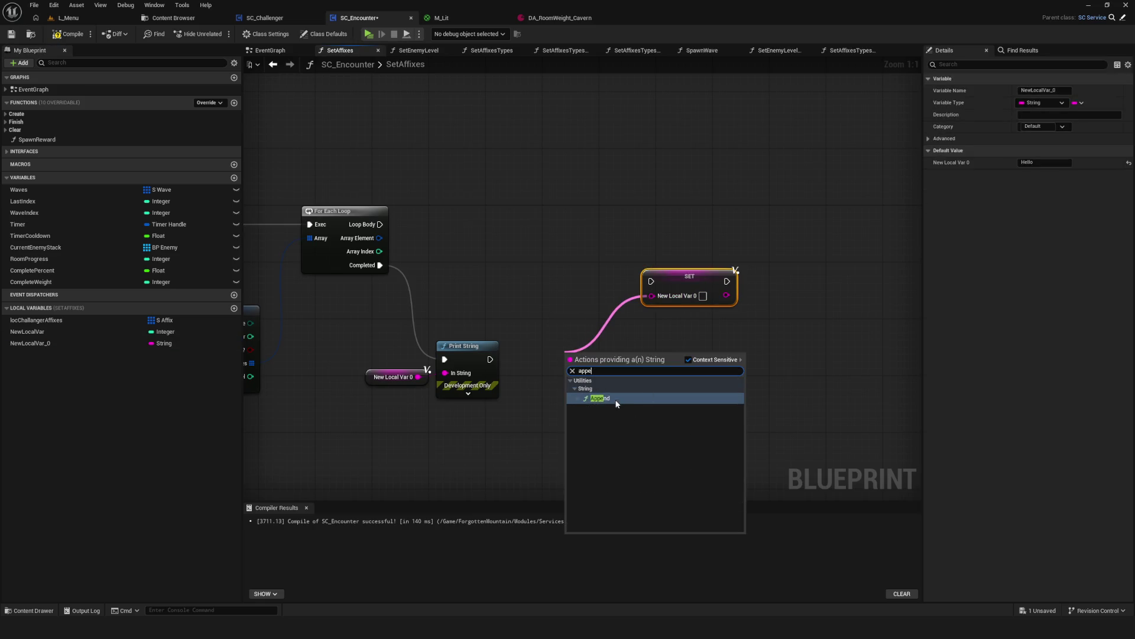
pyautogui.click(616, 404)
pyautogui.moveTo(690, 276); pyautogui.dragTo(706, 205)
pyautogui.moveTo(381, 224); pyautogui.dragTo(674, 212)
pyautogui.moveTo(721, 213); pyautogui.dragTo(750, 226)
pyautogui.moveTo(602, 363)
pyautogui.mouseDown()
pyautogui.moveTo(610, 261)
pyautogui.moveTo(621, 261)
pyautogui.mouseUp()
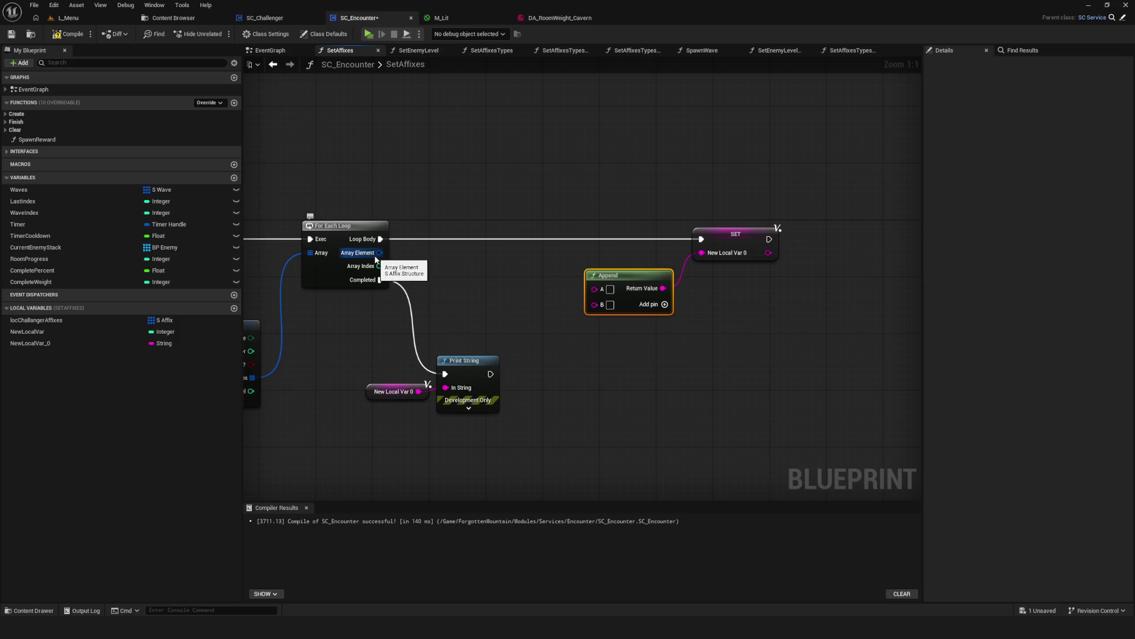
# Break each affix element and feed its name through Enum to String into Append's A input.
pyautogui.moveTo(375, 257); pyautogui.dragTo(455, 269)
pyautogui.click(561, 369)
pyautogui.moveTo(524, 281)
pyautogui.mouseDown()
pyautogui.moveTo(621, 297)
pyautogui.moveTo(610, 288)
pyautogui.mouseUp()
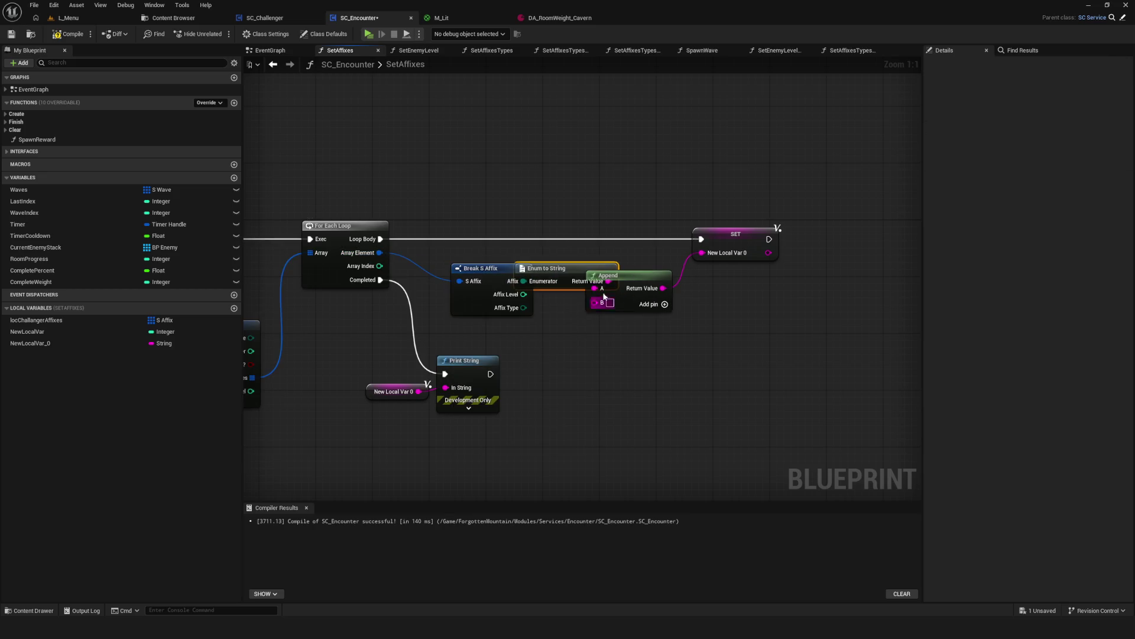
pyautogui.moveTo(598, 198); pyautogui.dragTo(750, 385)
pyautogui.click(686, 350)
pyautogui.moveTo(792, 331); pyautogui.dragTo(627, 219)
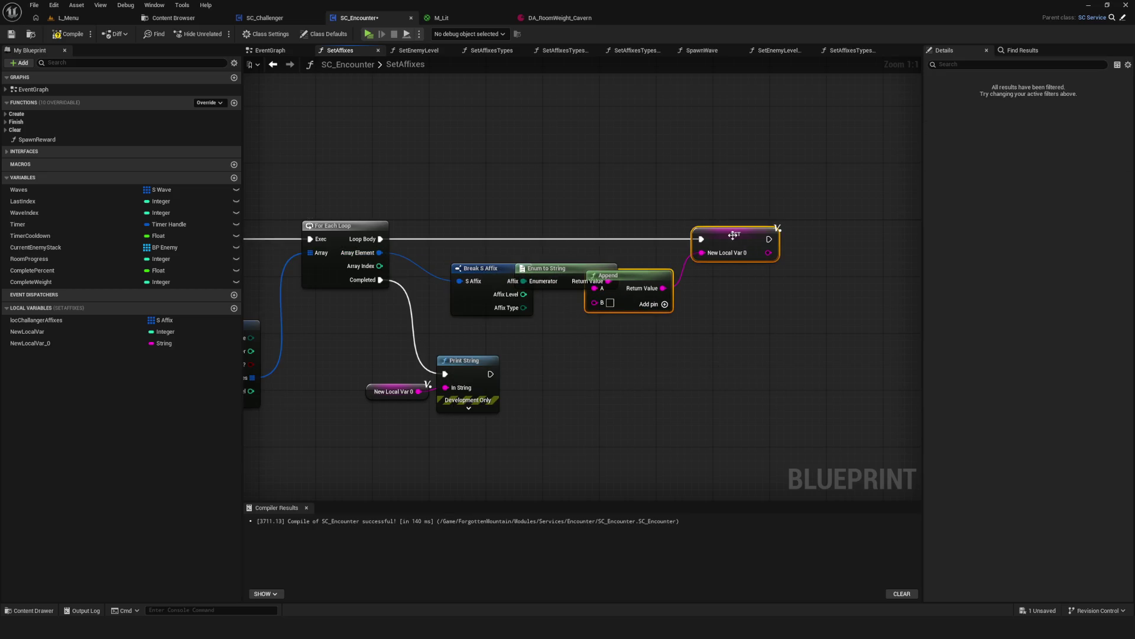
pyautogui.moveTo(627, 275); pyautogui.dragTo(698, 275)
pyautogui.click(567, 337)
pyautogui.click(560, 270)
pyautogui.moveTo(560, 270)
pyautogui.mouseDown()
pyautogui.moveTo(651, 339)
pyautogui.moveTo(627, 395)
pyautogui.mouseUp()
# Set the Print String duration to 23 seconds and its text colour to purple.
pyautogui.click(693, 391)
pyautogui.click(680, 386)
pyautogui.moveTo(696, 386); pyautogui.dragTo(633, 350)
pyautogui.click(631, 388)
pyautogui.write('23')
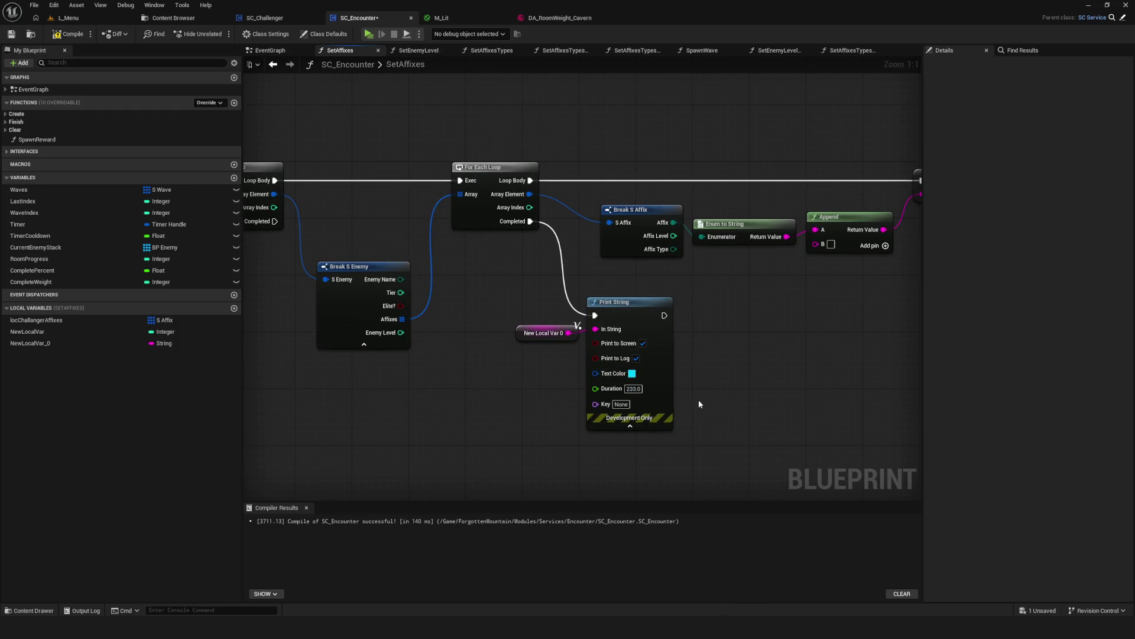
pyautogui.click(631, 374)
pyautogui.moveTo(659, 404); pyautogui.dragTo(666, 396)
pyautogui.click(768, 588)
# Compile and save the blueprint, then play-test to see the Berserk lines printed.
pyautogui.click(69, 34)
pyautogui.click(12, 34)
pyautogui.click(368, 34)
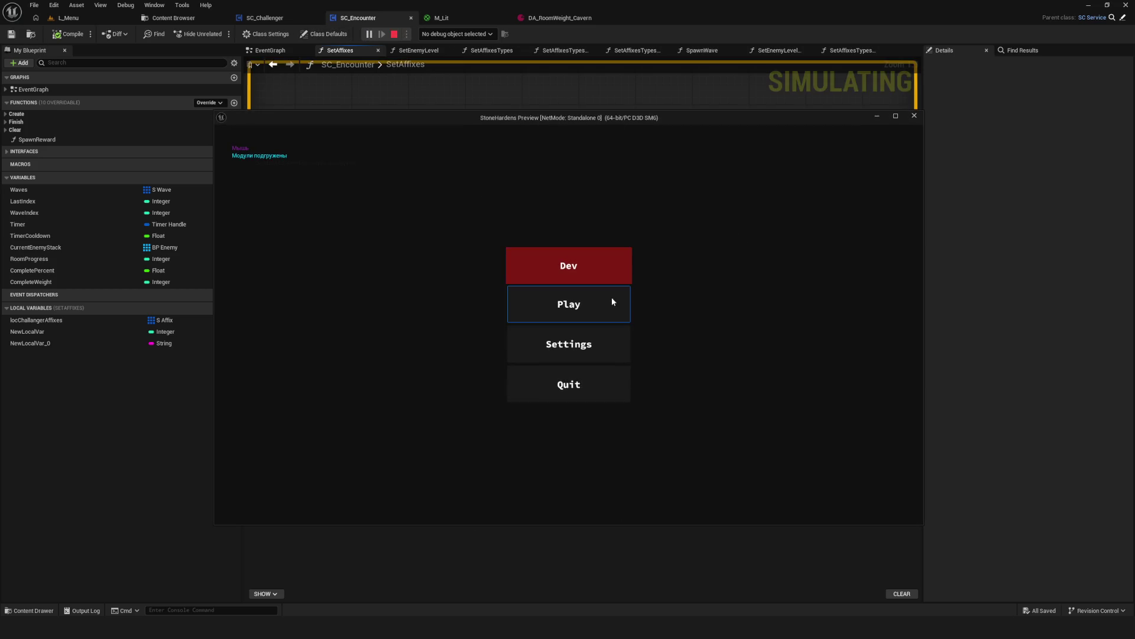
pyautogui.click(576, 271)
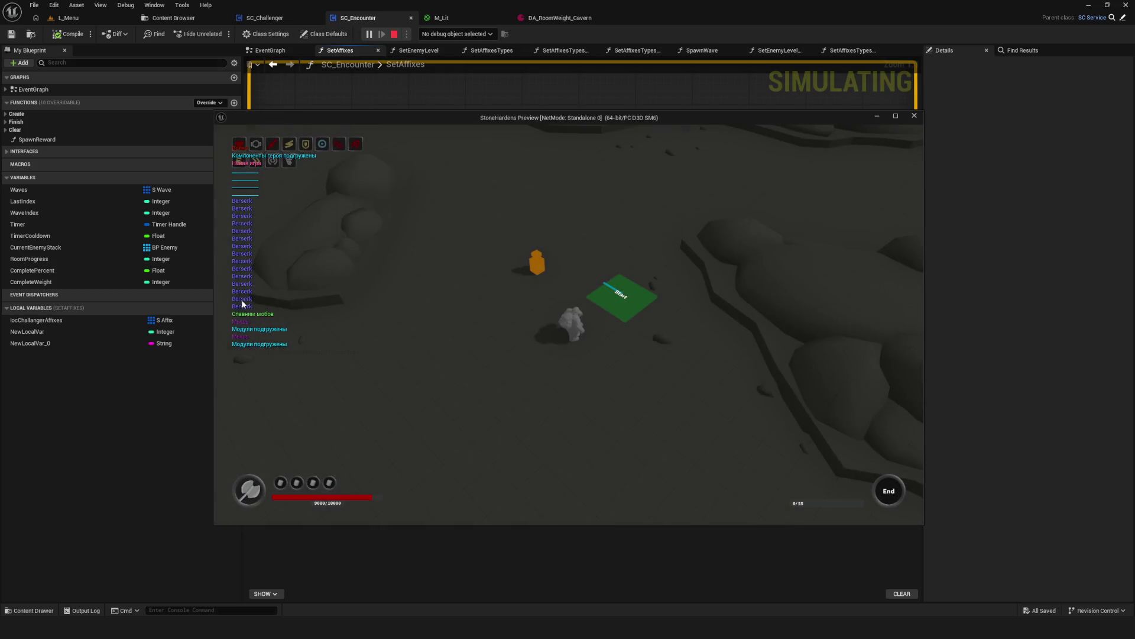
pyautogui.press('Escape')
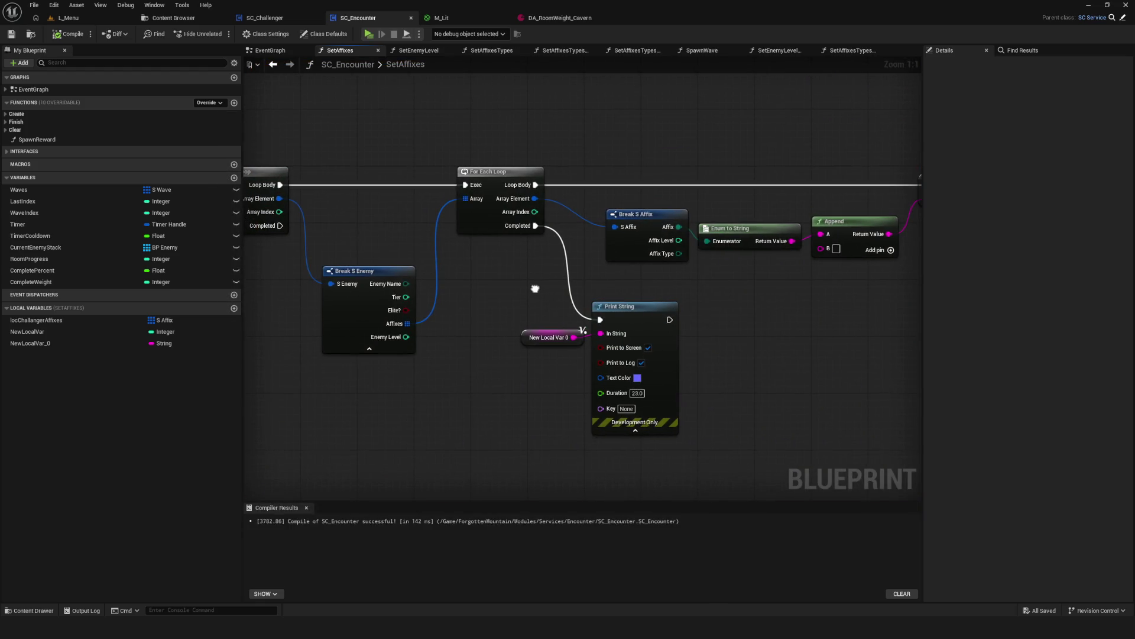
pyautogui.moveTo(536, 289)
pyautogui.mouseDown()
pyautogui.moveTo(647, 290)
pyautogui.moveTo(630, 296)
pyautogui.mouseUp()
pyautogui.scroll(-3, 630, 264)
pyautogui.moveTo(722, 302); pyautogui.dragTo(621, 293)
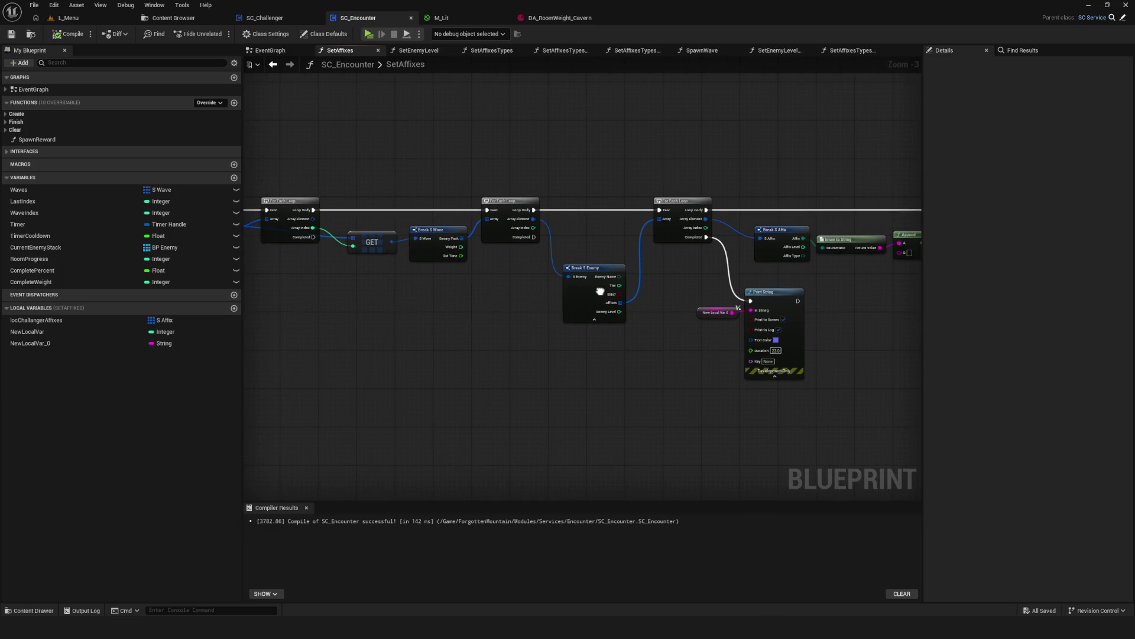
pyautogui.scroll(3, 543, 269)
pyautogui.moveTo(528, 280); pyautogui.dragTo(896, 275)
pyautogui.scroll(-5, 660, 258)
pyautogui.scroll(5, 613, 230)
pyautogui.click(613, 220)
pyautogui.doubleClick(613, 221)
pyautogui.click(598, 253)
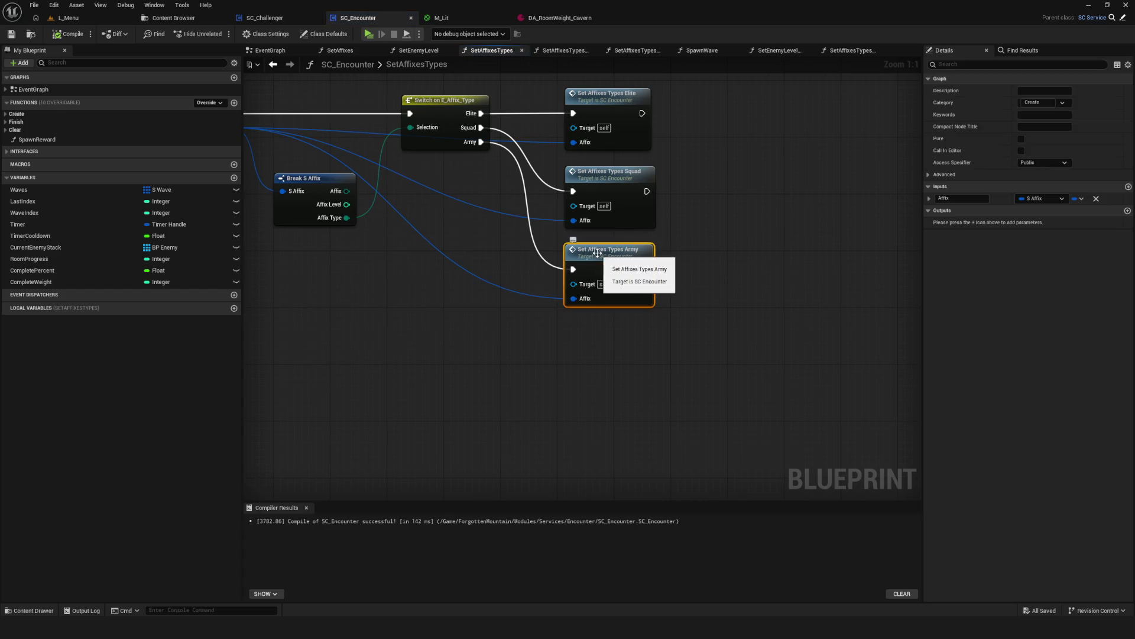
pyautogui.doubleClick(597, 252)
pyautogui.scroll(2, 568, 254)
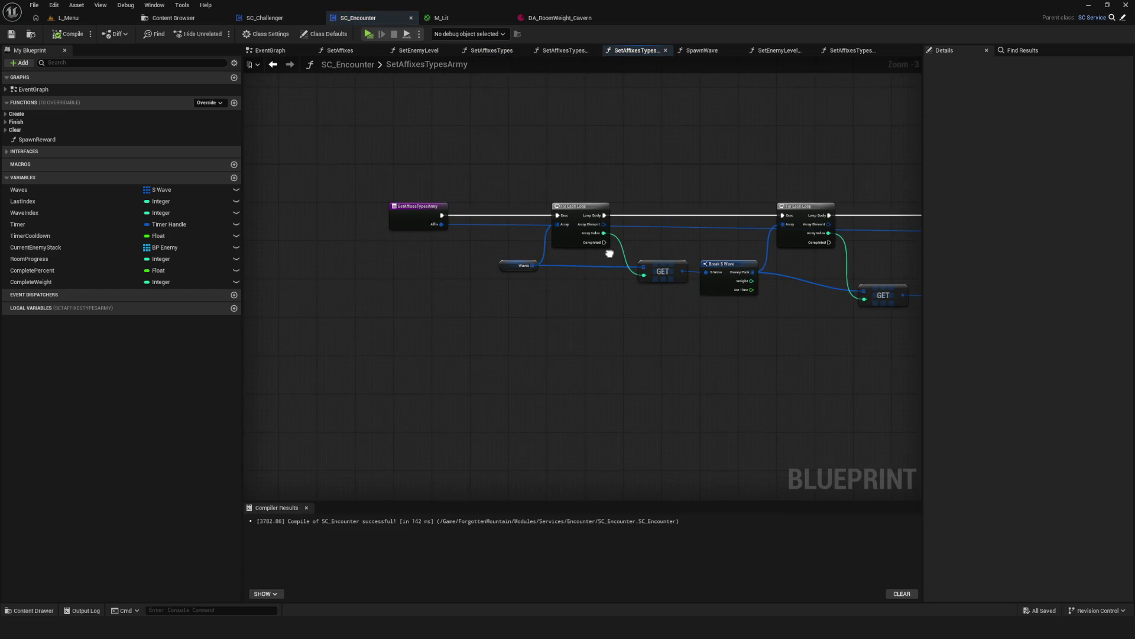
pyautogui.scroll(-1, 778, 277)
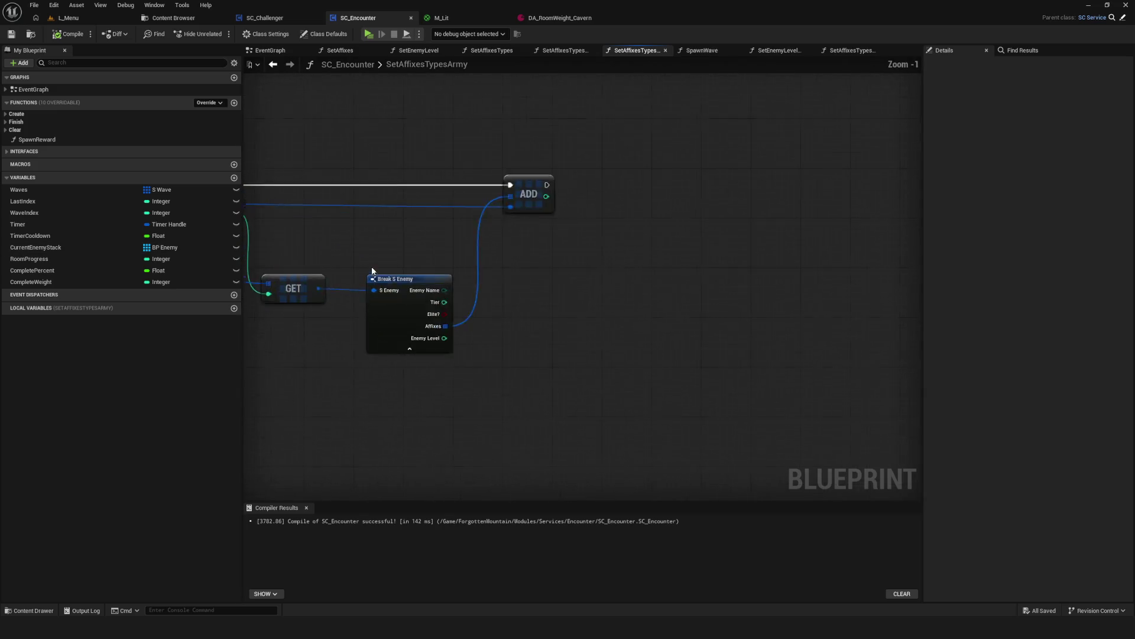
pyautogui.click(272, 64)
pyautogui.click(272, 64)
pyautogui.click(294, 19)
pyautogui.scroll(5, 565, 256)
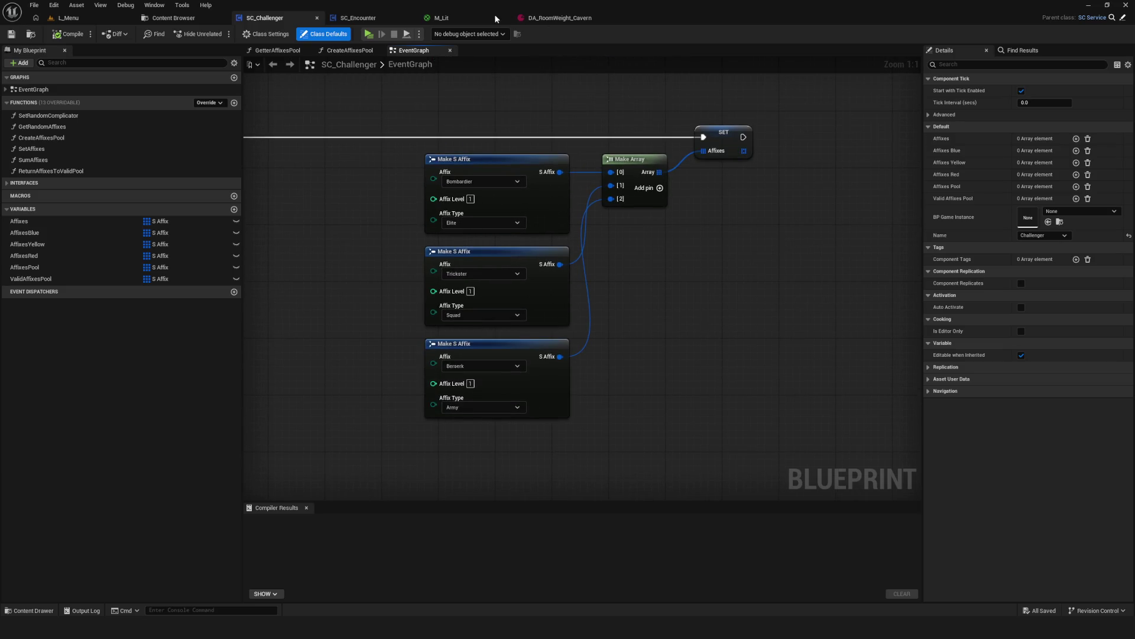
pyautogui.click(356, 18)
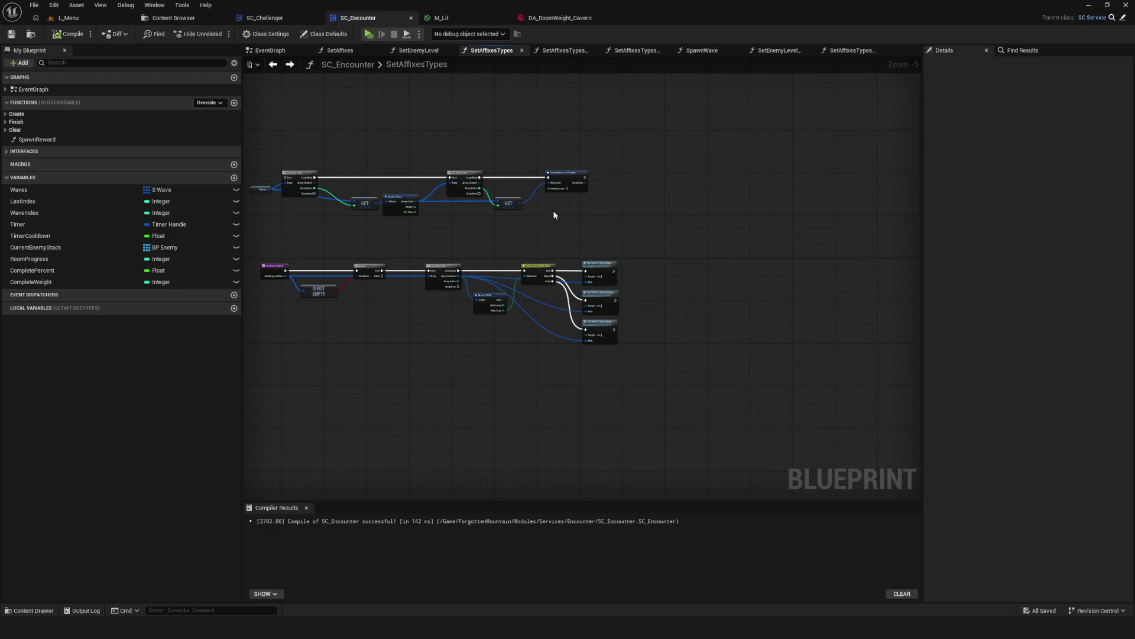
pyautogui.click(265, 18)
pyautogui.scroll(-7, 414, 176)
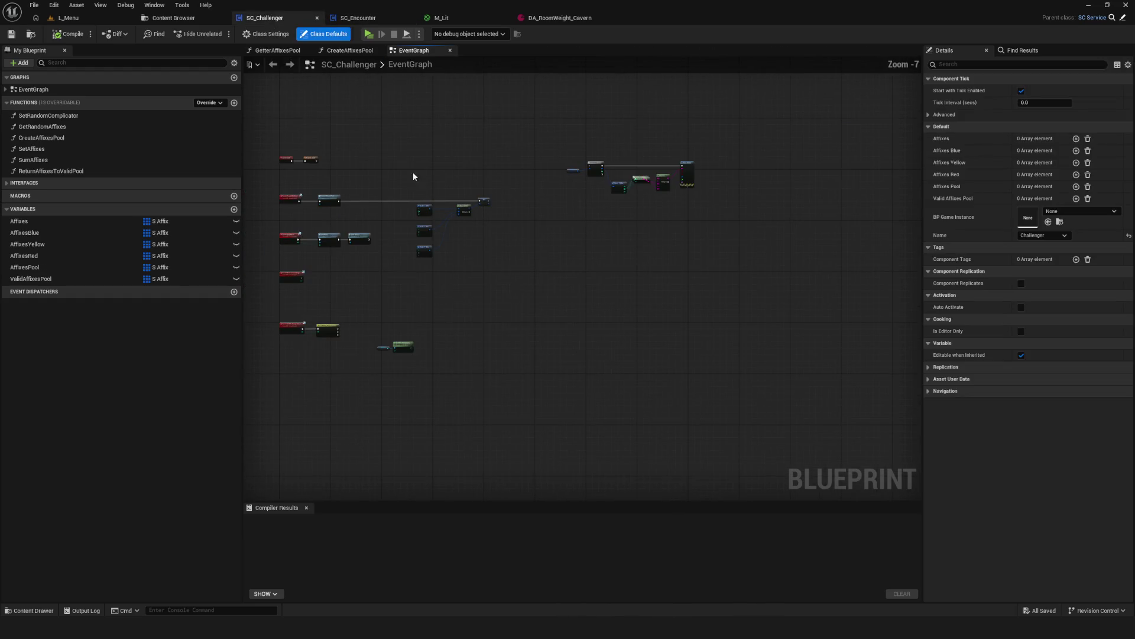
pyautogui.click(358, 18)
pyautogui.scroll(-1, 538, 181)
pyautogui.scroll(4, 678, 344)
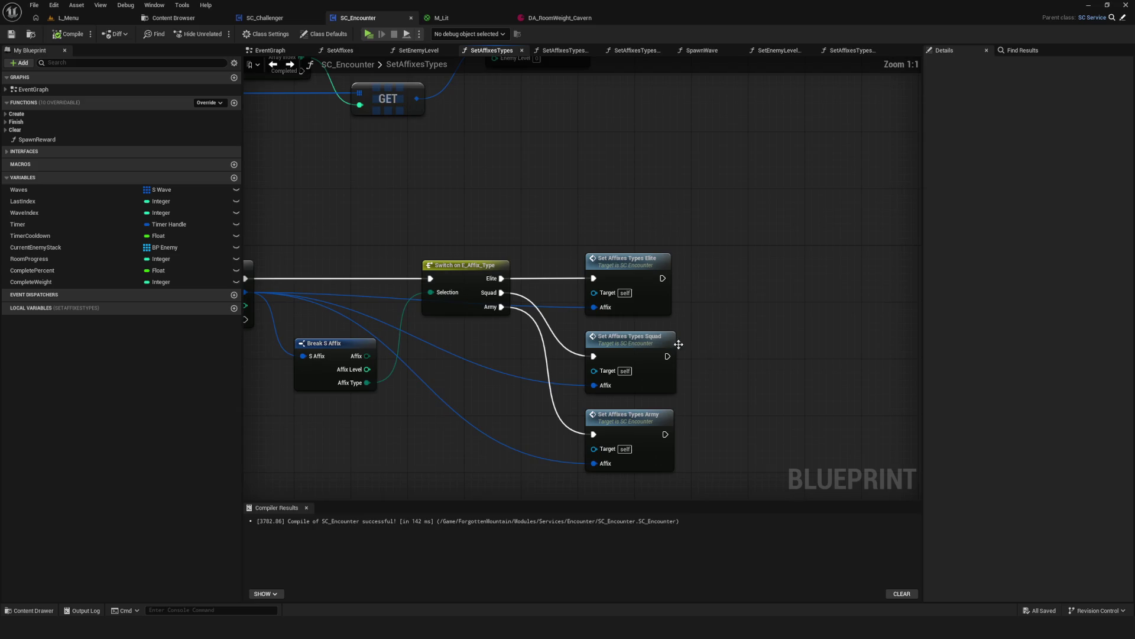
pyautogui.doubleClick(596, 314)
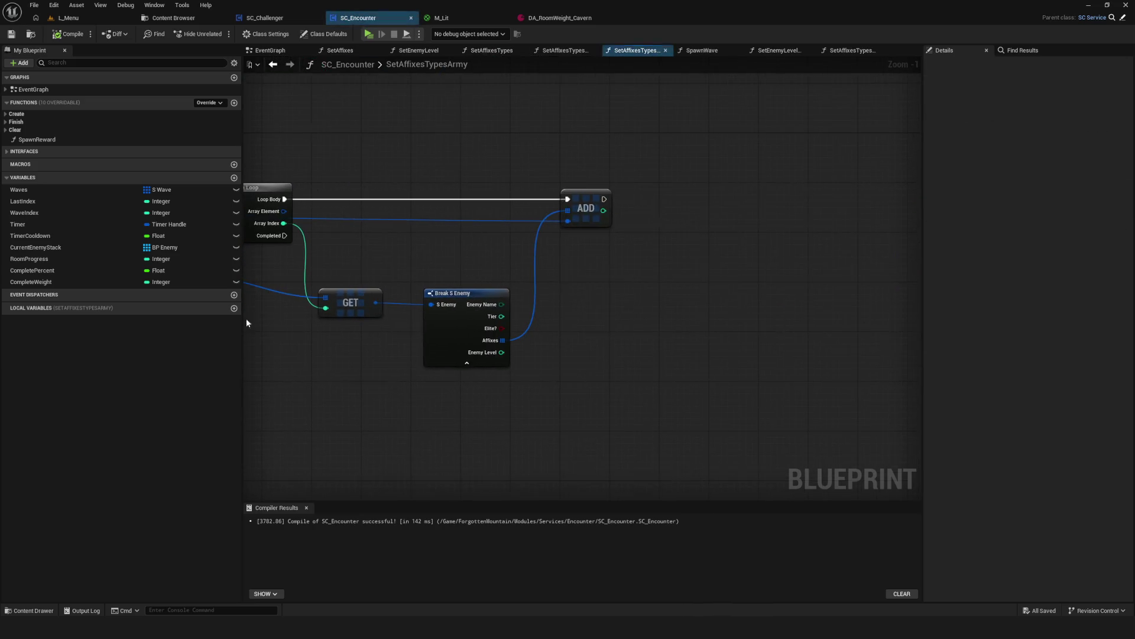
pyautogui.moveTo(582, 296); pyautogui.dragTo(654, 295)
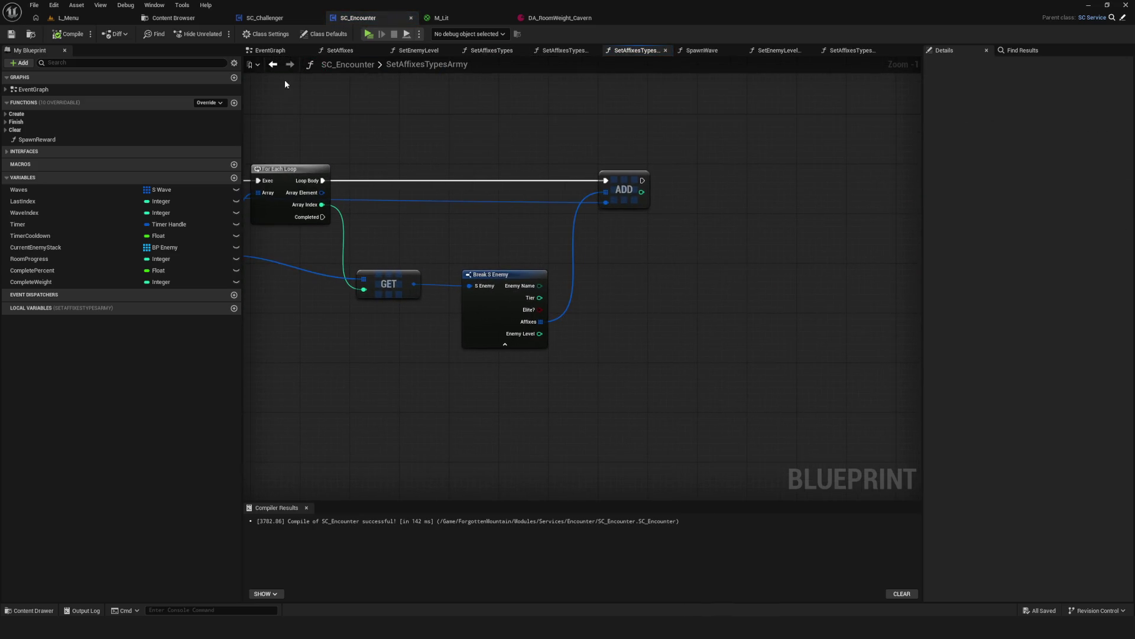
pyautogui.click(272, 64)
pyautogui.scroll(-9, 530, 249)
pyautogui.scroll(7, 530, 250)
pyautogui.click(273, 64)
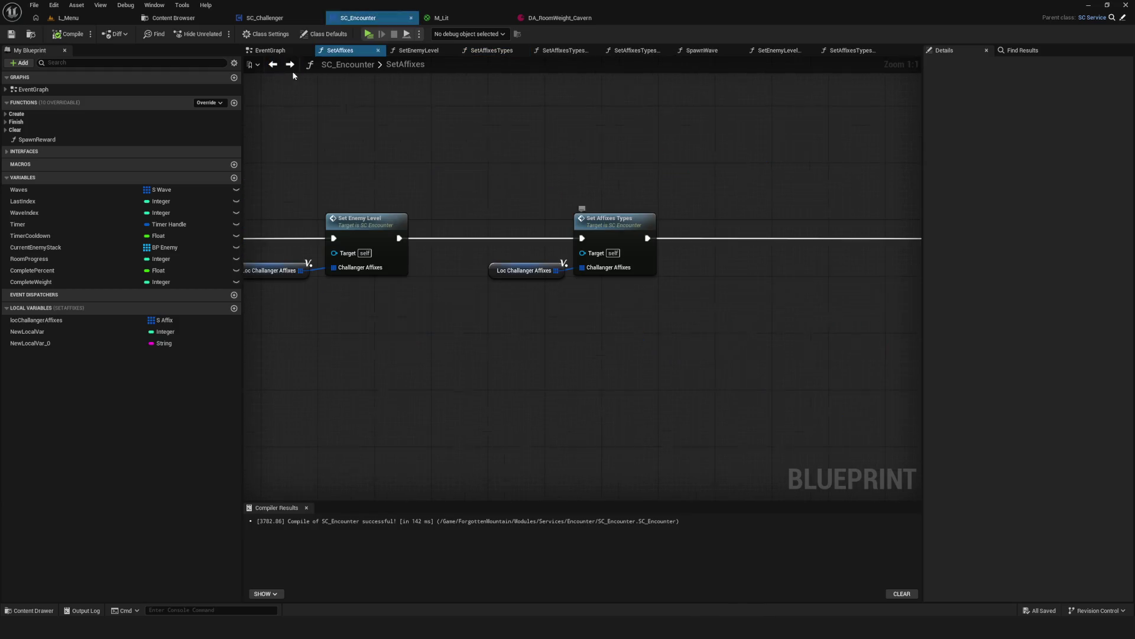
# Rearrange the SetAffixes graph, moving Print String and its New Local Var 0 getter lower.
pyautogui.moveTo(489, 185); pyautogui.dragTo(229, 184)
pyautogui.moveTo(445, 205)
pyautogui.mouseDown()
pyautogui.moveTo(513, 184)
pyautogui.moveTo(284, 169)
pyautogui.mouseUp()
pyautogui.moveTo(441, 124)
pyautogui.mouseDown()
pyautogui.moveTo(877, 420)
pyautogui.moveTo(682, 388)
pyautogui.mouseUp()
pyautogui.moveTo(777, 137); pyautogui.dragTo(900, 253)
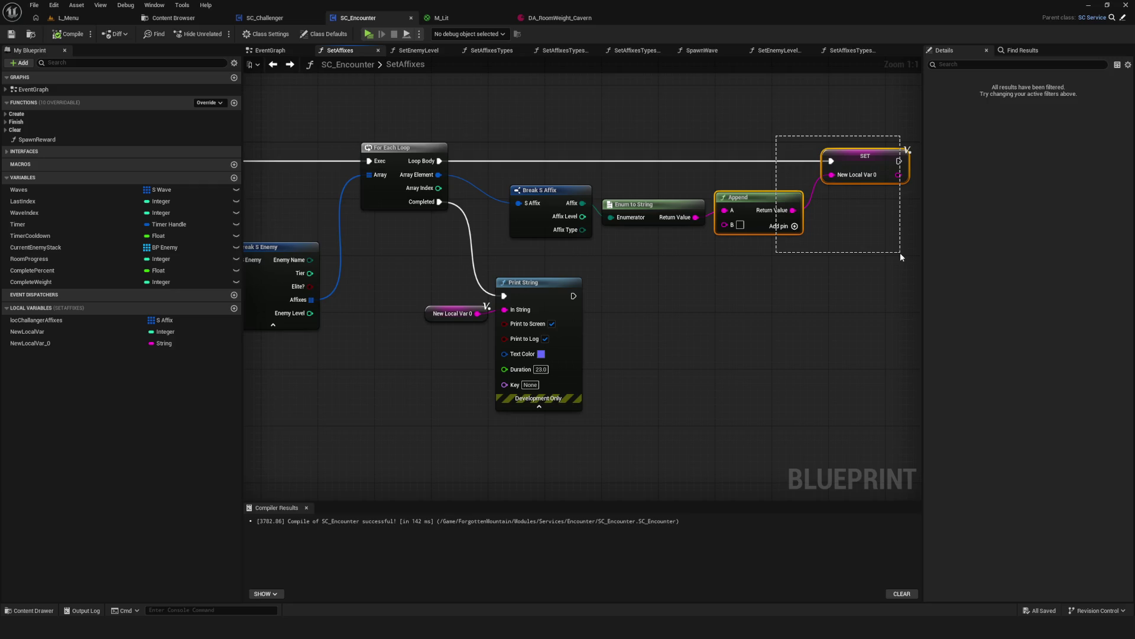
pyautogui.moveTo(407, 265)
pyautogui.mouseDown()
pyautogui.moveTo(420, 296)
pyautogui.moveTo(520, 322)
pyautogui.mouseUp()
pyautogui.moveTo(541, 285)
pyautogui.mouseDown()
pyautogui.moveTo(554, 343)
pyautogui.moveTo(537, 334)
pyautogui.moveTo(547, 326)
pyautogui.mouseUp()
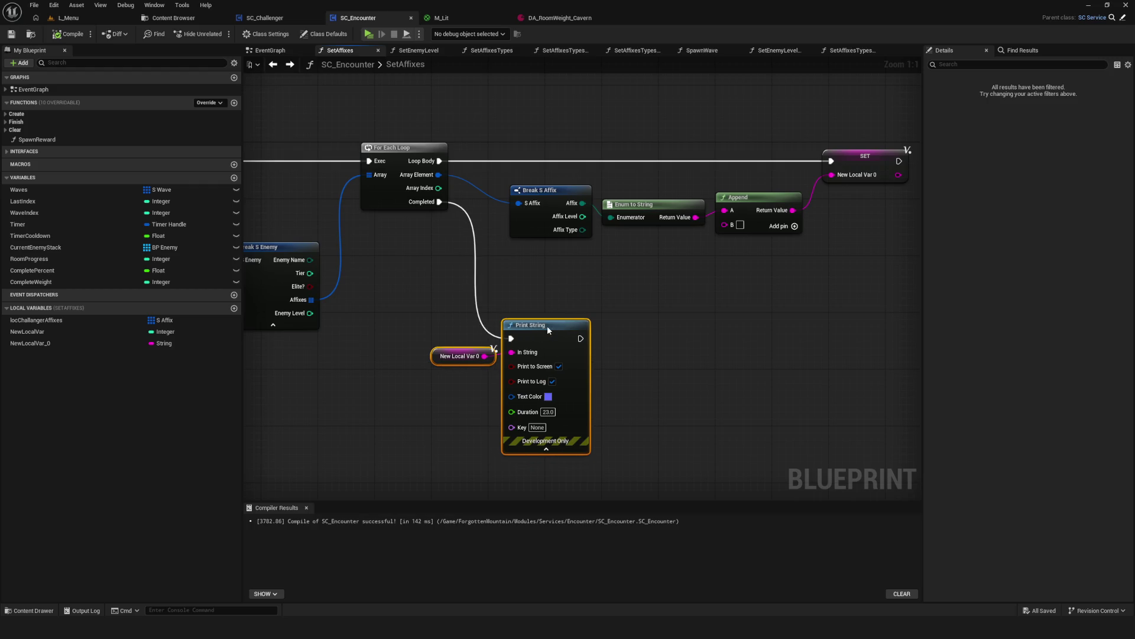
pyautogui.click(442, 356)
pyautogui.hotkey('ctrl', 'v')
pyautogui.press('Delete')
# Paste a copy of the New Local Var 0 setter after Print String and play-test.
pyautogui.click(864, 156)
pyautogui.hotkey('ctrl', 'c')
pyautogui.hotkey('ctrl', 'v')
pyautogui.moveTo(580, 338); pyautogui.dragTo(804, 327)
pyautogui.click(369, 34)
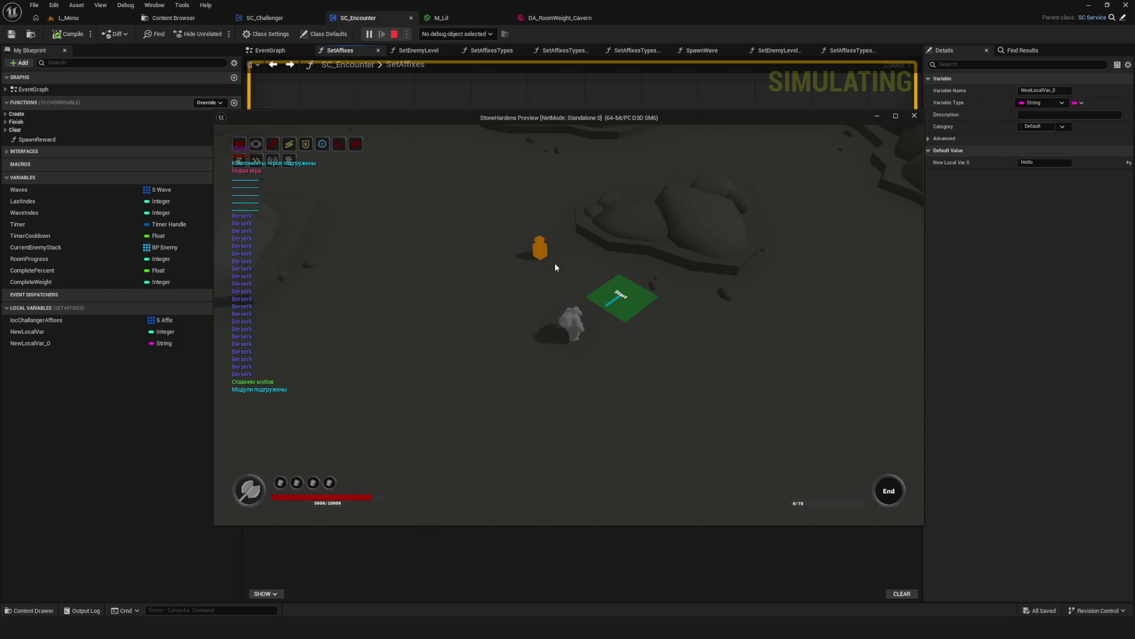
pyautogui.press('Escape')
# Delete the Append node, the loop-body setter and the Enum to String node.
pyautogui.moveTo(684, 284)
pyautogui.mouseDown()
pyautogui.moveTo(630, 314)
pyautogui.moveTo(554, 308)
pyautogui.moveTo(598, 301)
pyautogui.moveTo(573, 289)
pyautogui.mouseUp()
pyautogui.moveTo(721, 103)
pyautogui.mouseDown()
pyautogui.moveTo(821, 188)
pyautogui.moveTo(862, 243)
pyautogui.mouseUp()
pyautogui.press('Delete')
pyautogui.click(642, 202)
pyautogui.press('Delete')
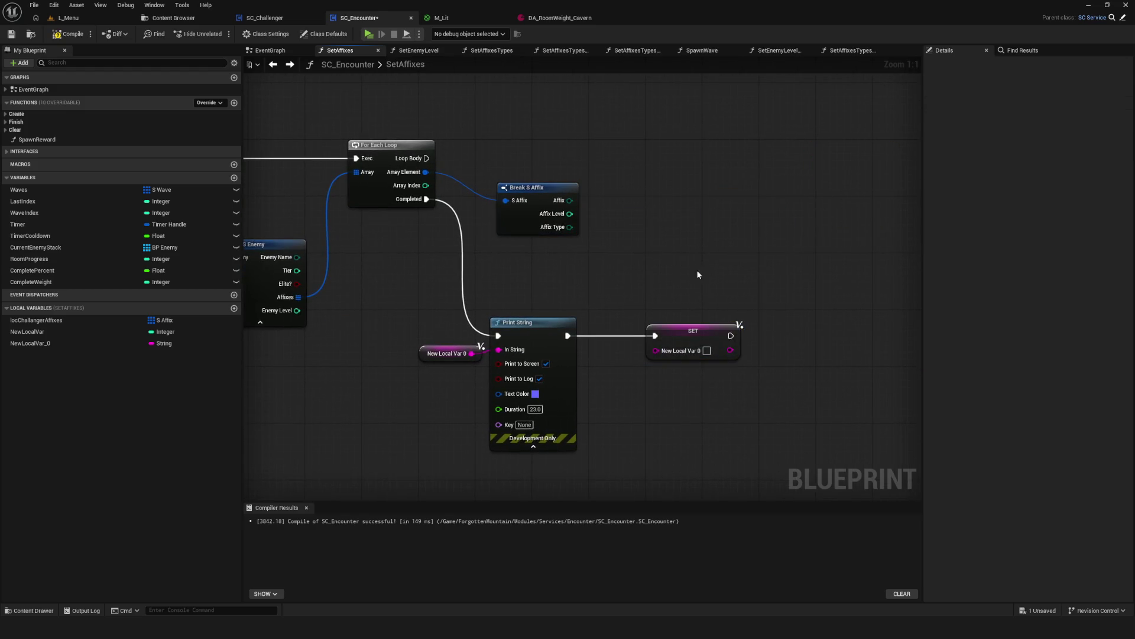
# Delete the setter after Print String and the old Break S Affix node.
pyautogui.press('Delete')
pyautogui.moveTo(578, 185); pyautogui.dragTo(679, 298)
pyautogui.press('Delete')
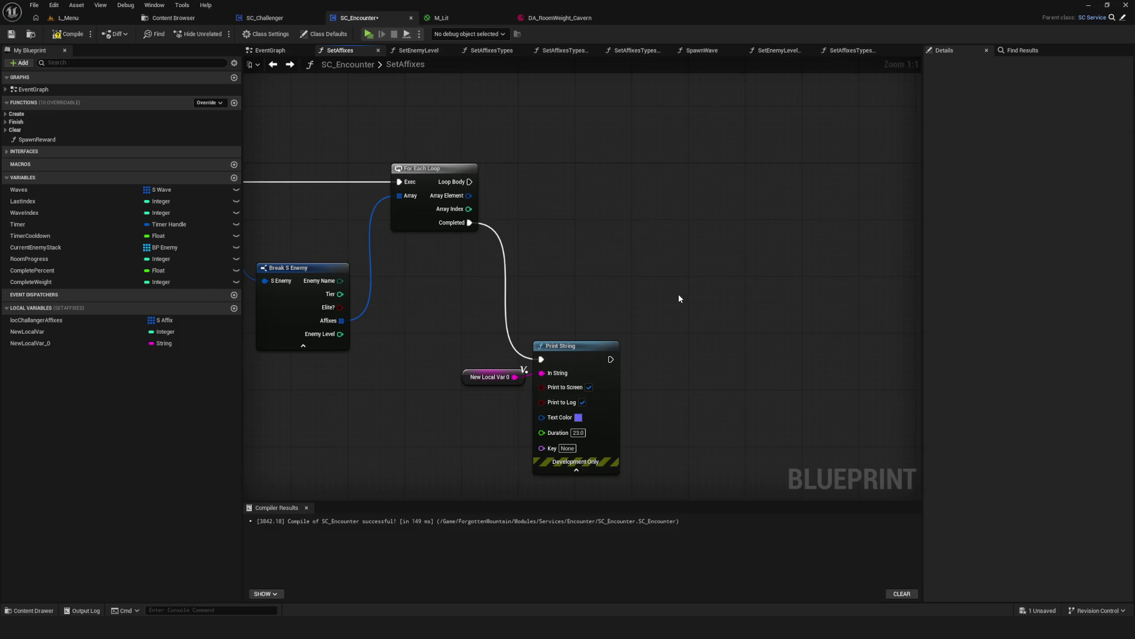
pyautogui.moveTo(569, 250); pyautogui.dragTo(764, 245)
pyautogui.scroll(-5, 601, 236)
pyautogui.scroll(5, 634, 244)
pyautogui.moveTo(633, 244)
pyautogui.mouseDown()
pyautogui.moveTo(542, 275)
pyautogui.moveTo(554, 273)
pyautogui.mouseUp()
# Add a loop-body Print String that prints each affix via Enum to String for 22 seconds.
pyautogui.moveTo(502, 214); pyautogui.dragTo(699, 202)
pyautogui.click(571, 318)
pyautogui.write('print')
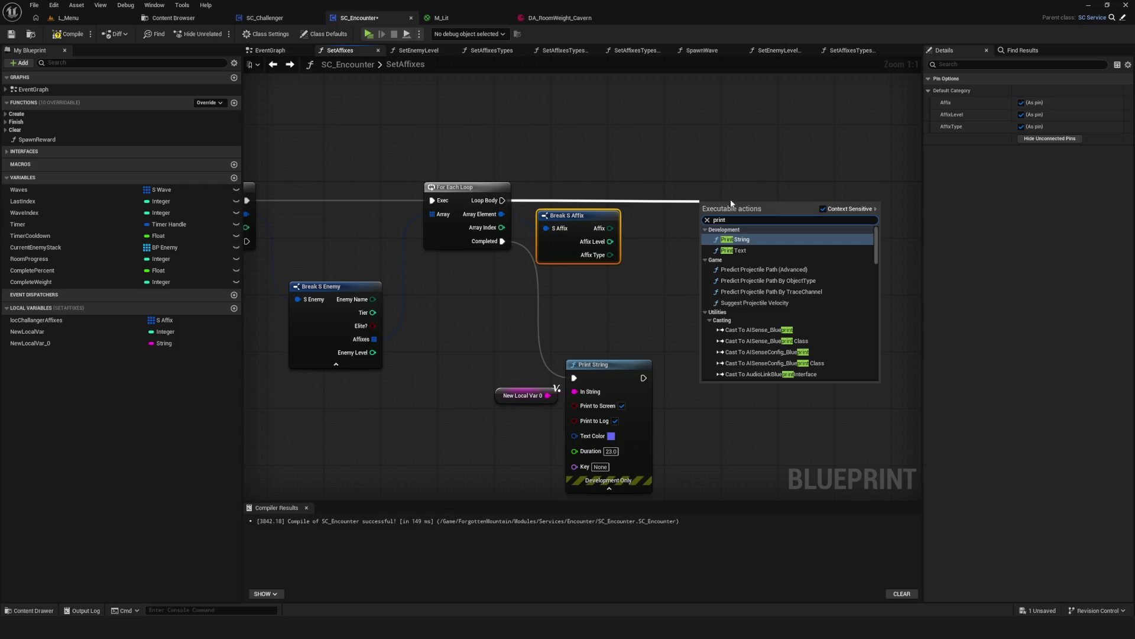
pyautogui.click(751, 238)
pyautogui.moveTo(757, 236); pyautogui.dragTo(745, 225)
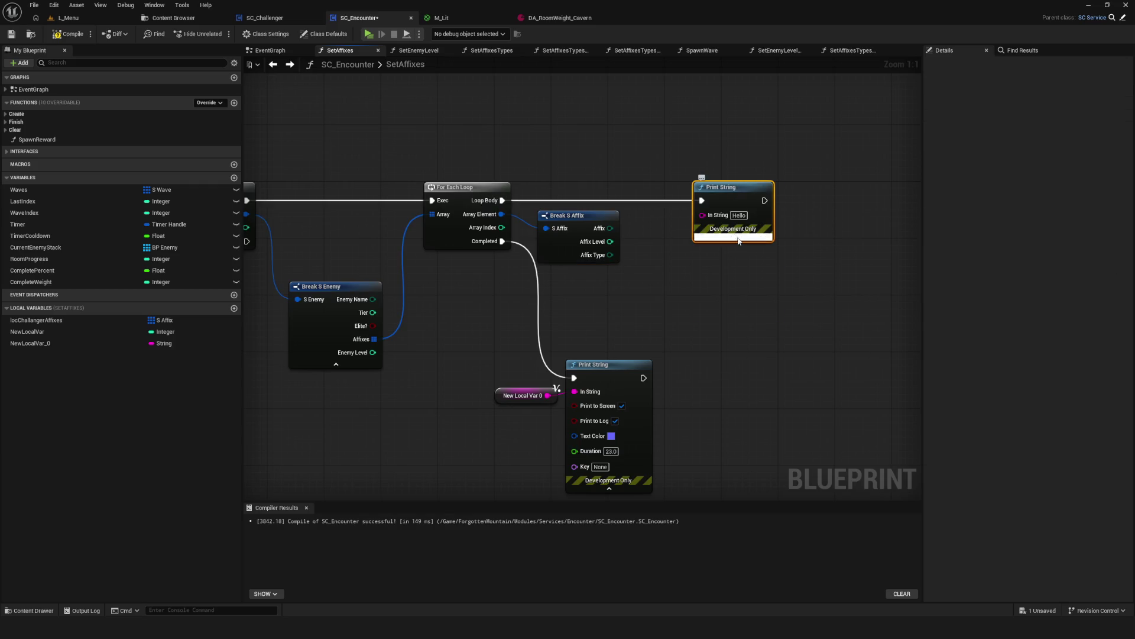
pyautogui.click(738, 238)
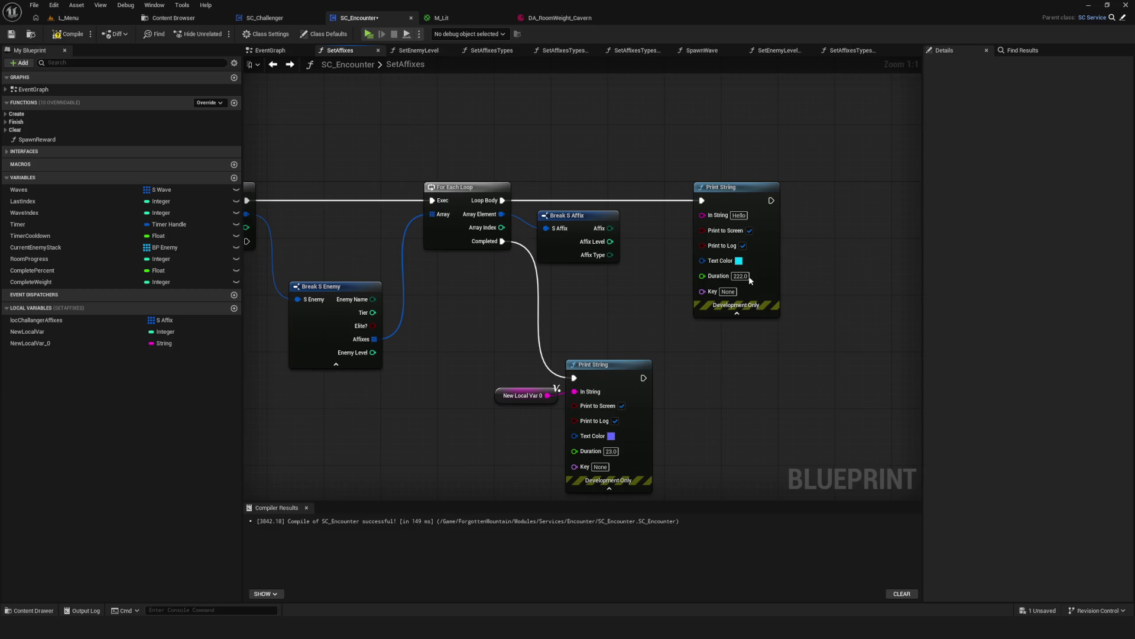
pyautogui.write('22')
pyautogui.press('Return')
pyautogui.moveTo(610, 228)
pyautogui.mouseDown()
pyautogui.moveTo(806, 199)
pyautogui.moveTo(677, 219)
pyautogui.mouseUp()
pyautogui.hotkey('ctrl', 's')
# Move the lower Print String and its variable down-left, then save.
pyautogui.scroll(-6, 502, 340)
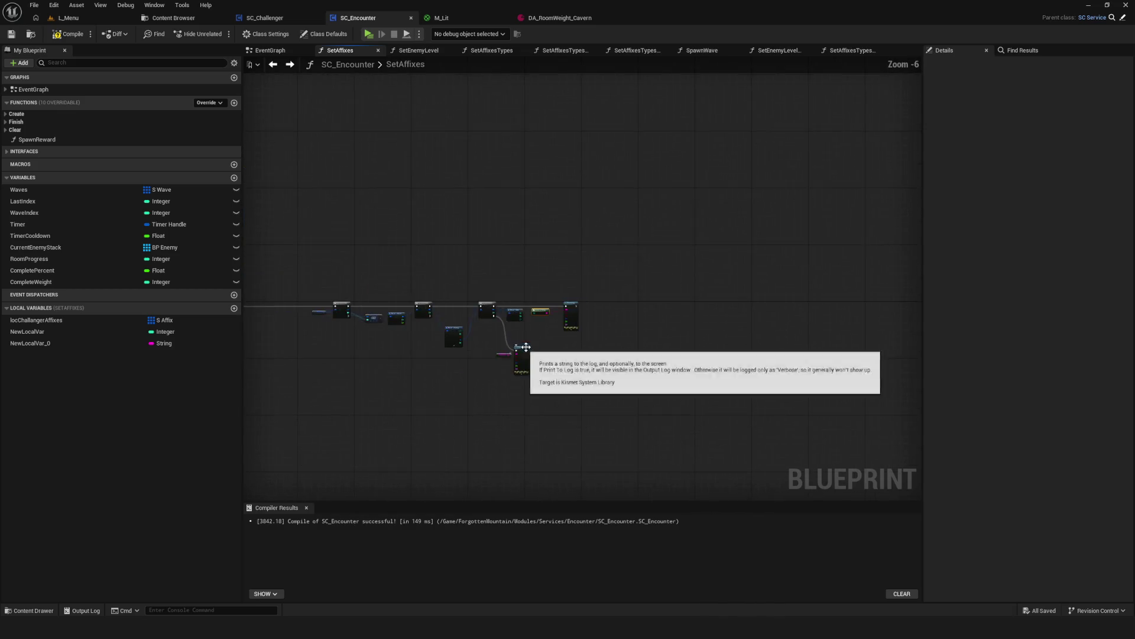
pyautogui.scroll(7, 525, 346)
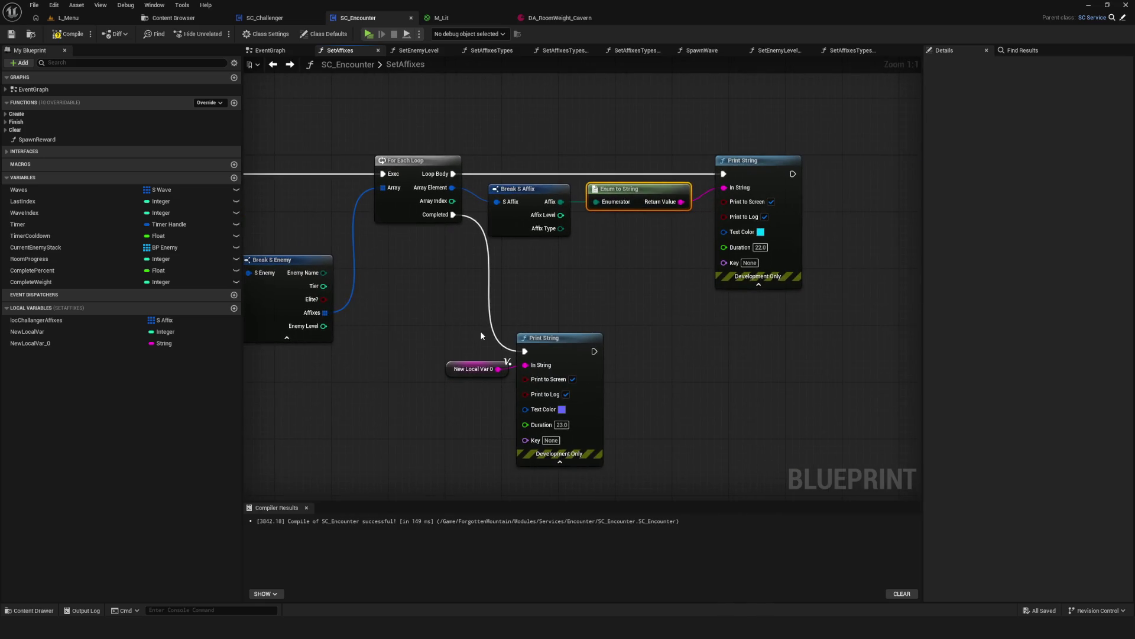
pyautogui.moveTo(480, 331); pyautogui.dragTo(533, 382)
pyautogui.moveTo(571, 340); pyautogui.dragTo(532, 392)
pyautogui.hotkey('ctrl', 's')
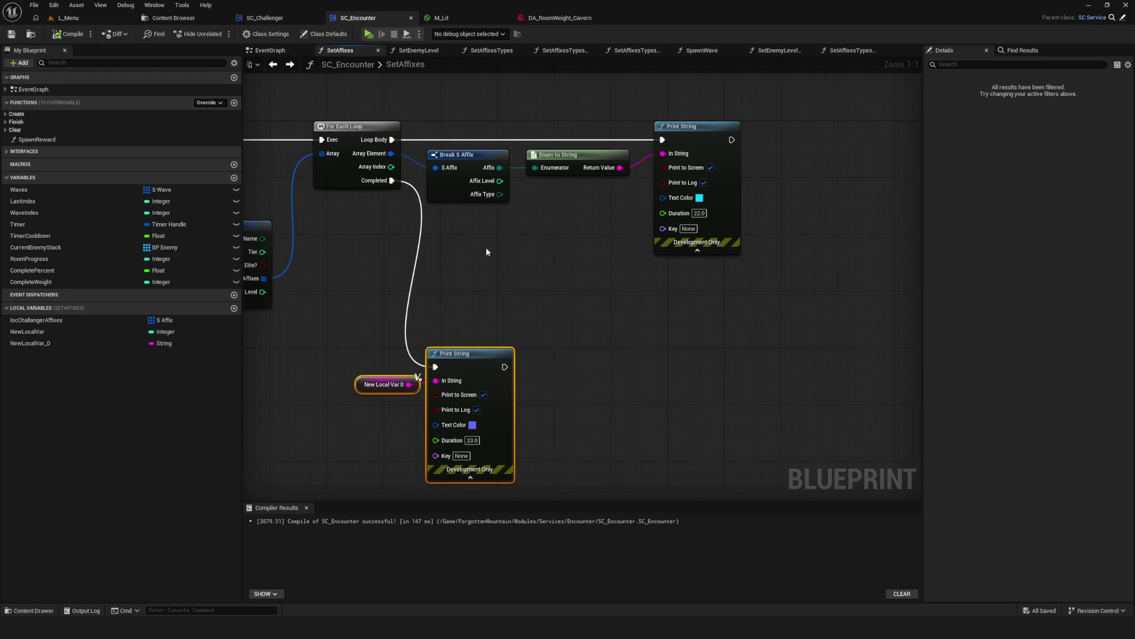
# Delete the New Local Var 0 node beside Break S Affix and Print String.
pyautogui.moveTo(504, 286)
pyautogui.mouseDown()
pyautogui.moveTo(514, 301)
pyautogui.moveTo(769, 308)
pyautogui.moveTo(917, 331)
pyautogui.moveTo(428, 335)
pyautogui.moveTo(453, 336)
pyautogui.mouseUp()
pyautogui.moveTo(1051, 357)
pyautogui.mouseDown()
pyautogui.moveTo(693, 317)
pyautogui.moveTo(612, 282)
pyautogui.moveTo(579, 296)
pyautogui.mouseUp()
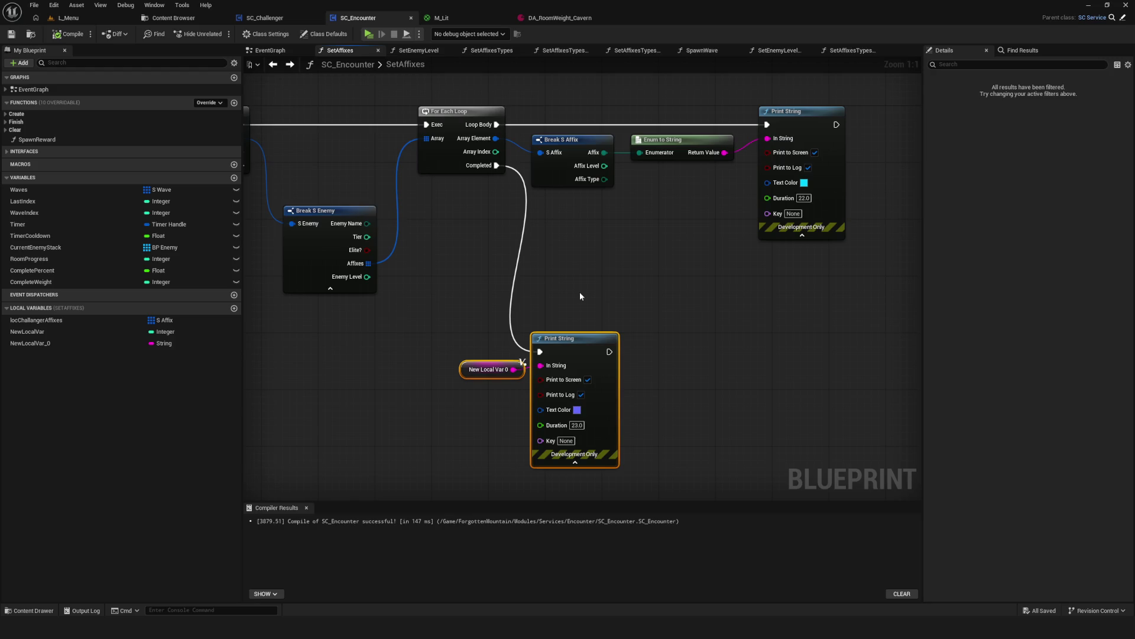
pyautogui.click(491, 370)
pyautogui.hotkey('ctrl', 'z')
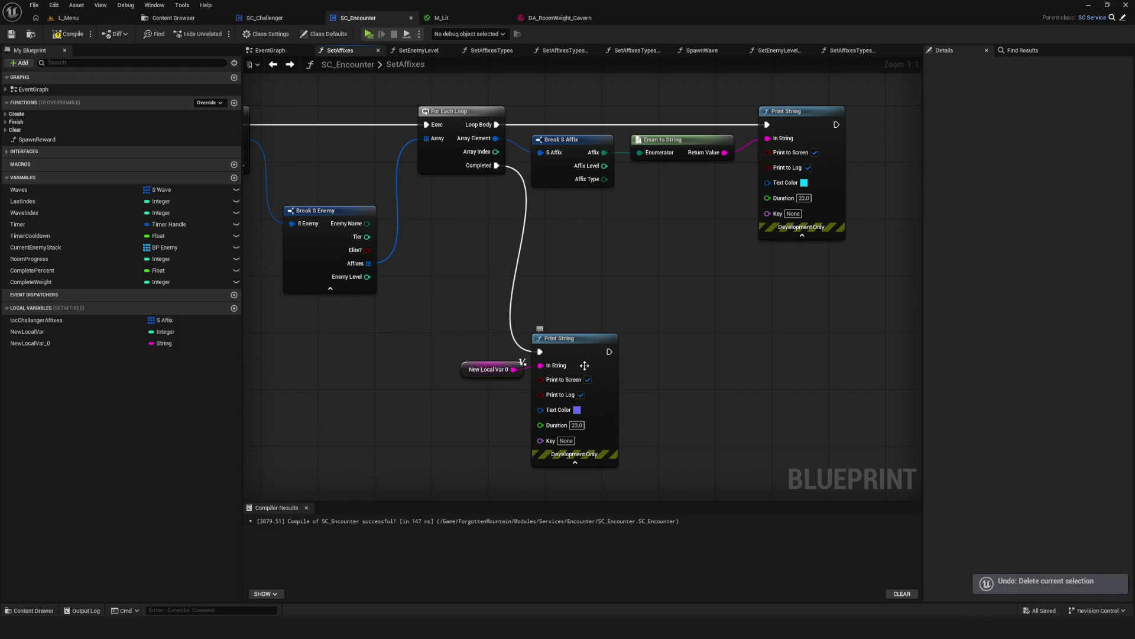
pyautogui.press('Delete')
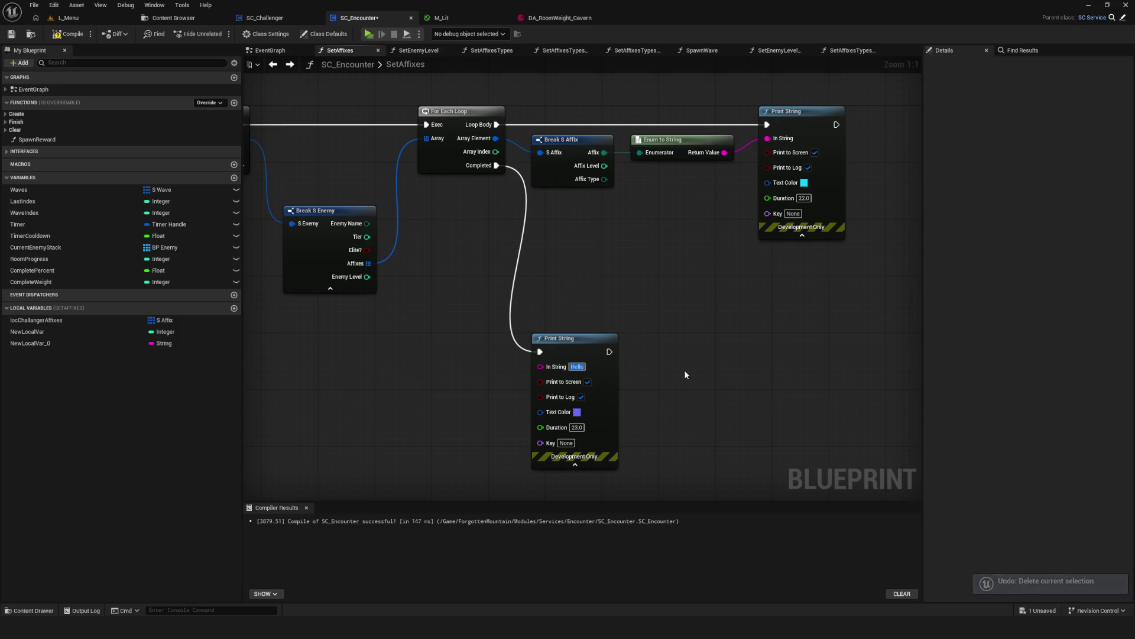
# Clear the lower Print String's Hello text and make both Print String nodes' text purple.
pyautogui.press('BackSpace')
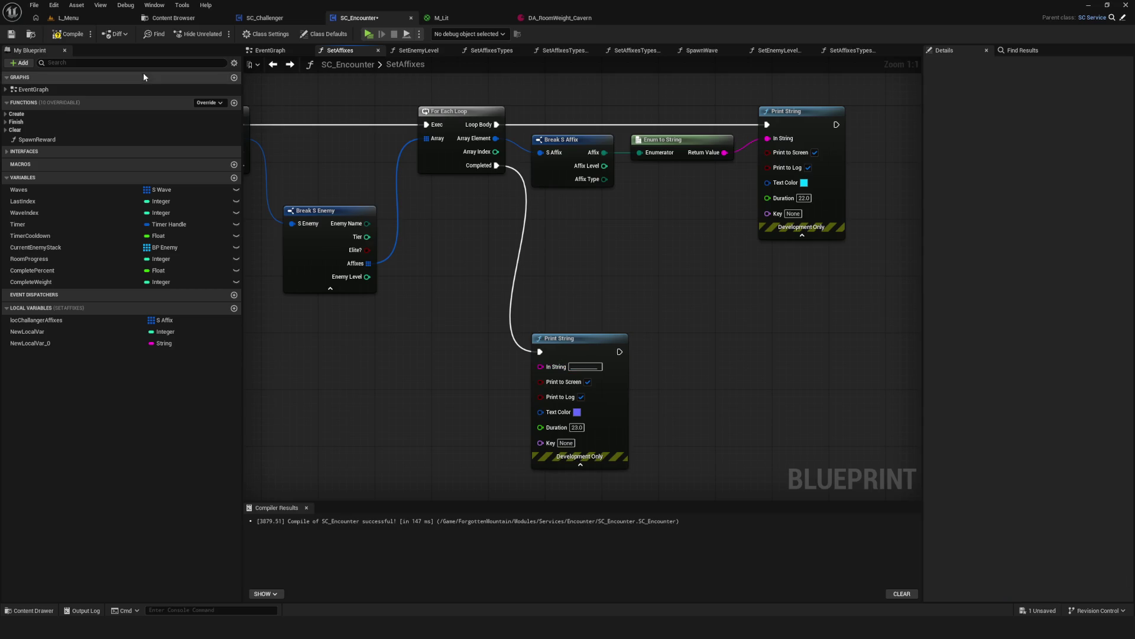
pyautogui.moveTo(555, 212); pyautogui.dragTo(532, 219)
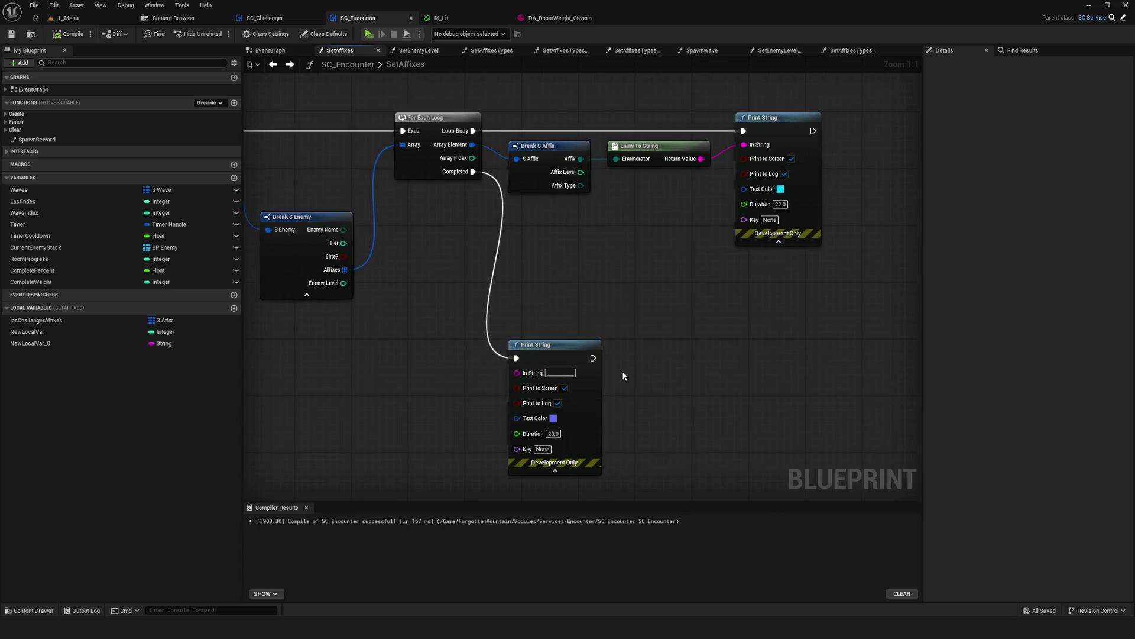
pyautogui.click(553, 420)
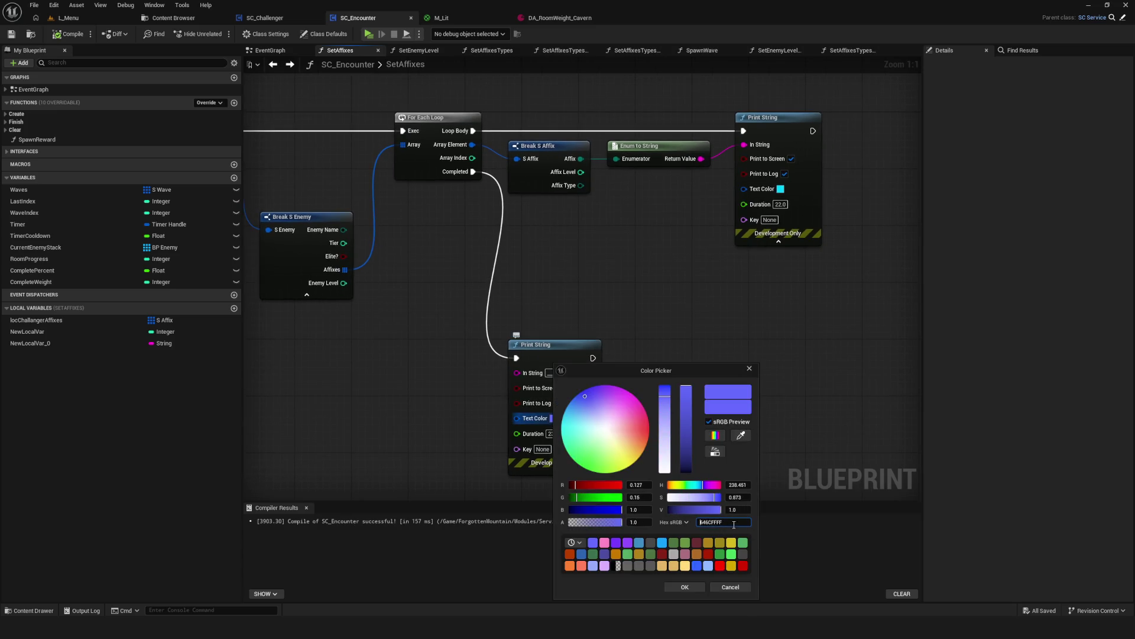
pyautogui.click(686, 588)
pyautogui.click(780, 188)
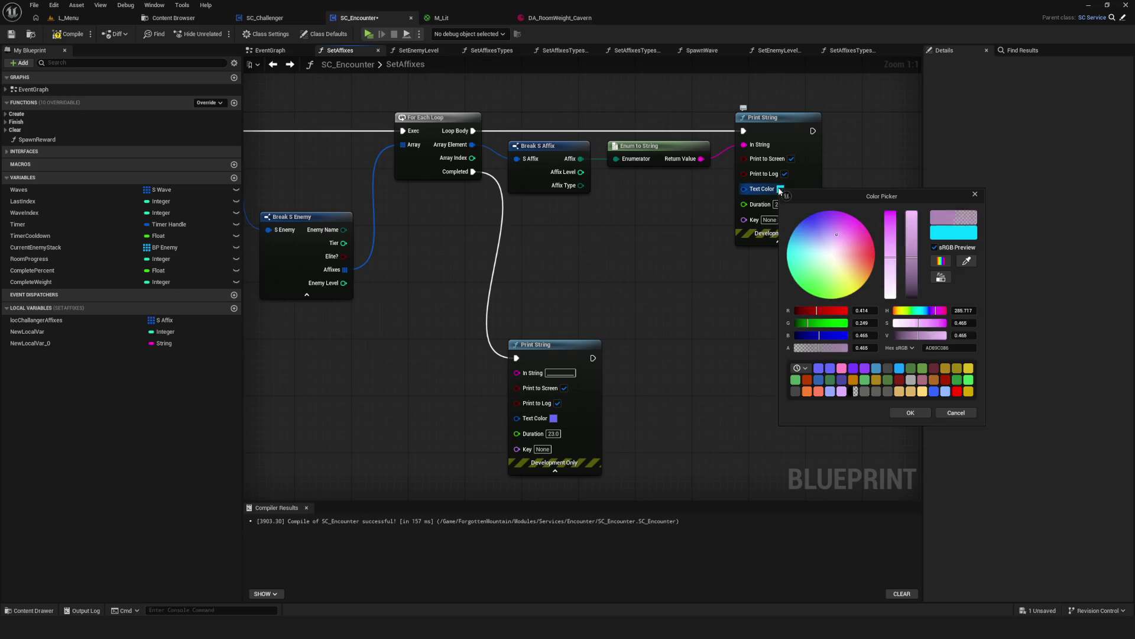
pyautogui.click(911, 412)
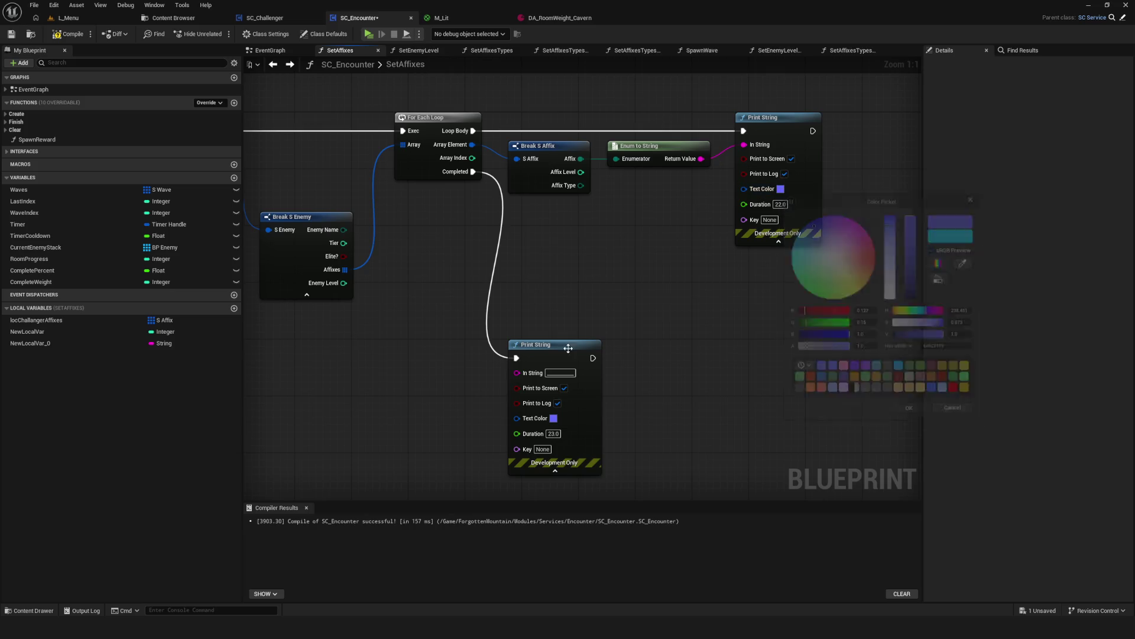
# Run a test play to check the purple affix lines, then stop it.
pyautogui.click(367, 34)
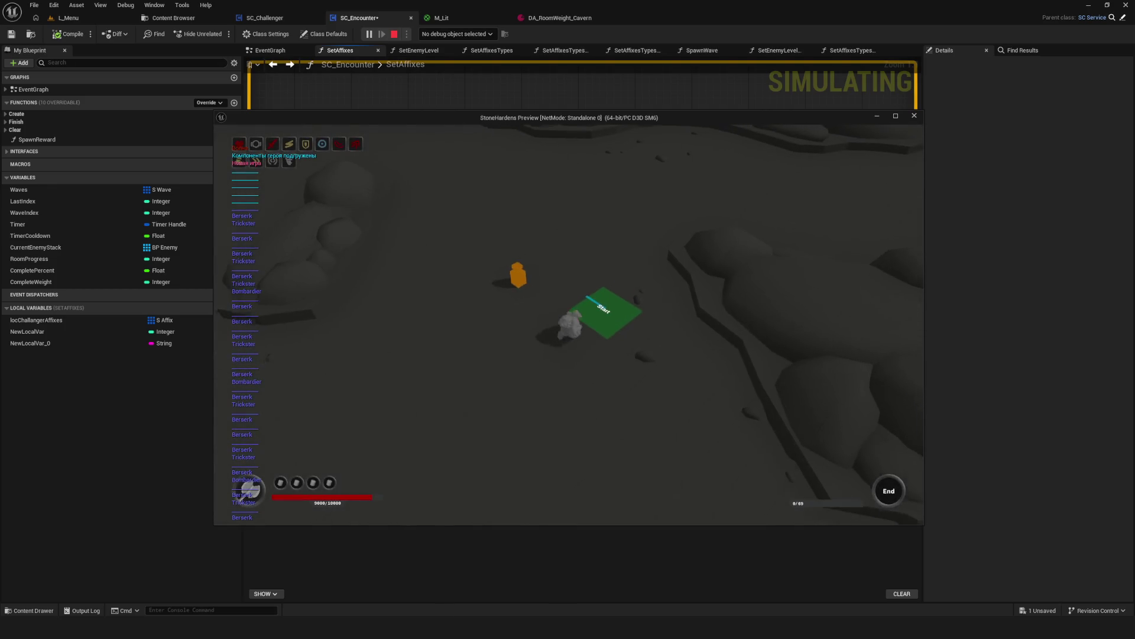
pyautogui.press('Escape')
pyautogui.scroll(-7, 631, 243)
pyautogui.scroll(2, 614, 236)
pyautogui.moveTo(527, 297); pyautogui.dragTo(530, 298)
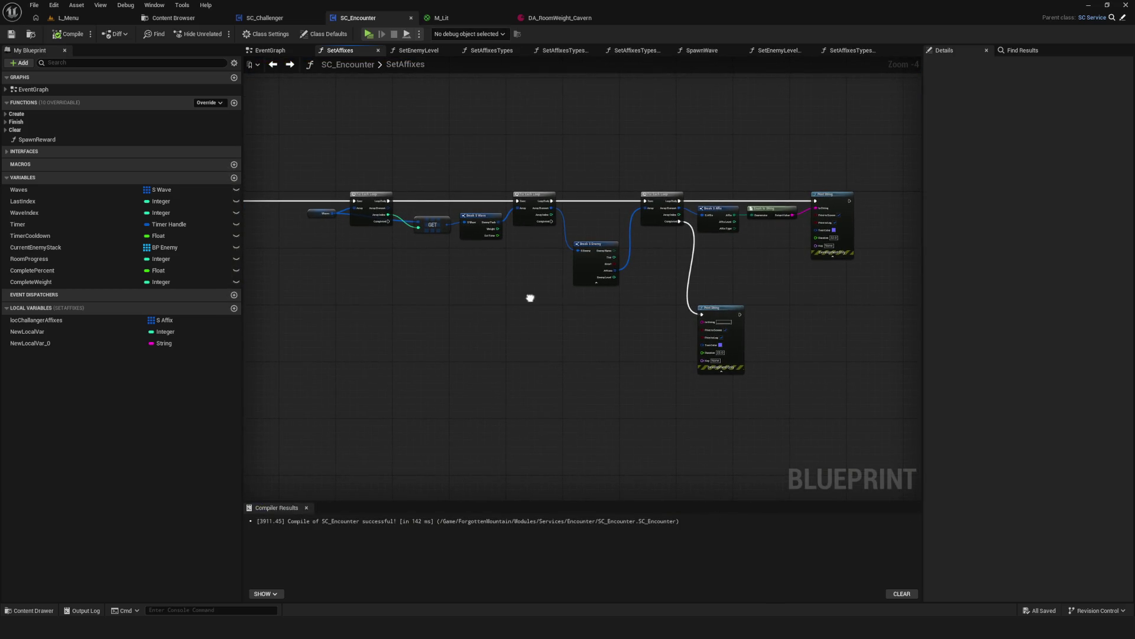
# Add a copy of Print String on the wave loop's Completed pin, with pink text.
pyautogui.hotkey('ctrl', 'v')
pyautogui.scroll(4, 595, 396)
pyautogui.moveTo(594, 402)
pyautogui.mouseDown()
pyautogui.moveTo(550, 330)
pyautogui.moveTo(541, 357)
pyautogui.mouseUp()
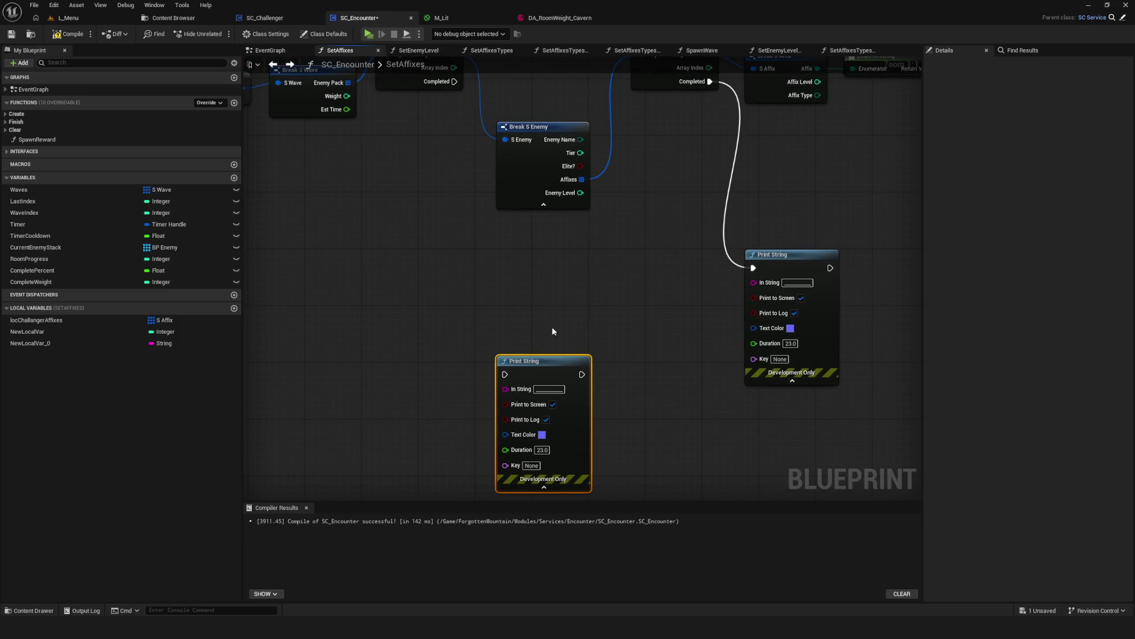
pyautogui.press('Delete')
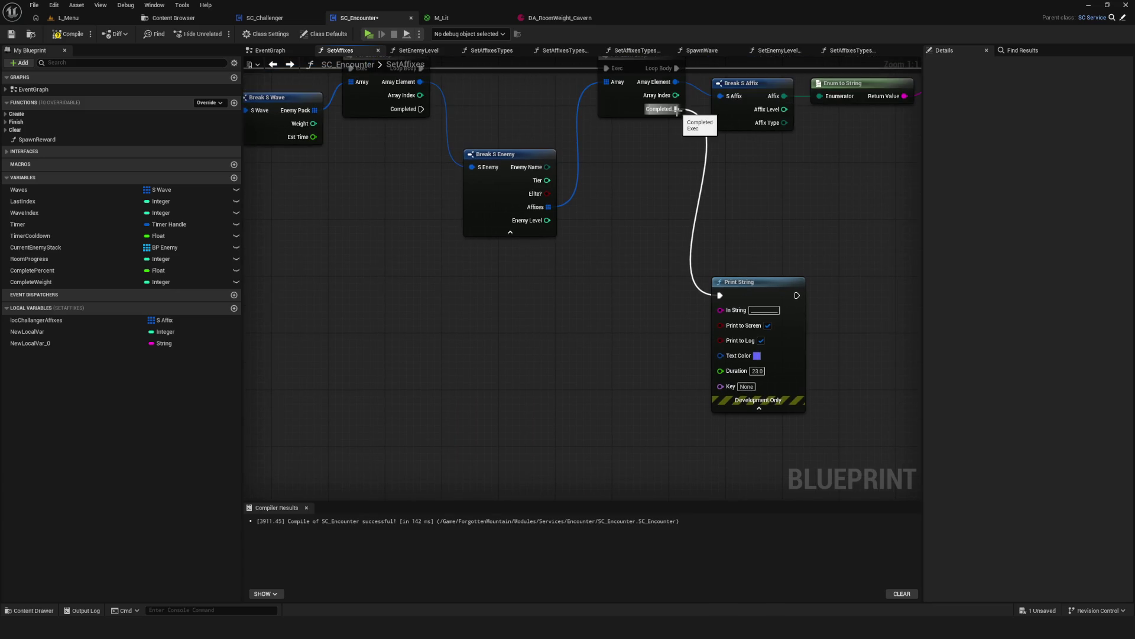
pyautogui.moveTo(644, 206); pyautogui.dragTo(618, 238)
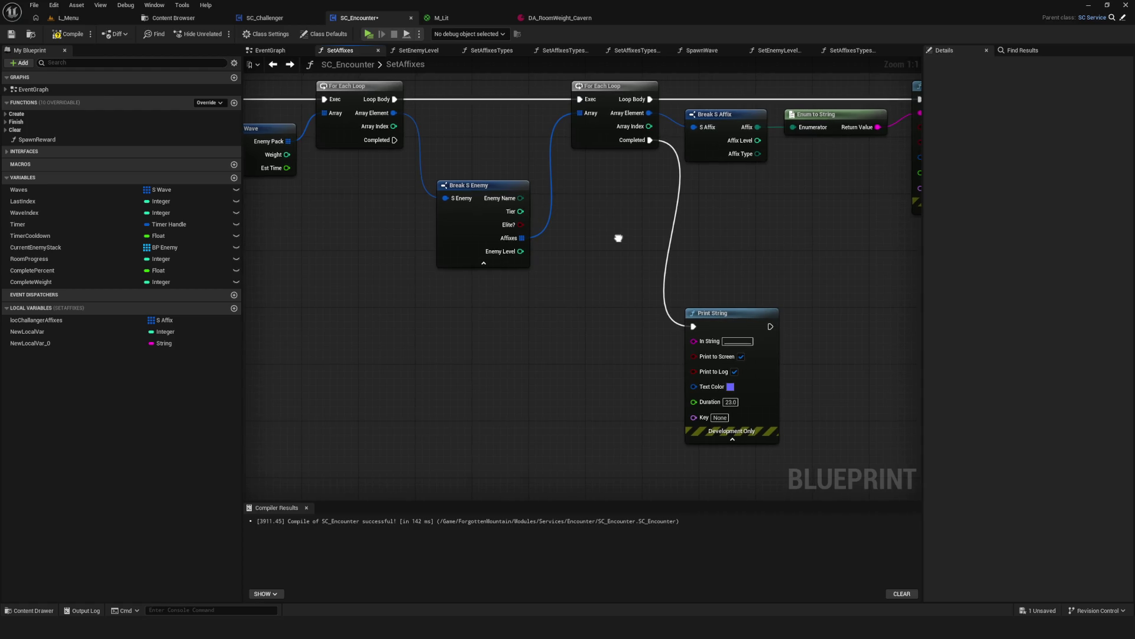
pyautogui.hotkey('ctrl', 'v')
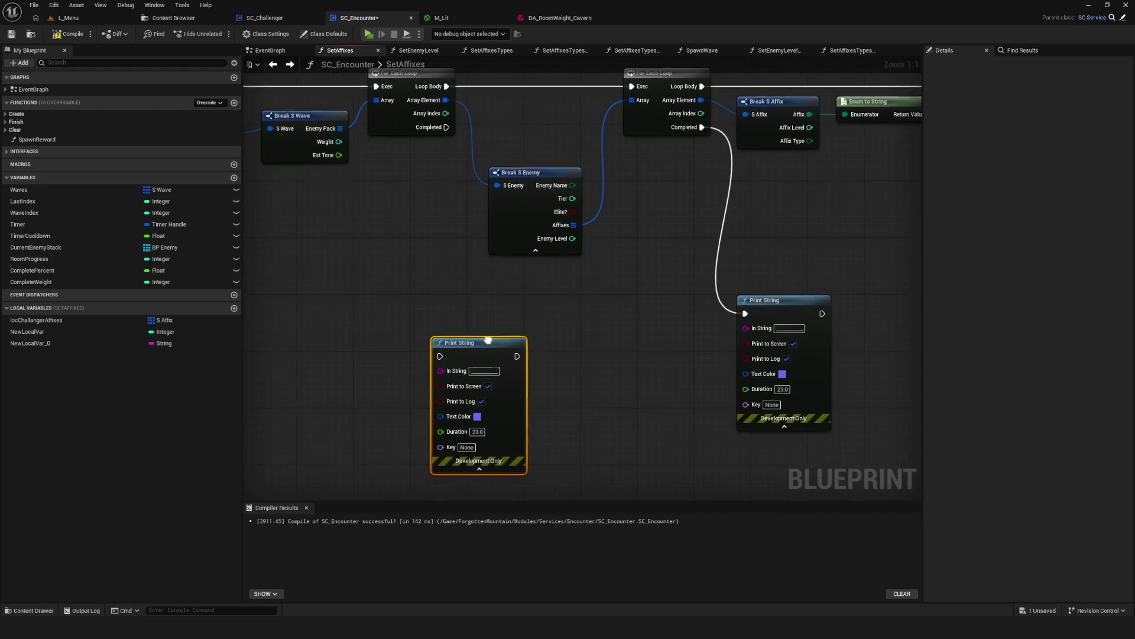
pyautogui.moveTo(448, 127); pyautogui.dragTo(462, 356)
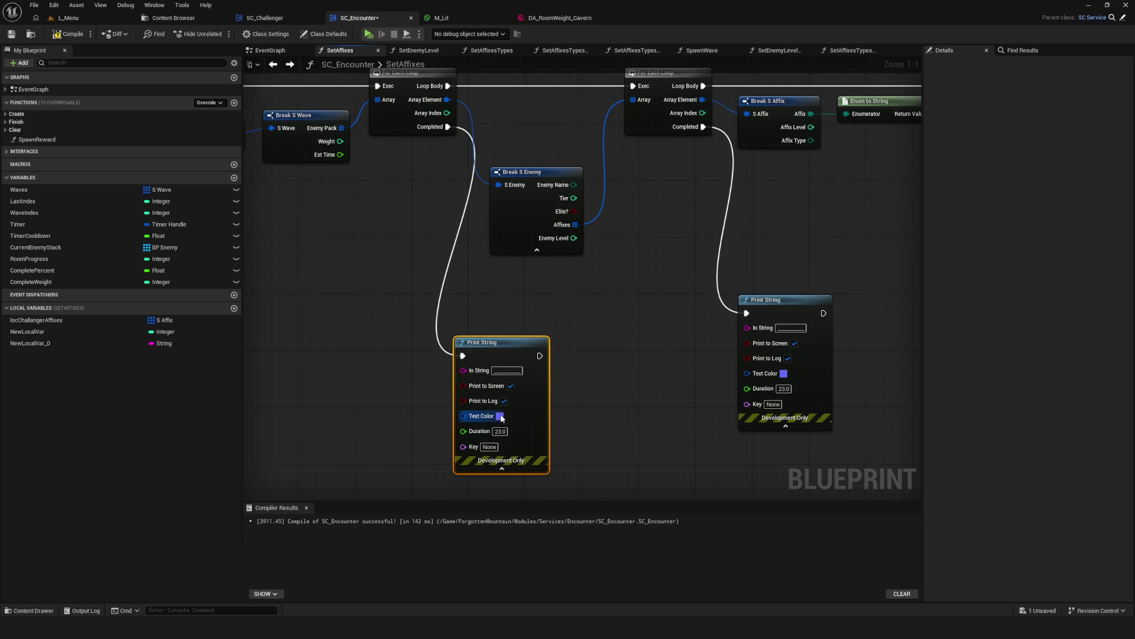
pyautogui.click(499, 416)
pyautogui.click(589, 412)
pyautogui.moveTo(591, 426); pyautogui.dragTo(595, 431)
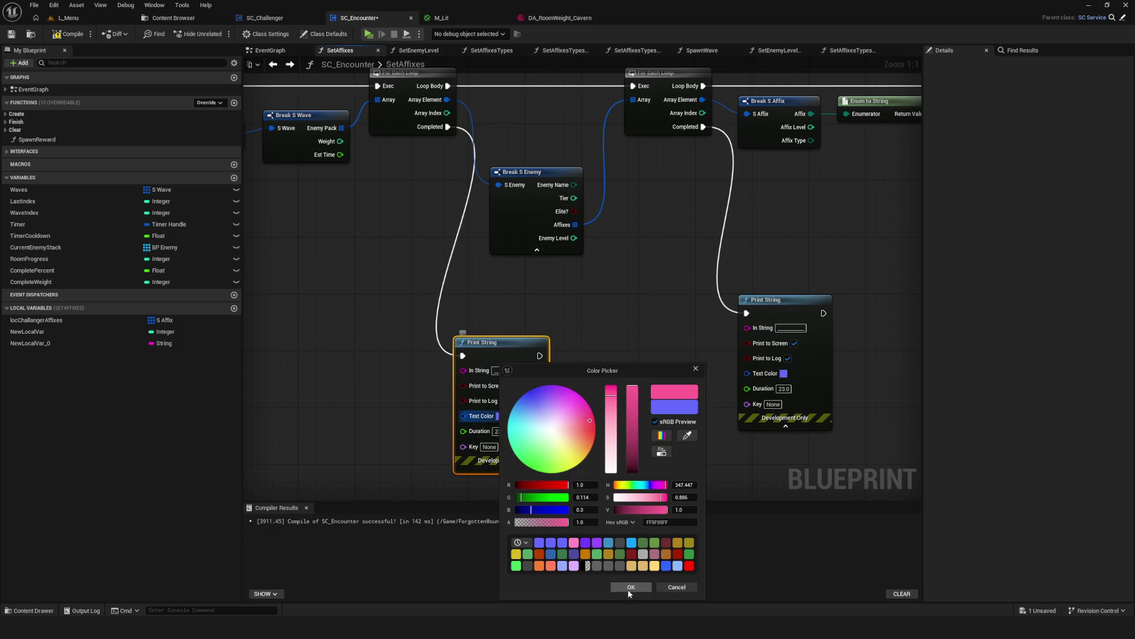
pyautogui.click(630, 586)
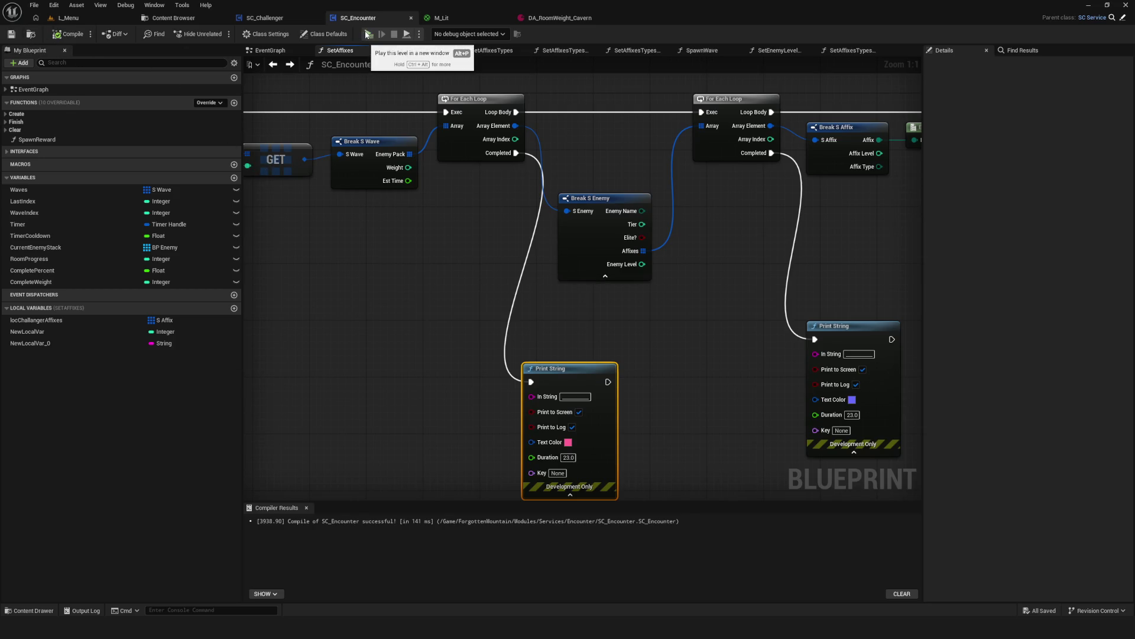
# Play, start a New Game, and maximize the game preview window.
pyautogui.click(367, 34)
pyautogui.click(547, 260)
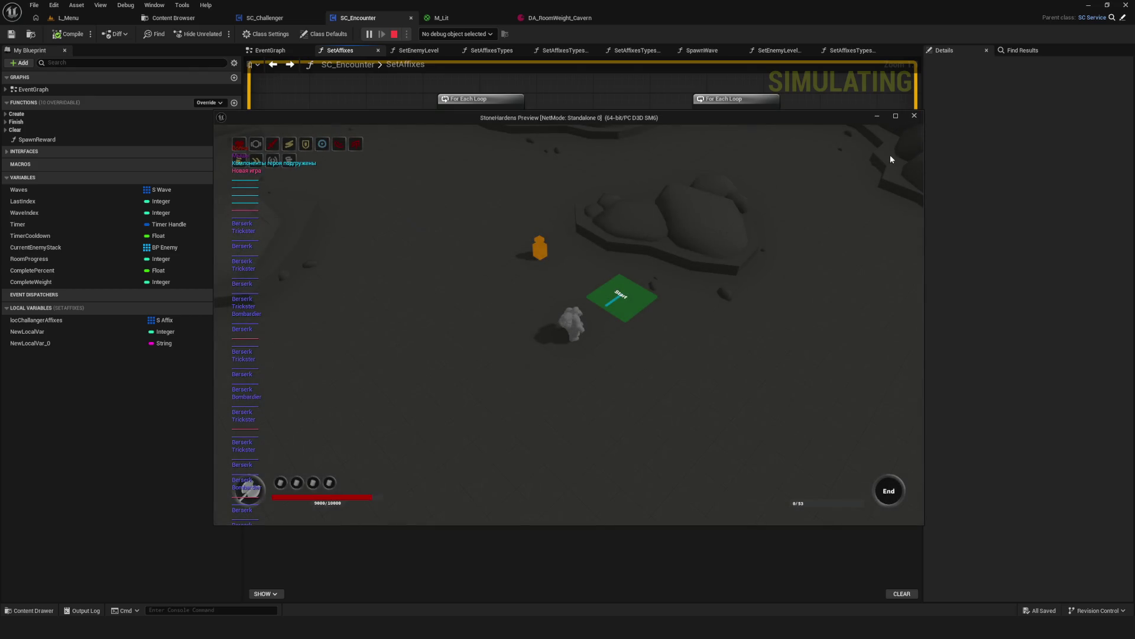
pyautogui.click(895, 116)
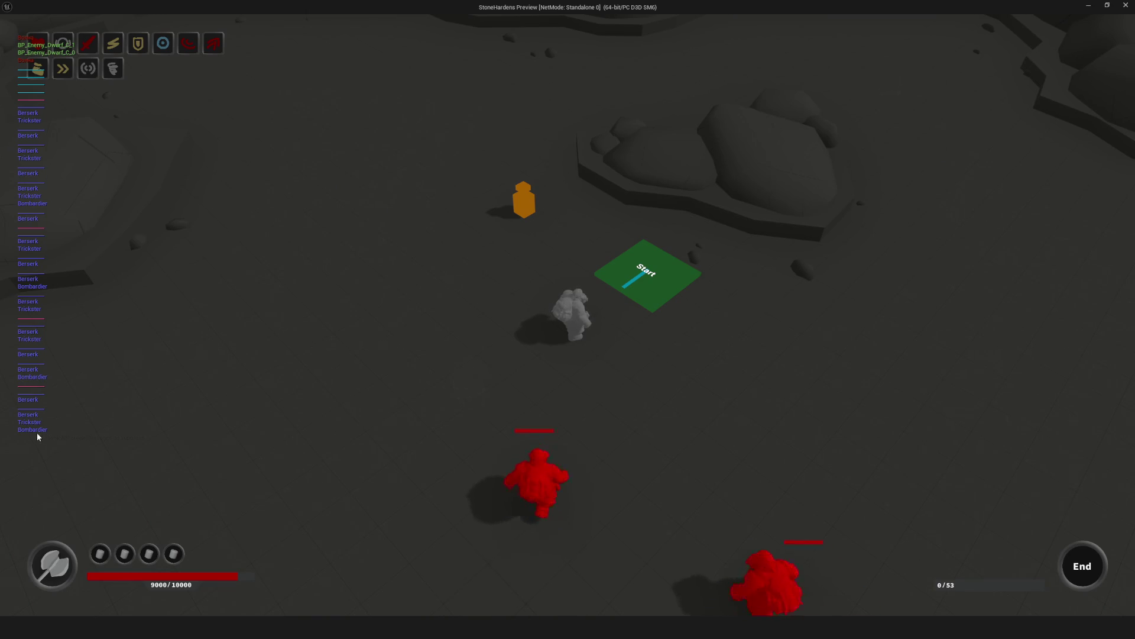
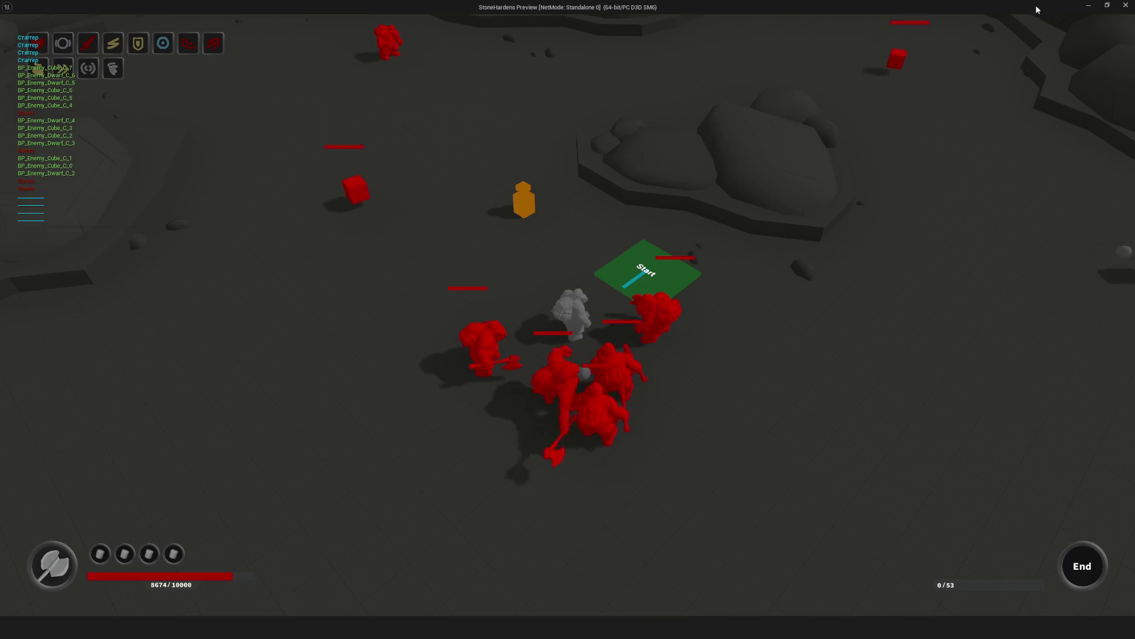
# Close the preview and set both SetAffixes Print String durations to 22.0.
pyautogui.click(1126, 5)
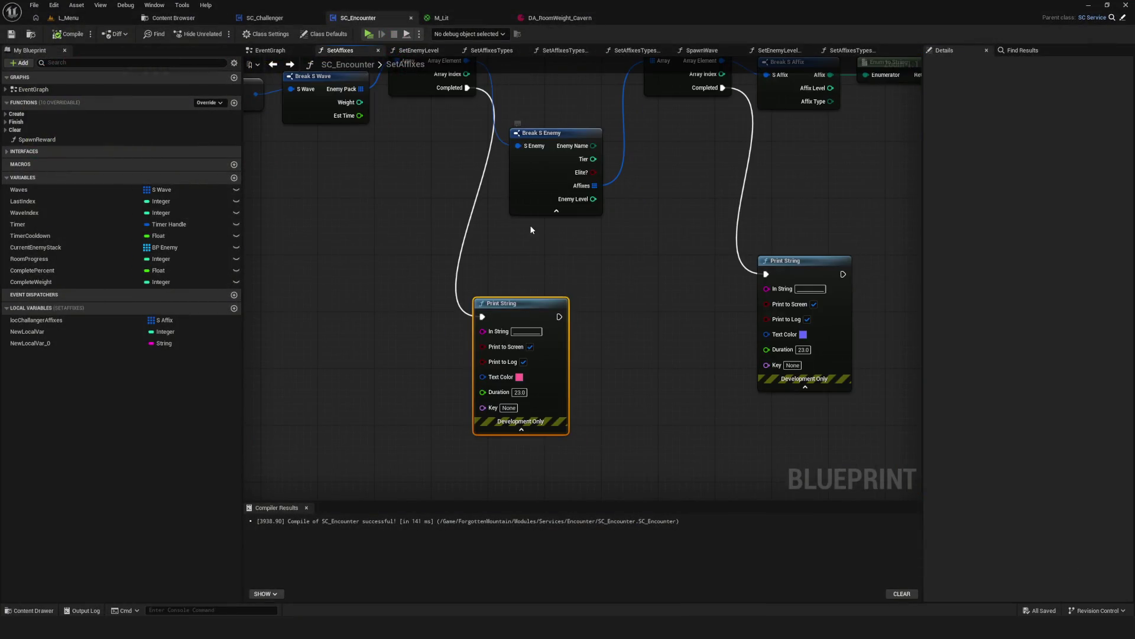
pyautogui.moveTo(531, 229); pyautogui.dragTo(438, 233)
pyautogui.moveTo(686, 353)
pyautogui.mouseDown()
pyautogui.moveTo(583, 295)
pyautogui.moveTo(914, 386)
pyautogui.moveTo(846, 314)
pyautogui.mouseUp()
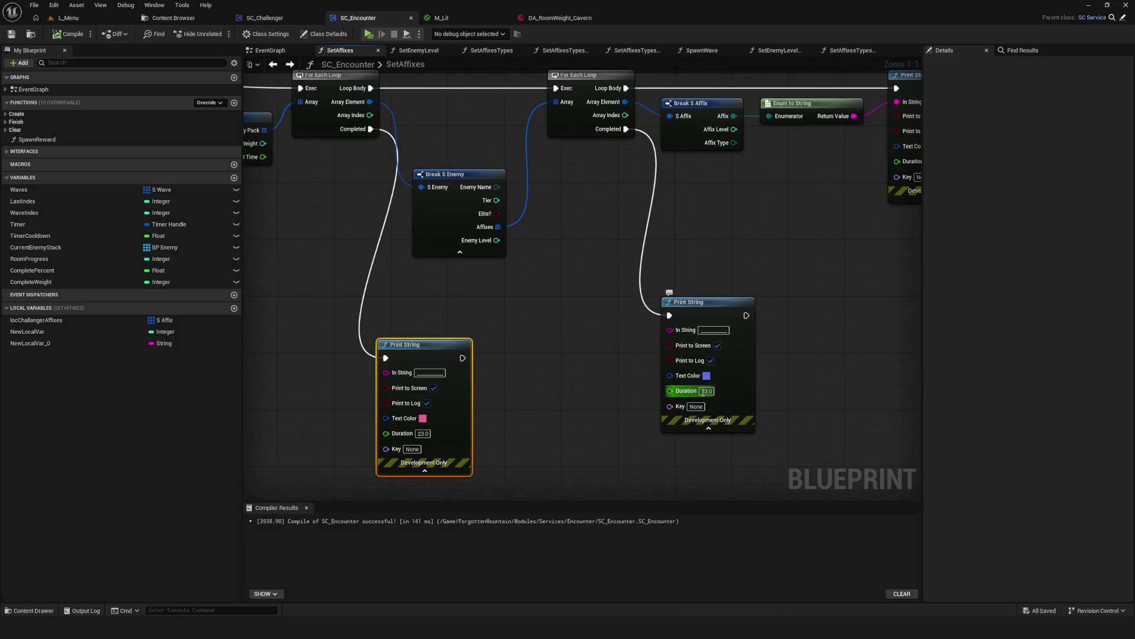
pyautogui.write('22')
pyautogui.click(840, 404)
pyautogui.click(418, 435)
pyautogui.click(621, 459)
# Save SC_Encounter and start a new game from the first slot in Play.
pyautogui.hotkey('ctrl', 's')
pyautogui.scroll(-6, 525, 237)
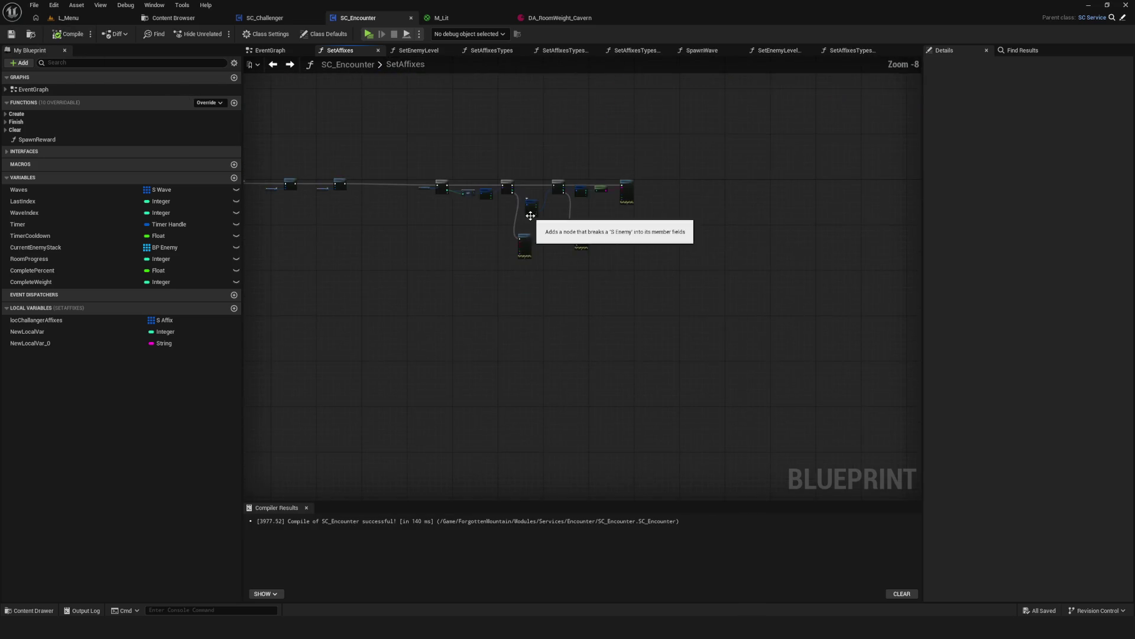
pyautogui.scroll(6, 682, 208)
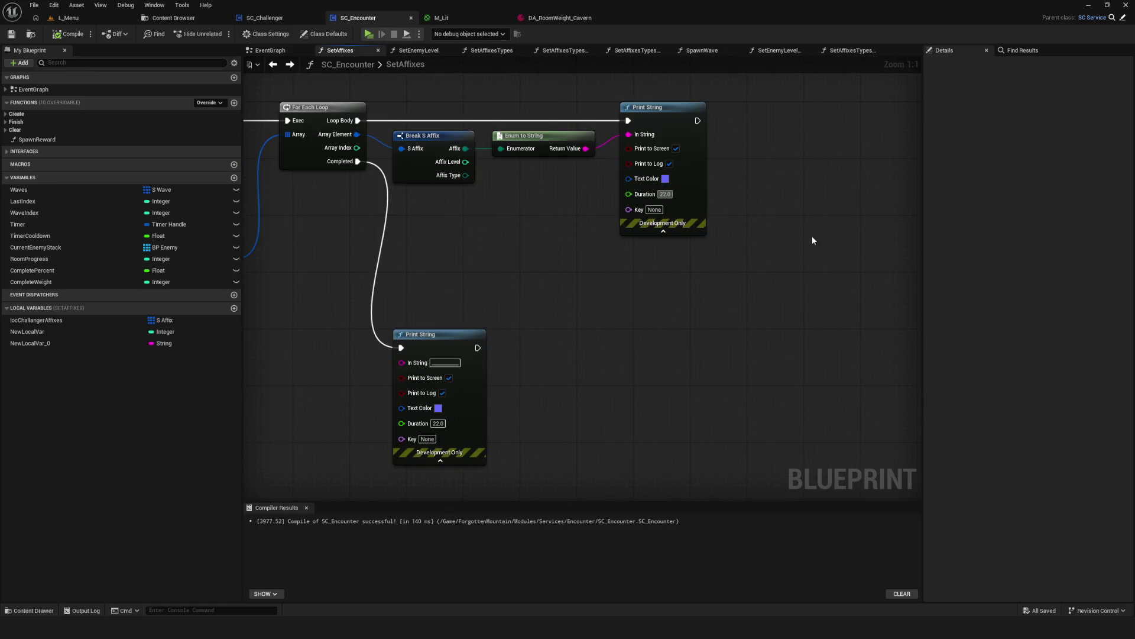
pyautogui.moveTo(810, 236)
pyautogui.mouseDown()
pyautogui.moveTo(993, 261)
pyautogui.moveTo(1041, 254)
pyautogui.mouseUp()
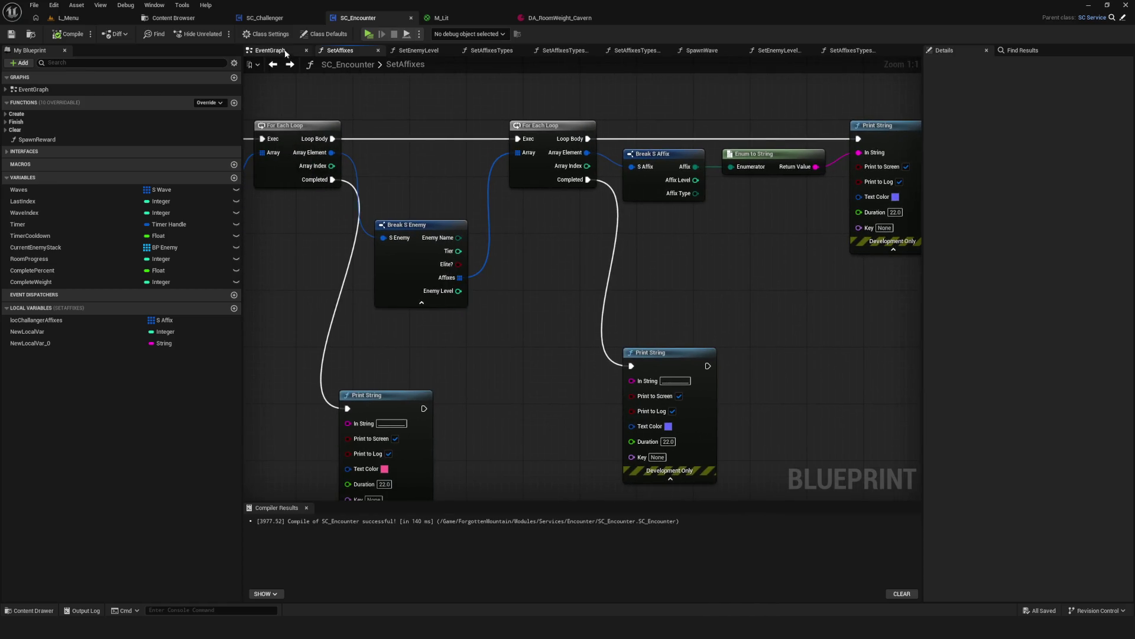
pyautogui.click(374, 33)
pyautogui.click(581, 311)
pyautogui.click(594, 241)
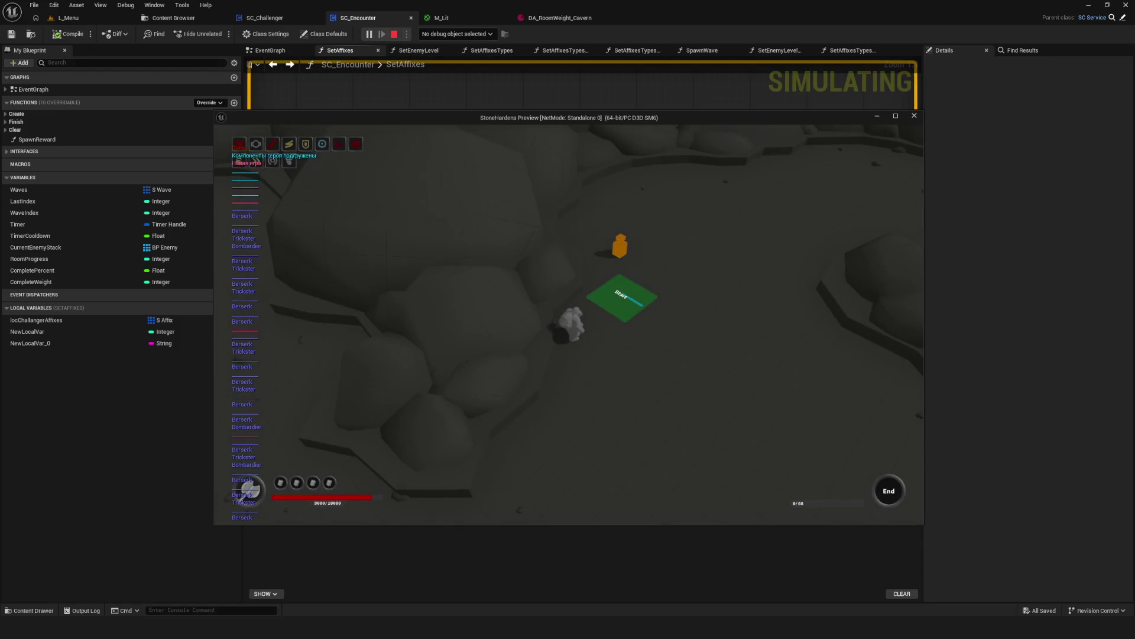
# Run the preview full-screen, then relaunch a new game from the first slot, maximized.
pyautogui.click(895, 116)
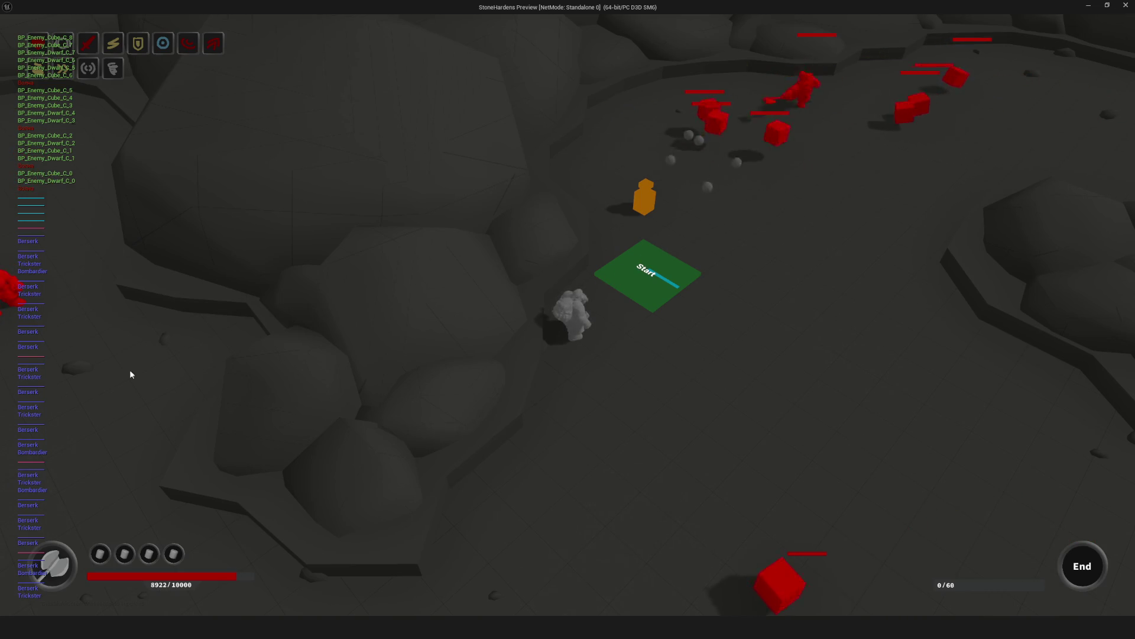
pyautogui.click(1126, 6)
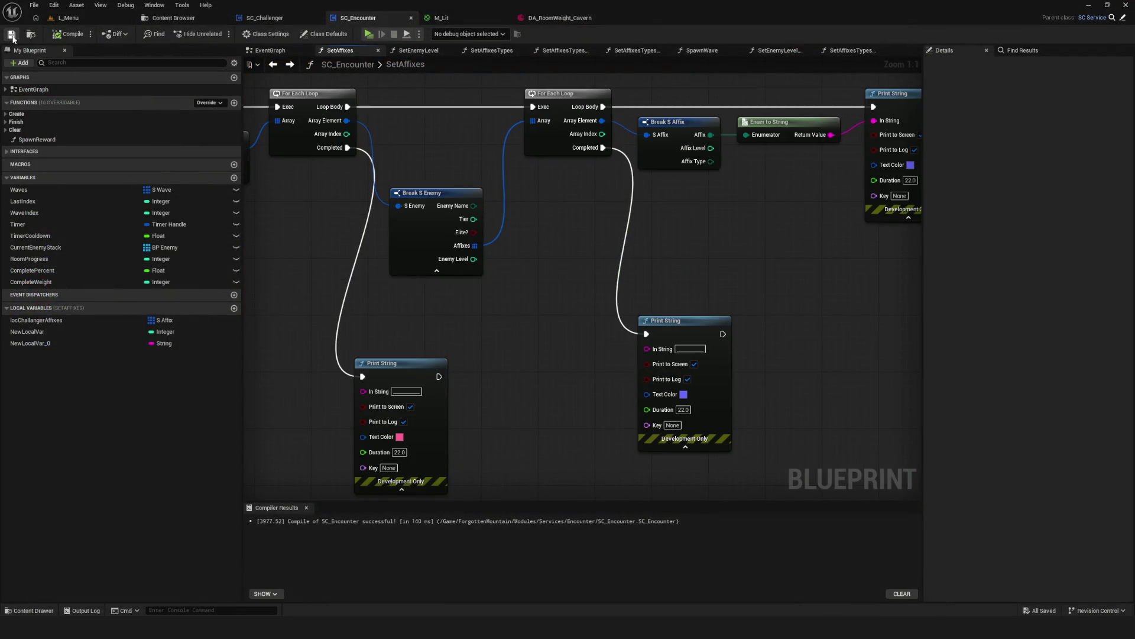
pyautogui.click(368, 34)
pyautogui.click(549, 304)
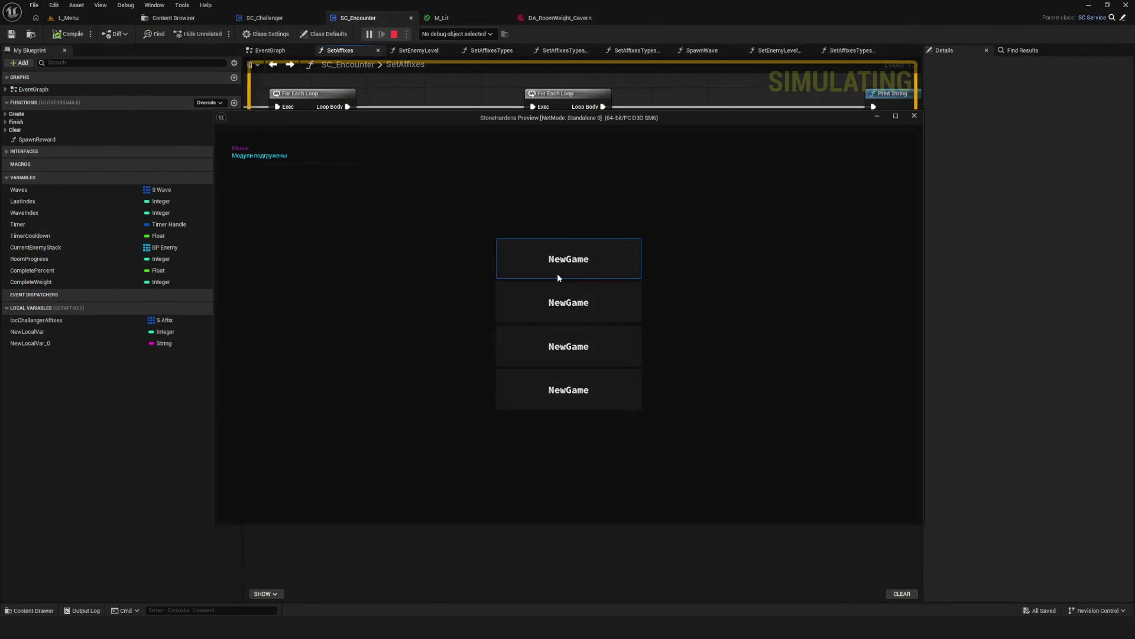
pyautogui.click(557, 273)
pyautogui.click(898, 121)
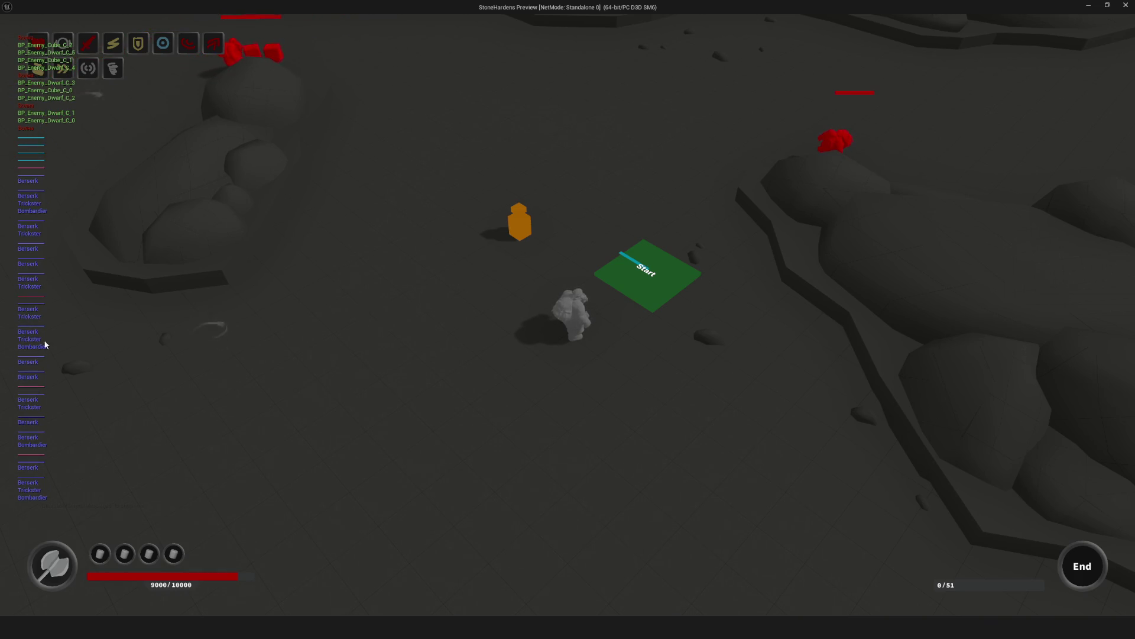
# Save SC_Encounter, rerun the game full-screen, then stop the preview.
pyautogui.press('Escape')
pyautogui.click(11, 33)
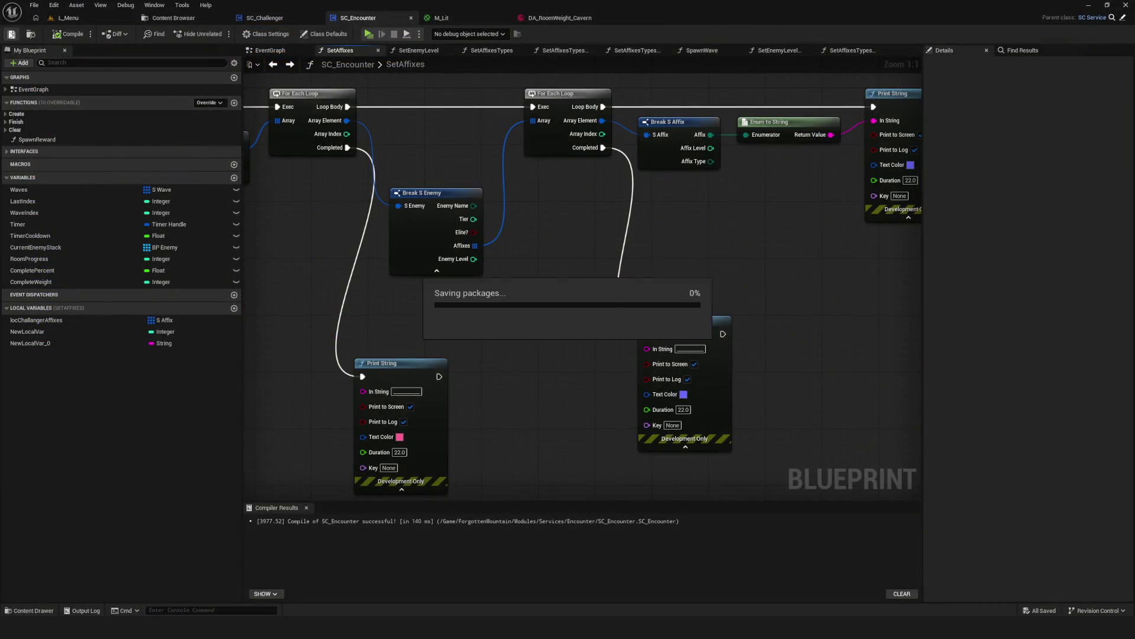
pyautogui.click(369, 34)
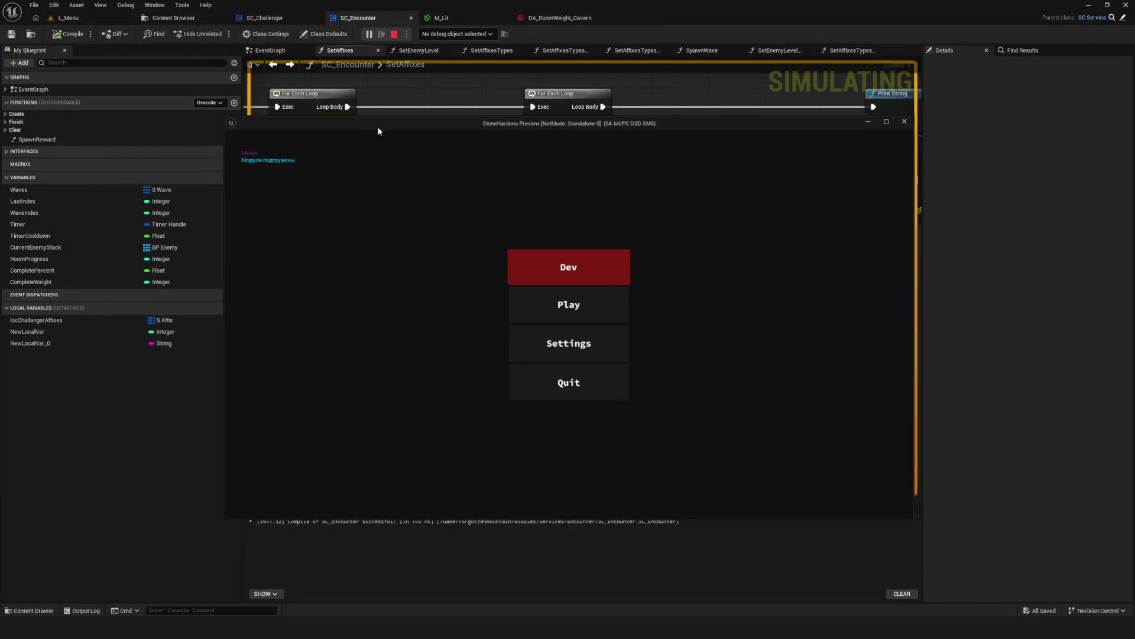
pyautogui.click(574, 308)
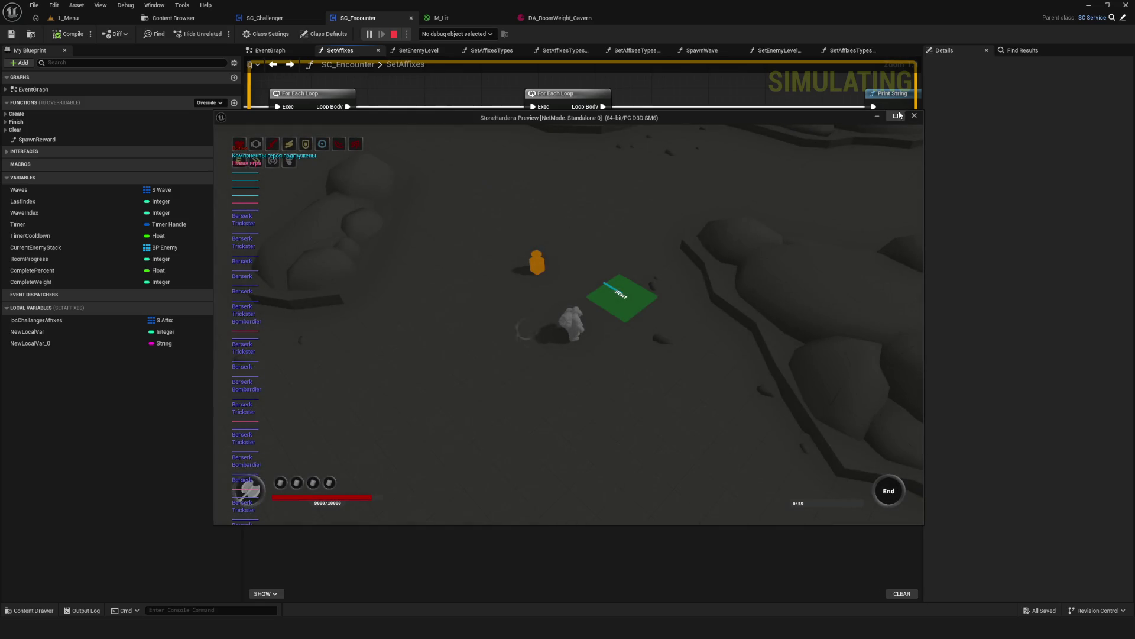
pyautogui.click(897, 115)
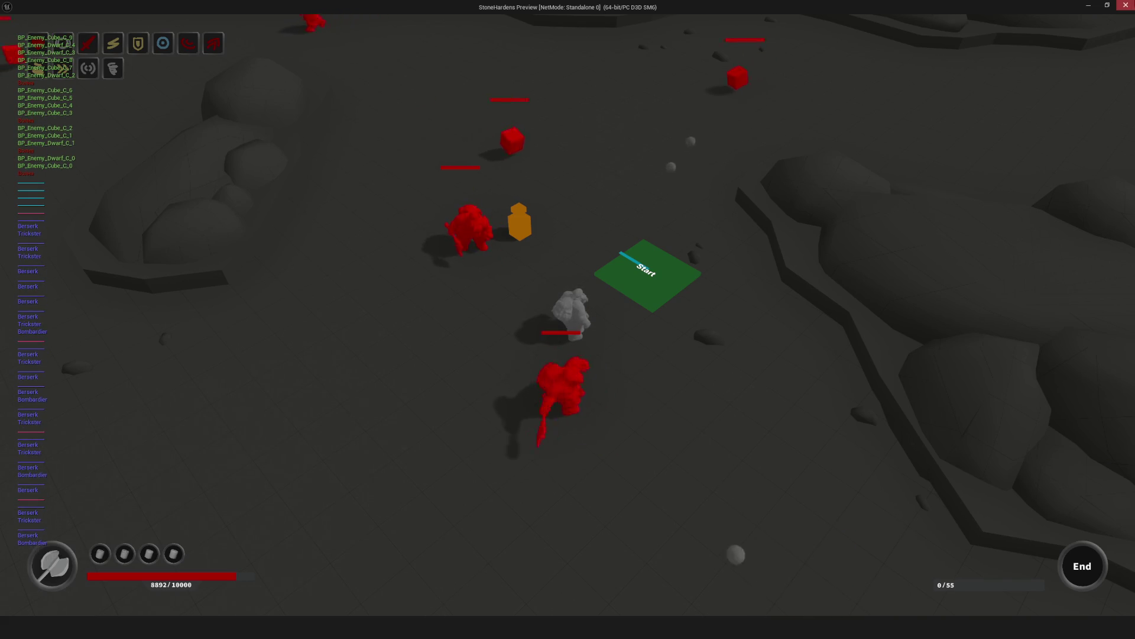
pyautogui.press('Escape')
# Open the SetAffixesTypes function graph through SetAffixes.
pyautogui.scroll(-4, 555, 250)
pyautogui.hotkey('alt', 'Right')
pyautogui.hotkey('alt', 'Right')
pyautogui.hotkey('alt', 'Right')
pyautogui.scroll(-6, 615, 313)
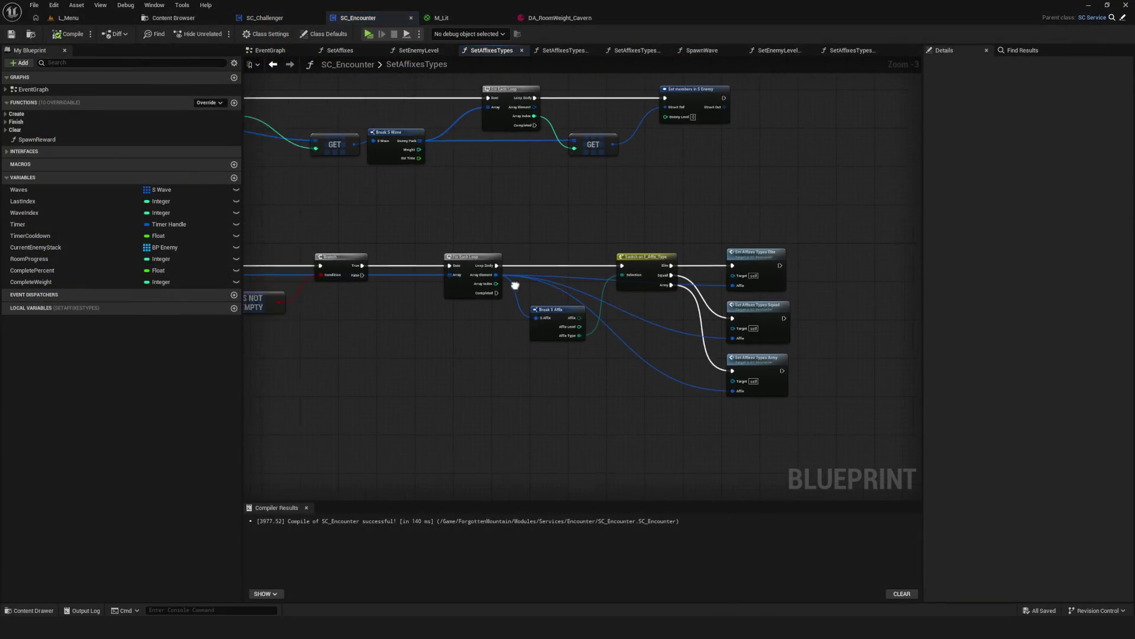
pyautogui.hotkey('alt', 'Left')
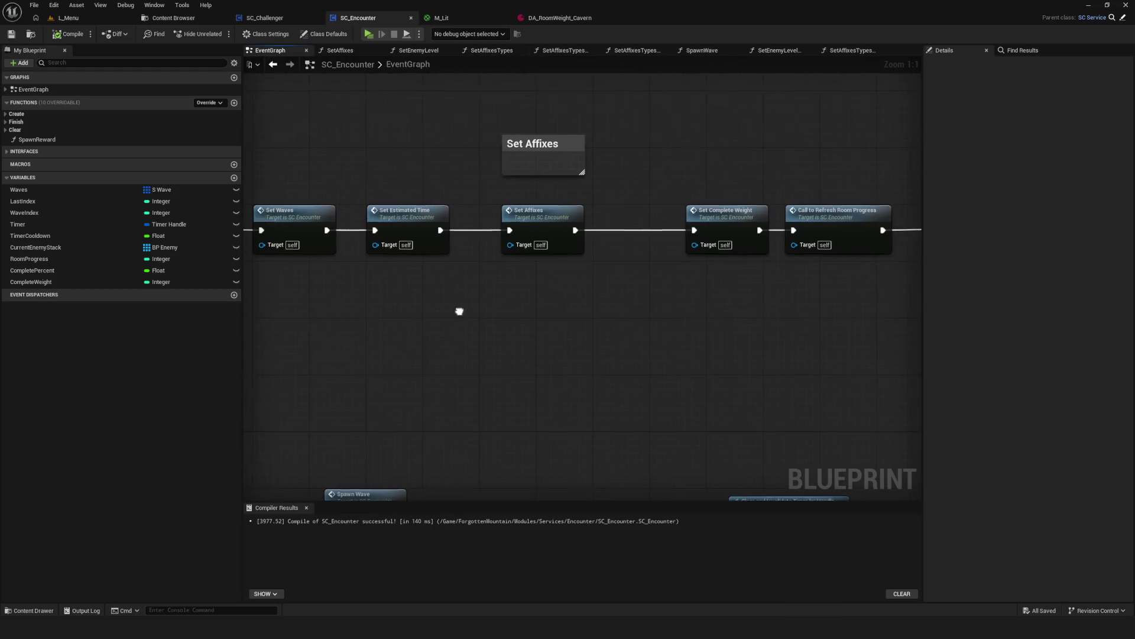
pyautogui.scroll(-3, 524, 264)
pyautogui.scroll(3, 467, 251)
pyautogui.doubleClick(468, 252)
pyautogui.click(567, 184)
pyautogui.doubleClick(547, 185)
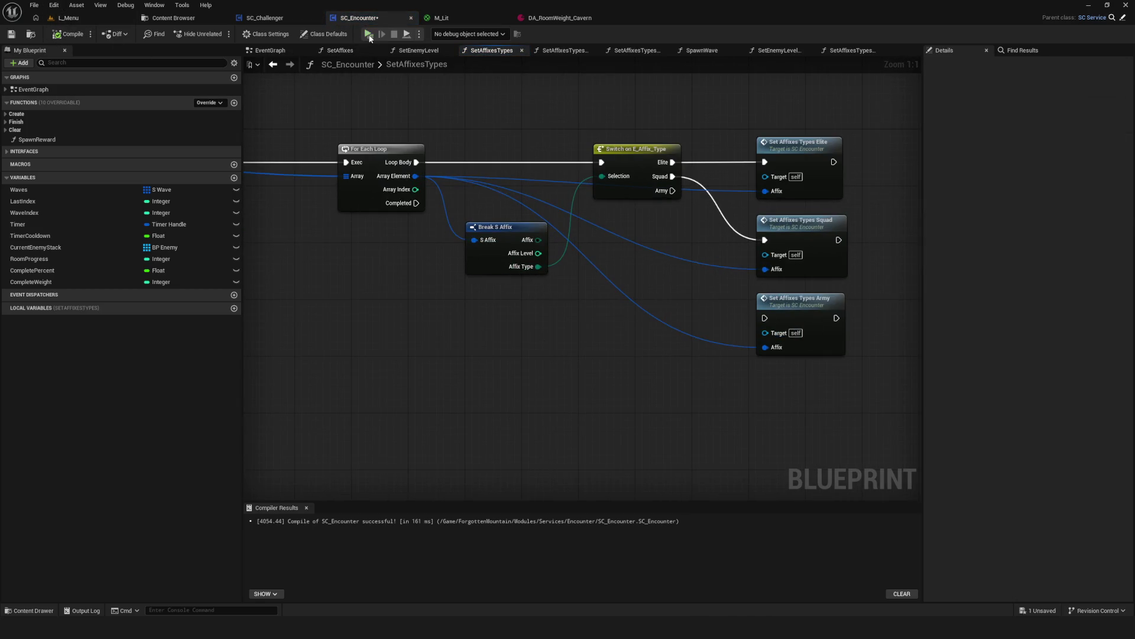
# Test a new game from the first slot, then close the preview.
pyautogui.click(369, 36)
pyautogui.click(571, 307)
pyautogui.click(578, 271)
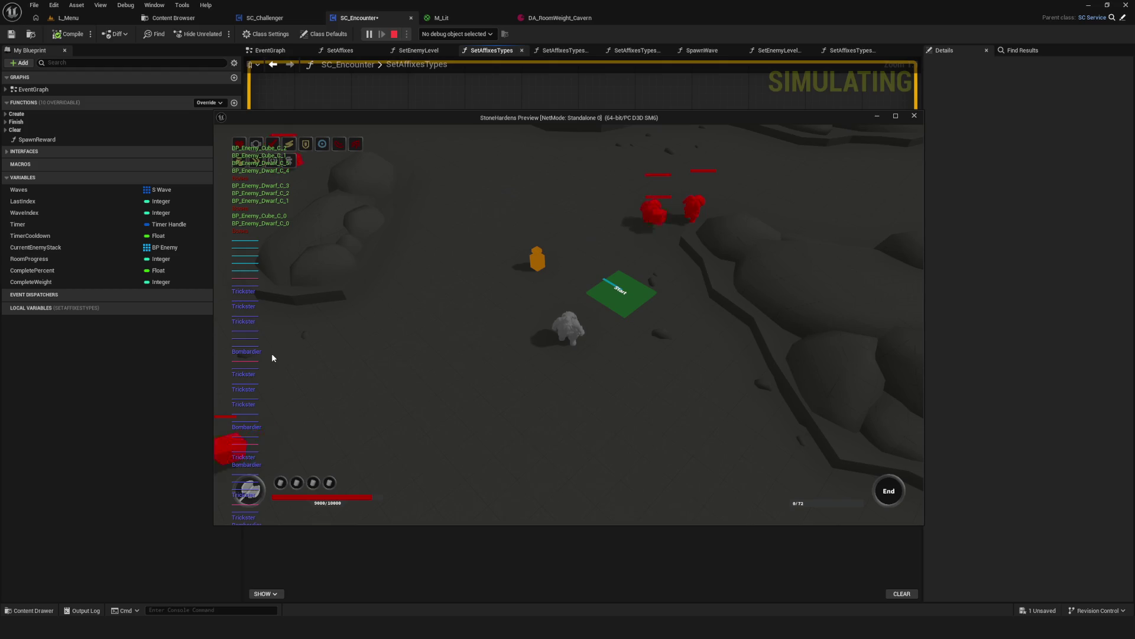
pyautogui.click(914, 115)
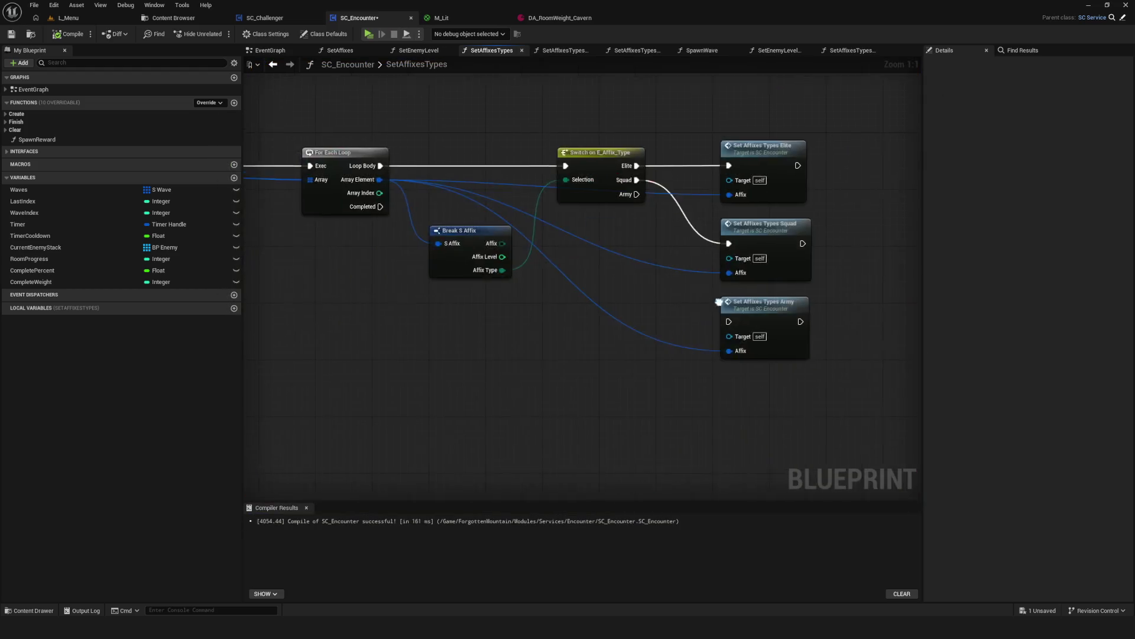
# Review the EventGraph's wave timer and Set Last Index nodes, then save SC_Encounter.
pyautogui.click(362, 64)
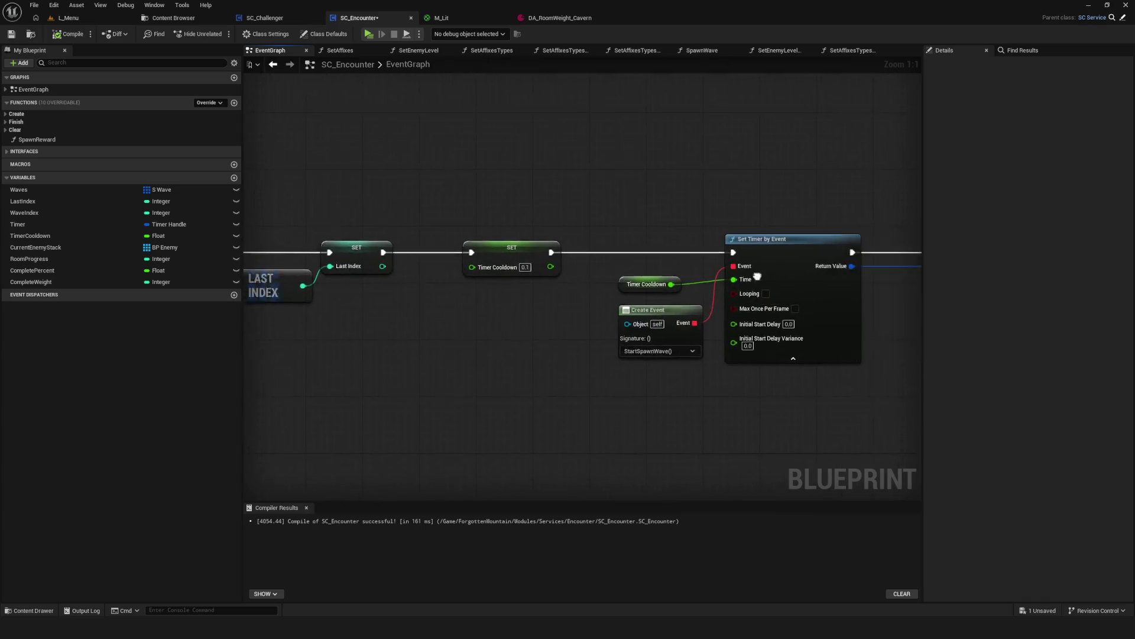
pyautogui.scroll(-5, 566, 291)
pyautogui.scroll(3, 565, 291)
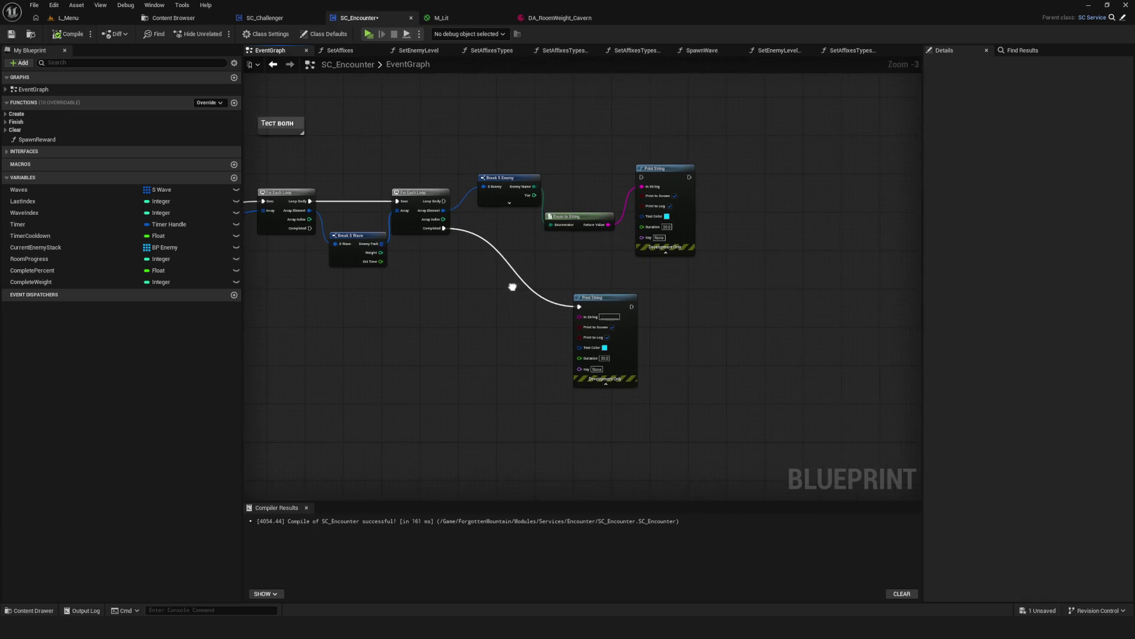
pyautogui.scroll(-4, 636, 281)
pyautogui.scroll(4, 506, 212)
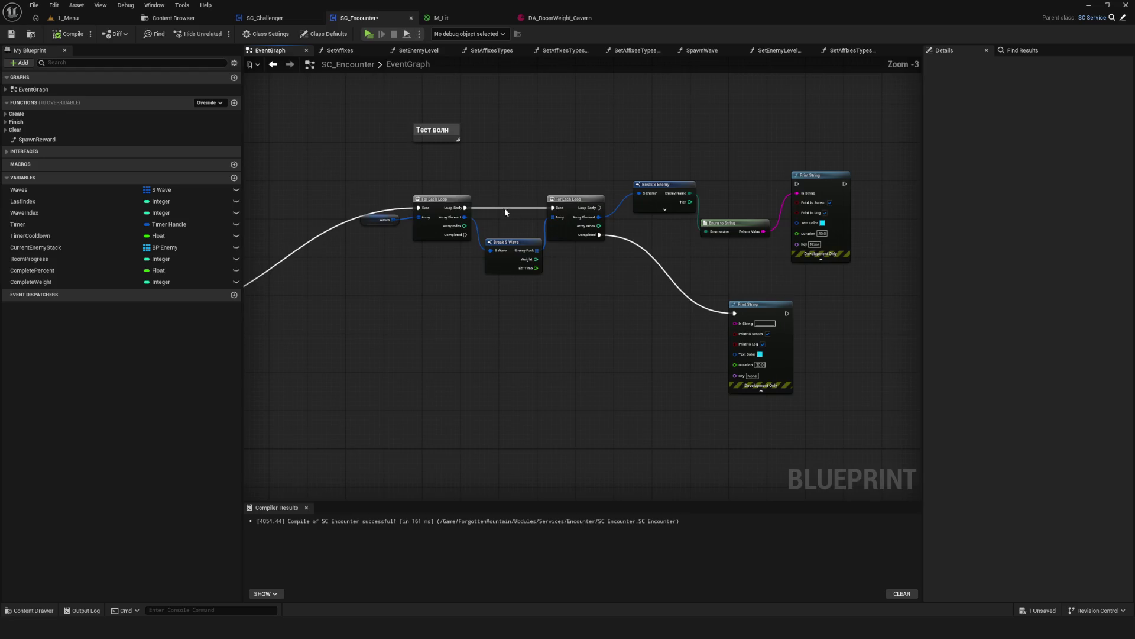
pyautogui.scroll(3, 443, 170)
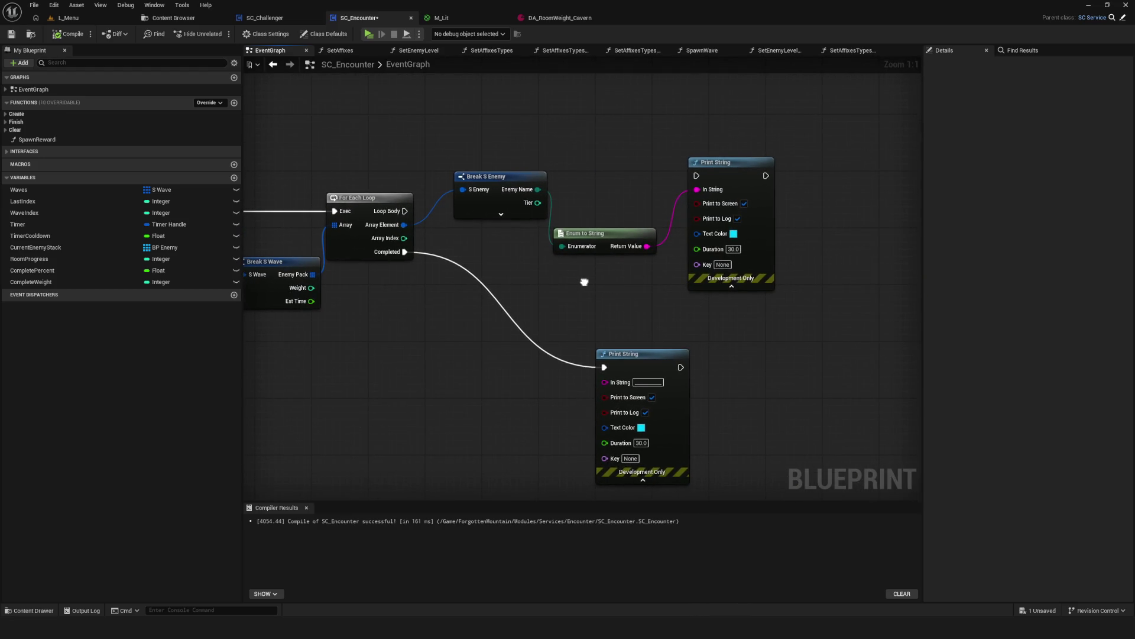
pyautogui.moveTo(585, 282)
pyautogui.mouseDown()
pyautogui.moveTo(1042, 268)
pyautogui.moveTo(1092, 254)
pyautogui.mouseUp()
pyautogui.moveTo(449, 350); pyautogui.dragTo(812, 247)
pyautogui.hotkey('ctrl', 's')
# Set both SetAffixes Print String durations to 122.0, save, and start Play.
pyautogui.scroll(-5, 526, 228)
pyautogui.scroll(2, 598, 226)
pyautogui.moveTo(599, 226)
pyautogui.mouseDown()
pyautogui.moveTo(247, 253)
pyautogui.moveTo(556, 260)
pyautogui.mouseUp()
pyautogui.scroll(1, 248, 253)
pyautogui.scroll(2, 577, 254)
pyautogui.doubleClick(576, 255)
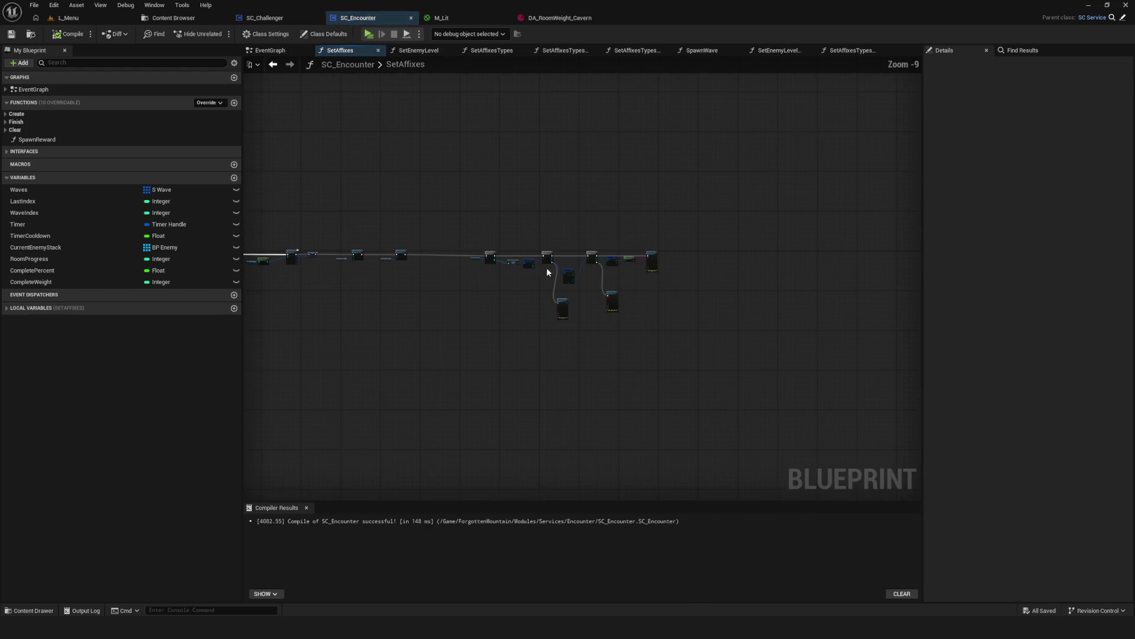
pyautogui.moveTo(524, 288); pyautogui.dragTo(388, 294)
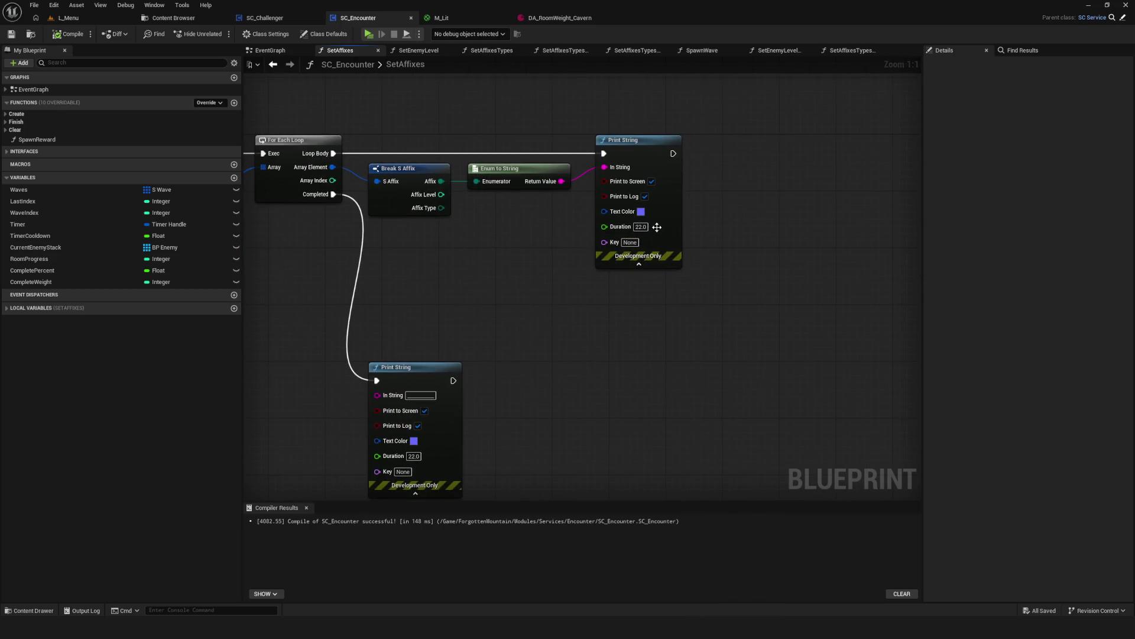
pyautogui.moveTo(481, 425); pyautogui.dragTo(599, 285)
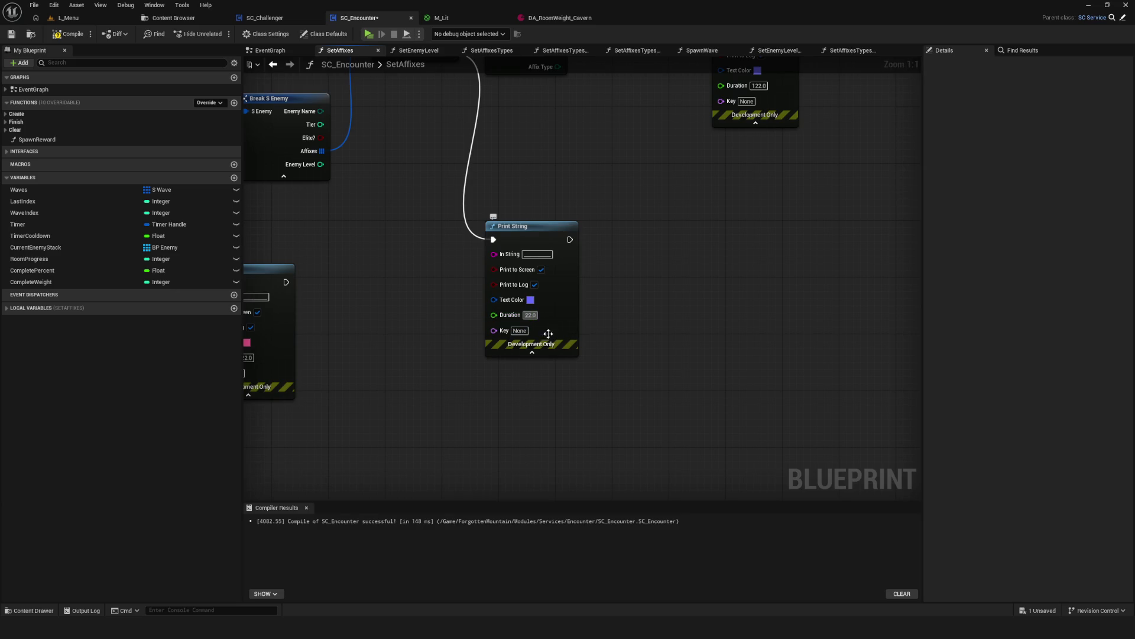
pyautogui.hotkey('ctrl', 'z')
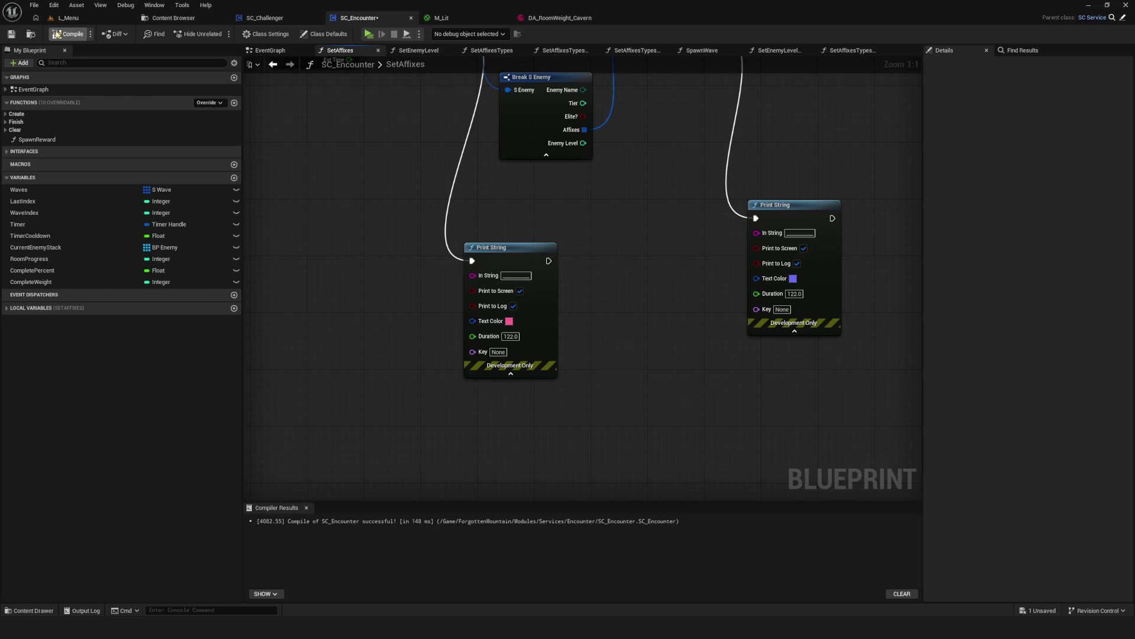
pyautogui.hotkey('ctrl', 's')
pyautogui.hotkey('alt', 'p')
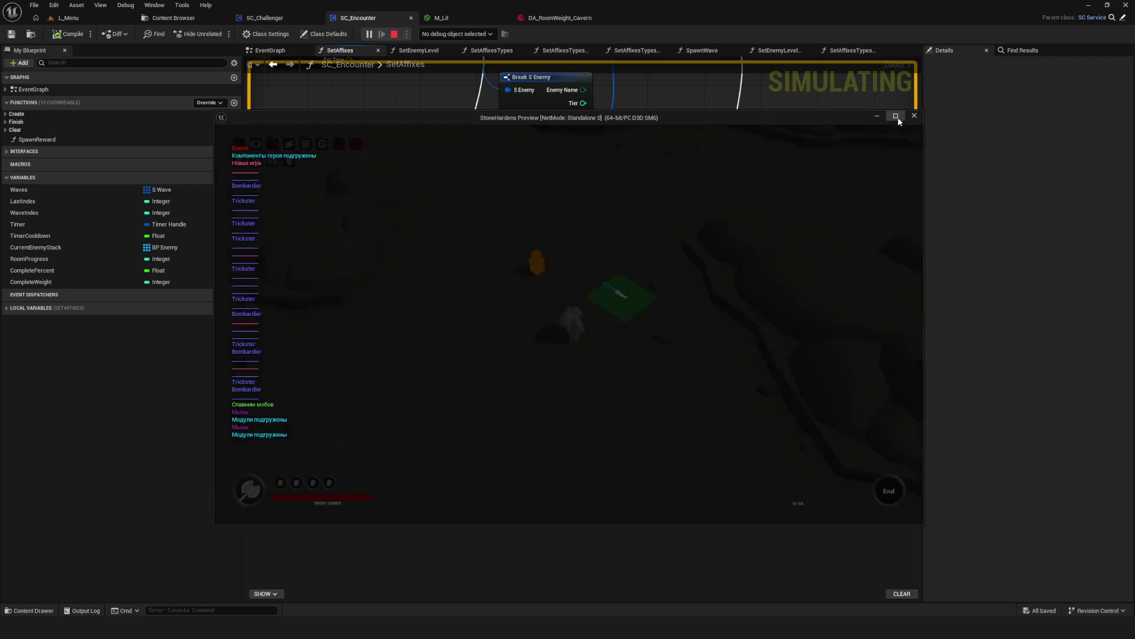
# Run the game full-screen, then retest a new game and stop it.
pyautogui.click(895, 116)
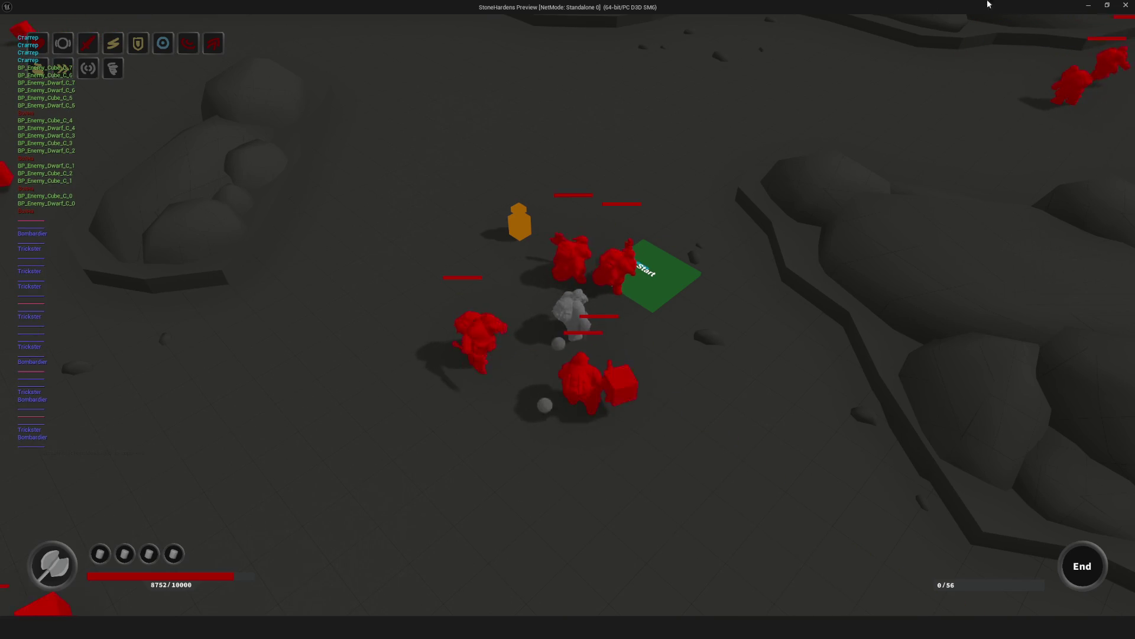
pyautogui.press('Escape')
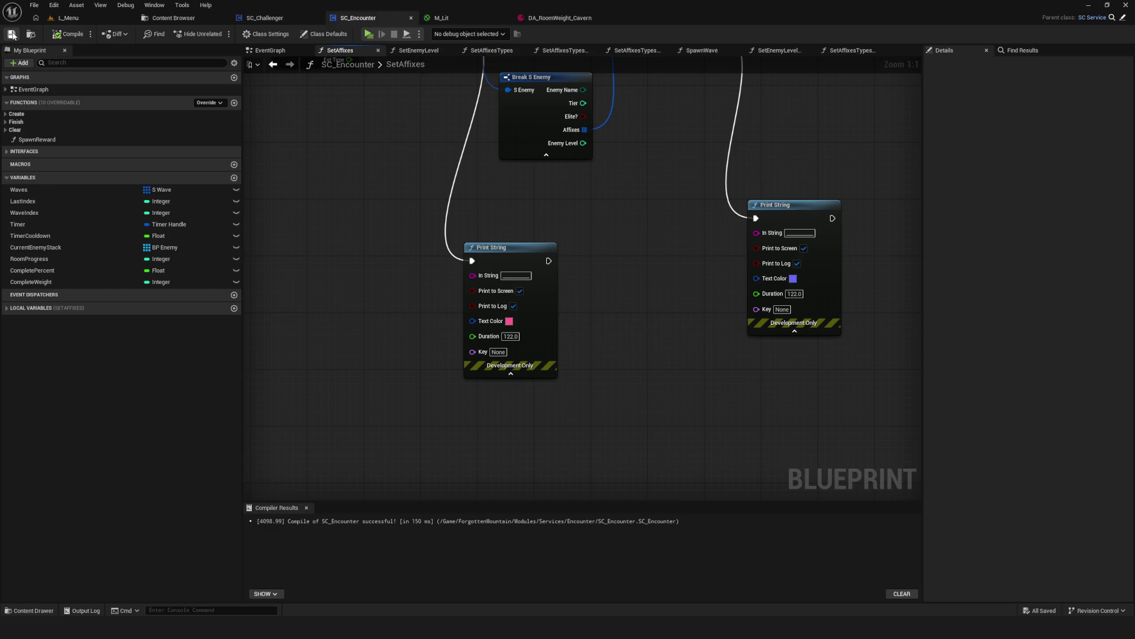
pyautogui.hotkey('alt', 'p')
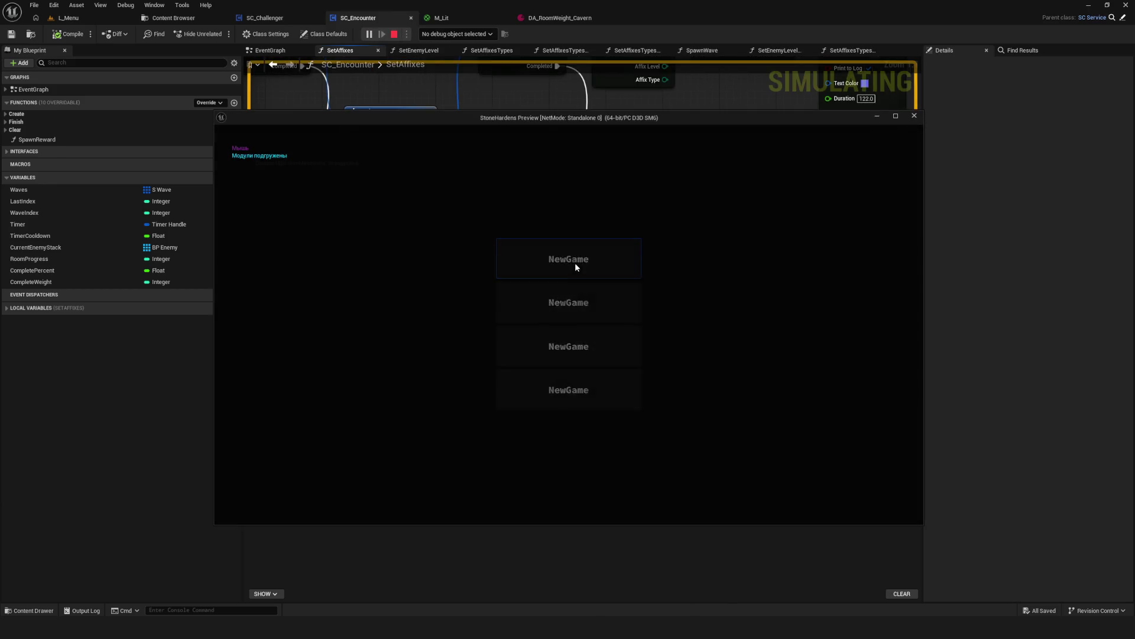
pyautogui.click(575, 263)
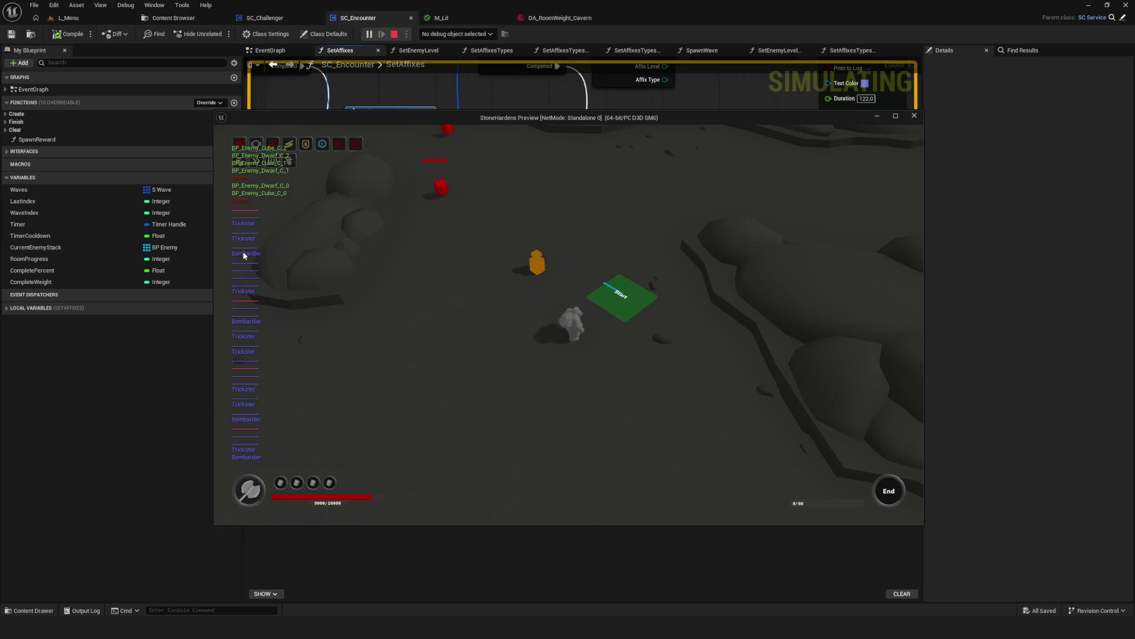
pyautogui.click(916, 117)
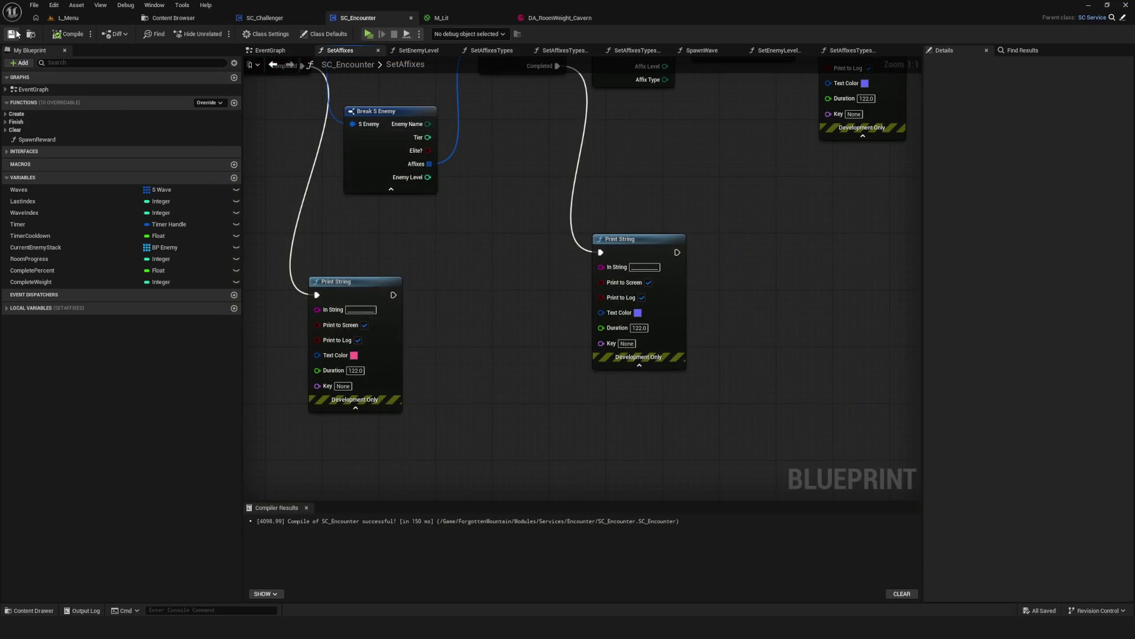
# Relaunch a new game from a save slot in a maximized preview.
pyautogui.hotkey('alt', 'p')
pyautogui.click(601, 301)
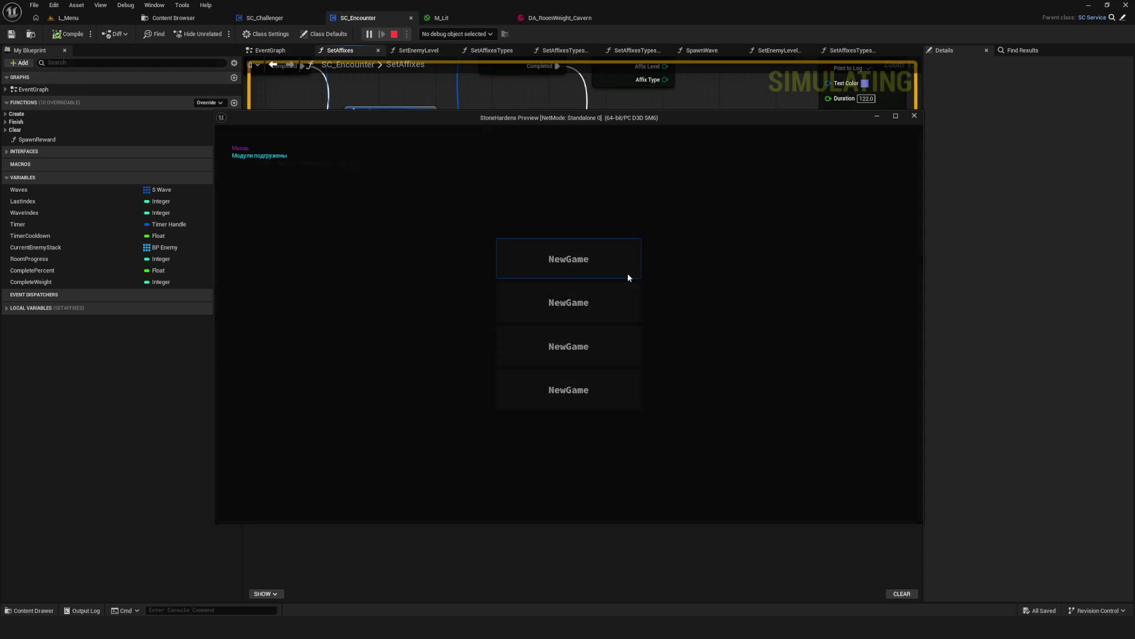
pyautogui.click(628, 274)
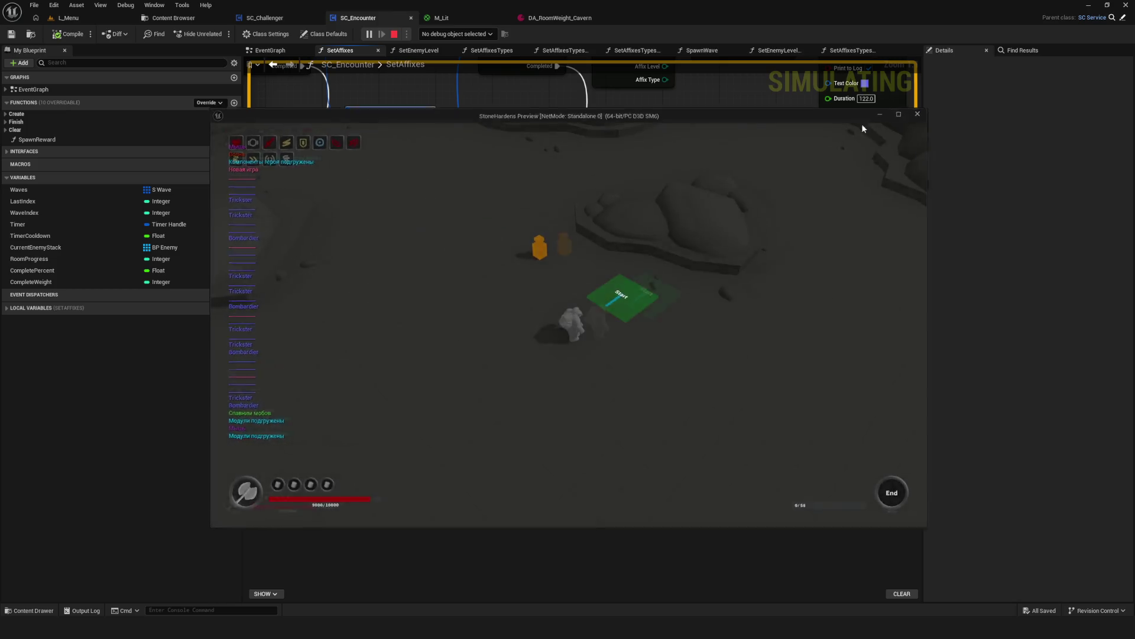
pyautogui.click(895, 116)
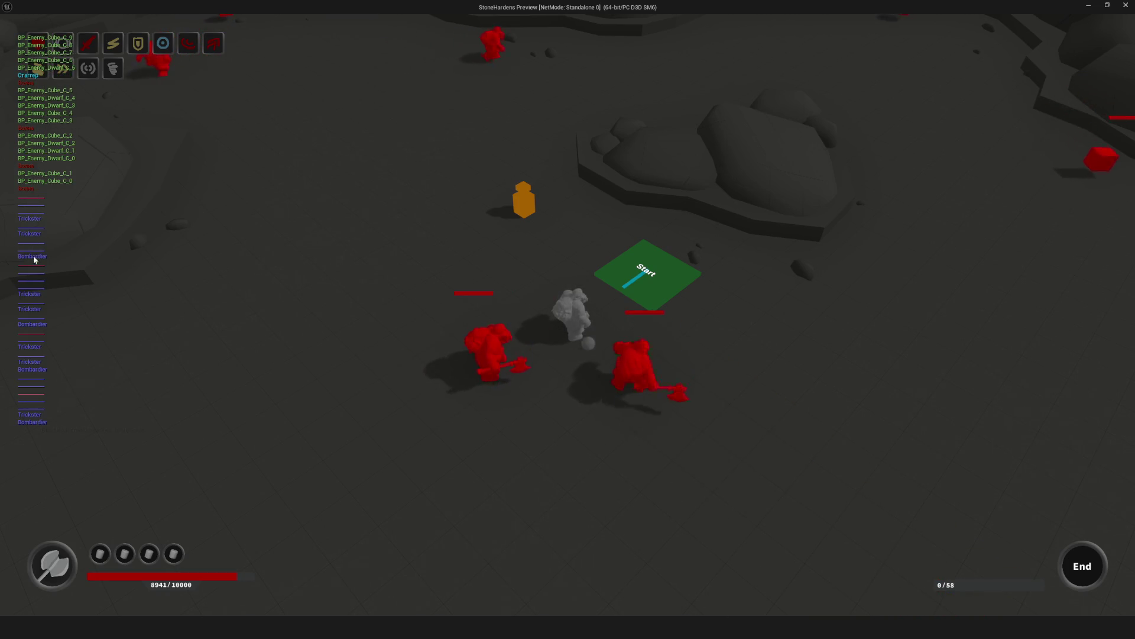
# Close the preview and open SetAffixesTypes through the SetAffixes function graph.
pyautogui.click(1126, 4)
pyautogui.scroll(-5, 568, 368)
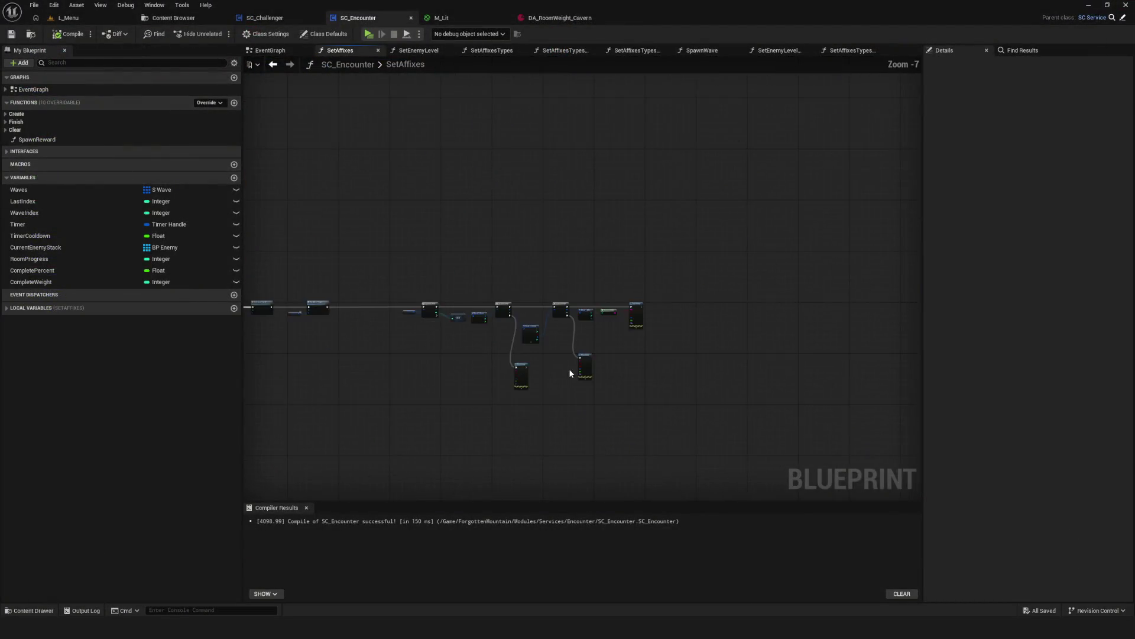
pyautogui.scroll(2, 608, 359)
pyautogui.moveTo(608, 359); pyautogui.dragTo(624, 359)
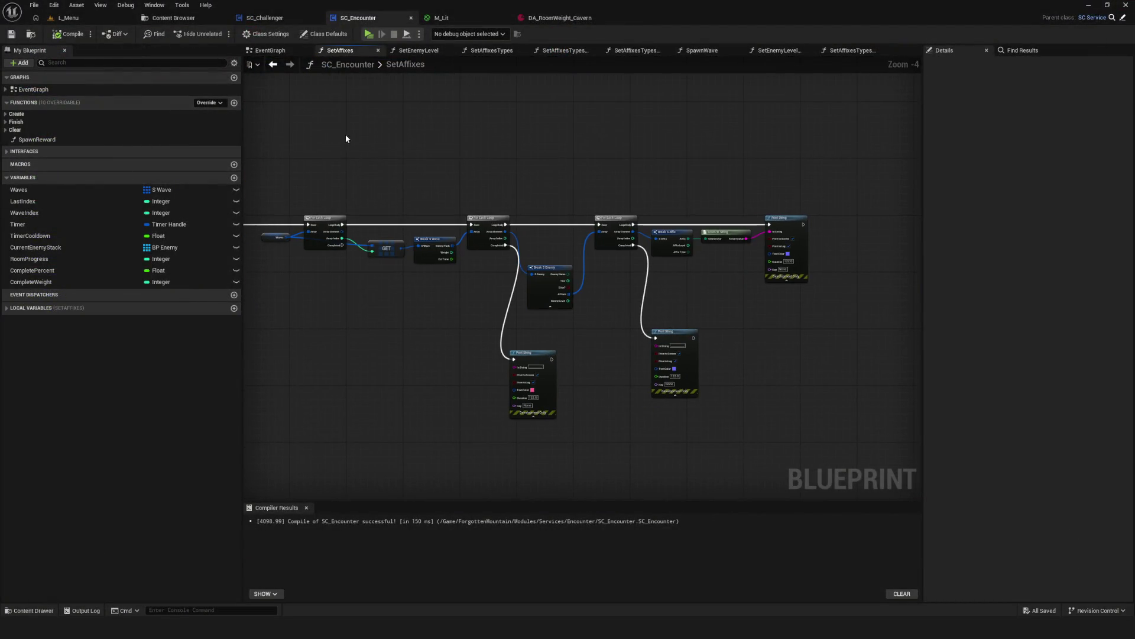
pyautogui.click(274, 65)
pyautogui.scroll(-4, 526, 318)
pyautogui.scroll(8, 526, 319)
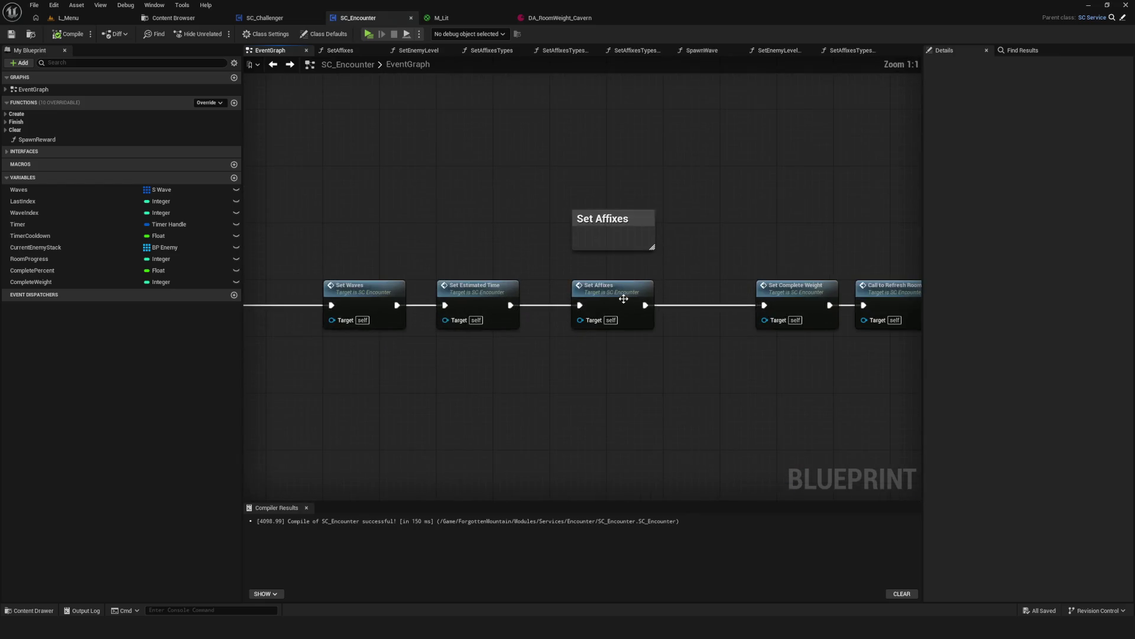
pyautogui.doubleClick(633, 305)
pyautogui.scroll(4, 633, 305)
pyautogui.scroll(-5, 633, 305)
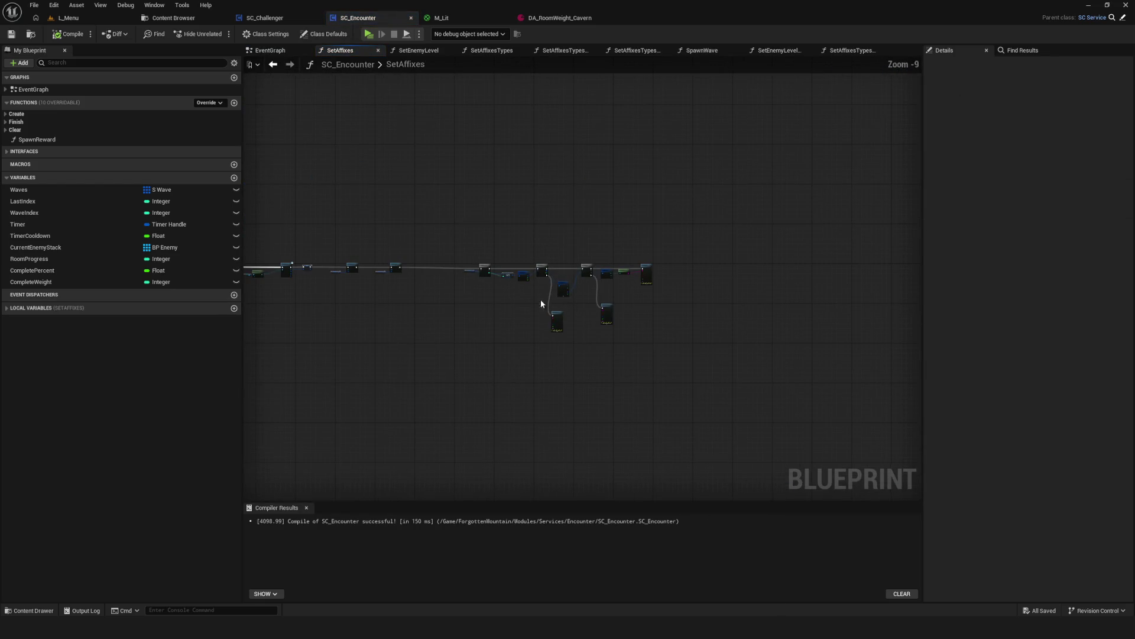
pyautogui.doubleClick(459, 276)
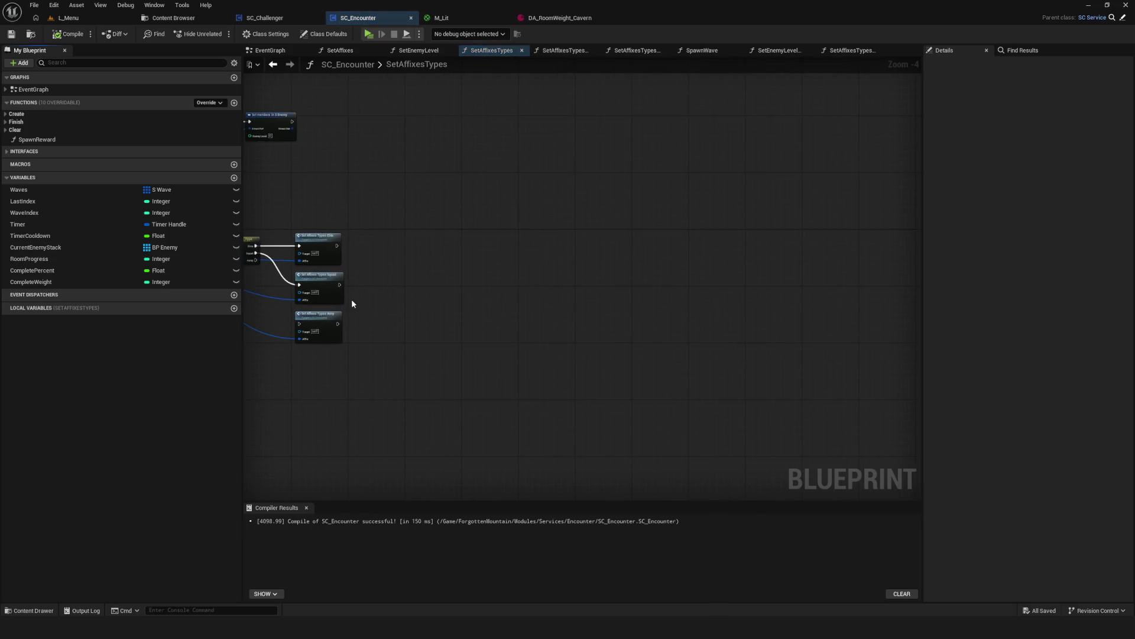
# Wire the Army case into Set Affixes Types Army, save, playtest, and save again.
pyautogui.scroll(5, 446, 285)
pyautogui.moveTo(425, 223); pyautogui.dragTo(521, 353)
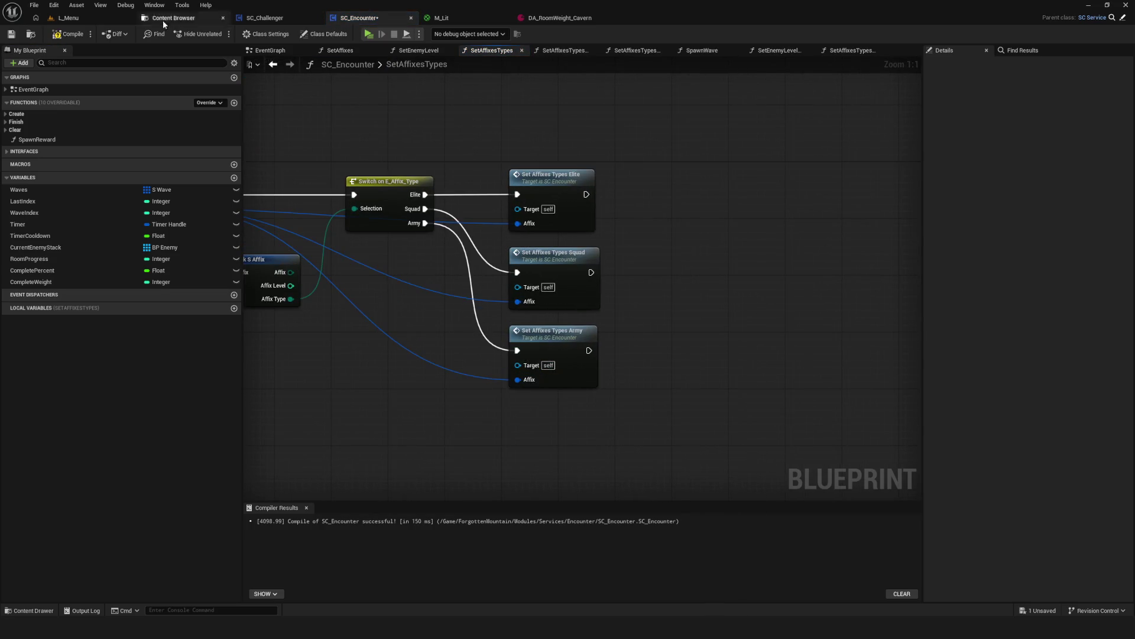
pyautogui.click(11, 35)
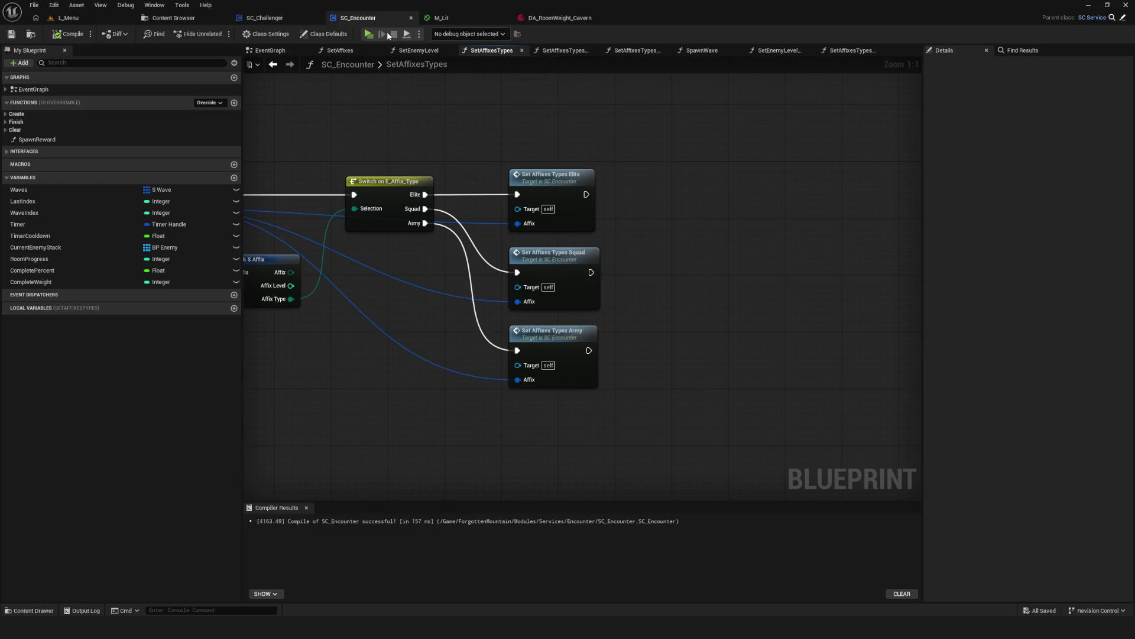
pyautogui.click(368, 35)
pyautogui.click(577, 268)
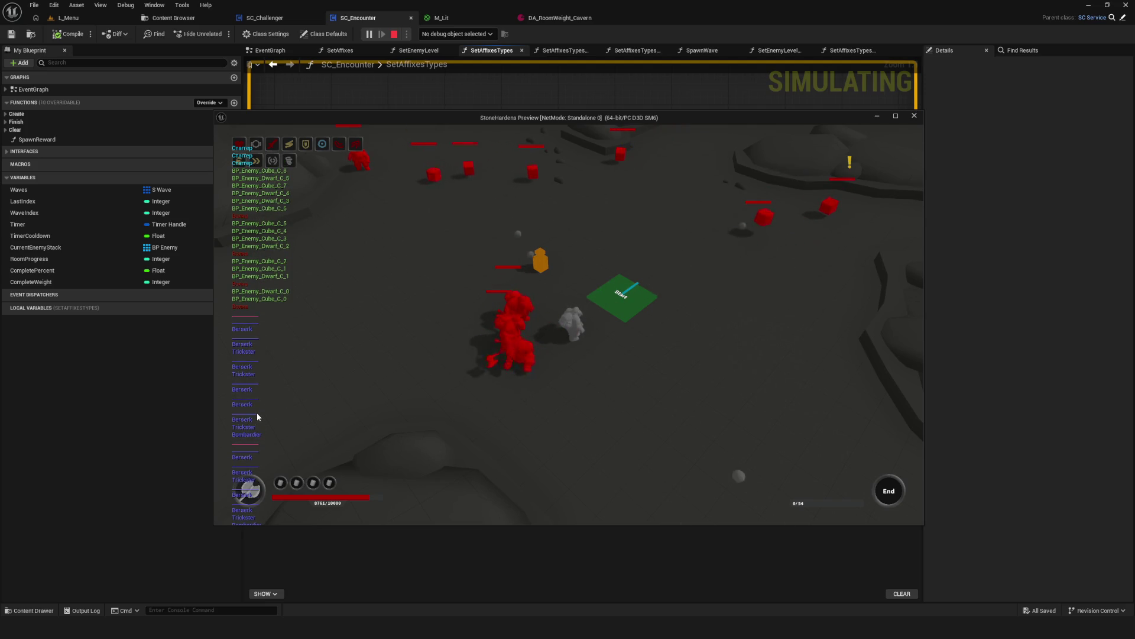
pyautogui.click(914, 116)
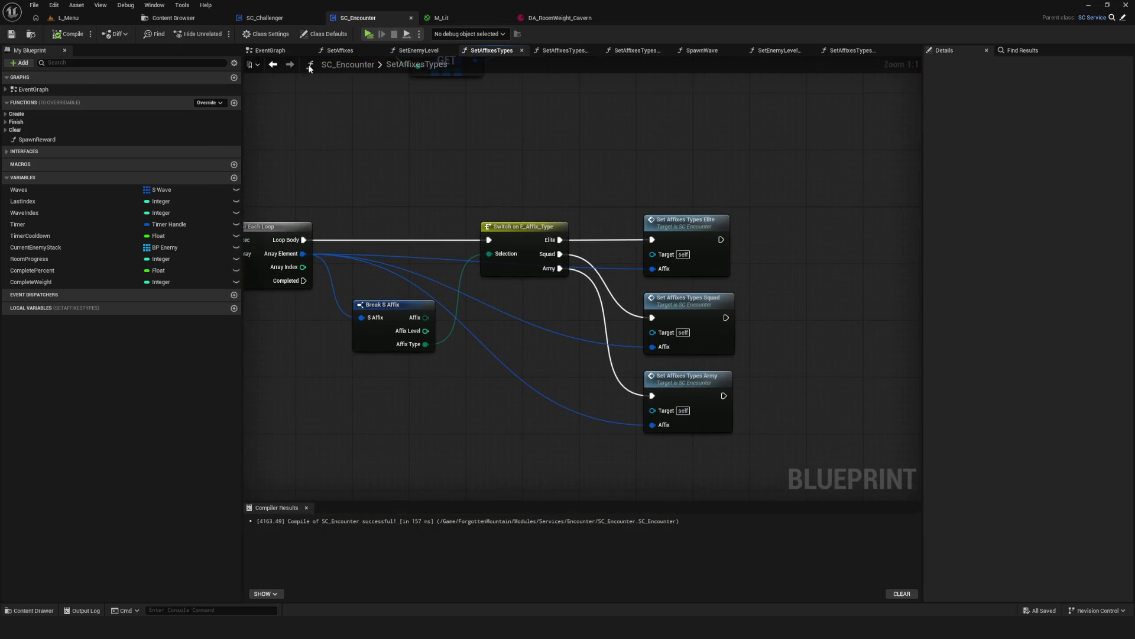
pyautogui.click(11, 35)
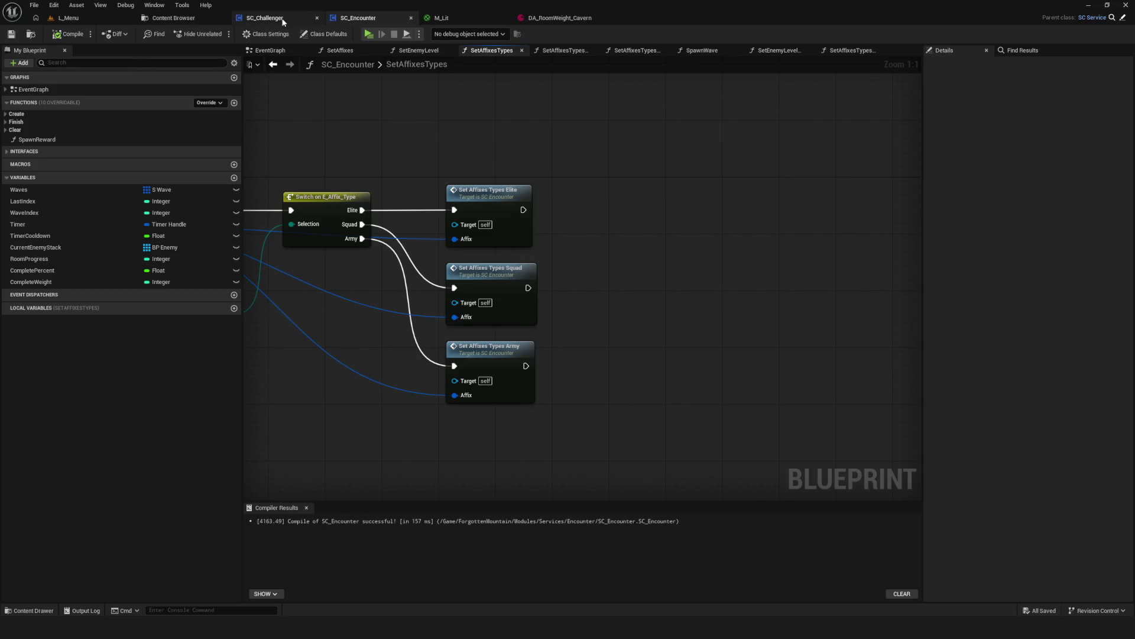
# Search all blueprints for 'Cra' and open the matching Print String in HC_Stats.
pyautogui.click(1023, 51)
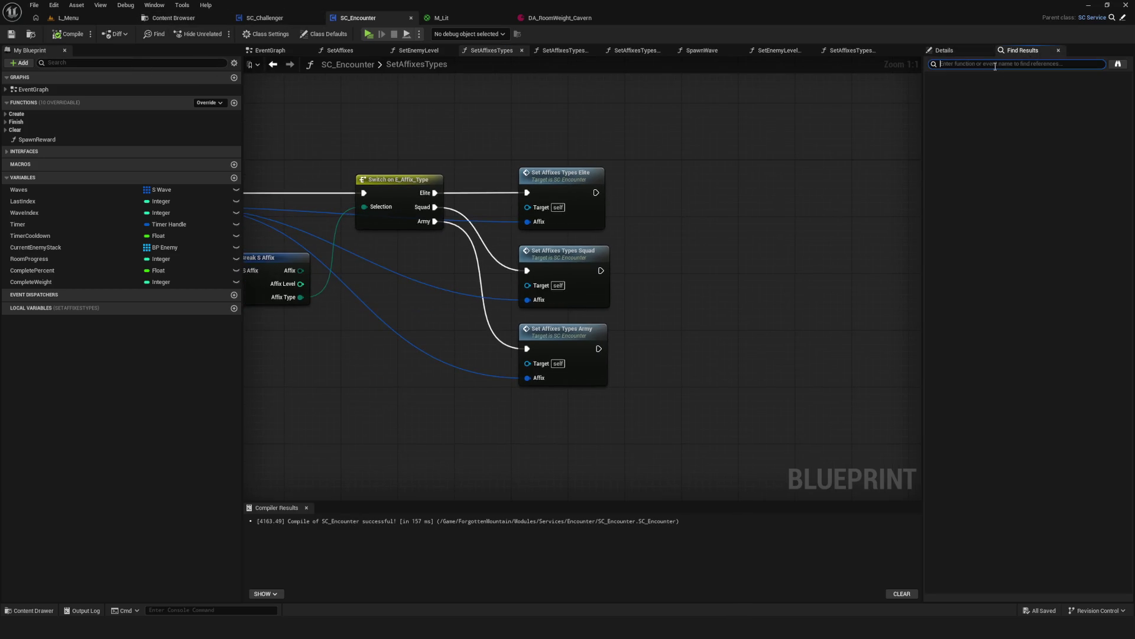
pyautogui.write('Crarrep')
pyautogui.click(1118, 64)
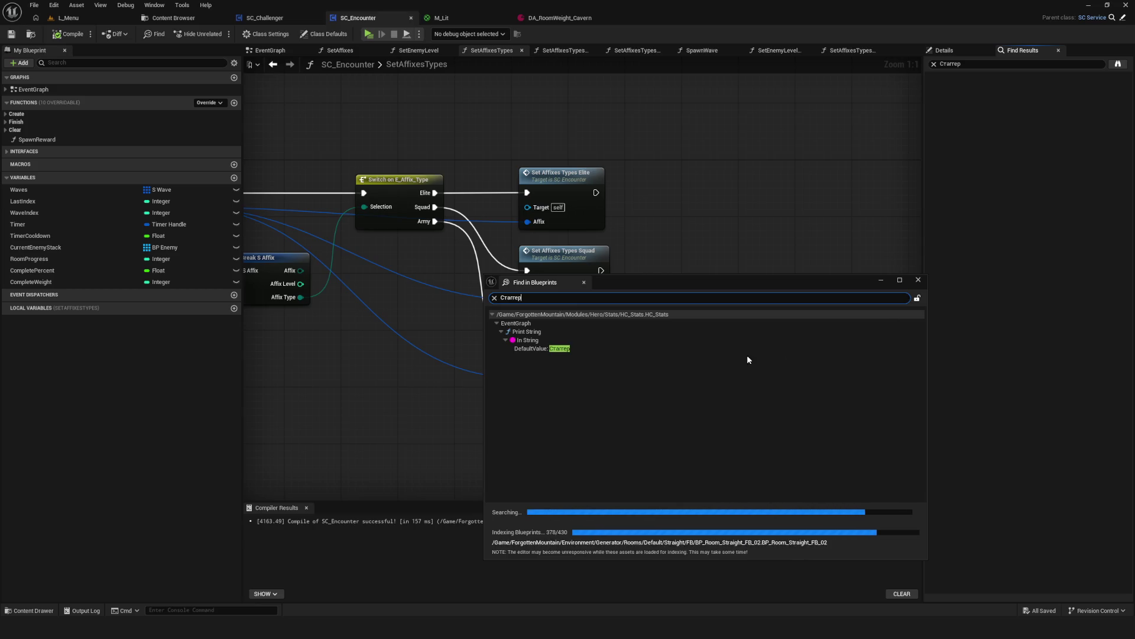
pyautogui.doubleClick(531, 332)
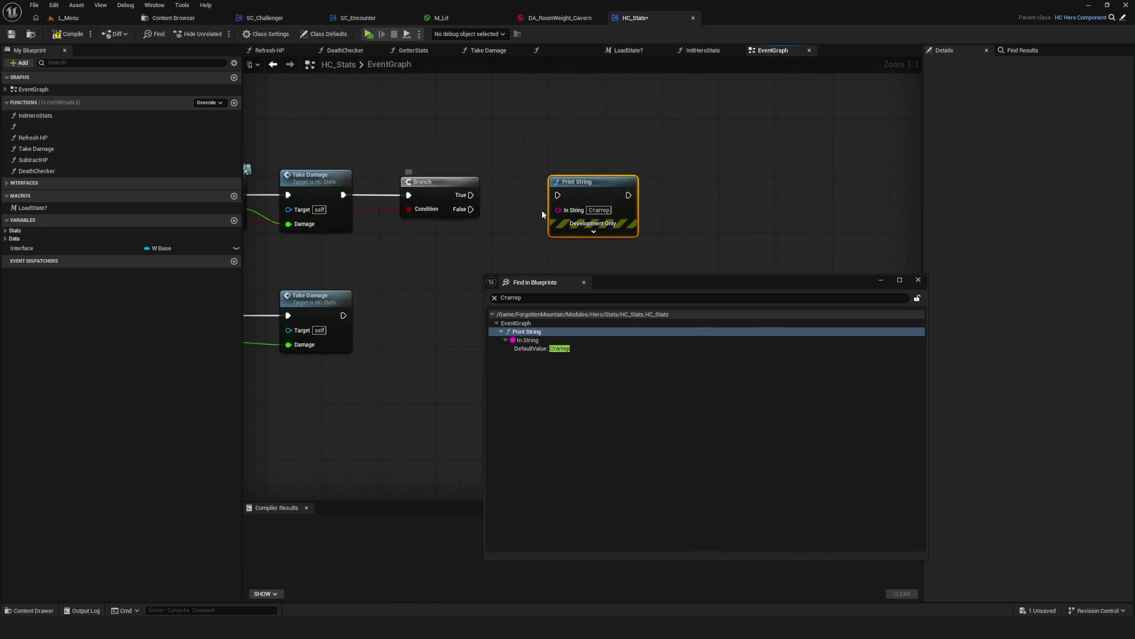
# Compile HC_Stats, close the search results, and start a new game.
pyautogui.click(69, 35)
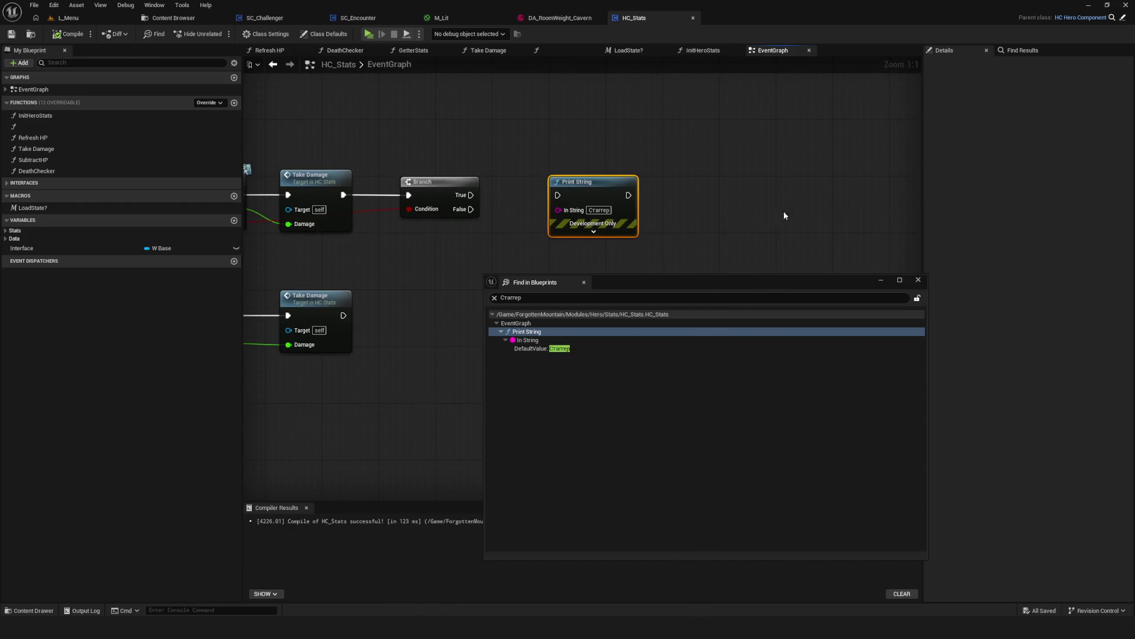
pyautogui.click(919, 280)
pyautogui.click(369, 34)
pyautogui.click(594, 267)
pyautogui.click(595, 267)
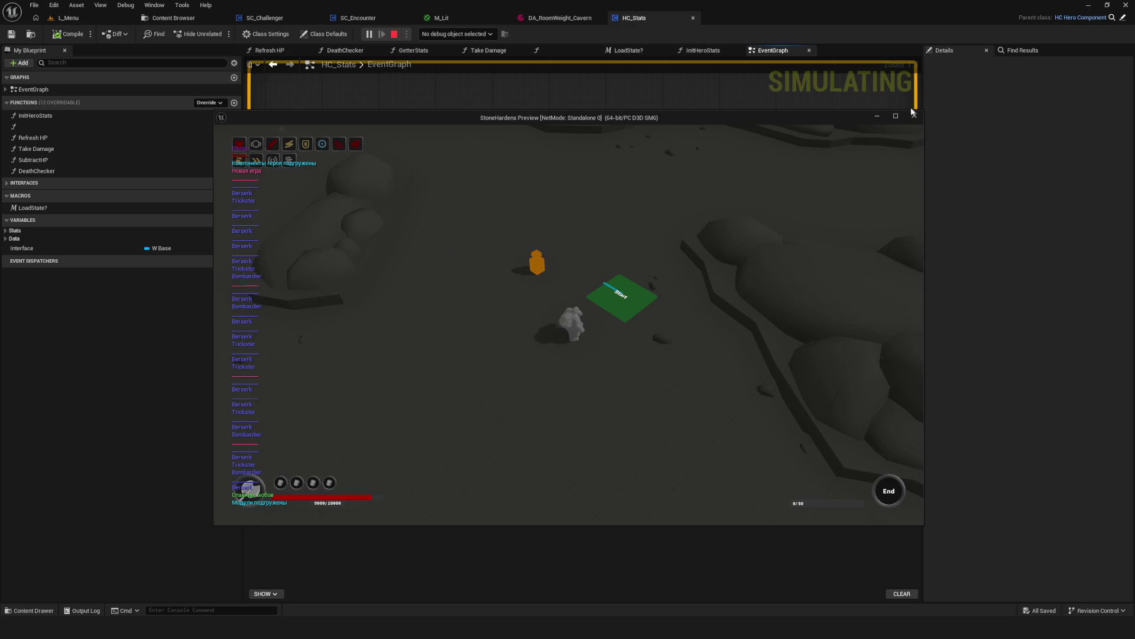
# Run two full-screen play tests, then stop the session.
pyautogui.click(896, 116)
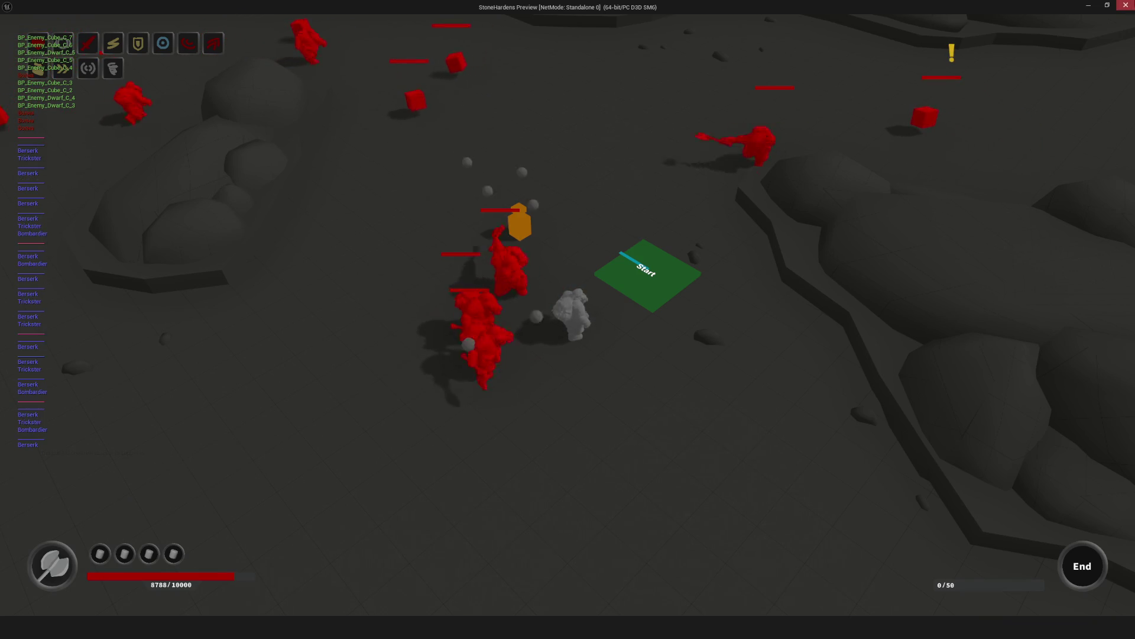
pyautogui.click(1127, 5)
pyautogui.click(374, 33)
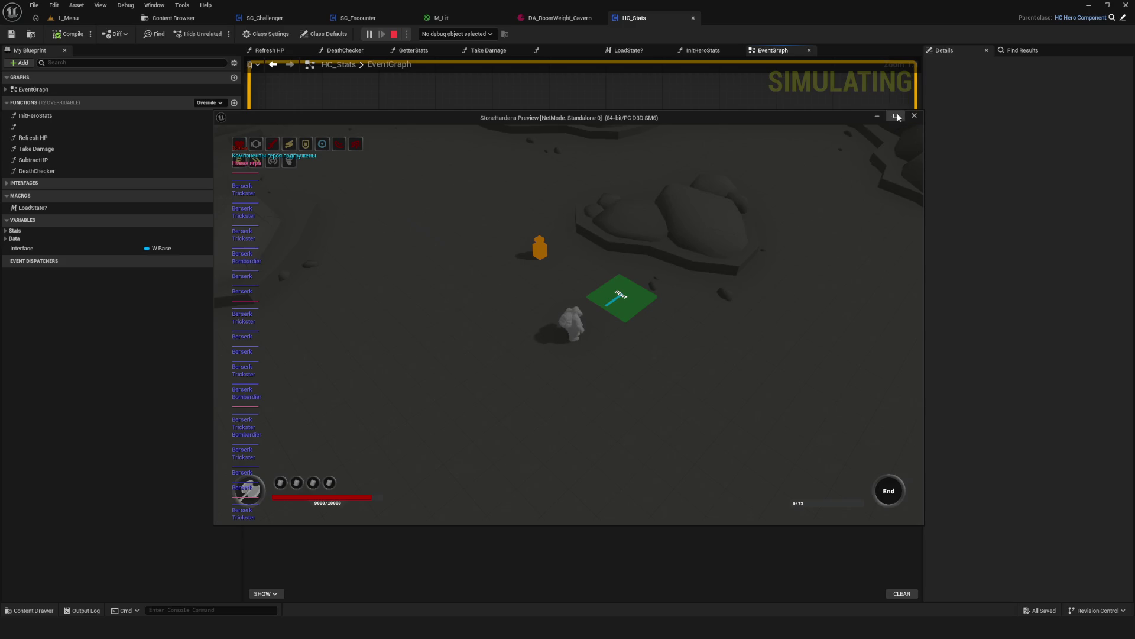
pyautogui.click(896, 117)
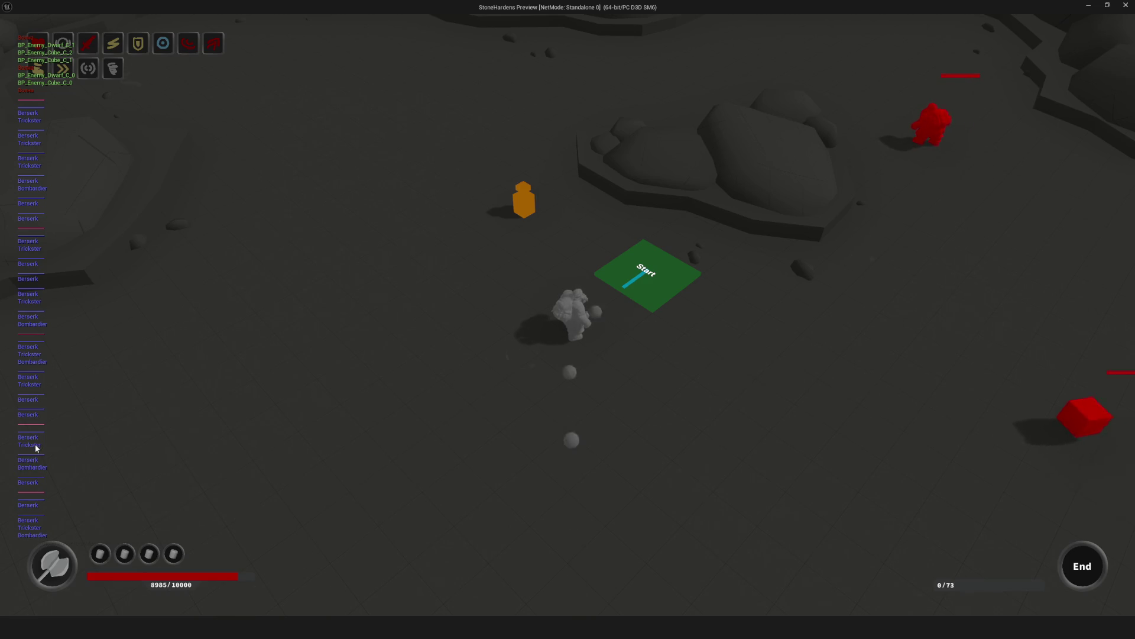
pyautogui.press('Escape')
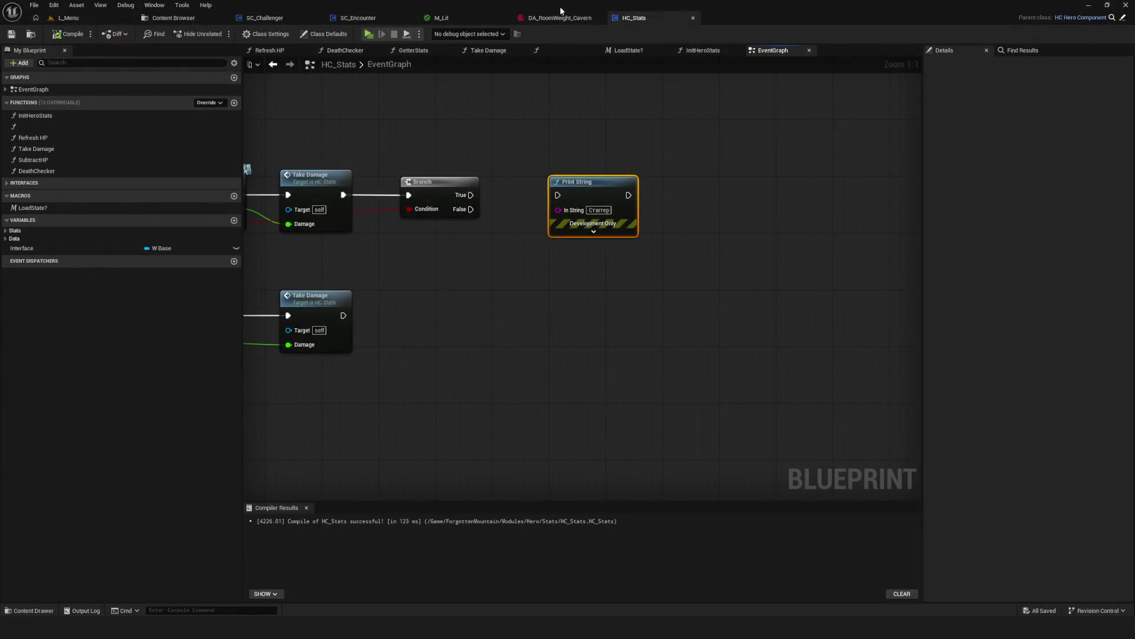
pyautogui.click(155, 4)
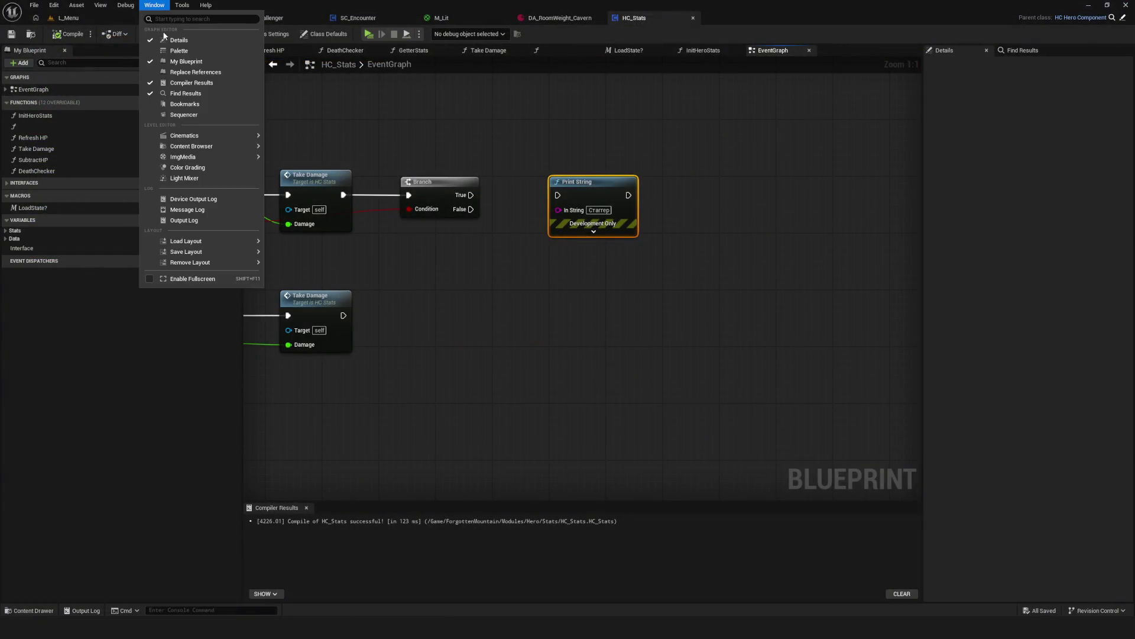
# Open the floating Output Log, resize it and scroll back through the warnings.
pyautogui.click(214, 221)
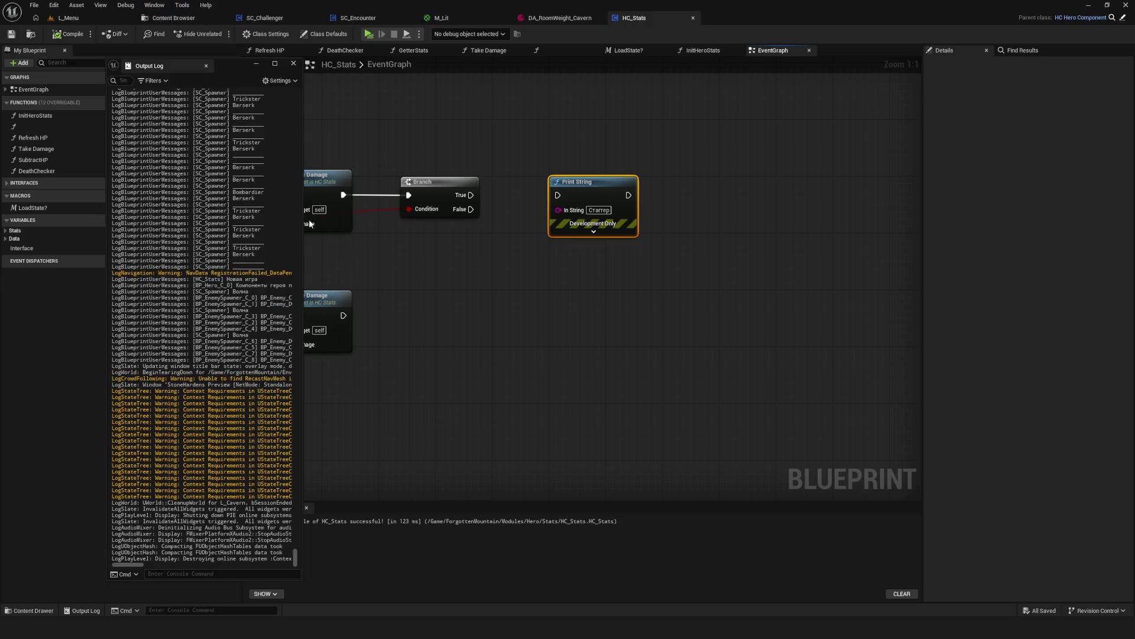
pyautogui.moveTo(232, 67); pyautogui.dragTo(212, 89)
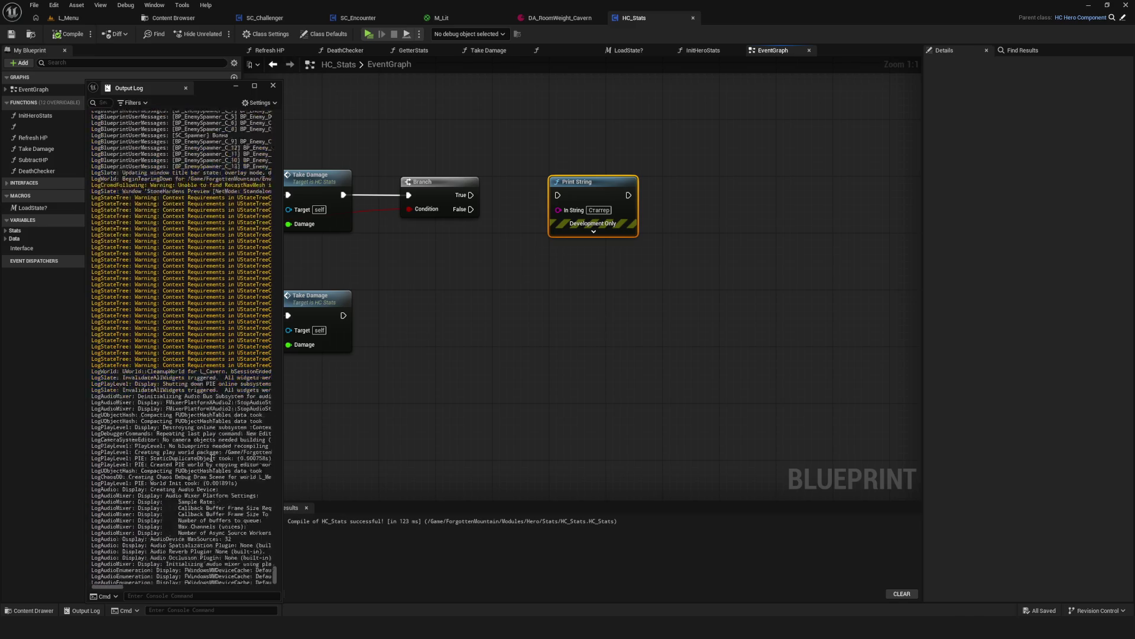
pyautogui.moveTo(274, 574); pyautogui.dragTo(279, 555)
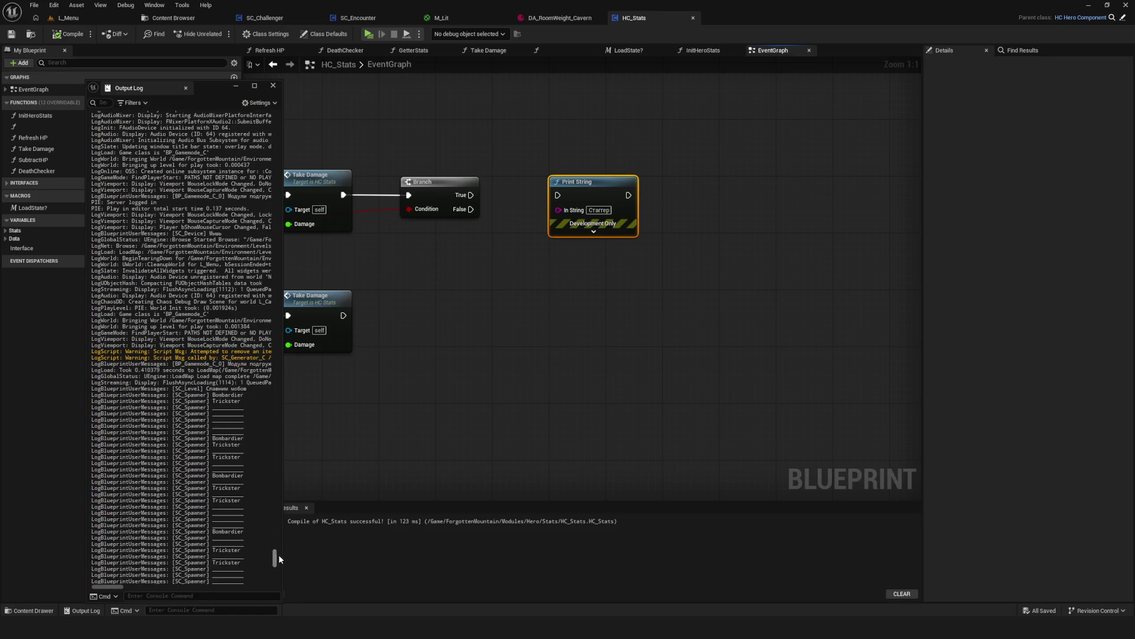
pyautogui.scroll(15, 228, 484)
pyautogui.scroll(15, 229, 483)
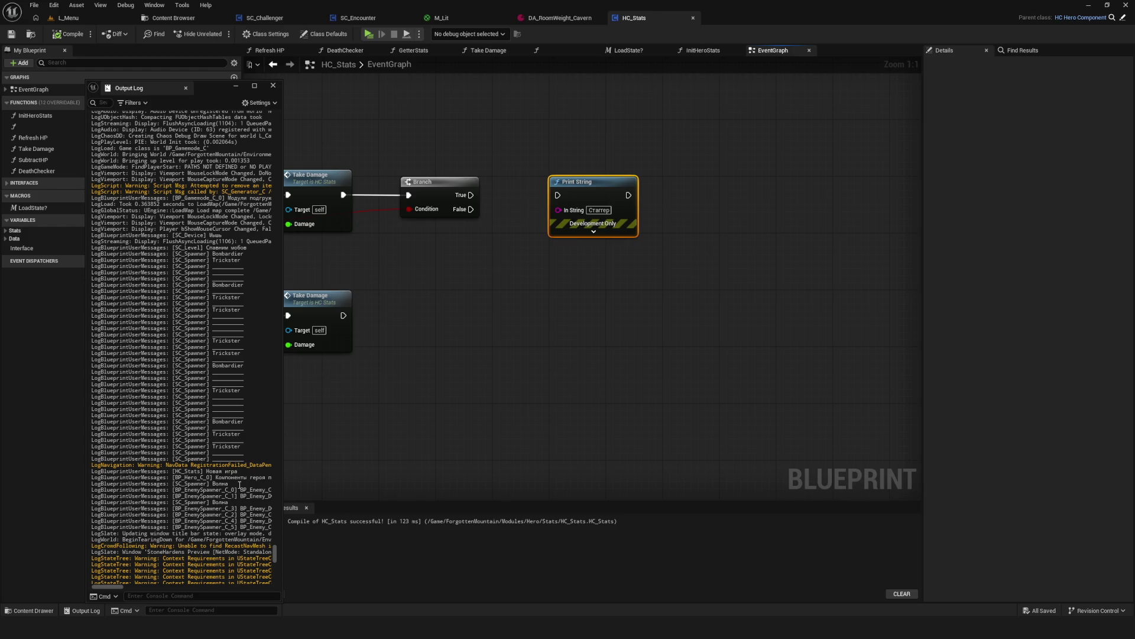
pyautogui.scroll(1, 240, 483)
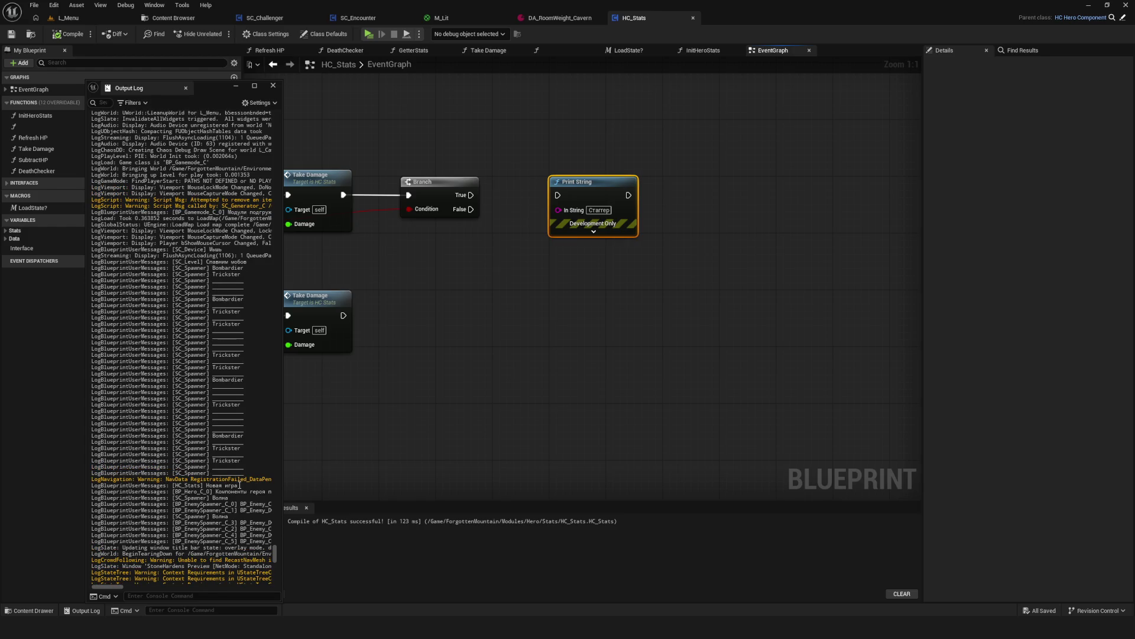
pyautogui.scroll(10, 240, 485)
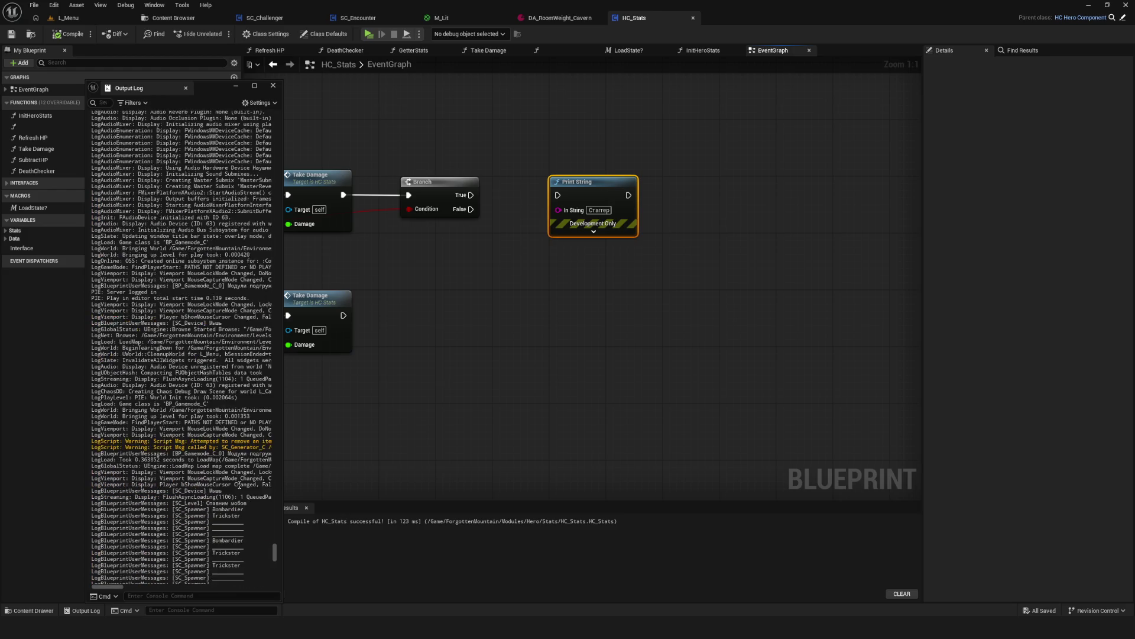
pyautogui.scroll(-15, 240, 485)
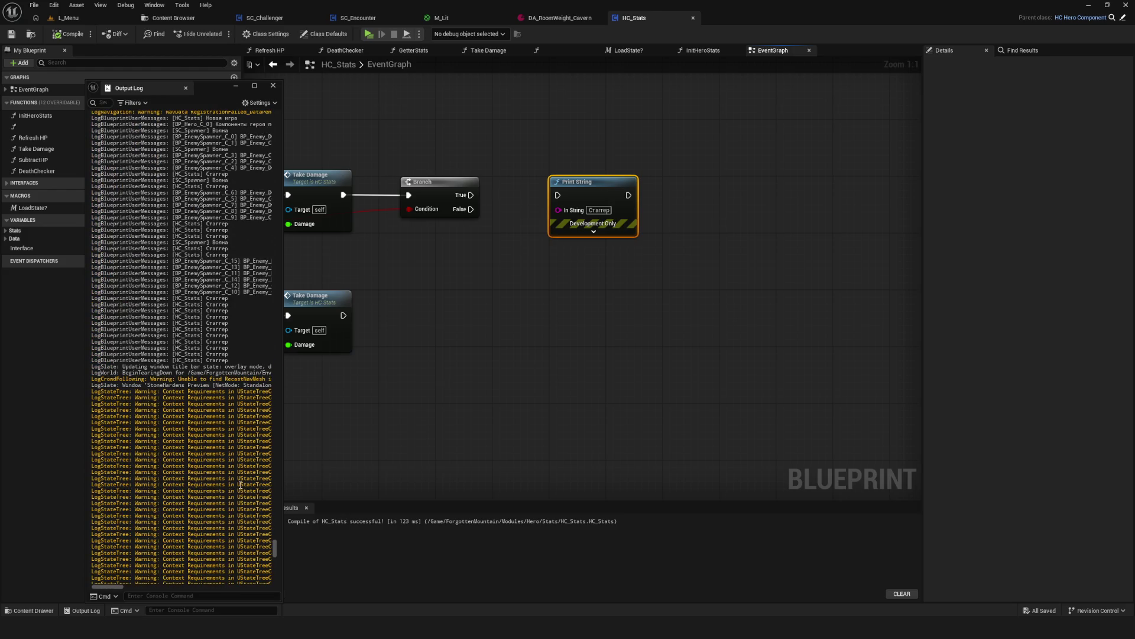
pyautogui.moveTo(282, 460); pyautogui.dragTo(401, 466)
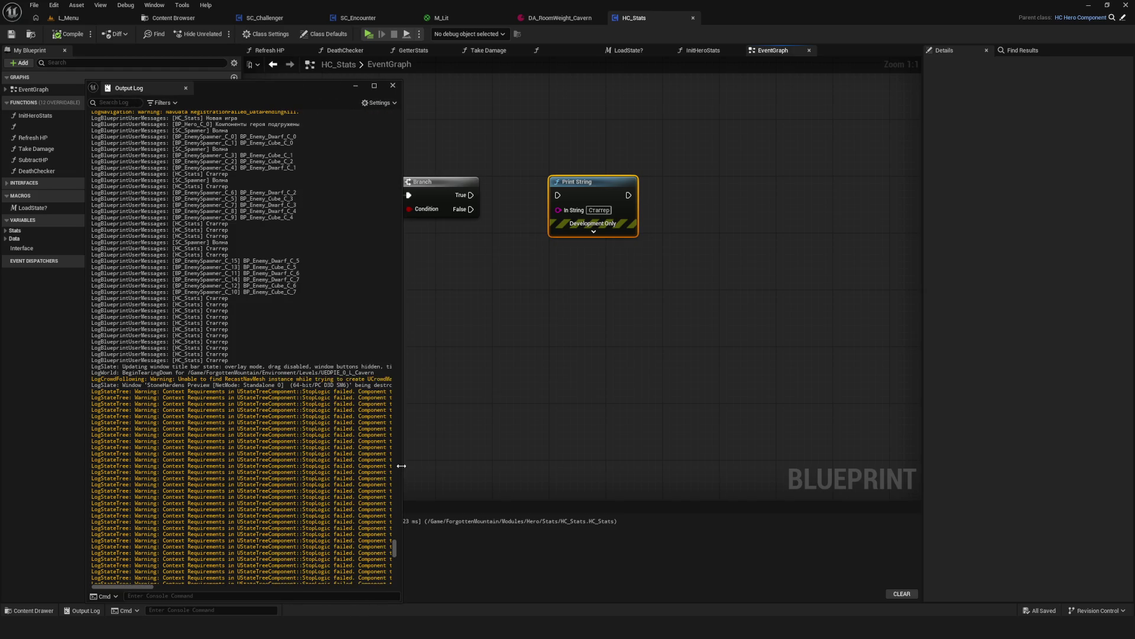
pyautogui.moveTo(401, 499)
pyautogui.mouseDown()
pyautogui.moveTo(295, 499)
pyautogui.moveTo(308, 499)
pyautogui.mouseUp()
pyautogui.scroll(10, 234, 489)
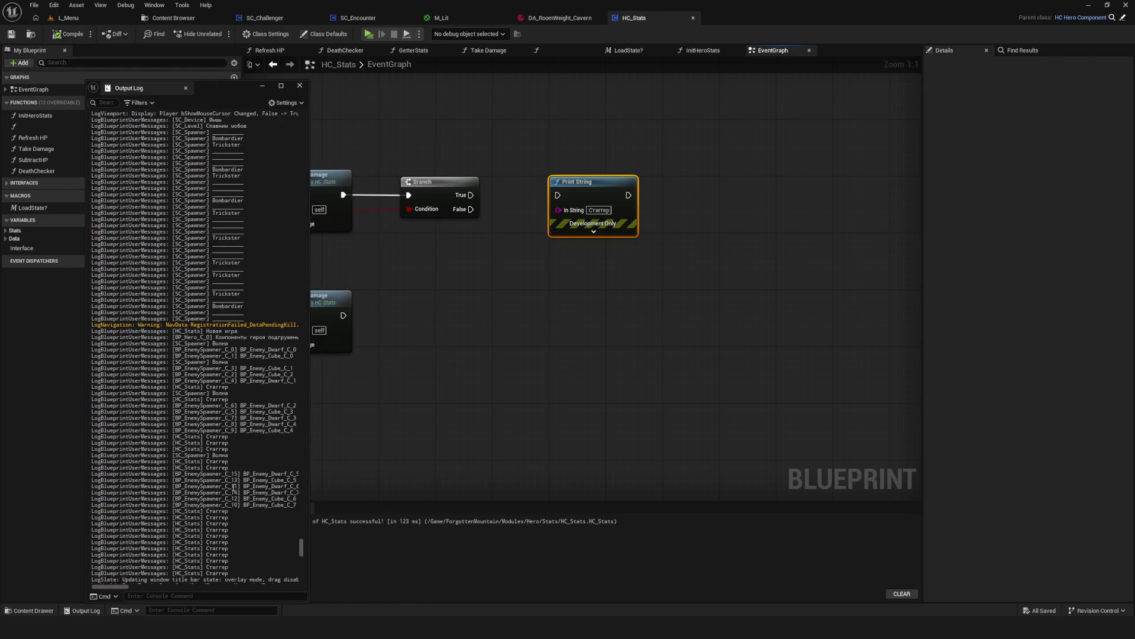
pyautogui.scroll(6, 234, 488)
pyautogui.scroll(5, 234, 486)
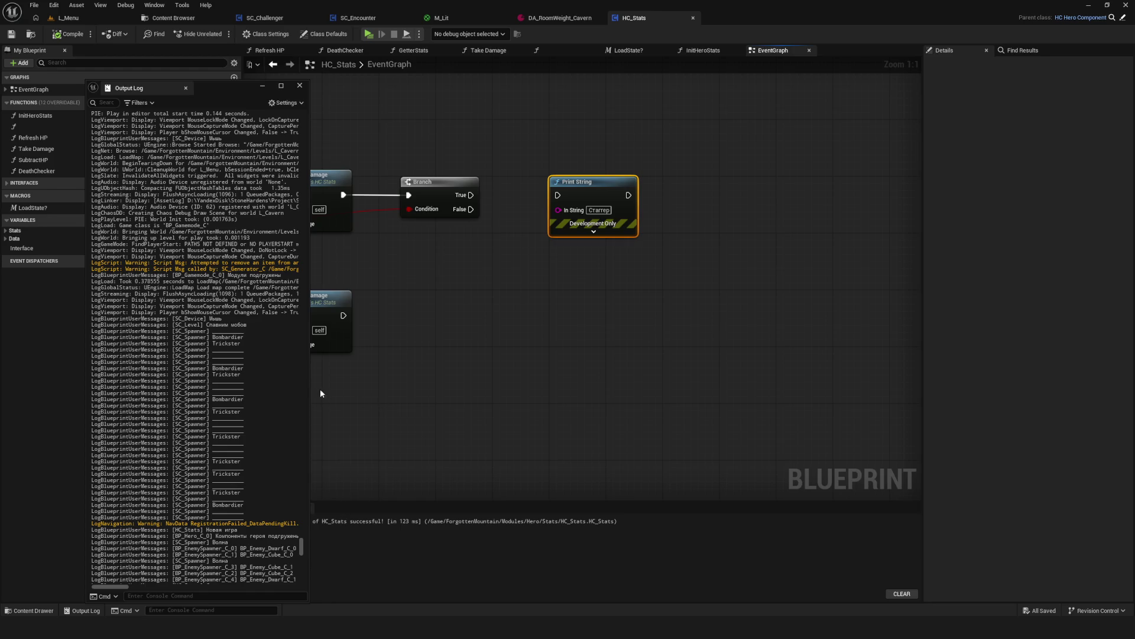
# Inspect the RoomCouples invalid-index warnings and Bombardier spawner lines, then close the Output Log.
pyautogui.moveTo(309, 386); pyautogui.dragTo(512, 393)
pyautogui.moveTo(309, 263); pyautogui.dragTo(446, 265)
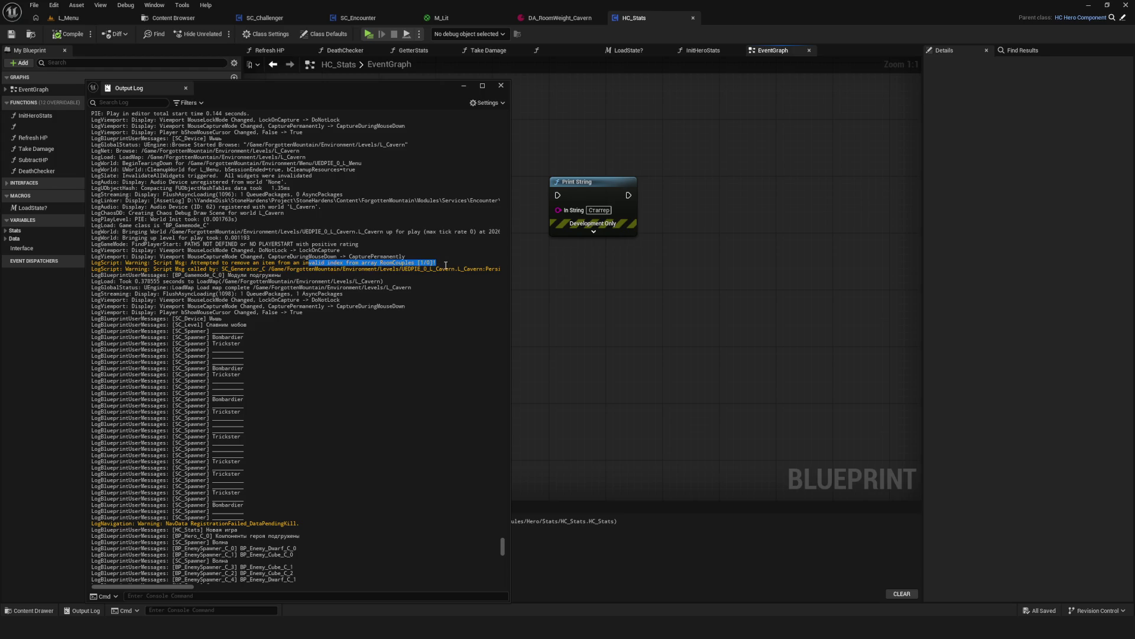
pyautogui.moveTo(362, 273); pyautogui.dragTo(270, 264)
pyautogui.click(421, 273)
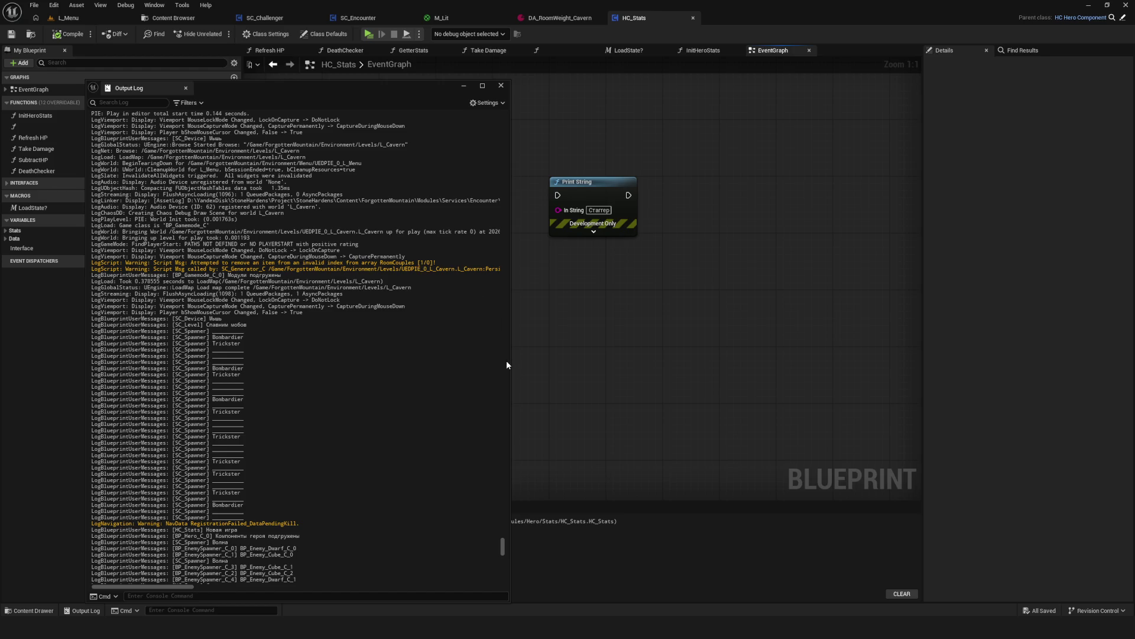
pyautogui.moveTo(509, 361); pyautogui.dragTo(305, 380)
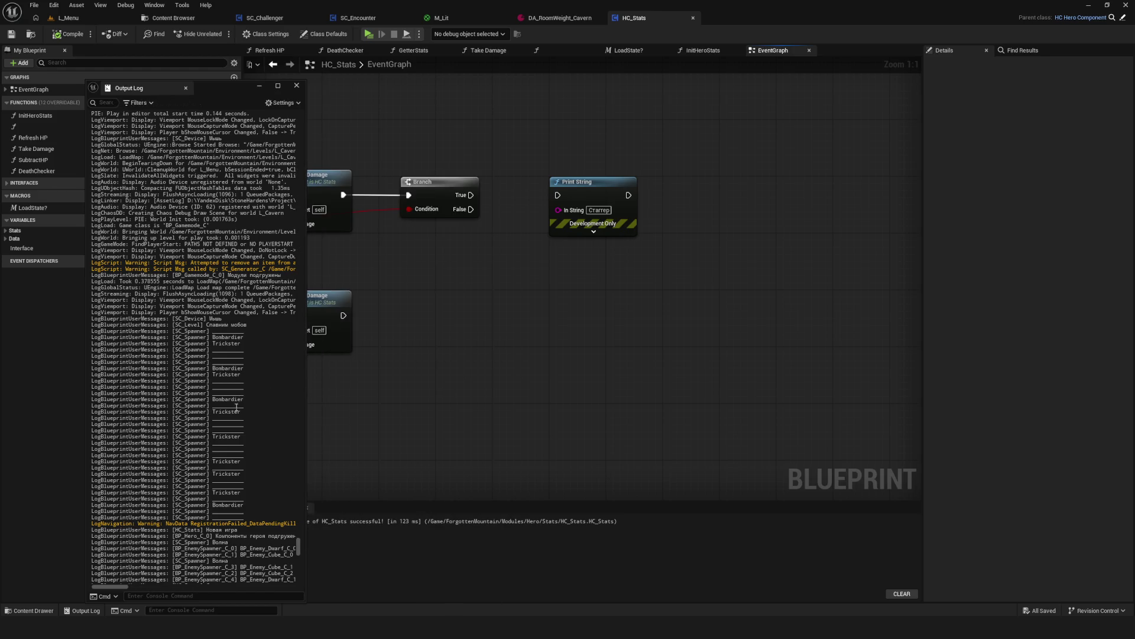
pyautogui.moveTo(226, 507); pyautogui.dragTo(225, 497)
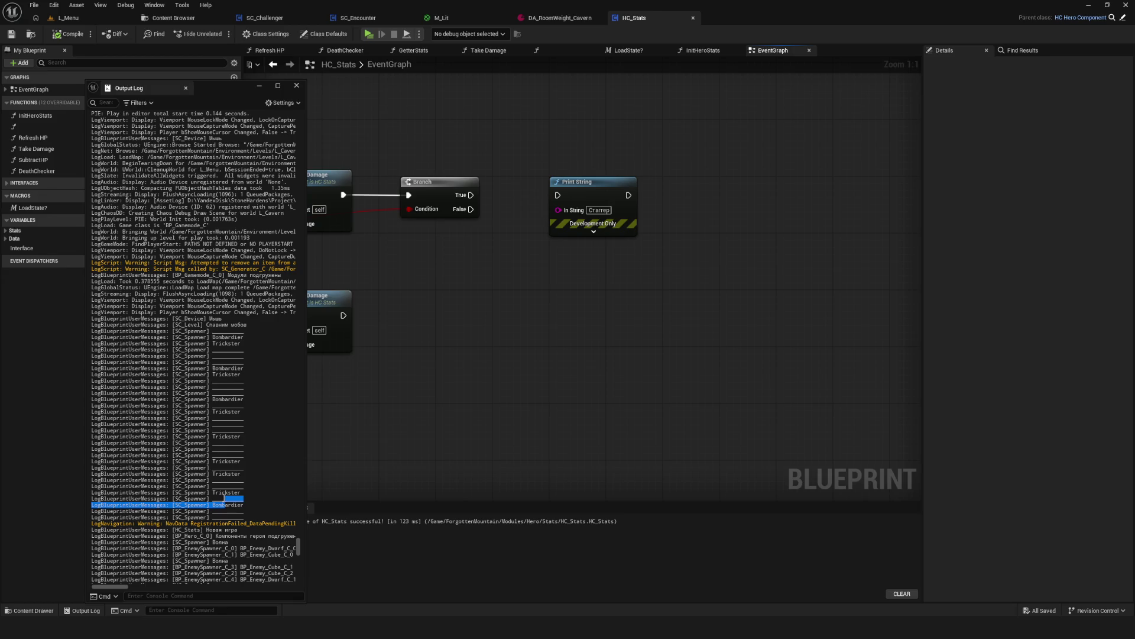
pyautogui.scroll(5, 226, 494)
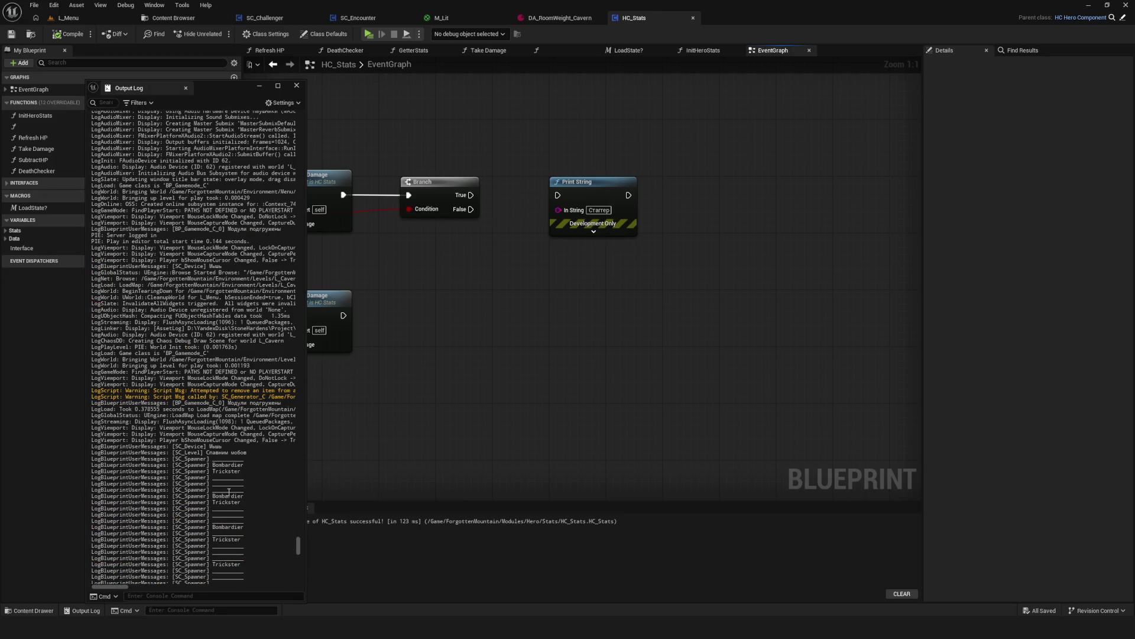
pyautogui.scroll(20, 229, 492)
pyautogui.moveTo(263, 87); pyautogui.dragTo(264, 87)
pyautogui.click(262, 88)
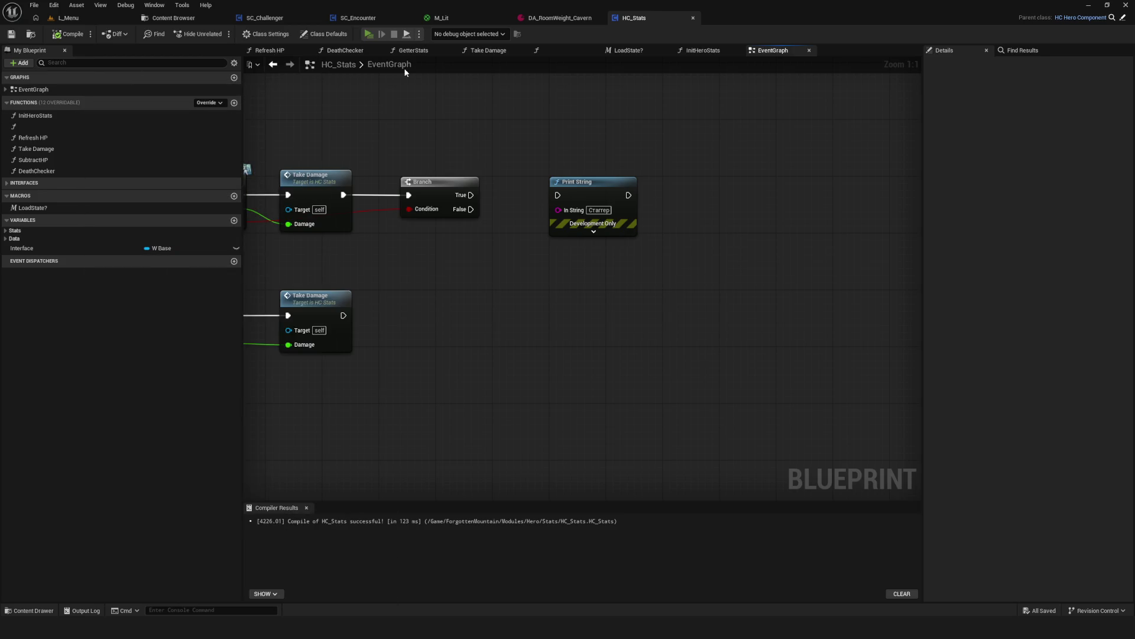
pyautogui.hotkey('alt', 'p')
pyautogui.click(553, 313)
pyautogui.click(553, 258)
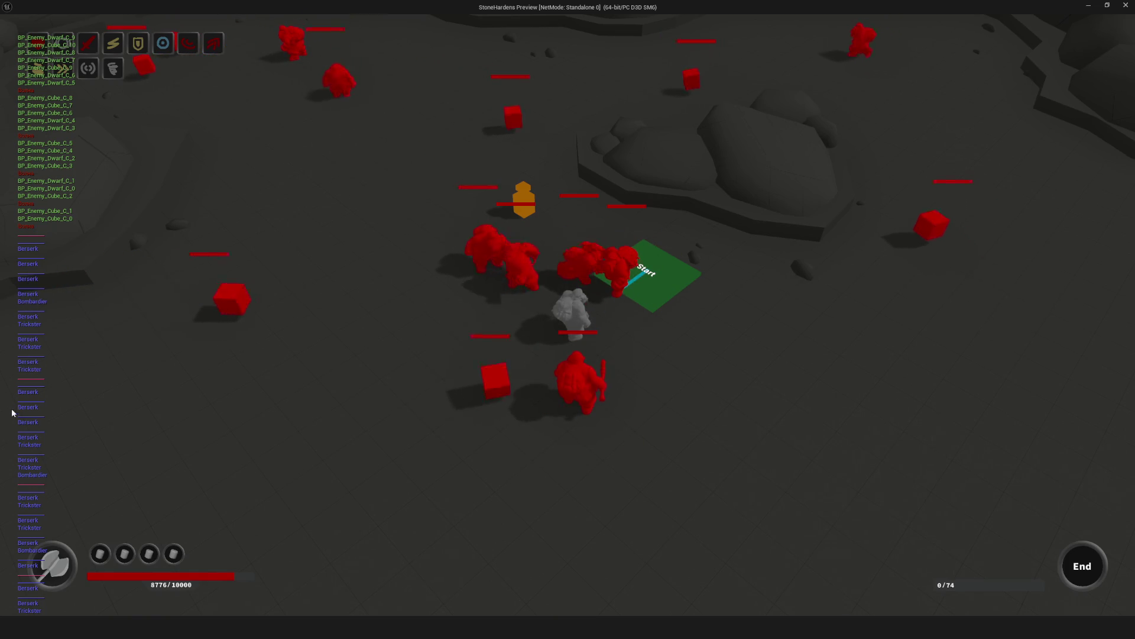
pyautogui.click(1125, 6)
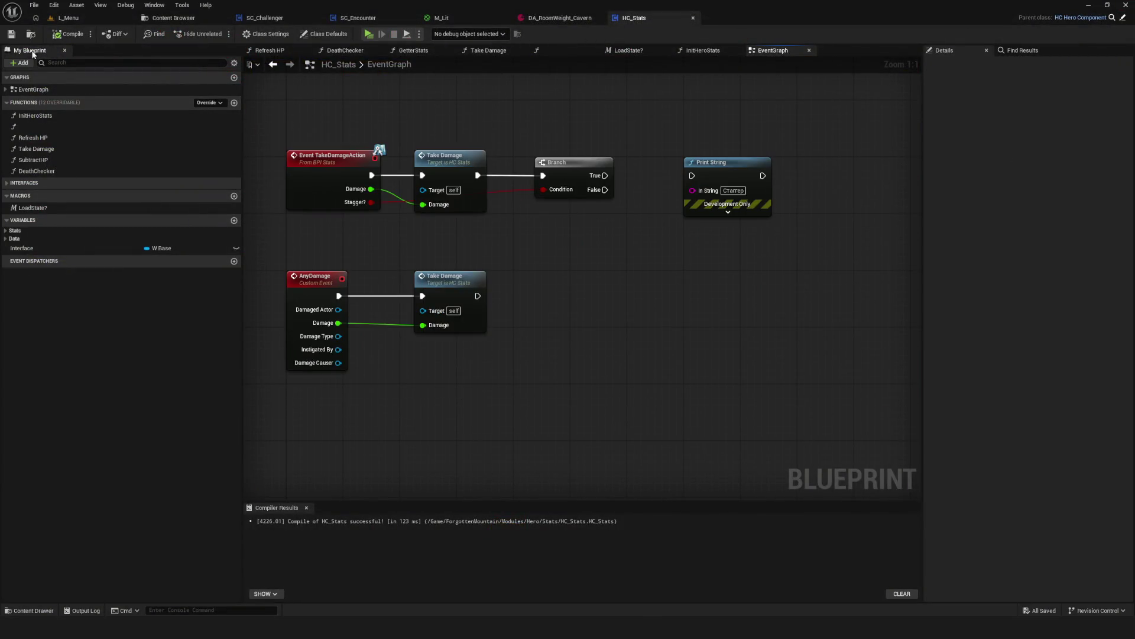
# In SC_Encounter's SetAffixesTypes graph, delete the upper node chain.
pyautogui.scroll(-4, 535, 272)
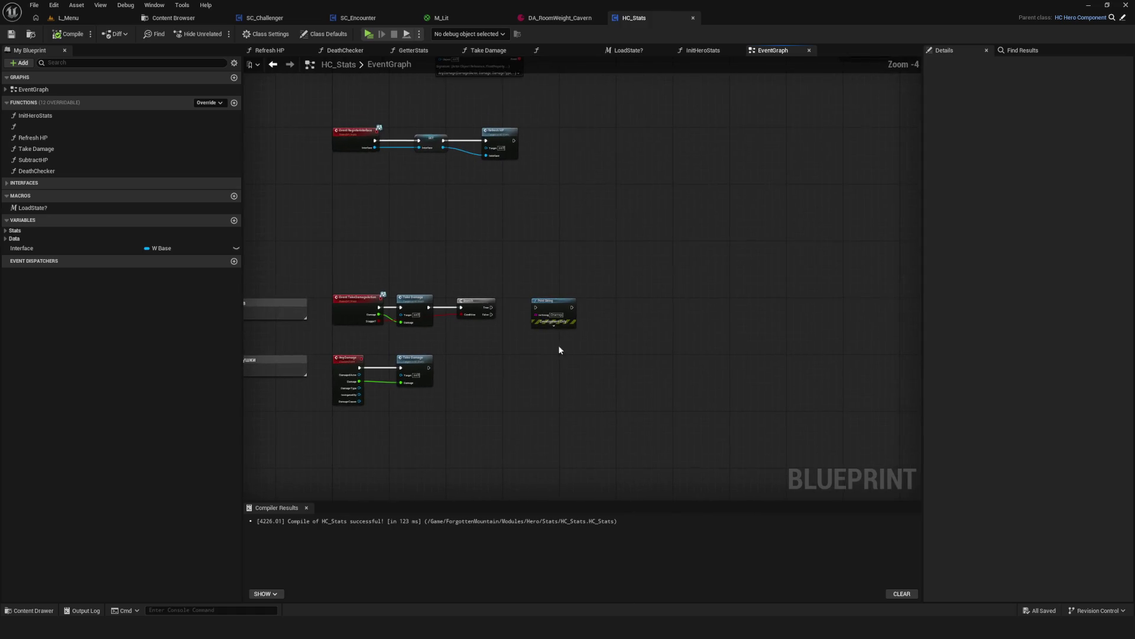
pyautogui.click(366, 17)
pyautogui.scroll(-4, 478, 197)
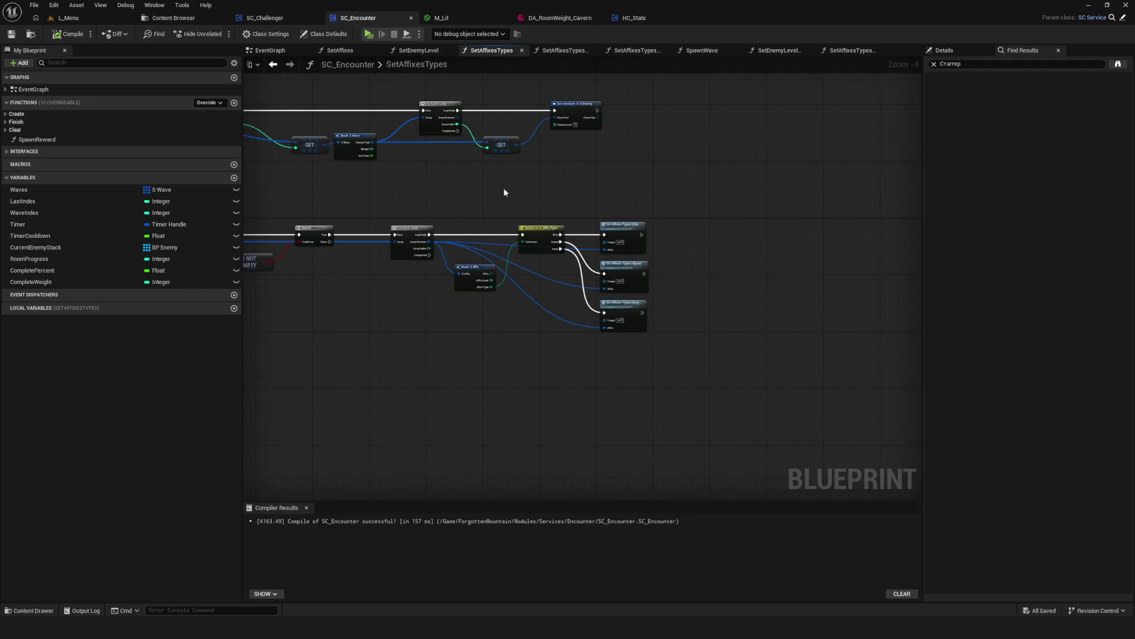
pyautogui.moveTo(323, 102); pyautogui.dragTo(818, 236)
pyautogui.press('Delete')
pyautogui.press('Home')
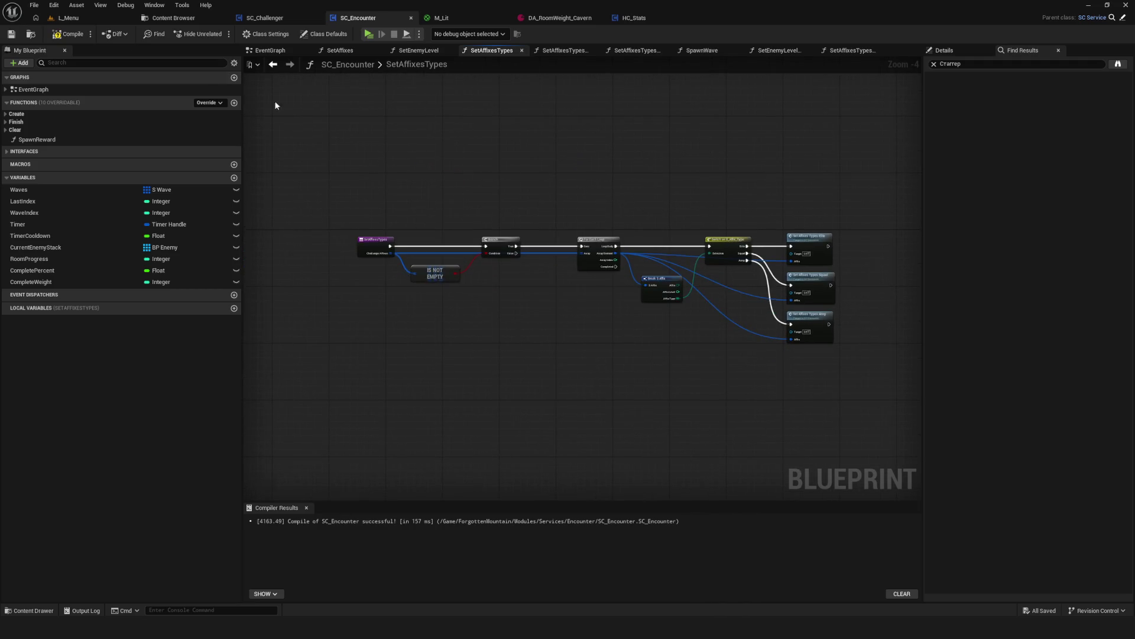
# Compile and save SC_Encounter, then reopen the SetAffixesTypes function from the SetAffixes graph.
pyautogui.click(50, 38)
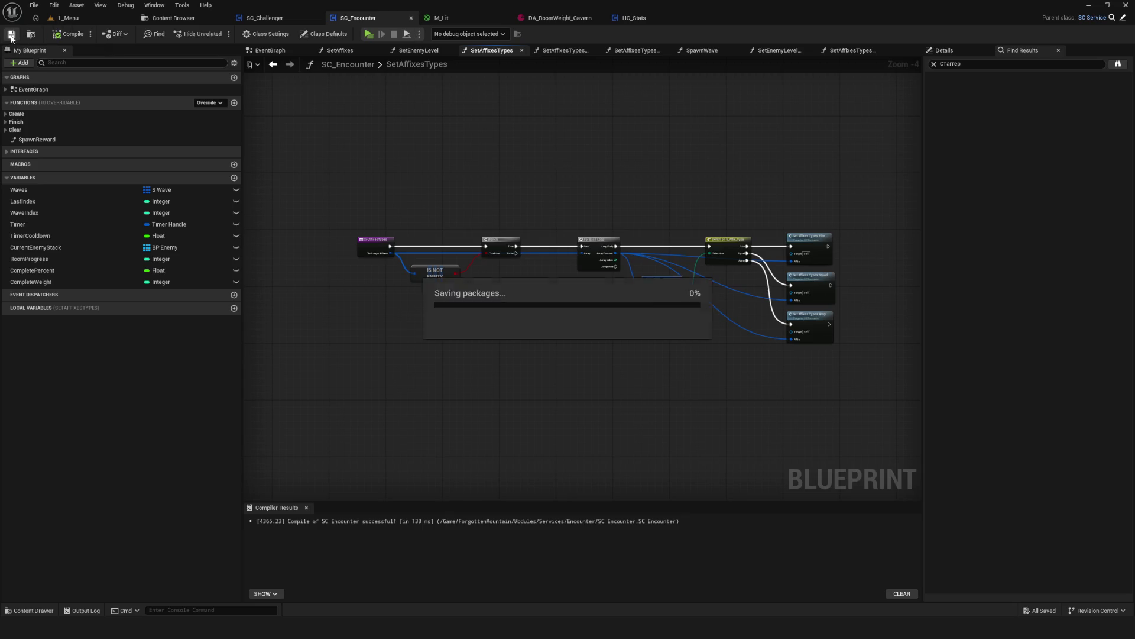
pyautogui.click(273, 64)
pyautogui.scroll(-4, 584, 251)
pyautogui.scroll(4, 651, 272)
pyautogui.moveTo(685, 262); pyautogui.dragTo(680, 251)
pyautogui.scroll(-3, 621, 266)
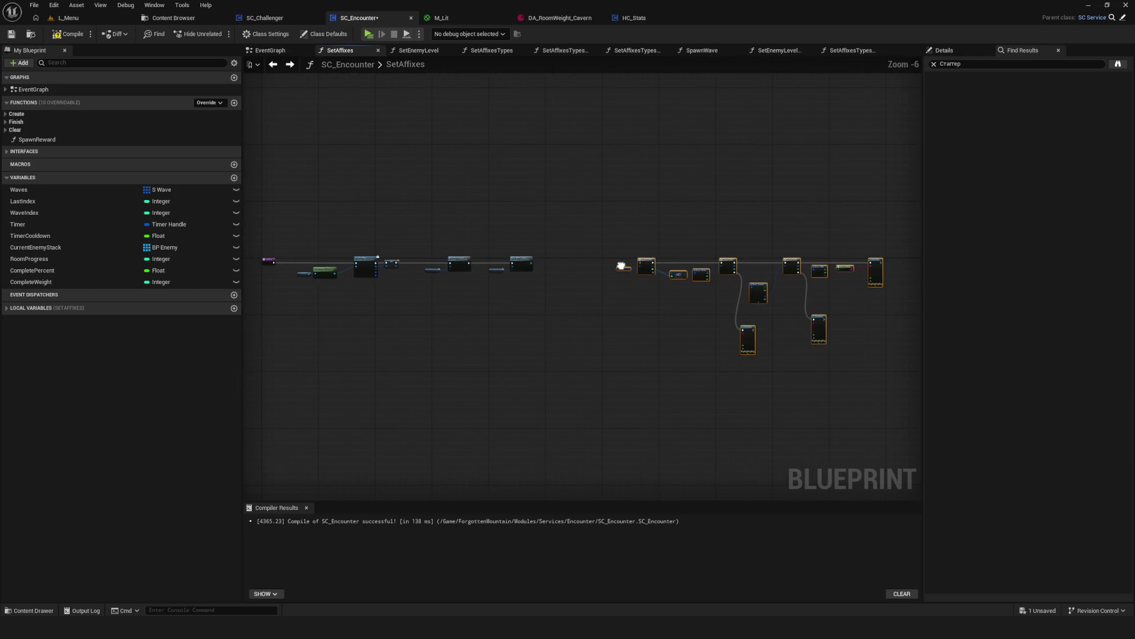
pyautogui.click(639, 263)
pyautogui.scroll(5, 593, 243)
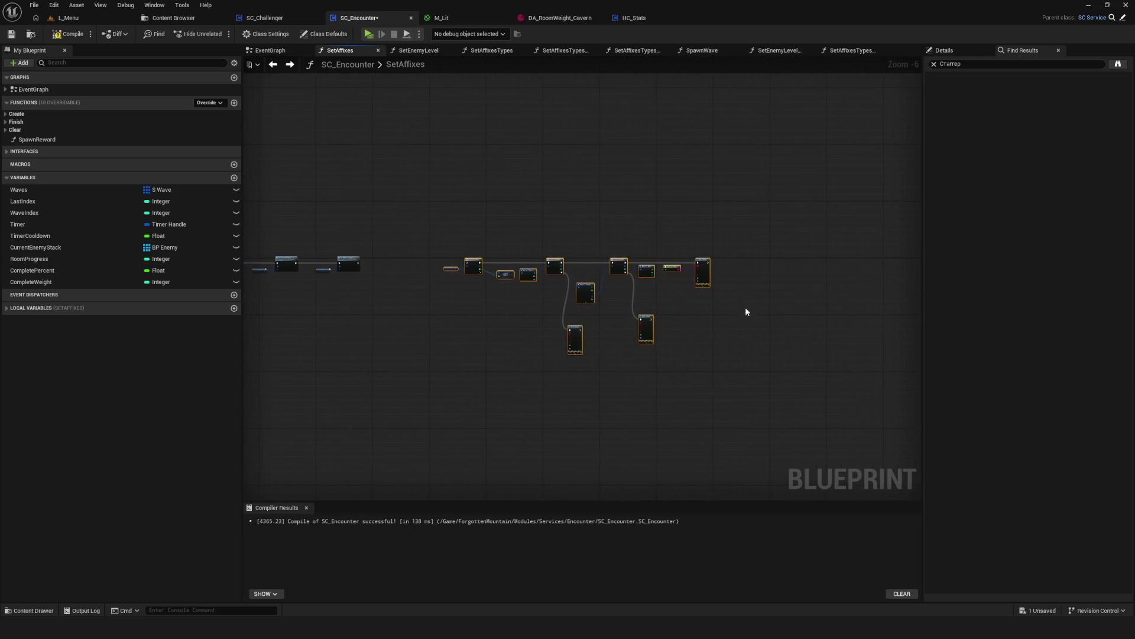
pyautogui.scroll(-8, 594, 254)
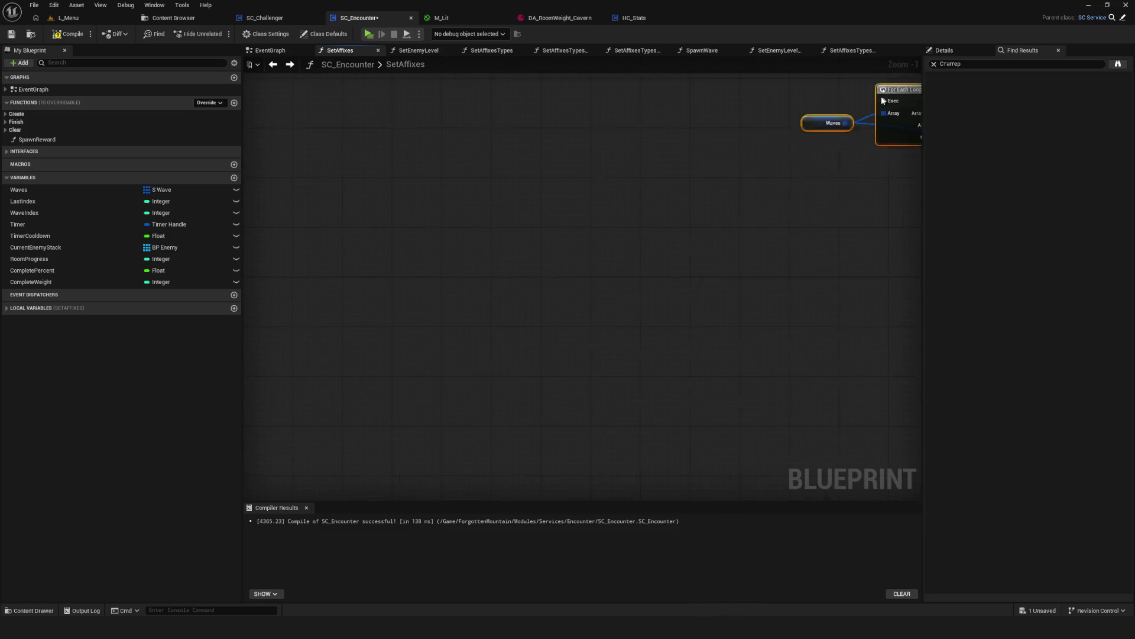
pyautogui.scroll(9, 744, 221)
pyautogui.moveTo(766, 250)
pyautogui.mouseDown()
pyautogui.moveTo(583, 239)
pyautogui.moveTo(612, 262)
pyautogui.moveTo(621, 251)
pyautogui.moveTo(619, 285)
pyautogui.moveTo(768, 283)
pyautogui.moveTo(627, 282)
pyautogui.mouseUp()
pyautogui.hotkey('ctrl', 's')
pyautogui.doubleClick(695, 255)
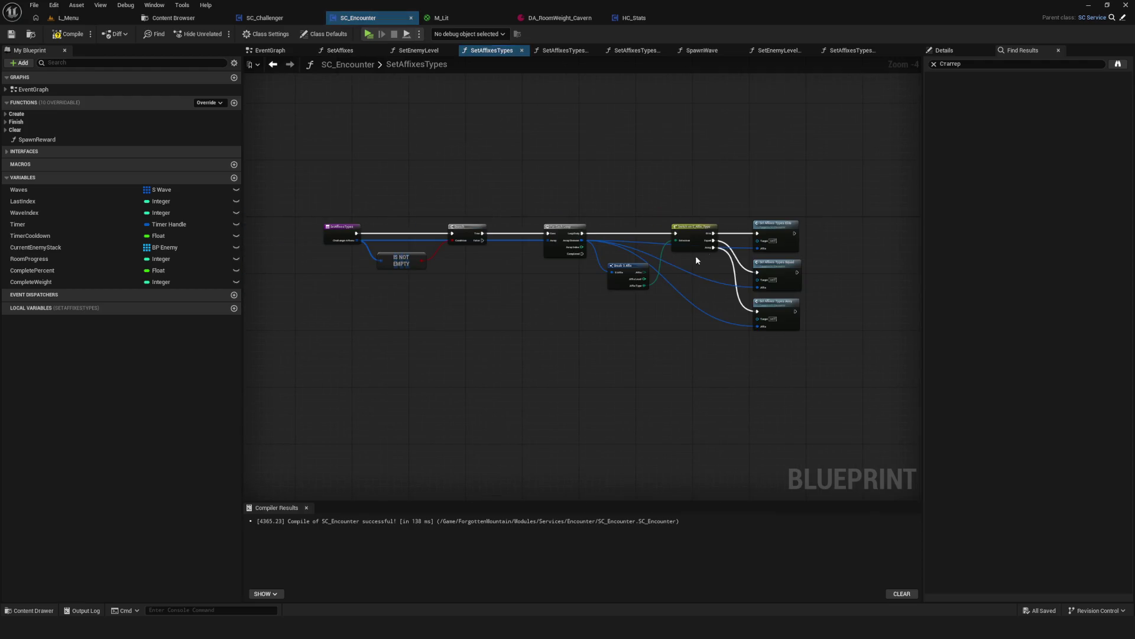
pyautogui.scroll(4, 402, 254)
pyautogui.moveTo(793, 307)
pyautogui.mouseDown()
pyautogui.moveTo(463, 299)
pyautogui.moveTo(721, 304)
pyautogui.moveTo(586, 300)
pyautogui.mouseUp()
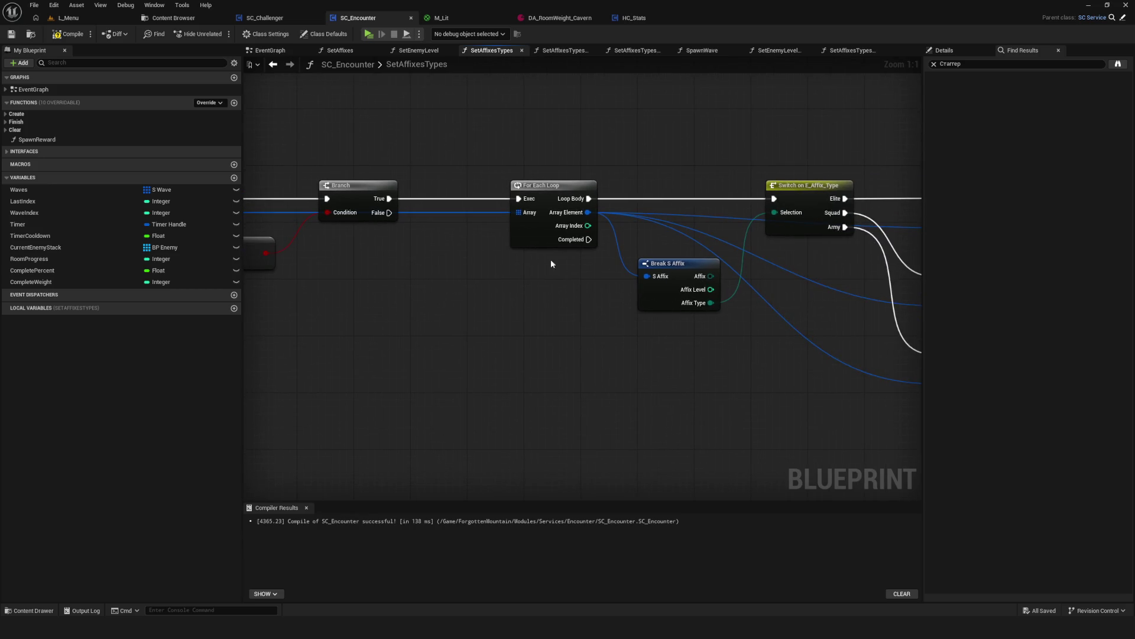
pyautogui.click(274, 68)
pyautogui.scroll(-8, 594, 206)
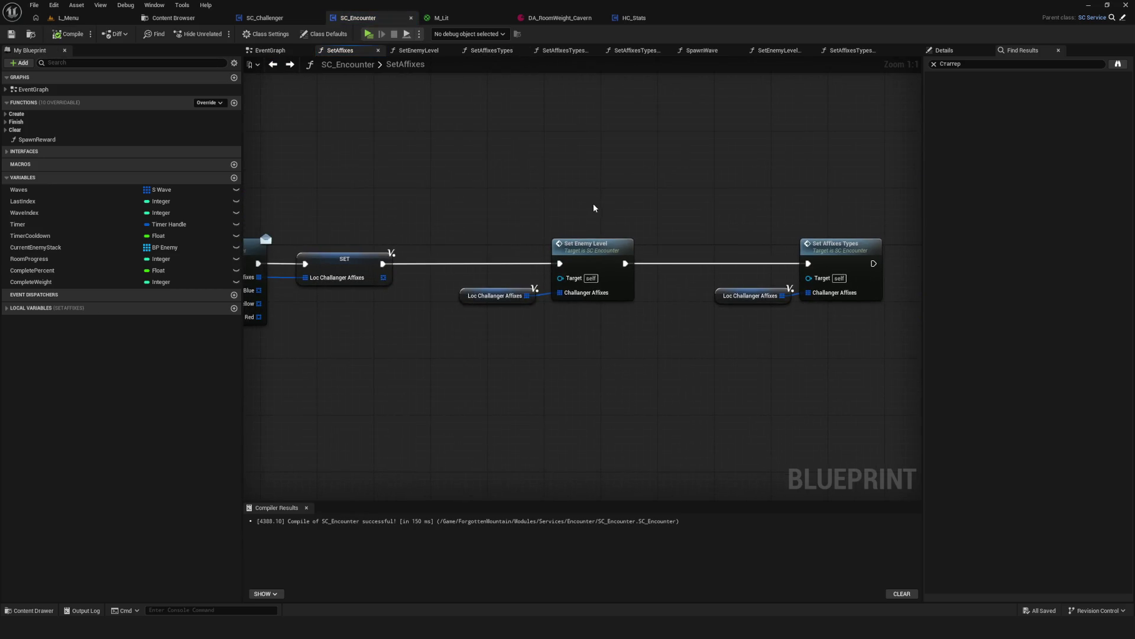
pyautogui.scroll(8, 567, 251)
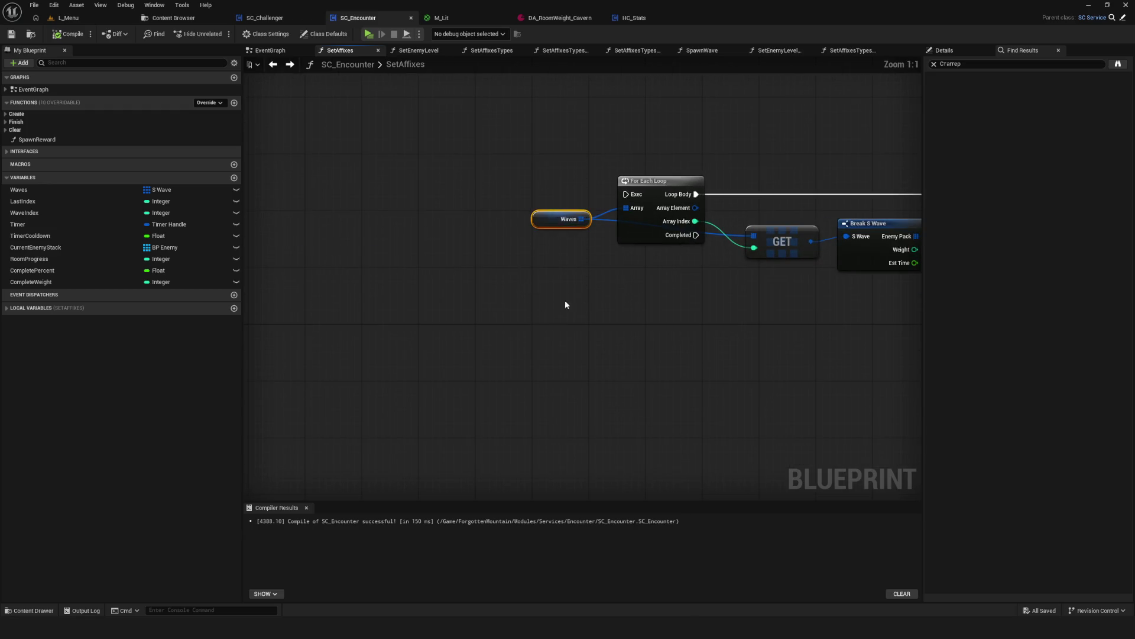
pyautogui.scroll(-6, 566, 305)
pyautogui.scroll(6, 668, 264)
pyautogui.moveTo(654, 281)
pyautogui.mouseDown()
pyautogui.moveTo(554, 281)
pyautogui.moveTo(760, 349)
pyautogui.moveTo(593, 340)
pyautogui.mouseUp()
pyautogui.moveTo(611, 274); pyautogui.dragTo(520, 298)
pyautogui.click(512, 305)
pyautogui.click(592, 250)
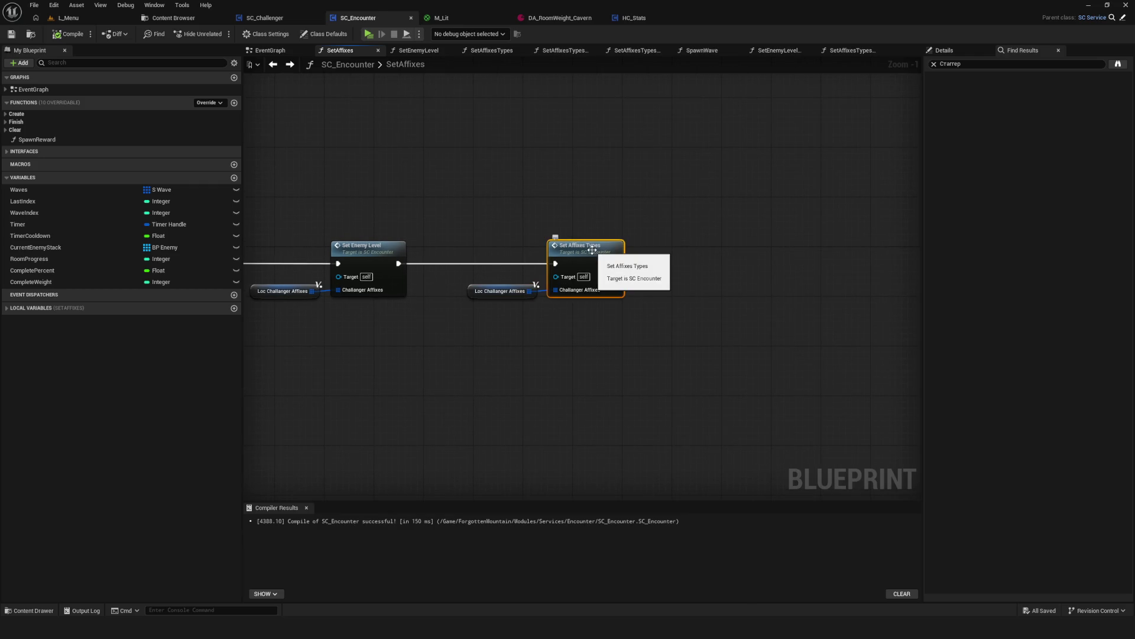
pyautogui.doubleClick(592, 250)
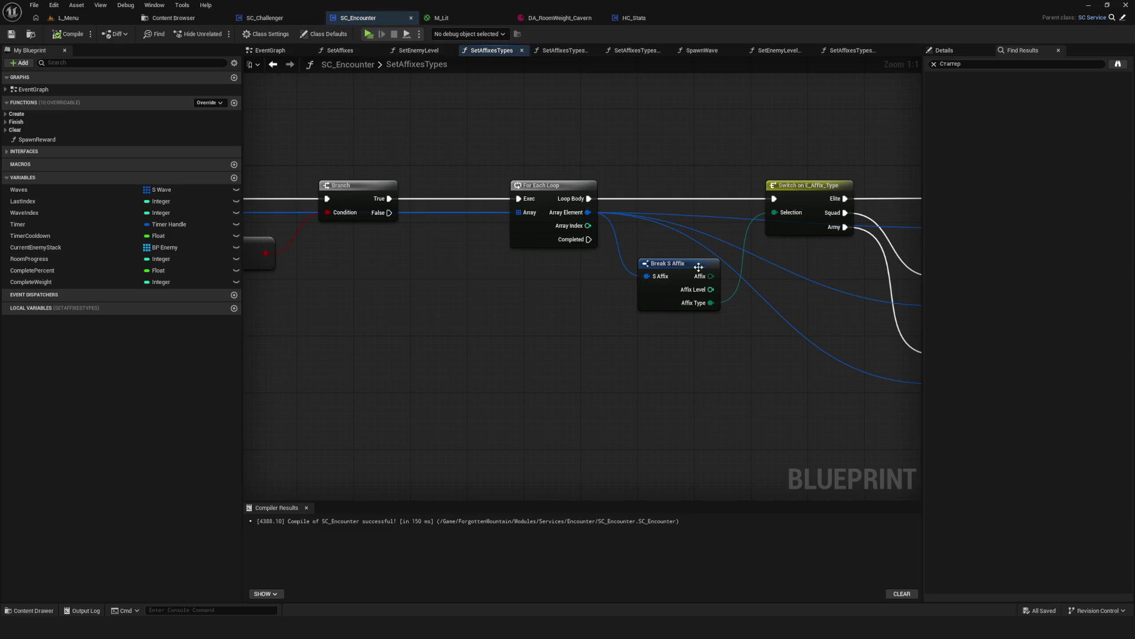
pyautogui.moveTo(658, 263)
pyautogui.mouseDown()
pyautogui.moveTo(582, 294)
pyautogui.moveTo(428, 273)
pyautogui.mouseUp()
pyautogui.scroll(-1, 591, 304)
pyautogui.doubleClick(710, 341)
pyautogui.moveTo(667, 343)
pyautogui.mouseDown()
pyautogui.moveTo(700, 350)
pyautogui.moveTo(783, 331)
pyautogui.mouseUp()
pyautogui.scroll(-7, 613, 282)
pyautogui.scroll(6, 579, 272)
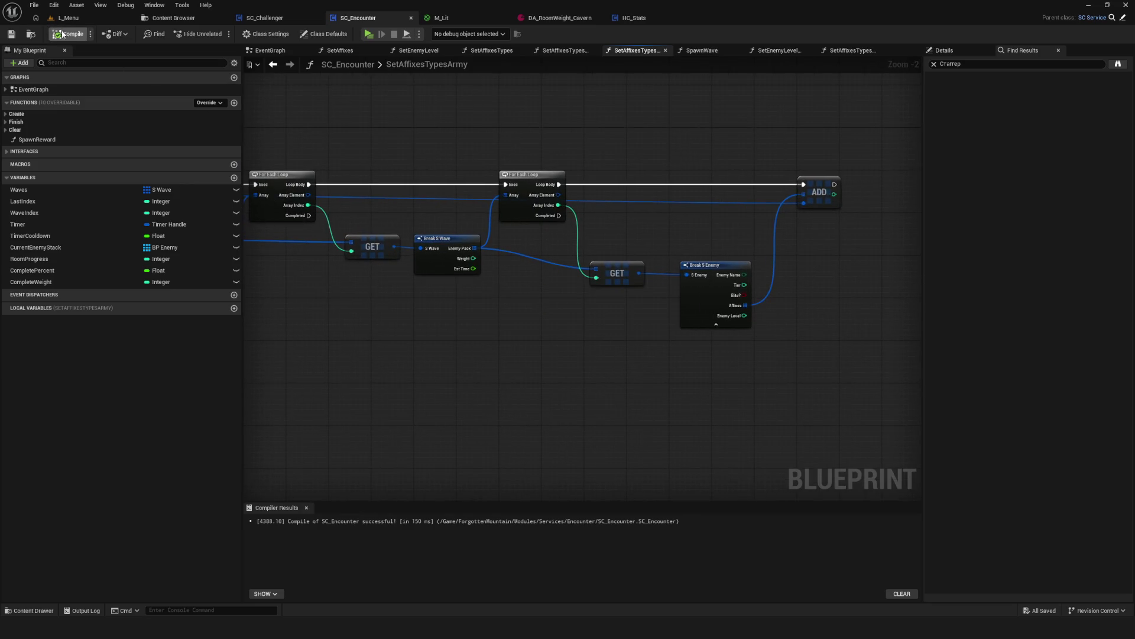
pyautogui.scroll(2, 666, 282)
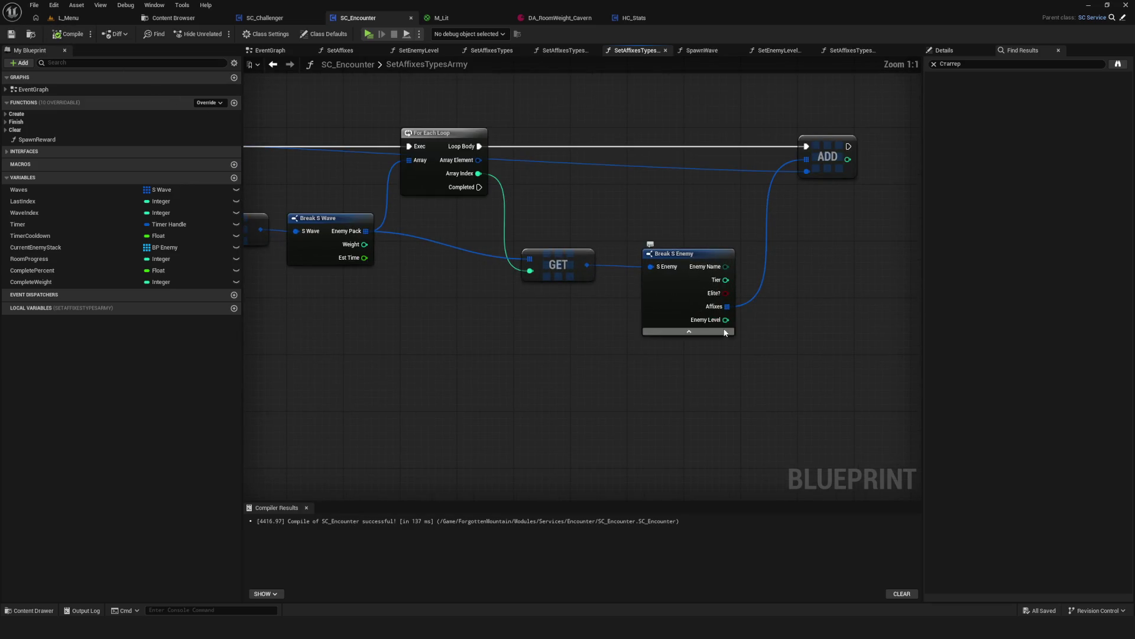
pyautogui.click(272, 64)
pyautogui.scroll(-2, 605, 228)
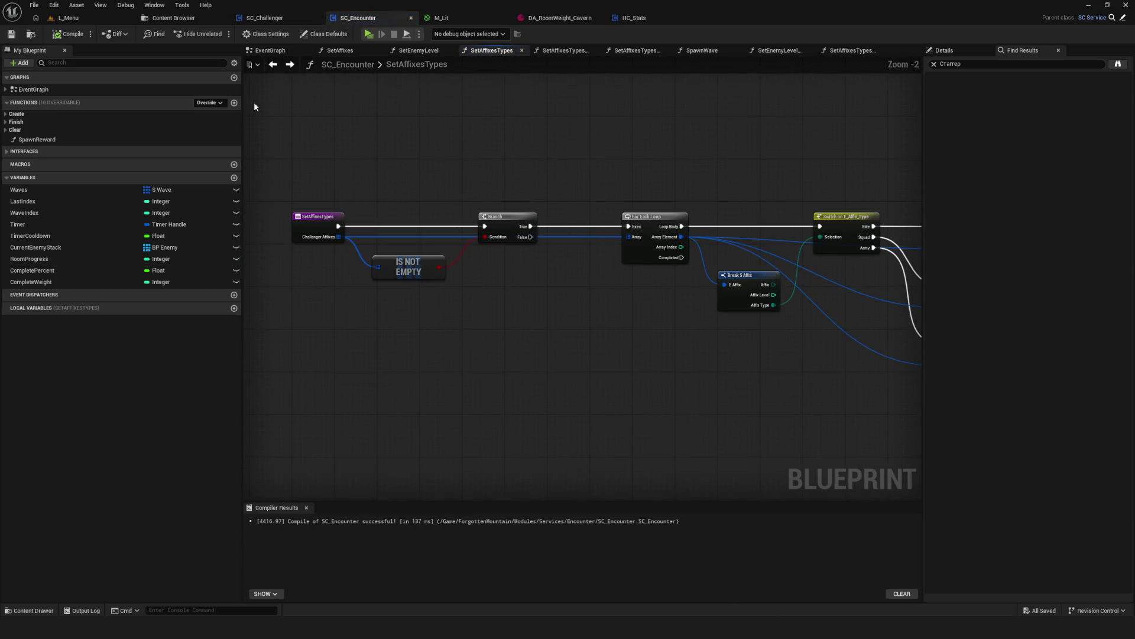
pyautogui.click(272, 64)
pyautogui.scroll(4, 491, 231)
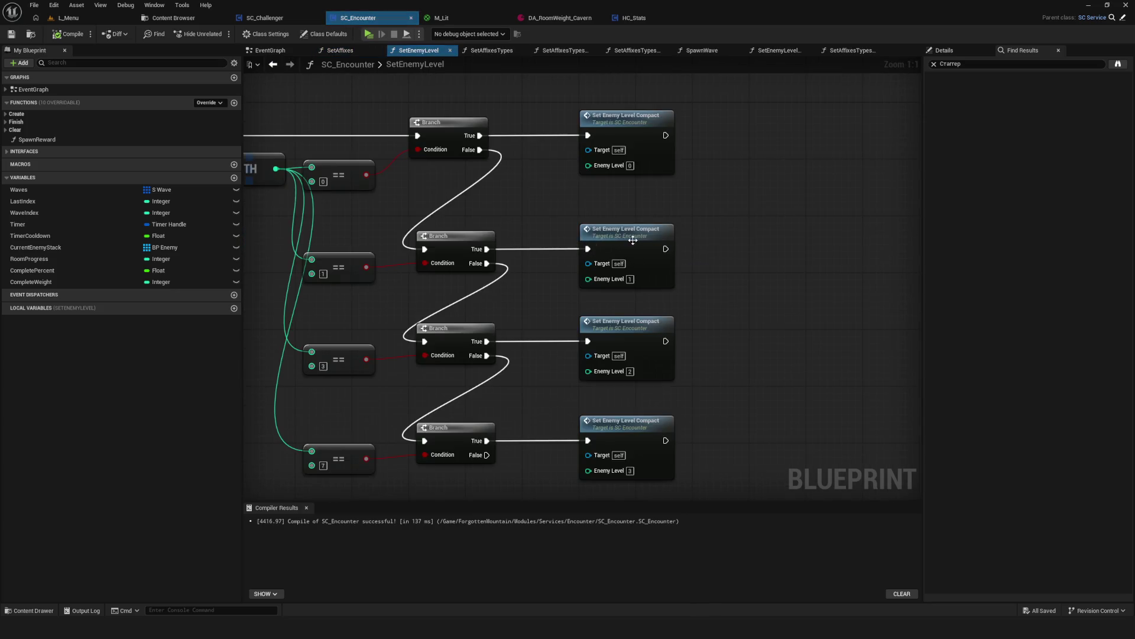
pyautogui.moveTo(507, 231)
pyautogui.mouseDown()
pyautogui.moveTo(521, 251)
pyautogui.moveTo(714, 250)
pyautogui.mouseUp()
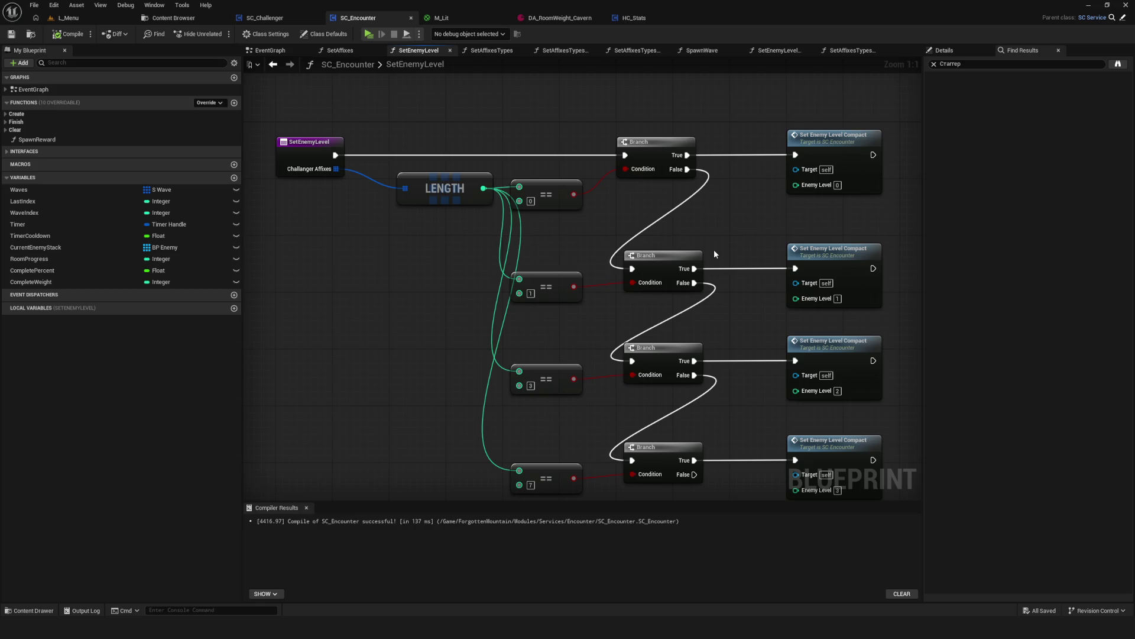
pyautogui.scroll(-4, 686, 284)
pyautogui.scroll(4, 652, 313)
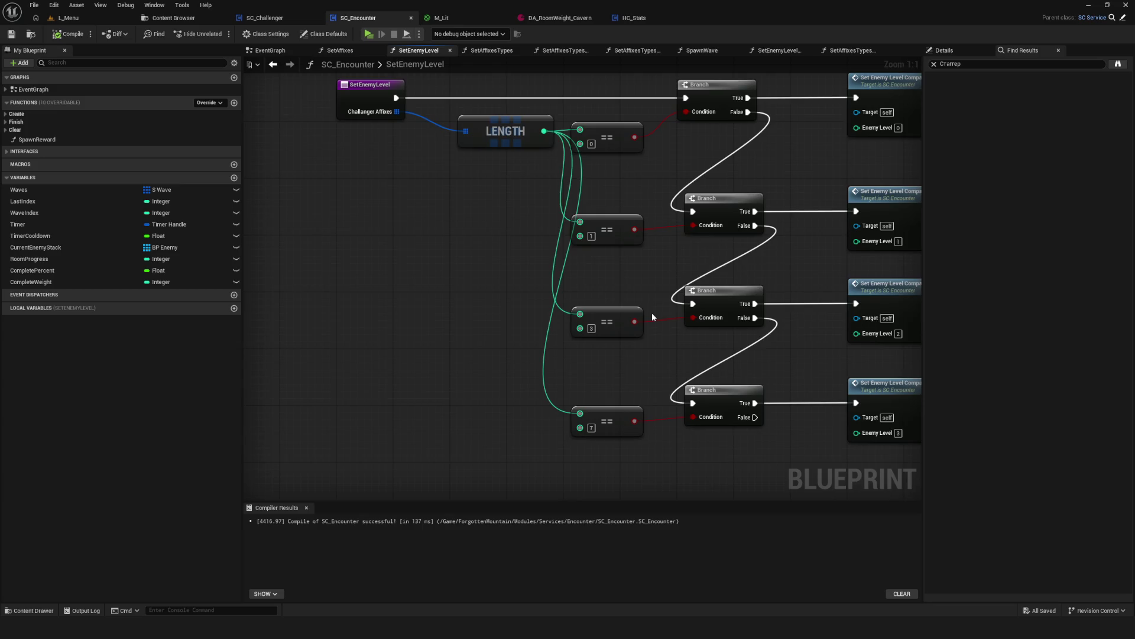
pyautogui.doubleClick(895, 203)
pyautogui.moveTo(910, 230); pyautogui.dragTo(327, 228)
pyautogui.click(664, 163)
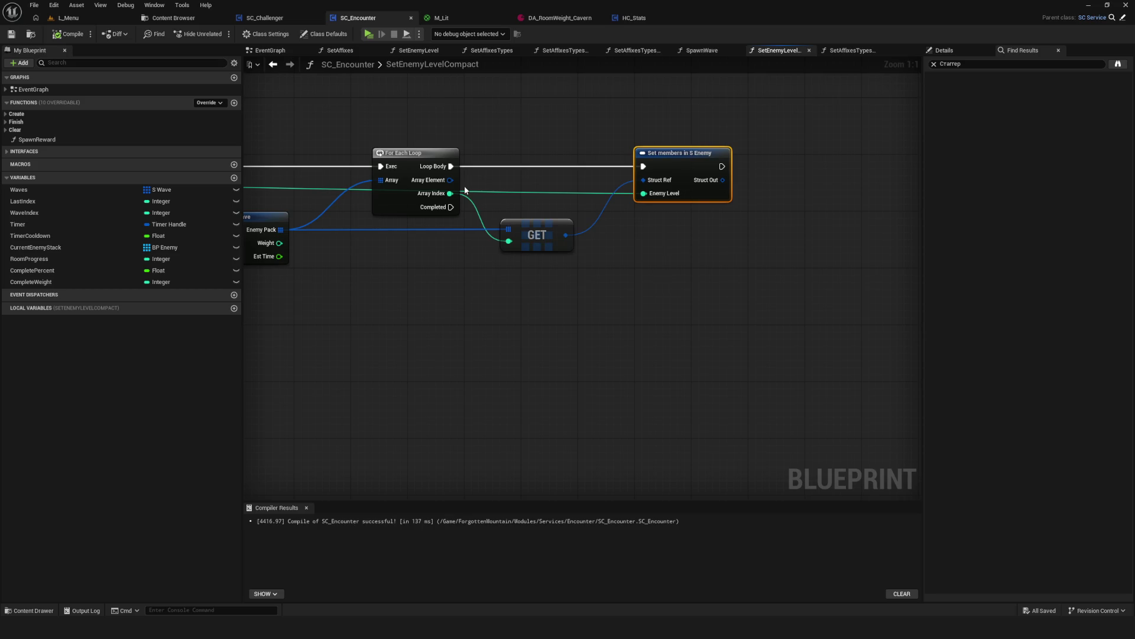
pyautogui.scroll(-5, 466, 190)
pyautogui.scroll(3, 701, 223)
pyautogui.scroll(-1, 567, 243)
pyautogui.moveTo(568, 243)
pyautogui.mouseDown()
pyautogui.moveTo(540, 244)
pyautogui.moveTo(625, 225)
pyautogui.mouseUp()
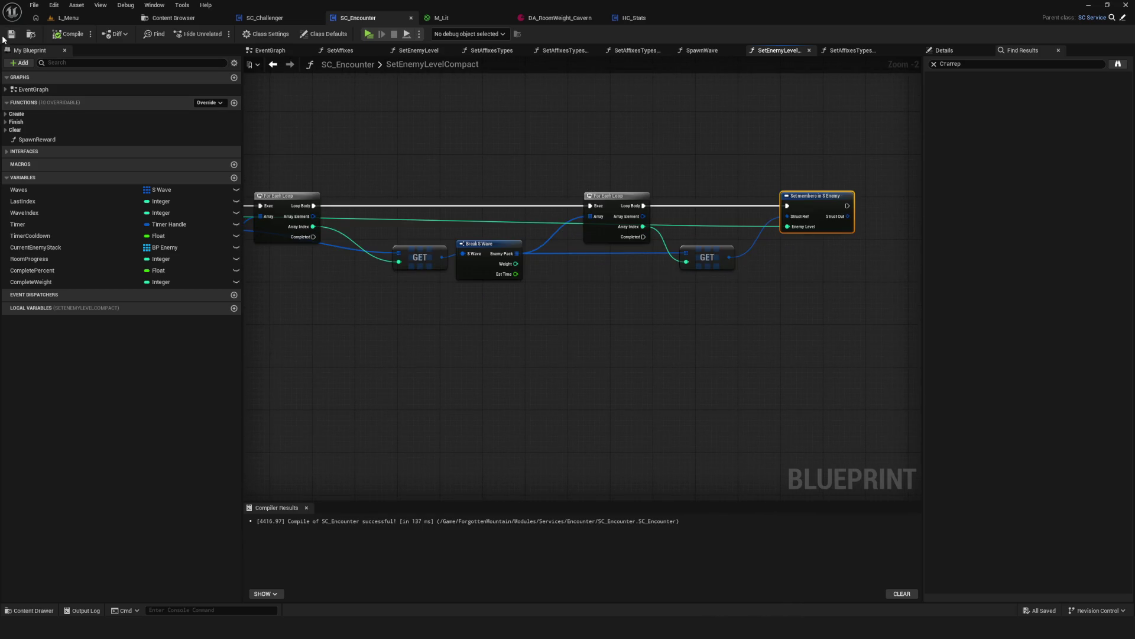
pyautogui.moveTo(413, 155); pyautogui.dragTo(552, 180)
pyautogui.click(289, 64)
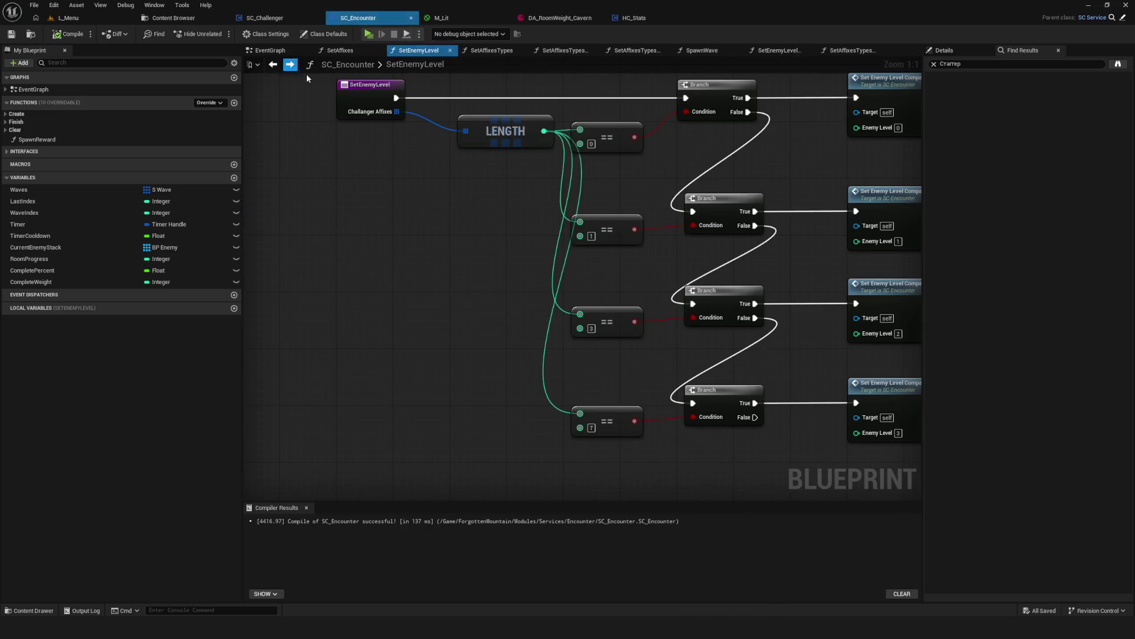
pyautogui.moveTo(662, 152); pyautogui.dragTo(532, 154)
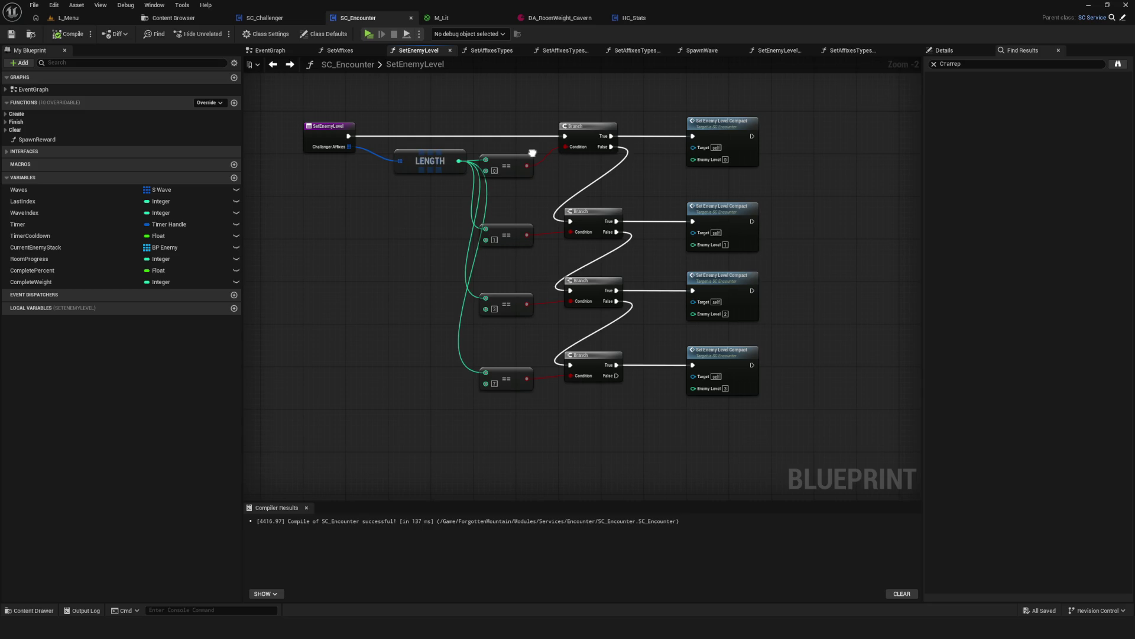
# Inspect the Set Enemy Level, Set Affixes Types and Set Affixes Types Army function graphs.
pyautogui.click(272, 64)
pyautogui.moveTo(566, 146); pyautogui.dragTo(615, 188)
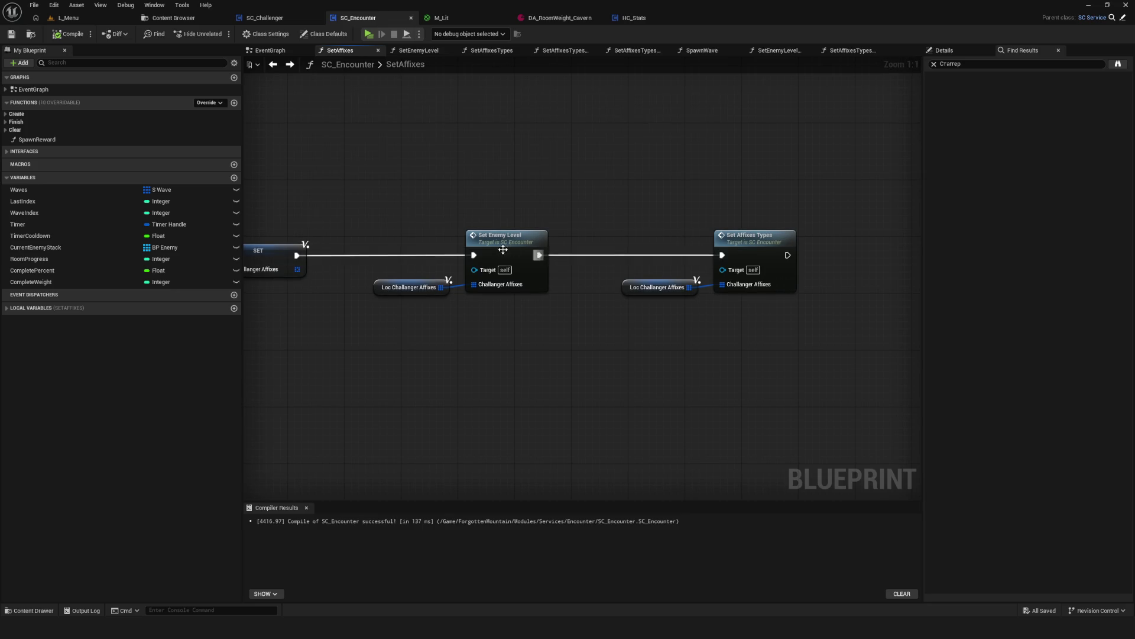
pyautogui.doubleClick(595, 244)
pyautogui.scroll(1, 483, 254)
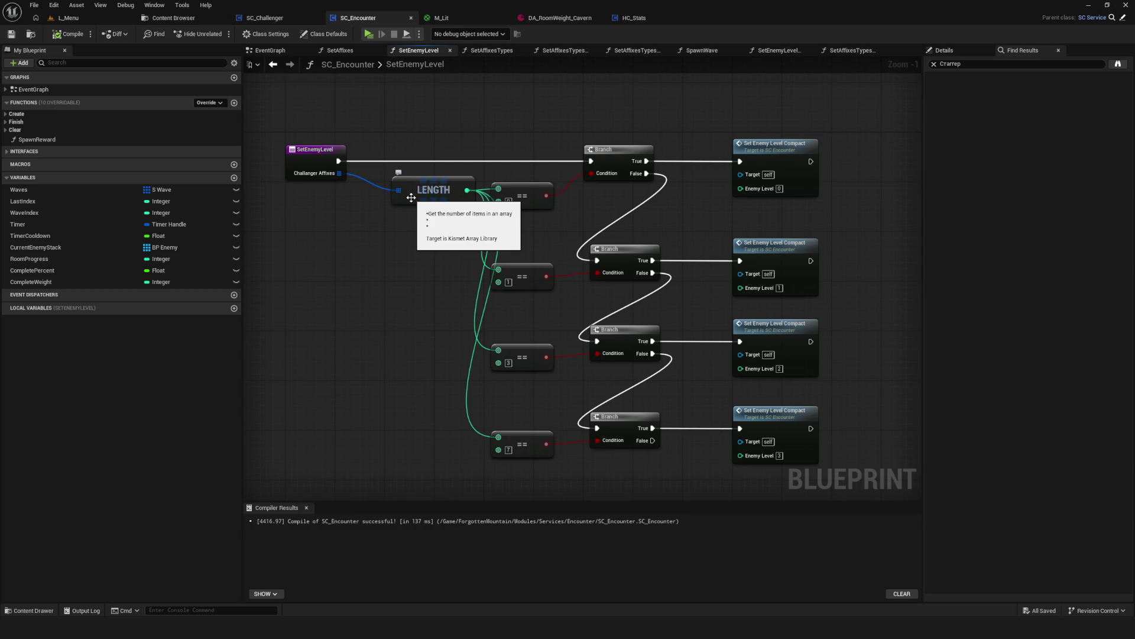
pyautogui.click(273, 64)
pyautogui.scroll(1, 674, 241)
pyautogui.doubleClick(662, 225)
pyautogui.moveTo(739, 256)
pyautogui.mouseDown()
pyautogui.moveTo(502, 253)
pyautogui.moveTo(597, 269)
pyautogui.mouseUp()
pyautogui.scroll(2, 502, 253)
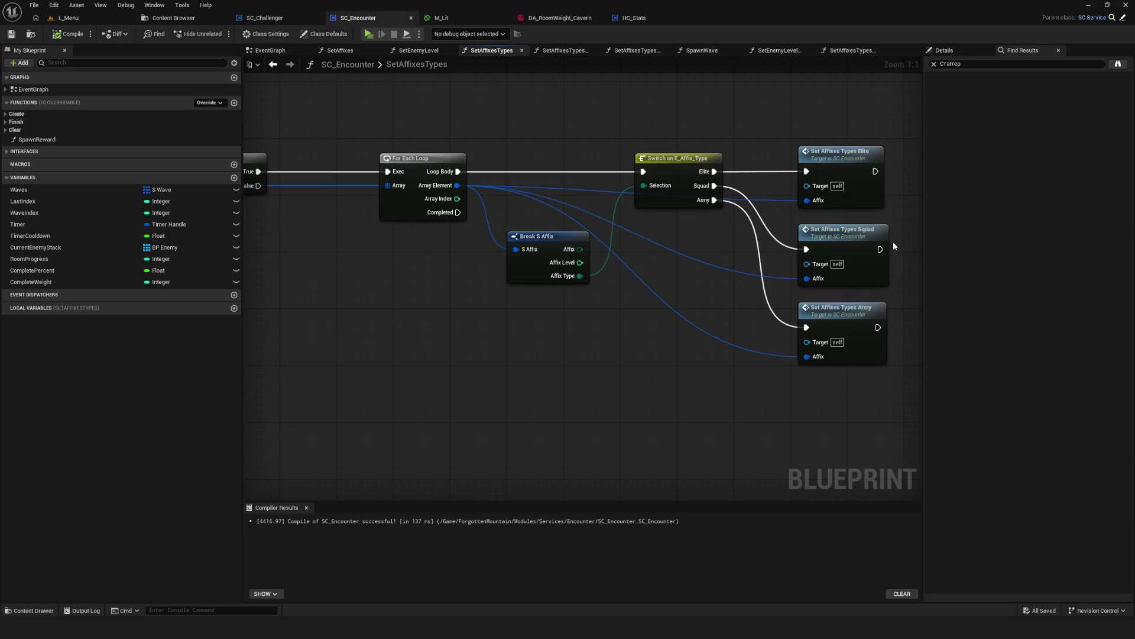
pyautogui.doubleClick(844, 317)
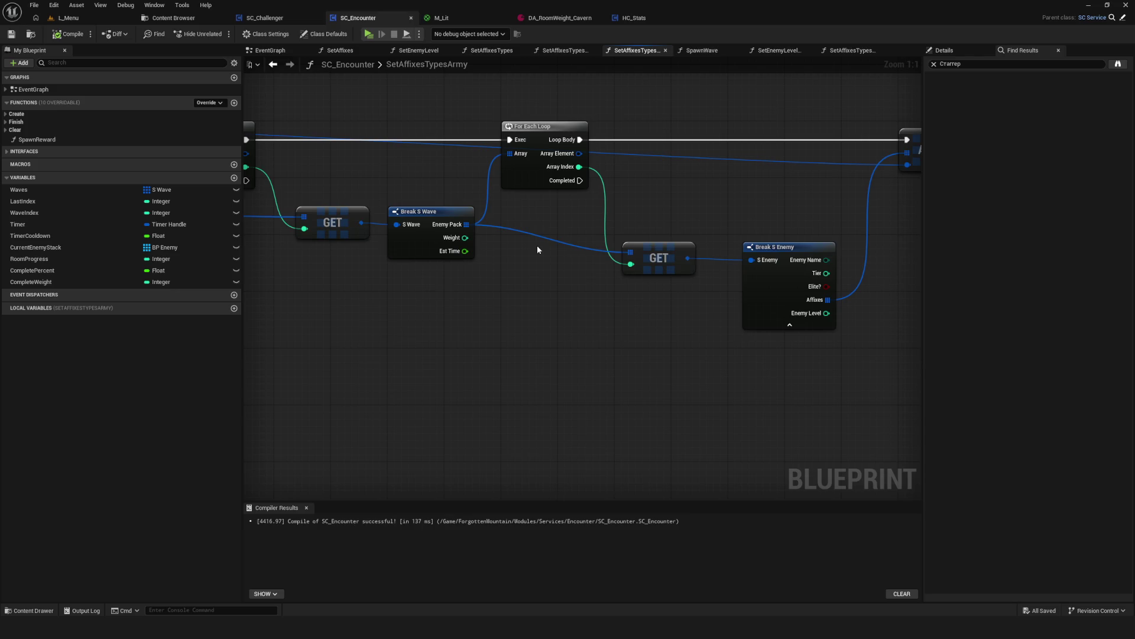
pyautogui.moveTo(537, 250); pyautogui.dragTo(327, 223)
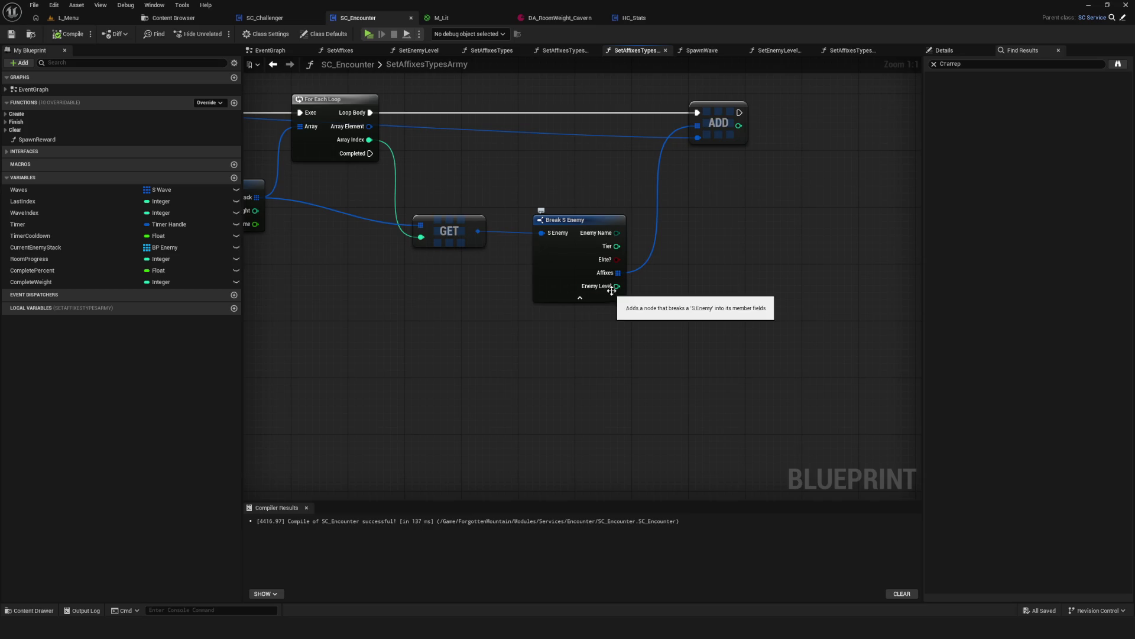
pyautogui.moveTo(667, 292); pyautogui.dragTo(1124, 345)
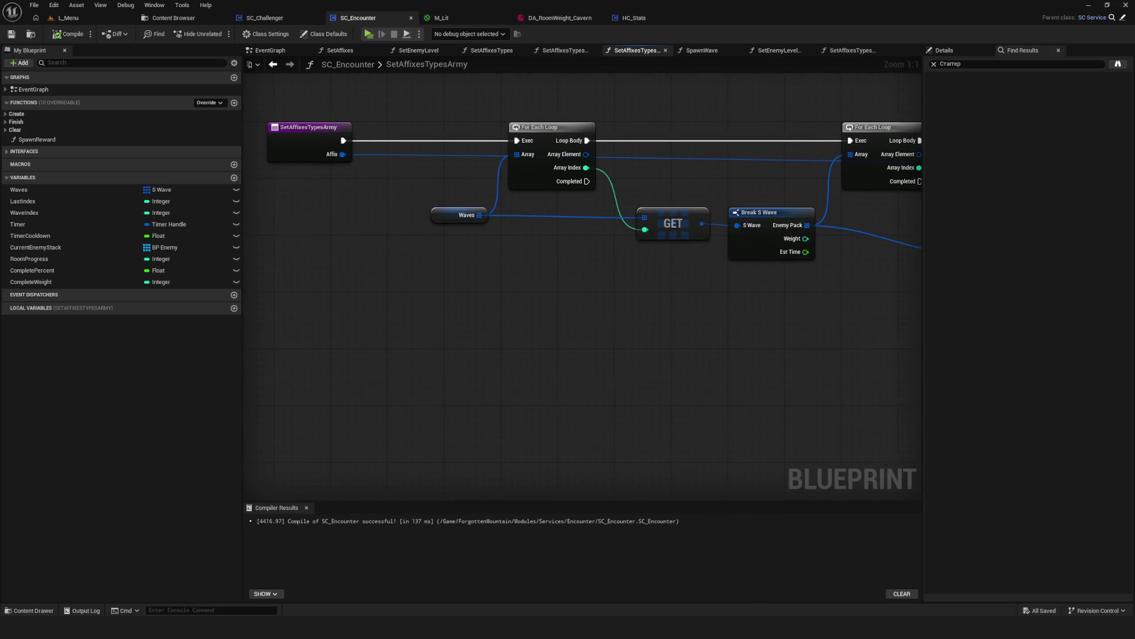
pyautogui.moveTo(591, 295); pyautogui.dragTo(343, 262)
pyautogui.moveTo(917, 294); pyautogui.dragTo(817, 294)
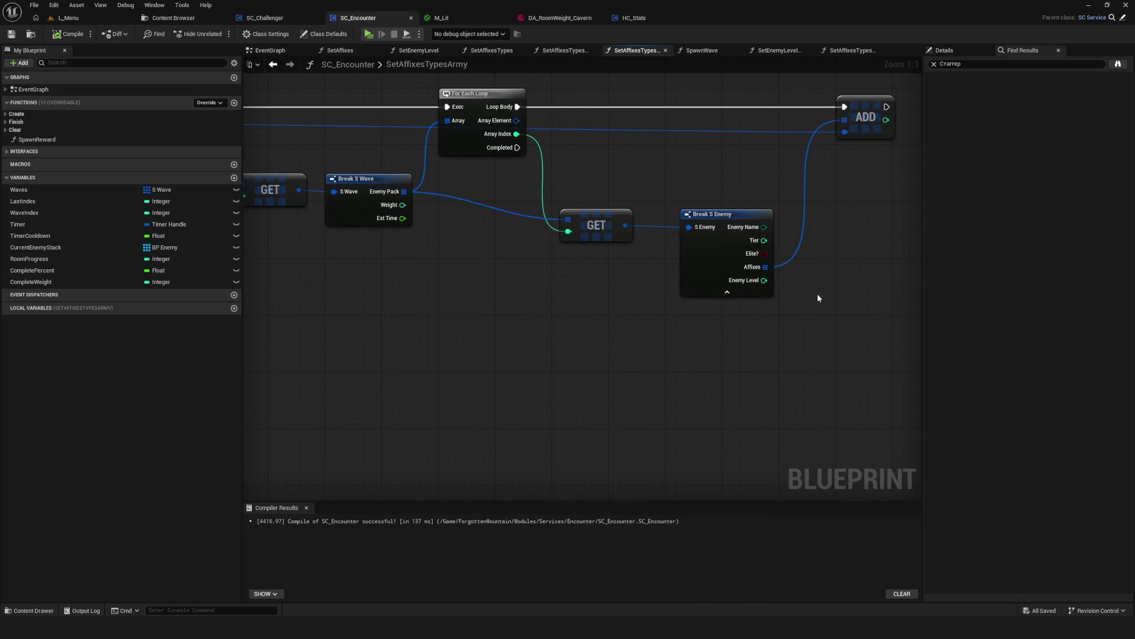
# Review SetAffixesTypes and Set Enemy Level Compact, discarding a trial wire from Affix Level.
pyautogui.click(273, 67)
pyautogui.moveTo(336, 235); pyautogui.dragTo(667, 255)
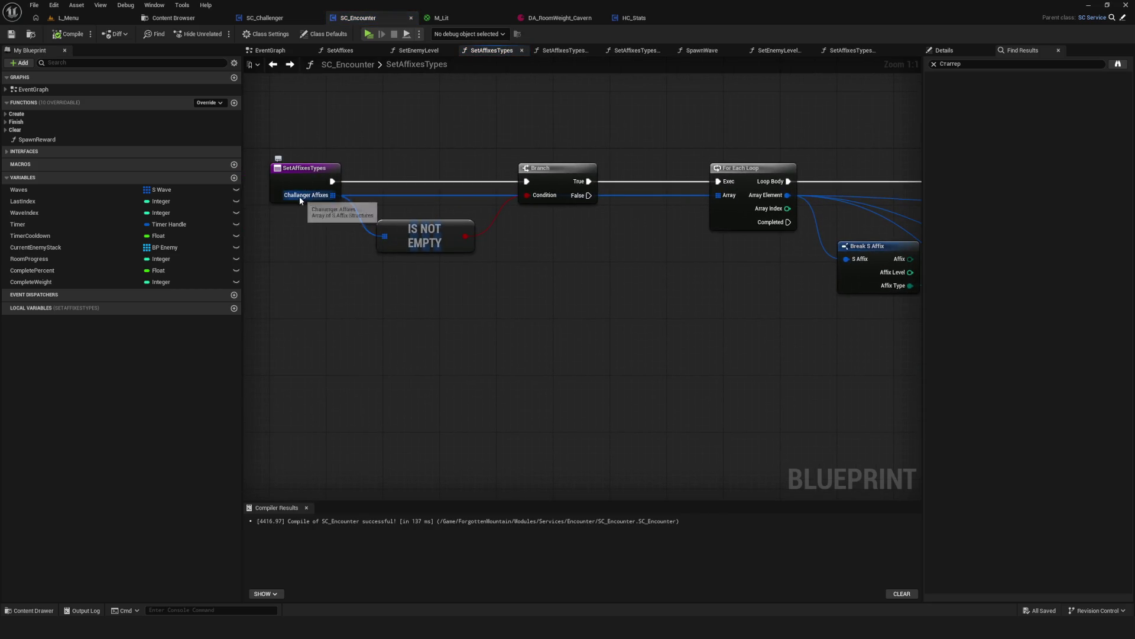
pyautogui.click(274, 65)
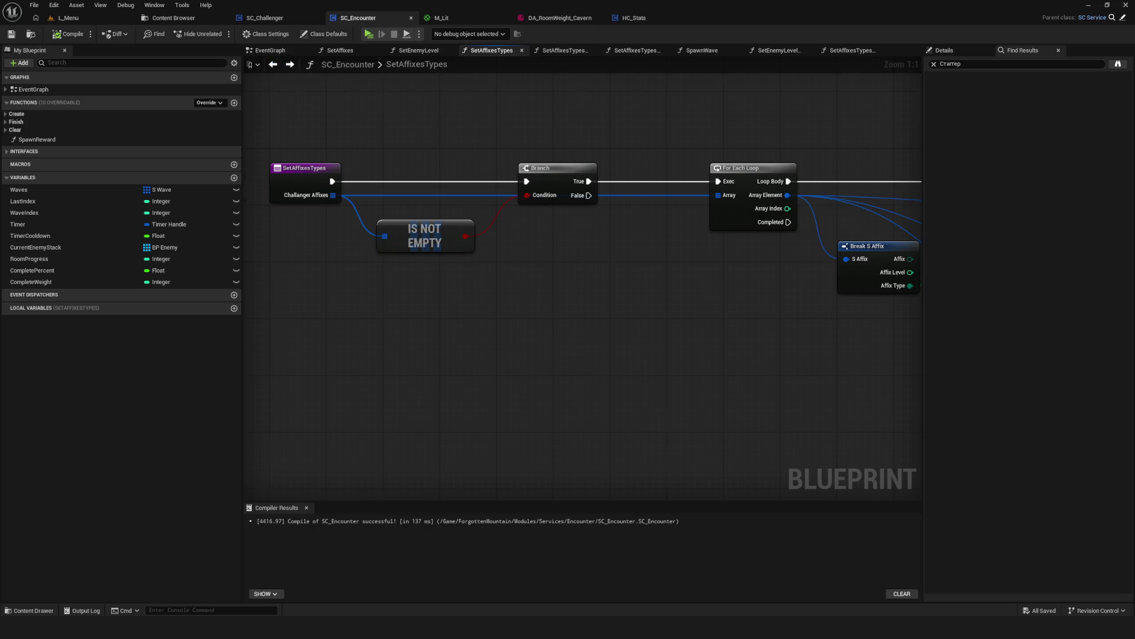
pyautogui.moveTo(571, 258); pyautogui.dragTo(572, 418)
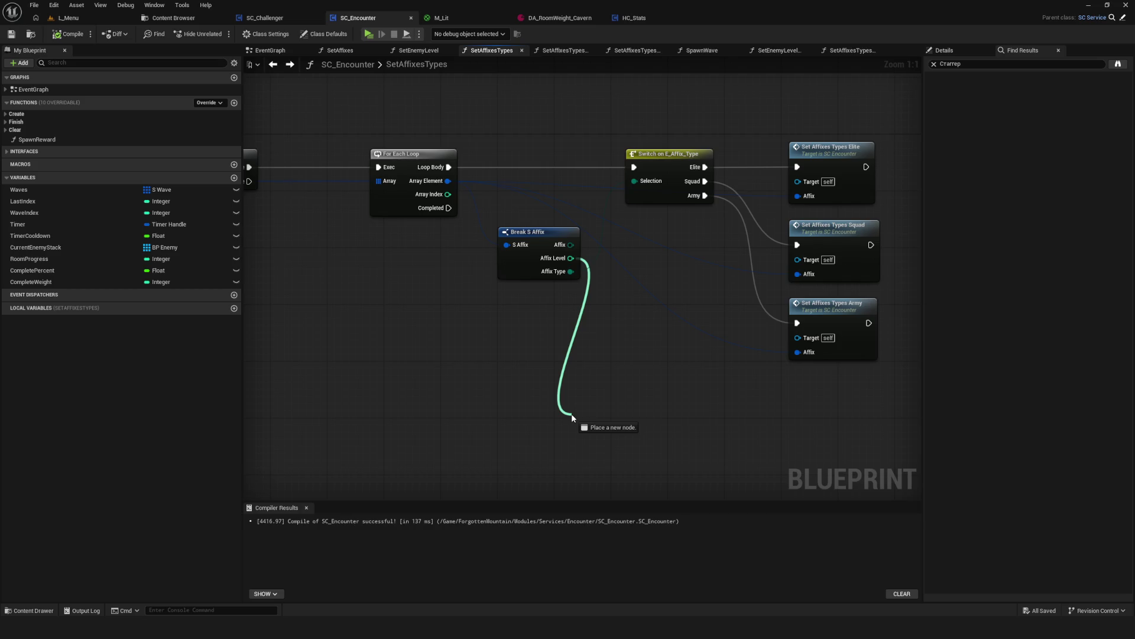
pyautogui.moveTo(571, 417)
pyautogui.mouseDown()
pyautogui.moveTo(635, 419)
pyautogui.moveTo(534, 393)
pyautogui.moveTo(743, 406)
pyautogui.mouseUp()
pyautogui.click(274, 65)
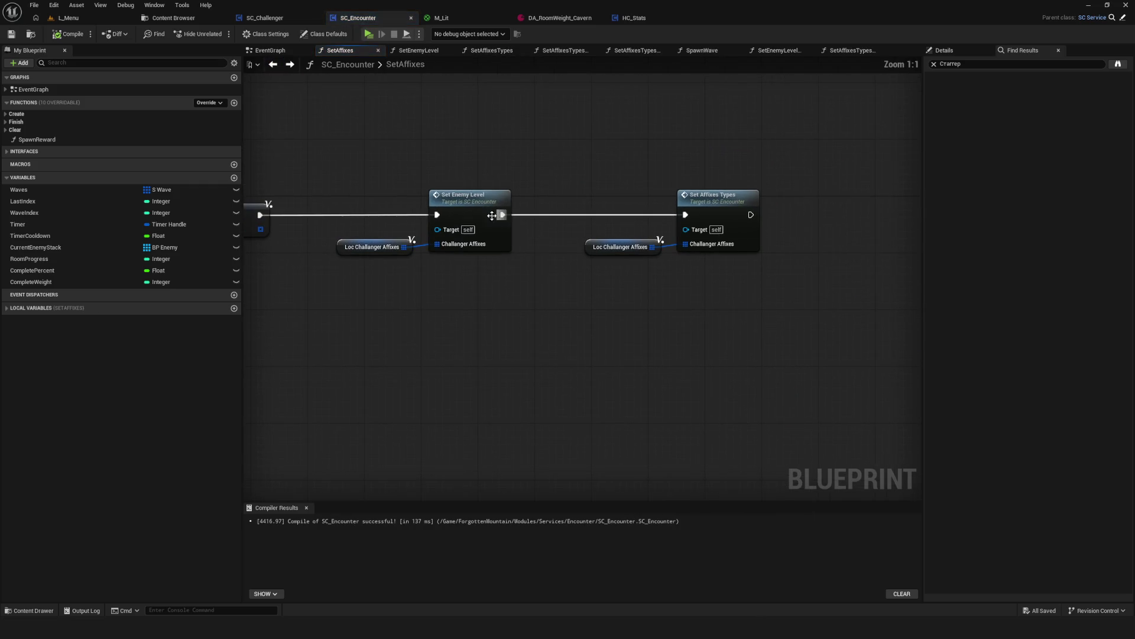
pyautogui.doubleClick(663, 257)
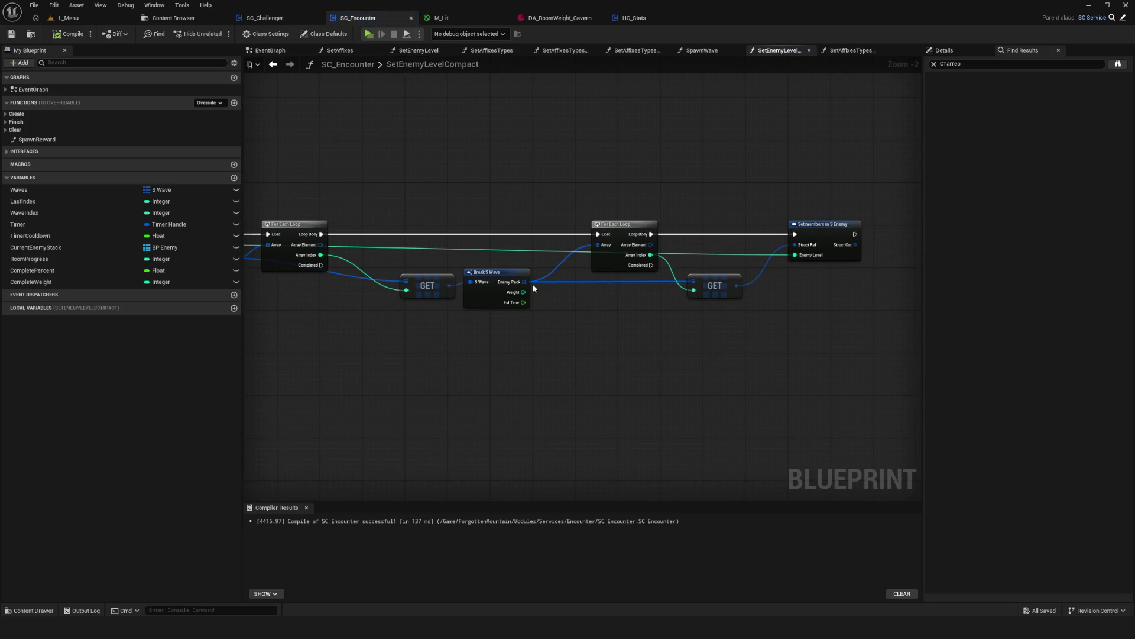
pyautogui.click(273, 65)
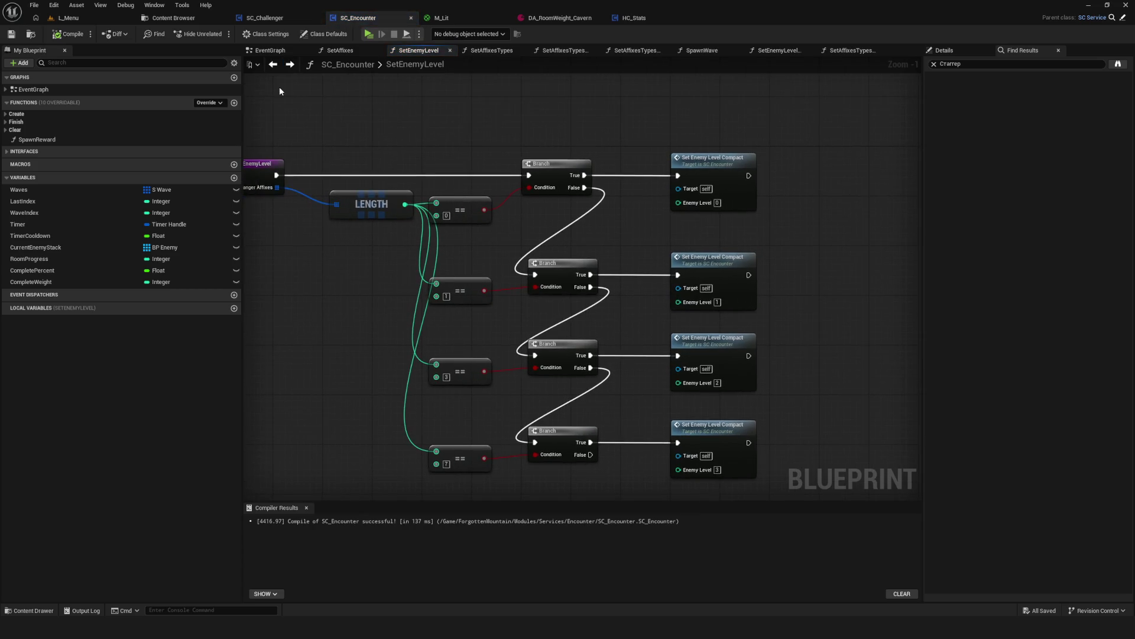
pyautogui.click(273, 65)
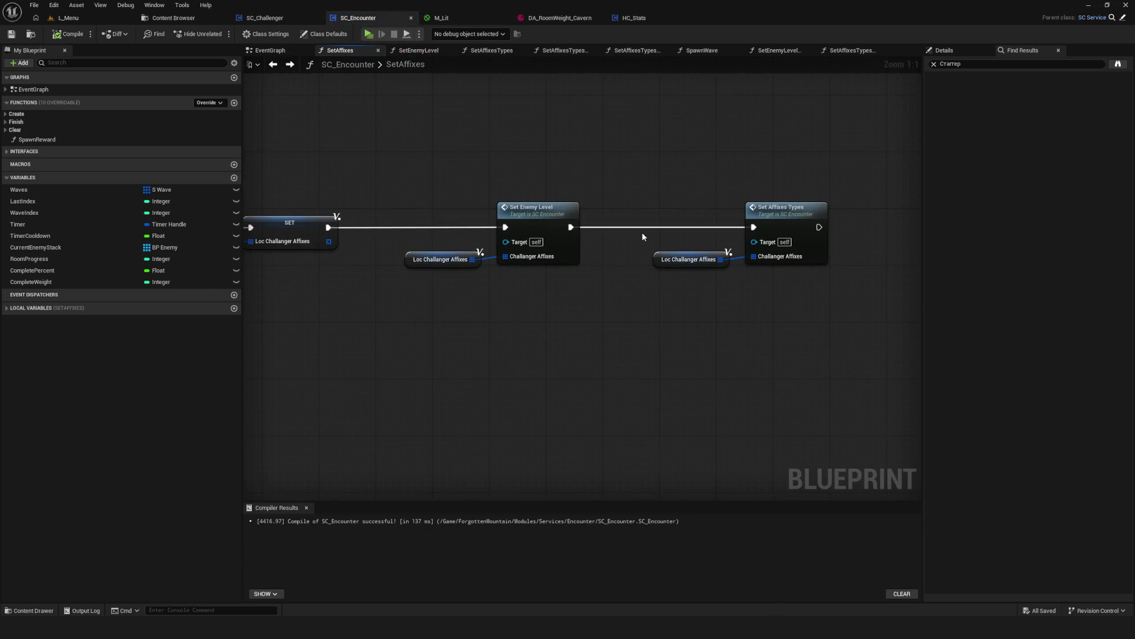
# Cut Set Enemy Level's exec wires, move it aside, and wire SET straight into Set Affixes Types.
pyautogui.keyDown('alt'); pyautogui.click(505, 227); pyautogui.keyUp('alt')
pyautogui.keyDown('alt'); pyautogui.click(570, 227); pyautogui.keyUp('alt')
pyautogui.moveTo(418, 174); pyautogui.dragTo(548, 334)
pyautogui.moveTo(541, 215); pyautogui.dragTo(526, 322)
pyautogui.moveTo(327, 227); pyautogui.dragTo(754, 228)
# Open the Set Affixes Types function and select its Set Affixes Types Elite call.
pyautogui.doubleClick(786, 210)
pyautogui.moveTo(893, 308); pyautogui.dragTo(499, 299)
pyautogui.click(637, 155)
pyautogui.moveTo(770, 251); pyautogui.dragTo(673, 223)
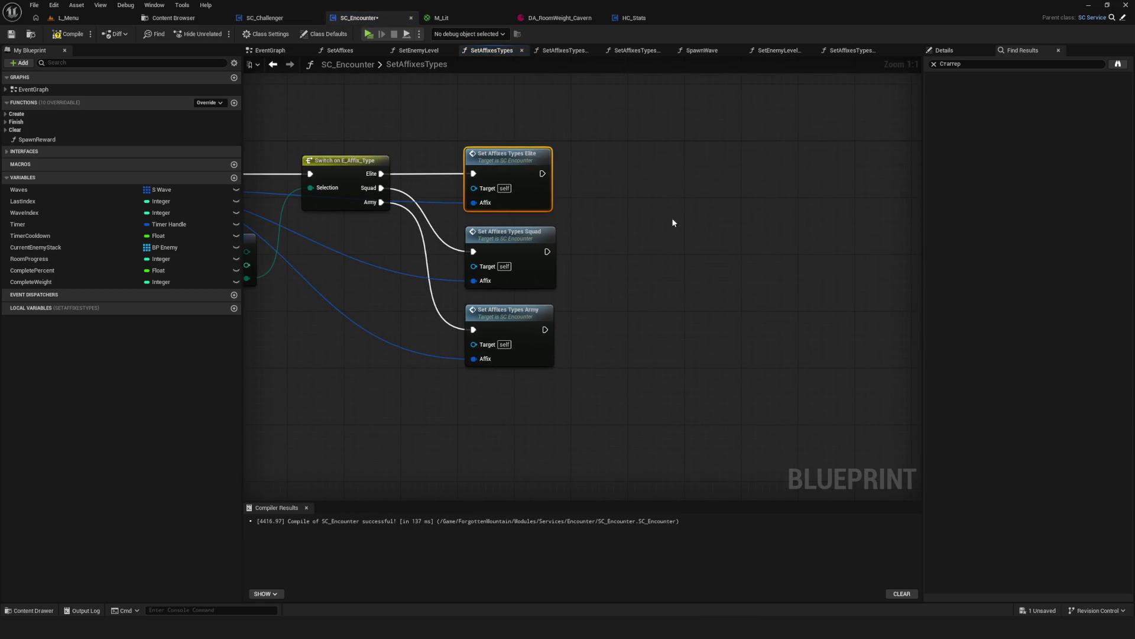
# Give SetAffixesTypesElite a new Integer input named AffixLevel and save.
pyautogui.doubleClick(541, 157)
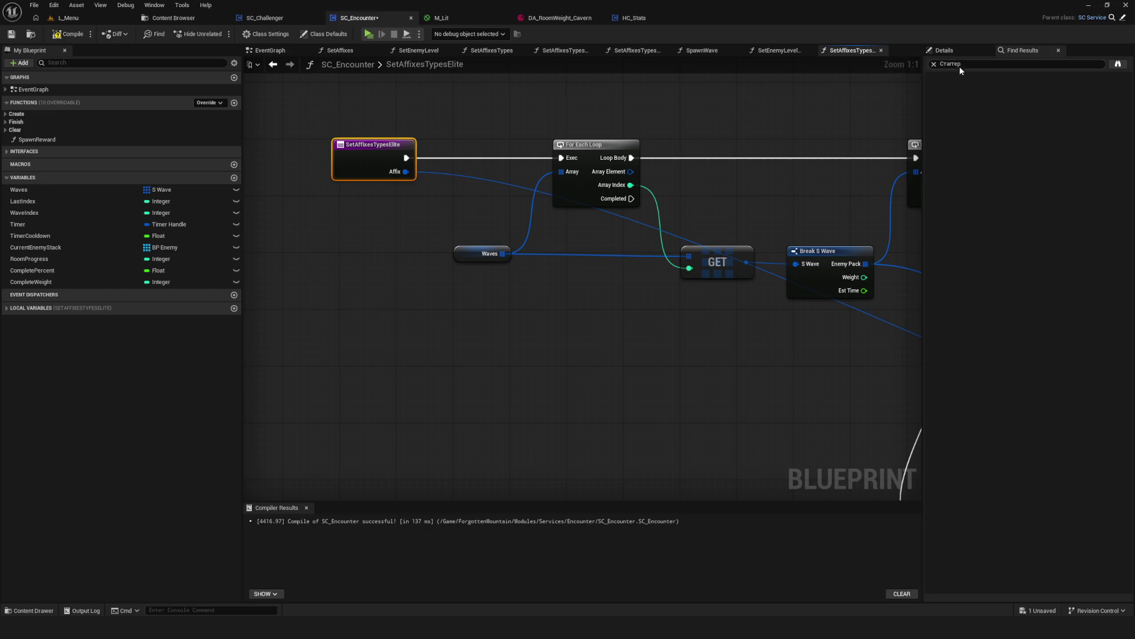
pyautogui.click(1128, 211)
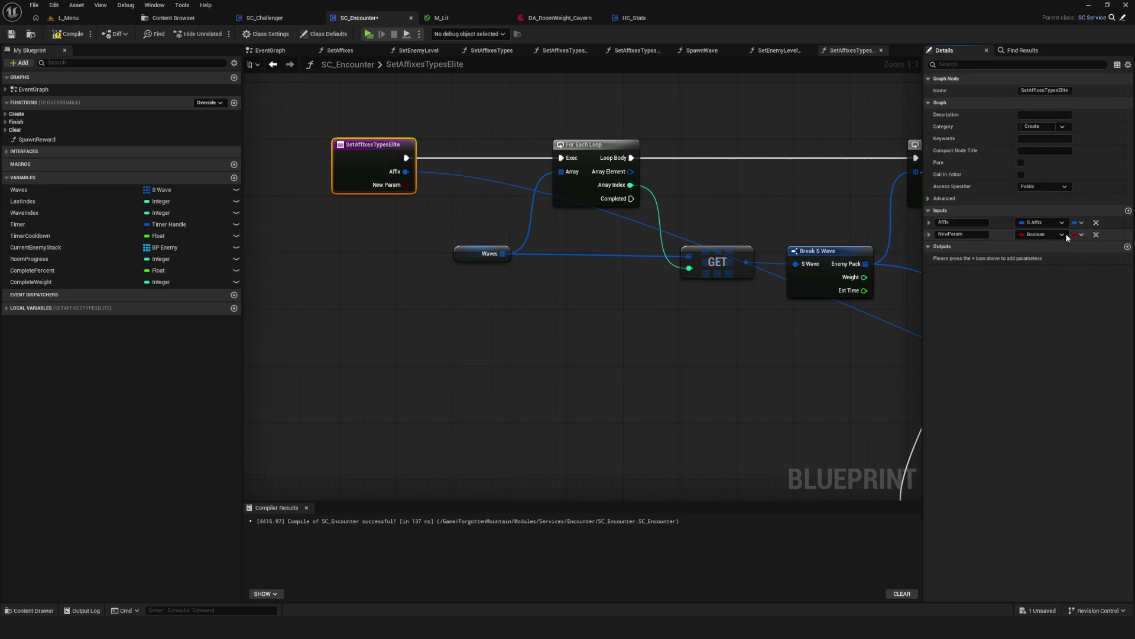
pyautogui.click(1082, 235)
pyautogui.click(1043, 234)
pyautogui.click(1023, 273)
pyautogui.write('A')
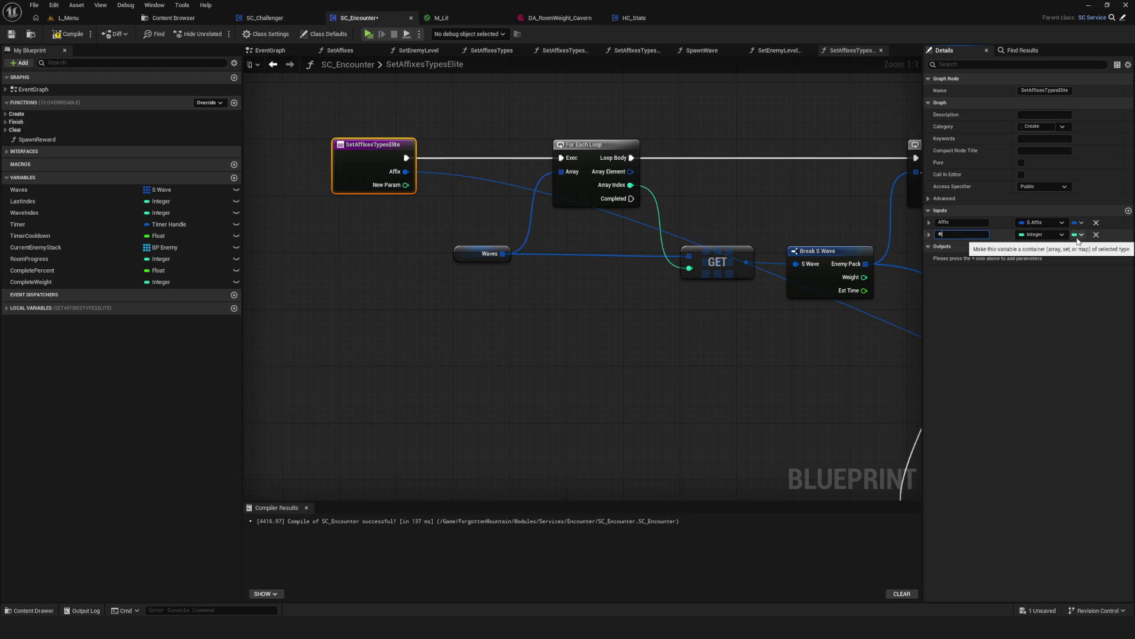
pyautogui.write('ffixLevel')
pyautogui.press('Return')
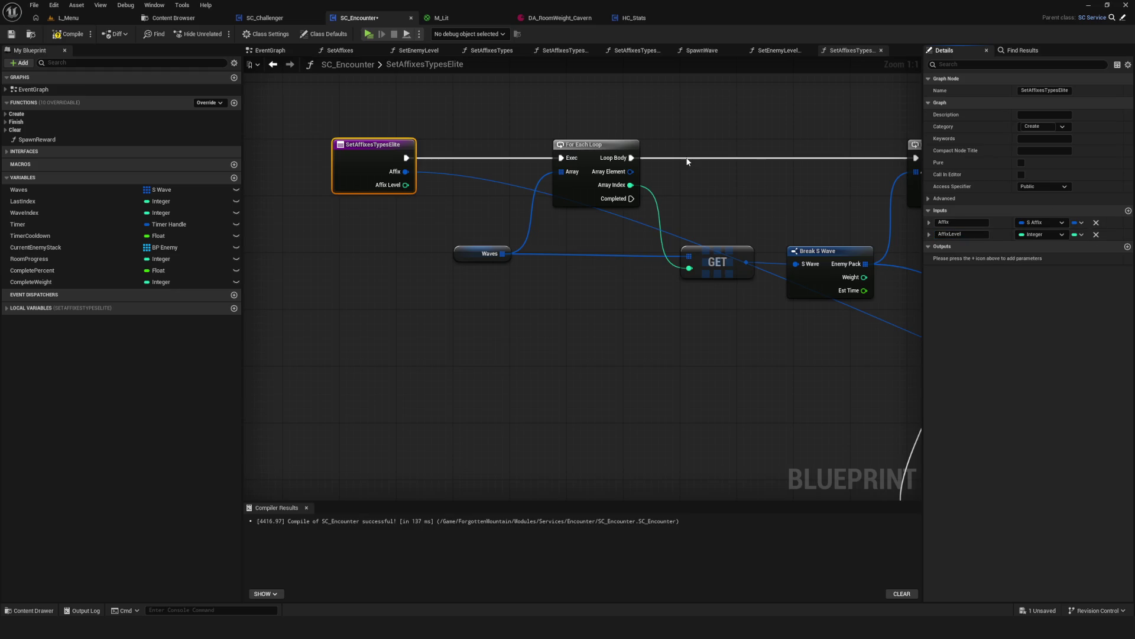
pyautogui.scroll(-7, 568, 219)
pyautogui.scroll(7, 569, 220)
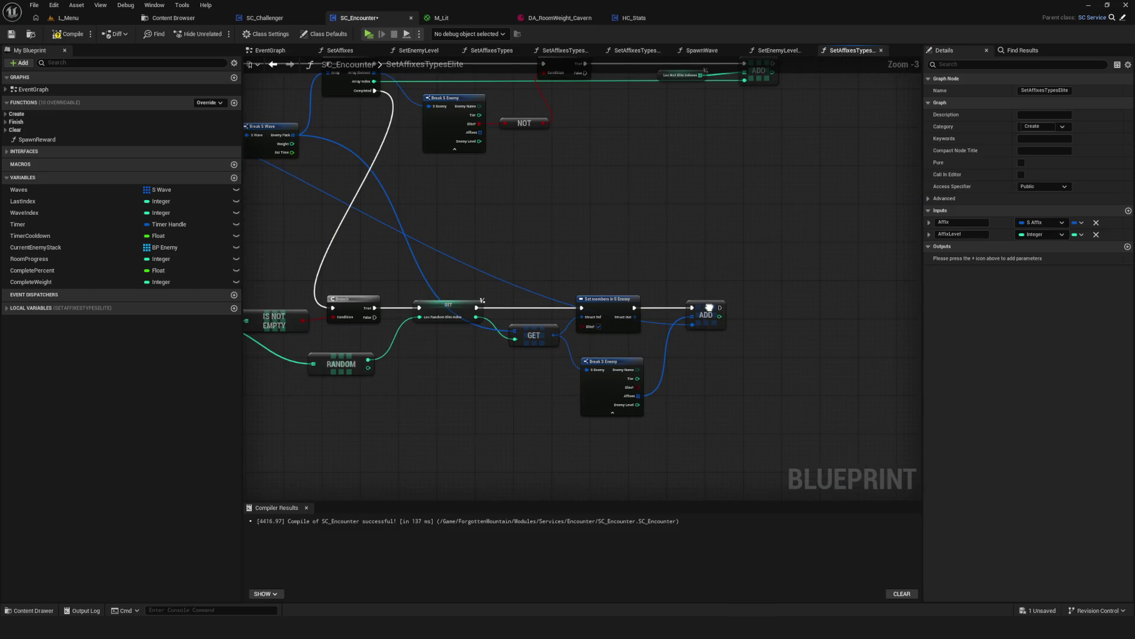
pyautogui.moveTo(620, 335)
pyautogui.mouseDown()
pyautogui.moveTo(682, 341)
pyautogui.moveTo(651, 327)
pyautogui.mouseUp()
pyautogui.hotkey('ctrl', 's')
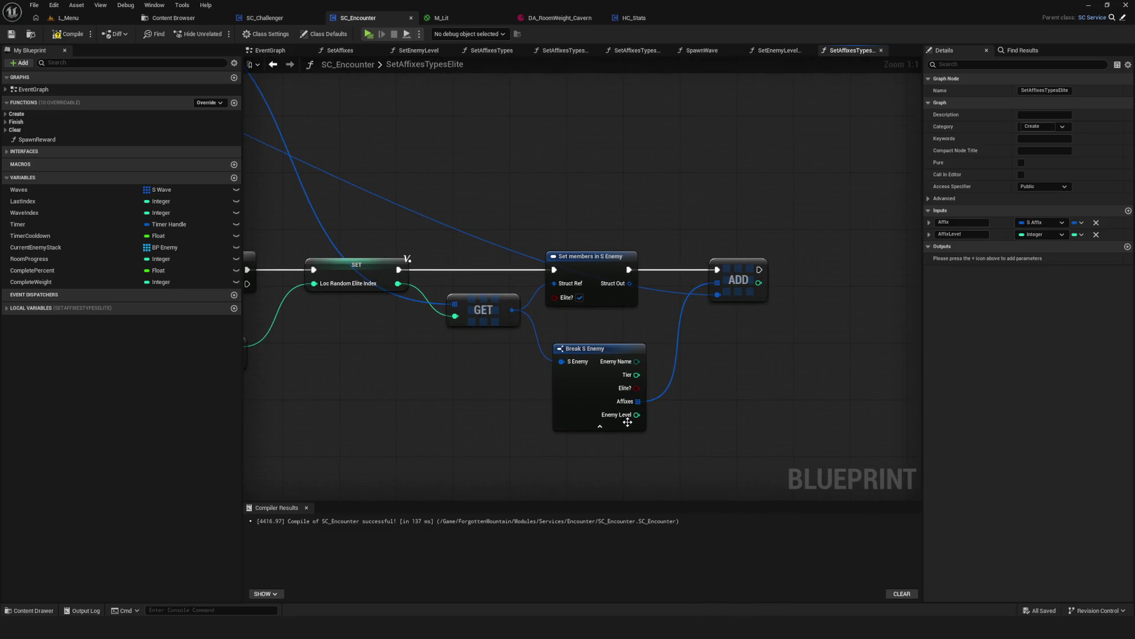
# Expose Enemy Level on Set members in S Enemy and wire it from the Affix Level input.
pyautogui.moveTo(511, 310); pyautogui.dragTo(849, 275)
pyautogui.write('set')
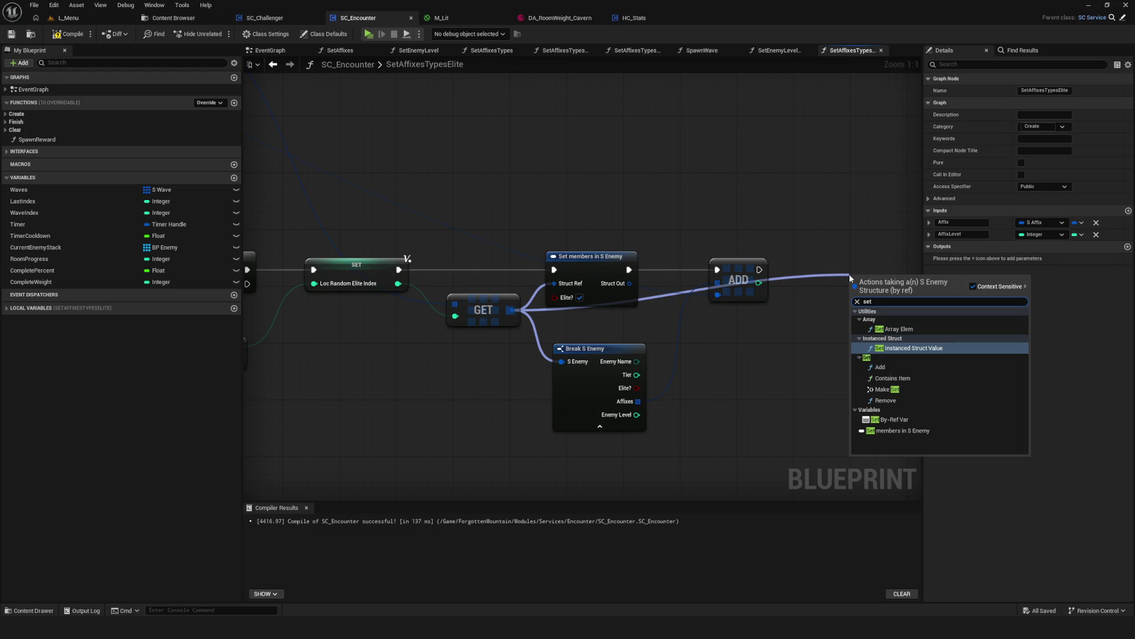
pyautogui.press('Escape')
pyautogui.click(618, 272)
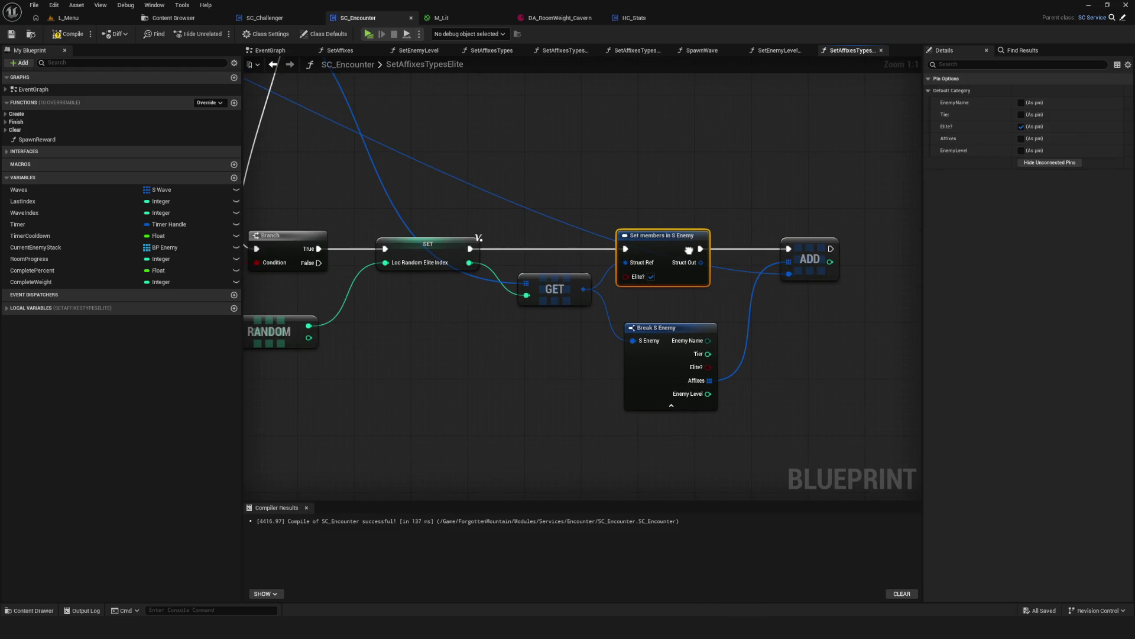
pyautogui.click(1021, 150)
pyautogui.moveTo(643, 187); pyautogui.dragTo(822, 376)
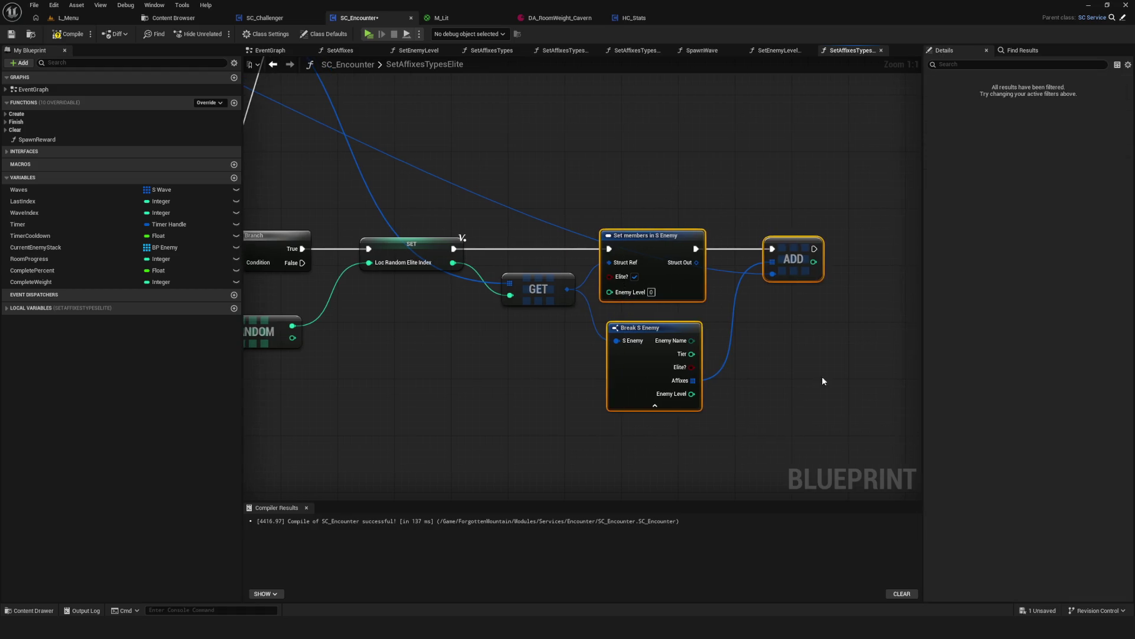
pyautogui.moveTo(700, 321)
pyautogui.mouseDown()
pyautogui.moveTo(254, 89)
pyautogui.moveTo(356, 173)
pyautogui.moveTo(704, 281)
pyautogui.mouseUp()
# Compile and save the SC_Encounter blueprint.
pyautogui.scroll(-3, 672, 343)
pyautogui.scroll(3, 672, 343)
pyautogui.hotkey('ctrl', 's')
pyautogui.scroll(-7, 667, 292)
pyautogui.scroll(2, 666, 292)
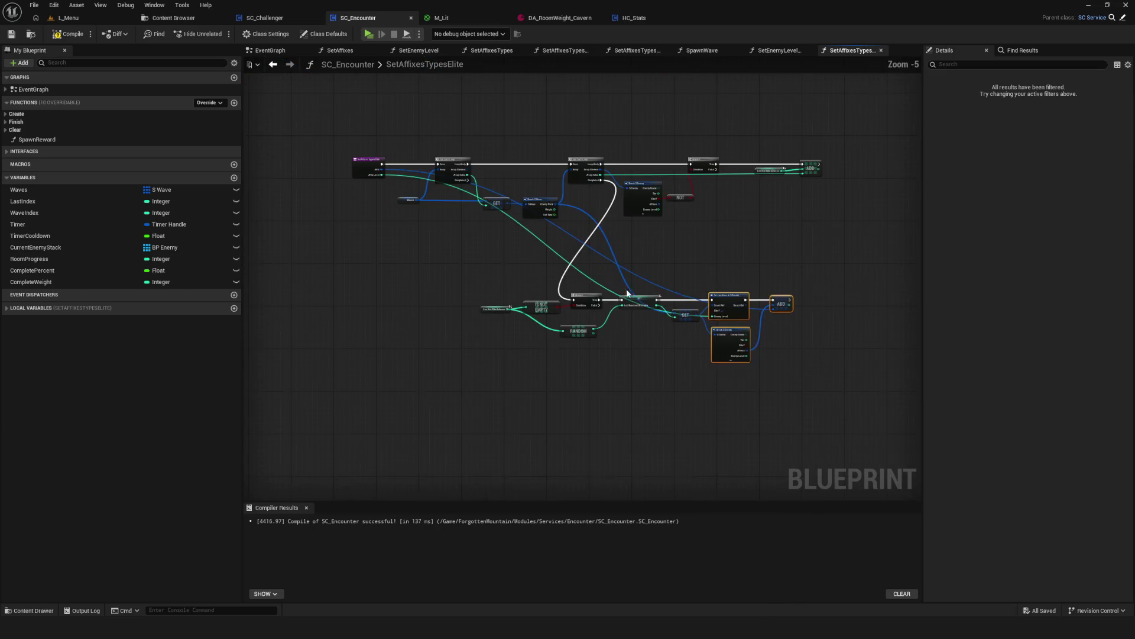
pyautogui.click(66, 34)
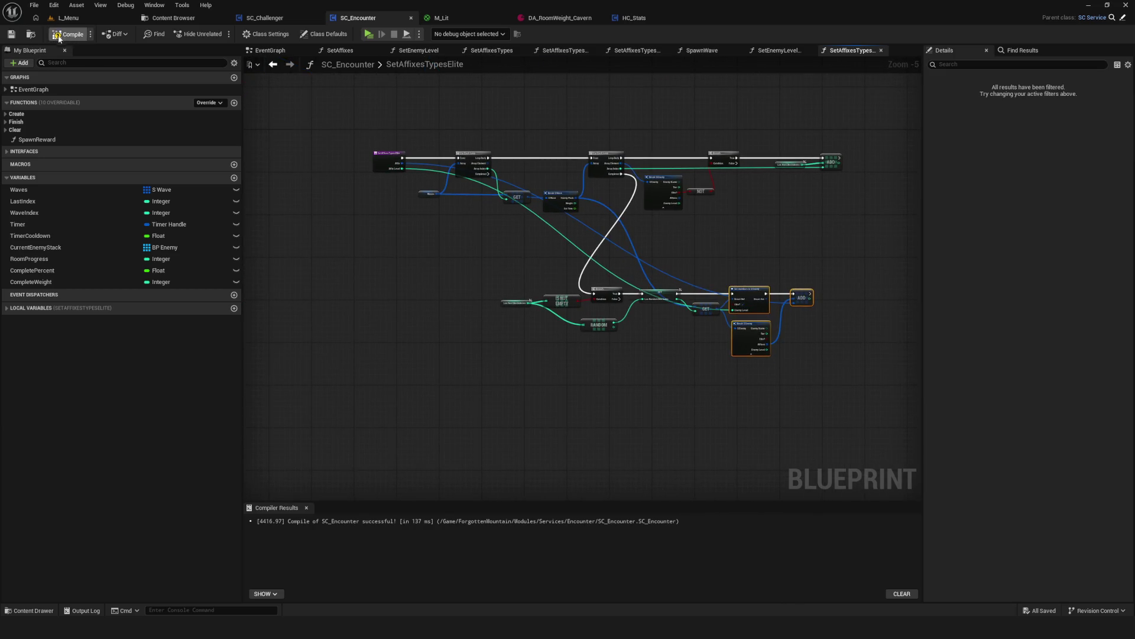
pyautogui.click(10, 34)
pyautogui.scroll(-2, 642, 270)
pyautogui.scroll(4, 643, 268)
# Recompile, then wire Break S Affix's Affix Level into the Elite call's Affix Level.
pyautogui.moveTo(667, 299)
pyautogui.mouseDown()
pyautogui.moveTo(748, 310)
pyautogui.moveTo(514, 279)
pyautogui.moveTo(580, 276)
pyautogui.mouseUp()
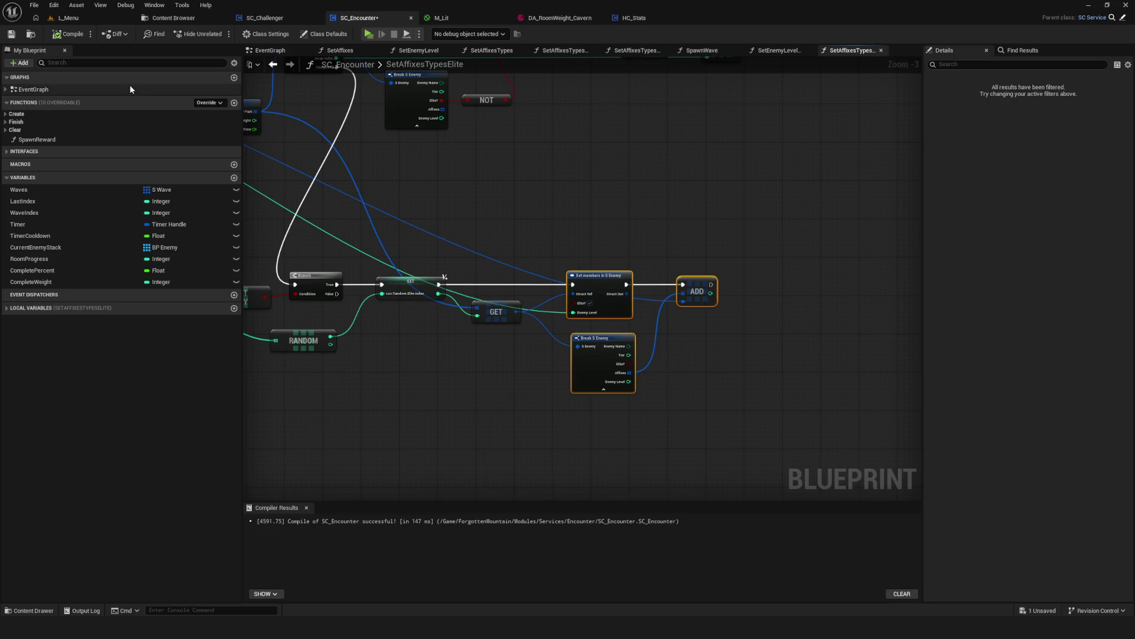
pyautogui.press('F7')
pyautogui.click(273, 64)
pyautogui.moveTo(596, 190); pyautogui.dragTo(600, 189)
pyautogui.moveTo(696, 238); pyautogui.dragTo(680, 249)
pyautogui.moveTo(433, 265); pyautogui.dragTo(658, 217)
# Add an AffixLevel input to the Squad function and wire Affix Level into the Squad call.
pyautogui.moveTo(647, 285); pyautogui.dragTo(793, 261)
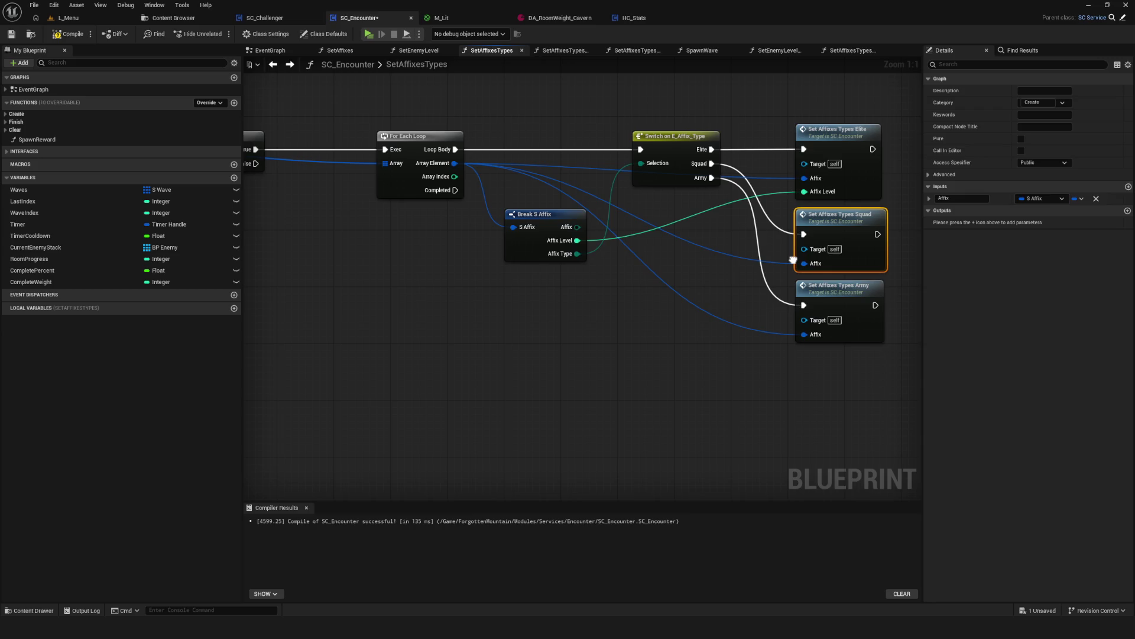
pyautogui.moveTo(793, 260); pyautogui.dragTo(729, 263)
pyautogui.click(695, 288)
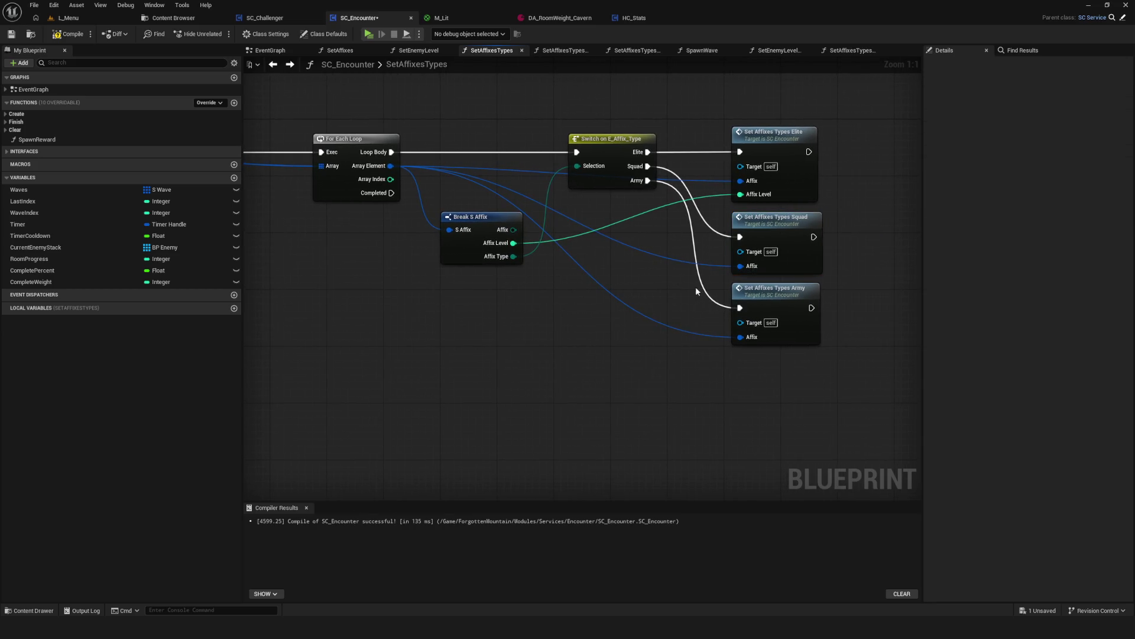
pyautogui.moveTo(776, 300); pyautogui.dragTo(783, 367)
pyautogui.moveTo(770, 228); pyautogui.dragTo(771, 263)
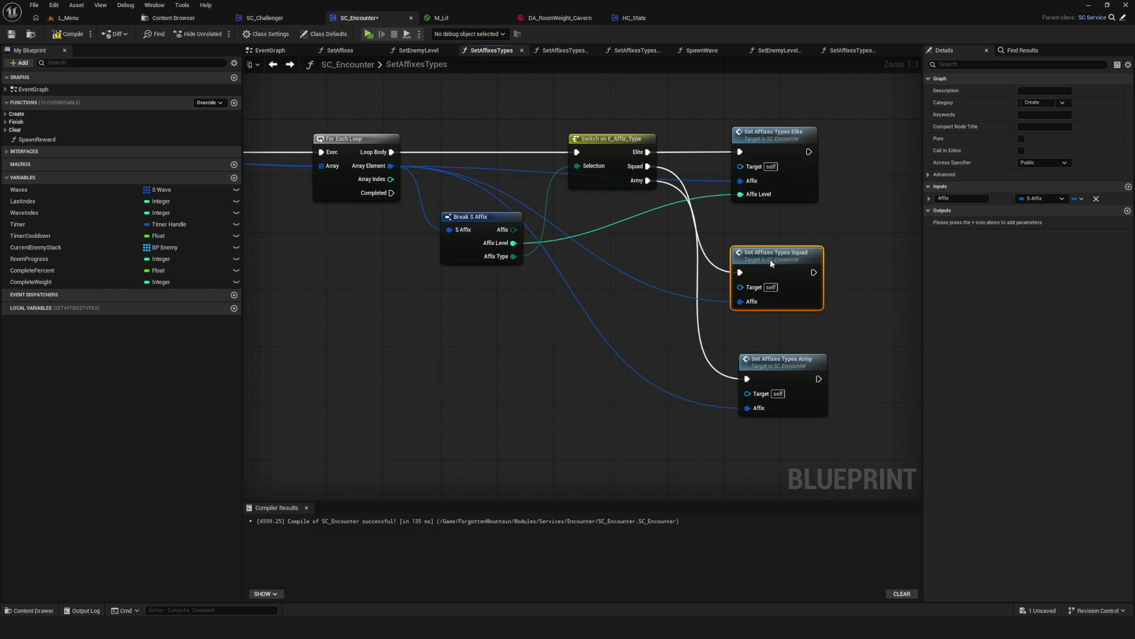
pyautogui.click(1128, 187)
pyautogui.write('AffixLev')
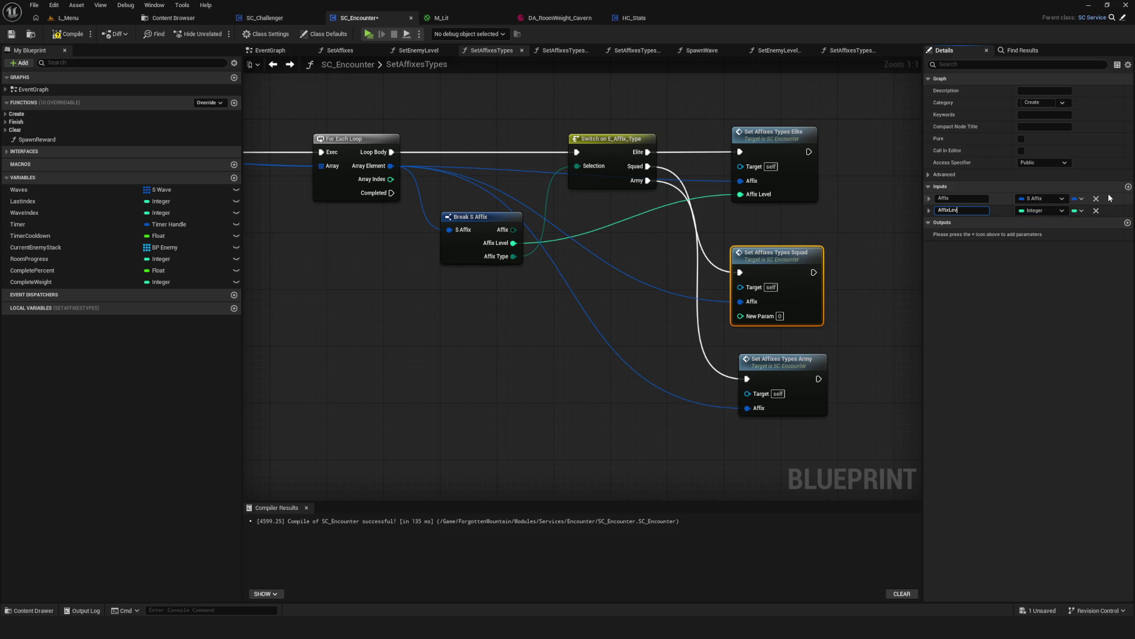
pyautogui.write('el')
pyautogui.press('Return')
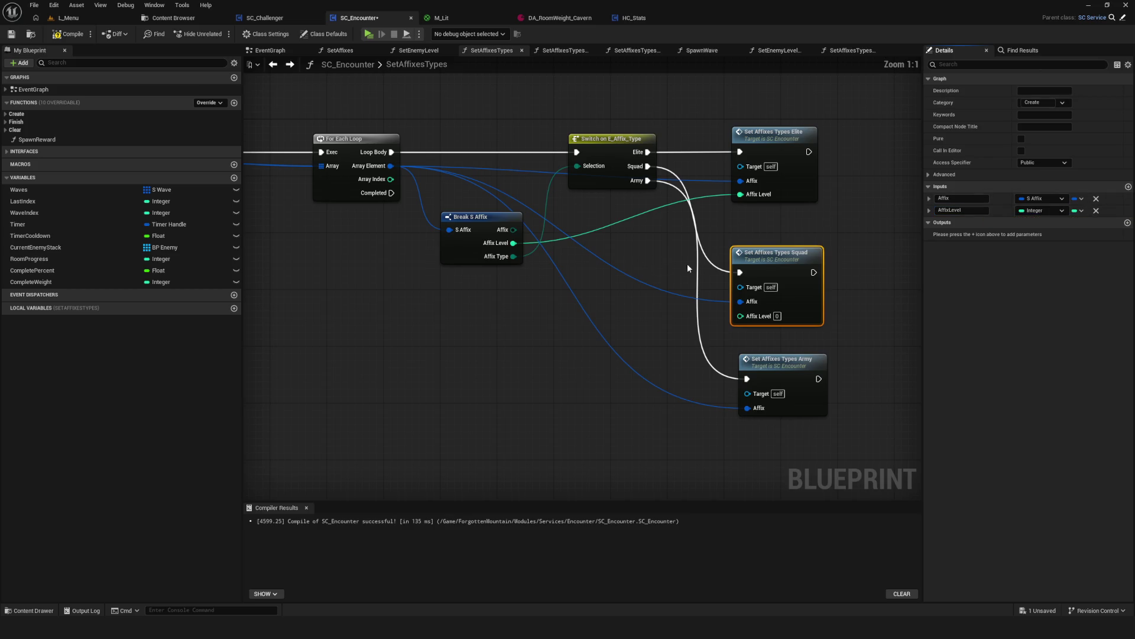
pyautogui.moveTo(473, 256)
pyautogui.mouseDown()
pyautogui.moveTo(732, 337)
pyautogui.moveTo(718, 329)
pyautogui.mouseUp()
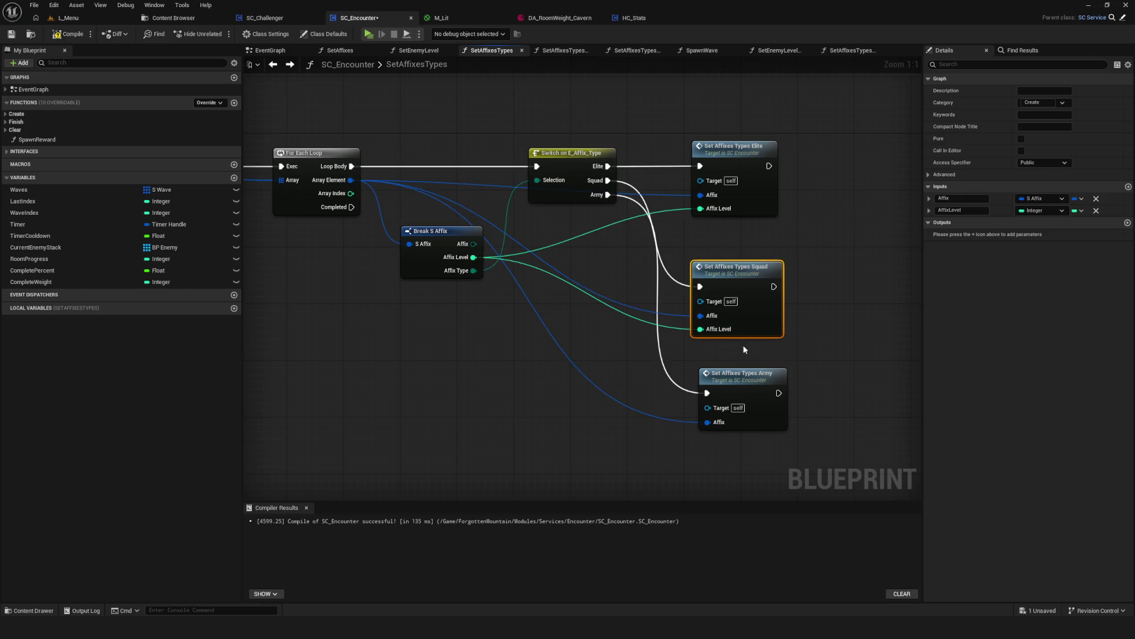
# Add an AffixLevel input to the Army function and wire Affix Level into the Army call.
pyautogui.click(743, 376)
pyautogui.click(1128, 186)
pyautogui.write('AffixLevel')
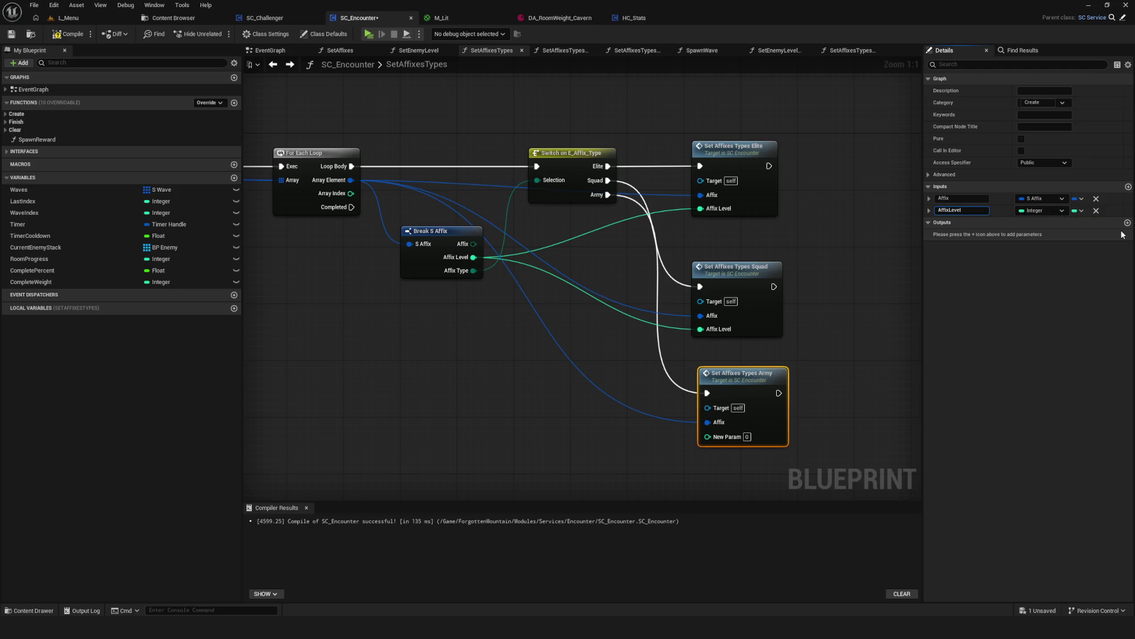
pyautogui.press('Return')
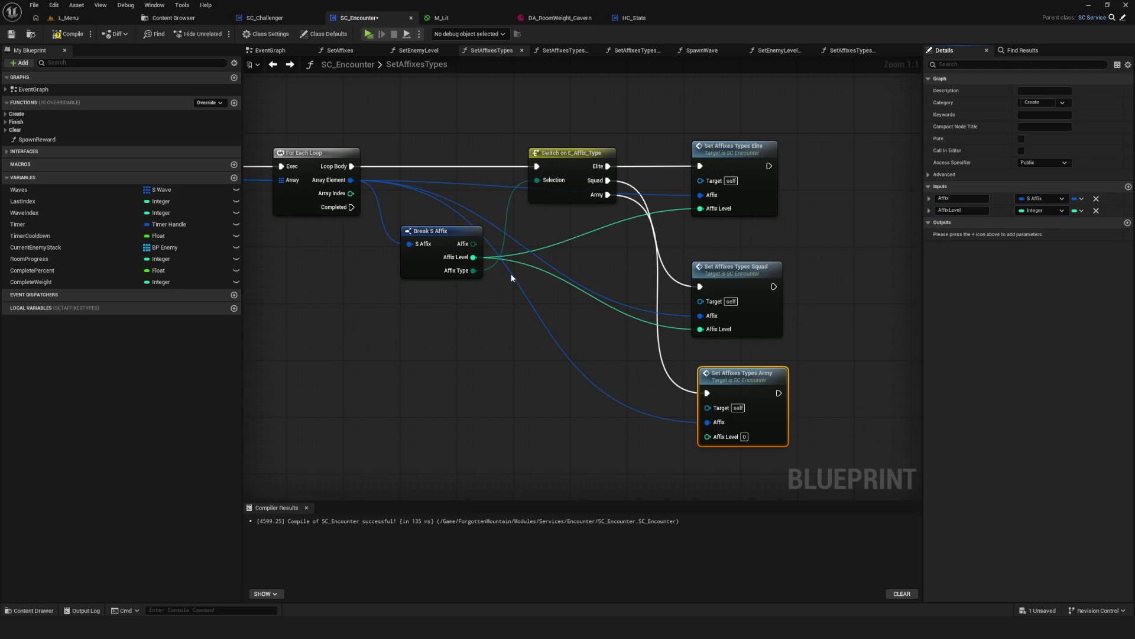
pyautogui.moveTo(473, 257); pyautogui.dragTo(713, 442)
# In SetAffixesTypesSquad, add Set members in S Enemy after ADD, taking Enemy Level from Affix Level.
pyautogui.doubleClick(742, 250)
pyautogui.scroll(5, 742, 250)
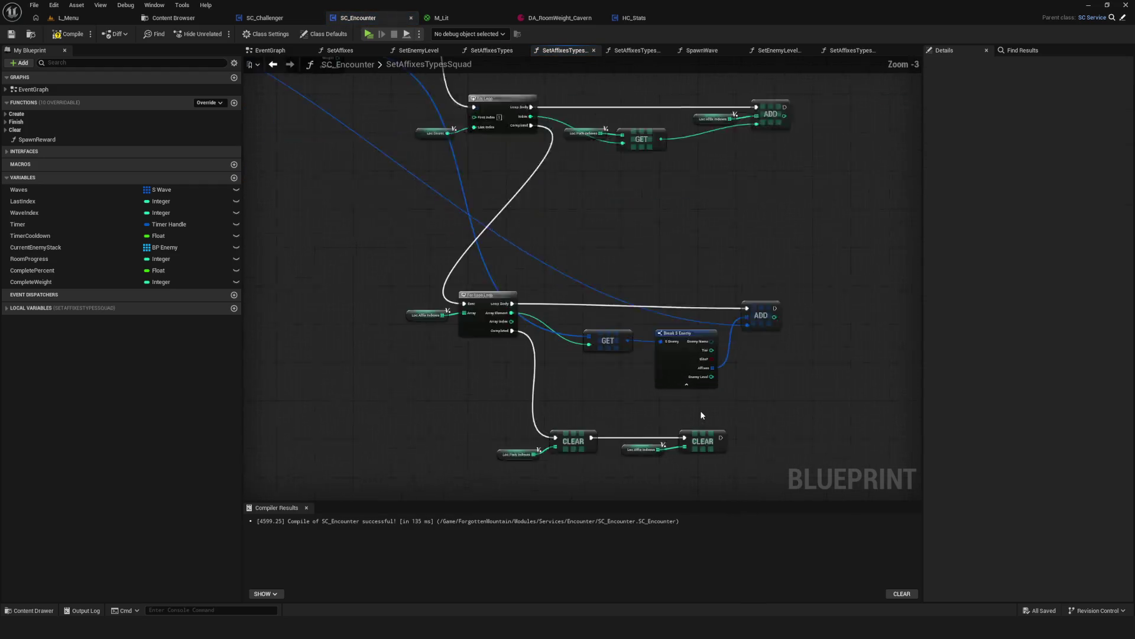
pyautogui.moveTo(594, 312)
pyautogui.mouseDown()
pyautogui.moveTo(910, 289)
pyautogui.moveTo(531, 312)
pyautogui.moveTo(863, 286)
pyautogui.mouseUp()
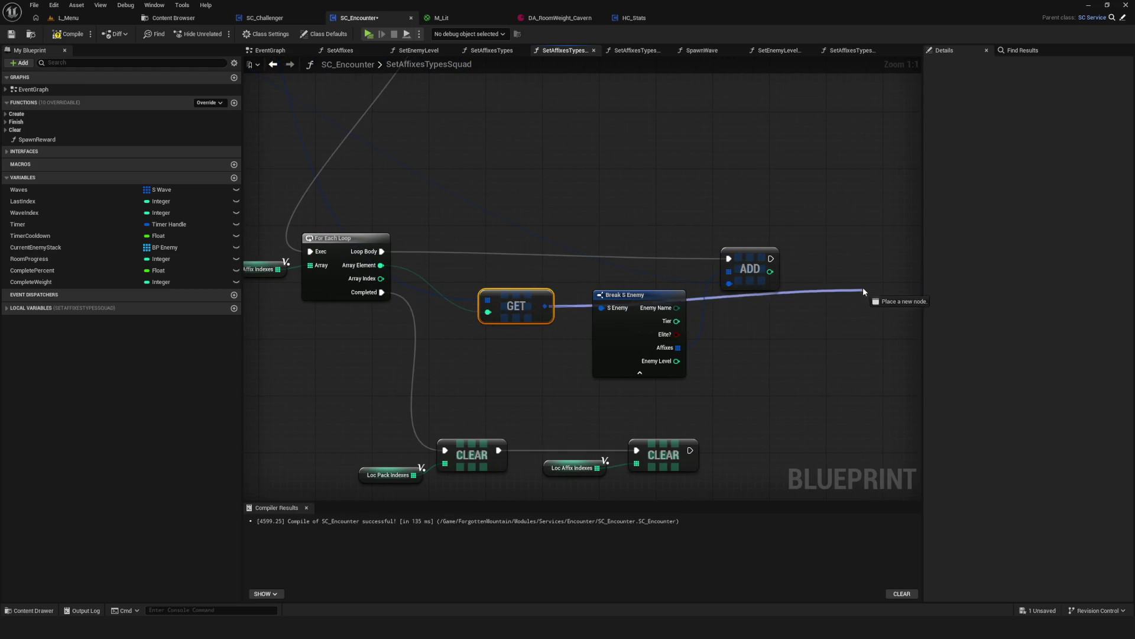
pyautogui.write('set mem')
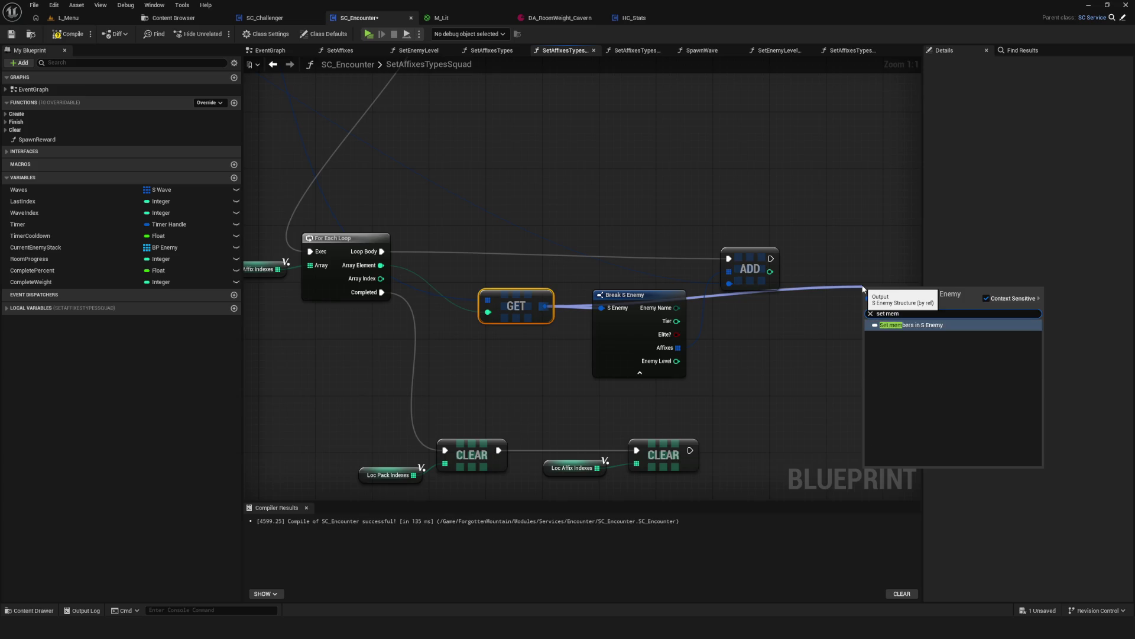
pyautogui.moveTo(835, 294)
pyautogui.mouseDown()
pyautogui.moveTo(715, 278)
pyautogui.moveTo(747, 244)
pyautogui.mouseUp()
pyautogui.moveTo(665, 250)
pyautogui.mouseDown()
pyautogui.moveTo(840, 264)
pyautogui.moveTo(391, 83)
pyautogui.moveTo(355, 225)
pyautogui.moveTo(522, 251)
pyautogui.moveTo(379, 238)
pyautogui.mouseUp()
pyautogui.click(1021, 150)
pyautogui.moveTo(472, 240); pyautogui.dragTo(611, 231)
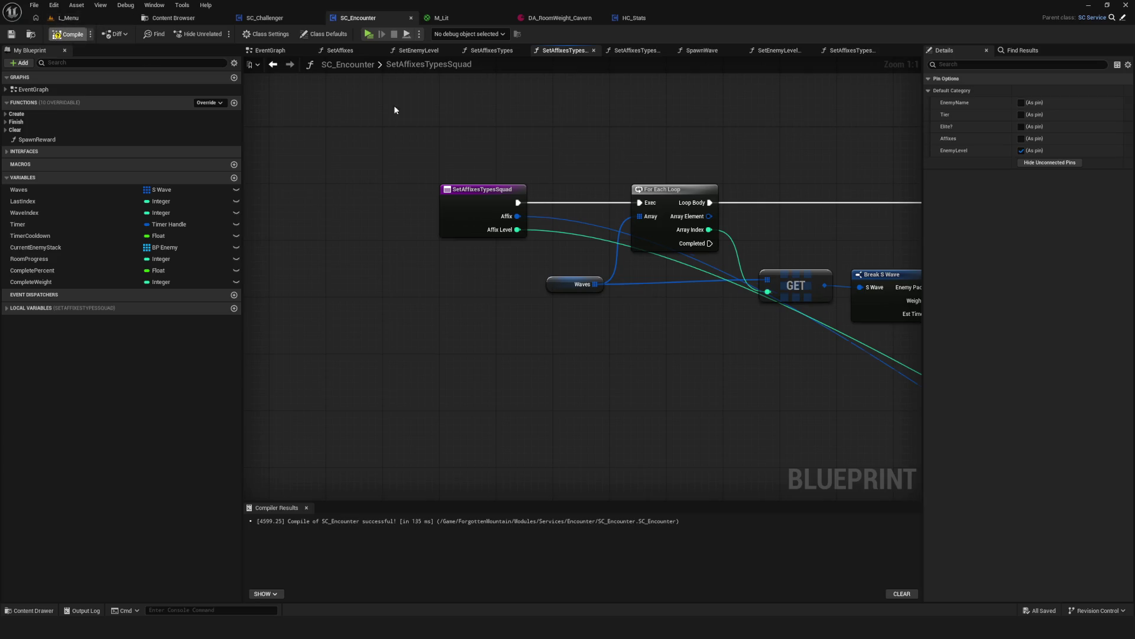
pyautogui.scroll(-4, 395, 110)
pyautogui.click(636, 50)
pyautogui.moveTo(394, 189)
pyautogui.mouseDown()
pyautogui.moveTo(746, 313)
pyautogui.moveTo(609, 322)
pyautogui.moveTo(581, 344)
pyautogui.moveTo(596, 349)
pyautogui.mouseUp()
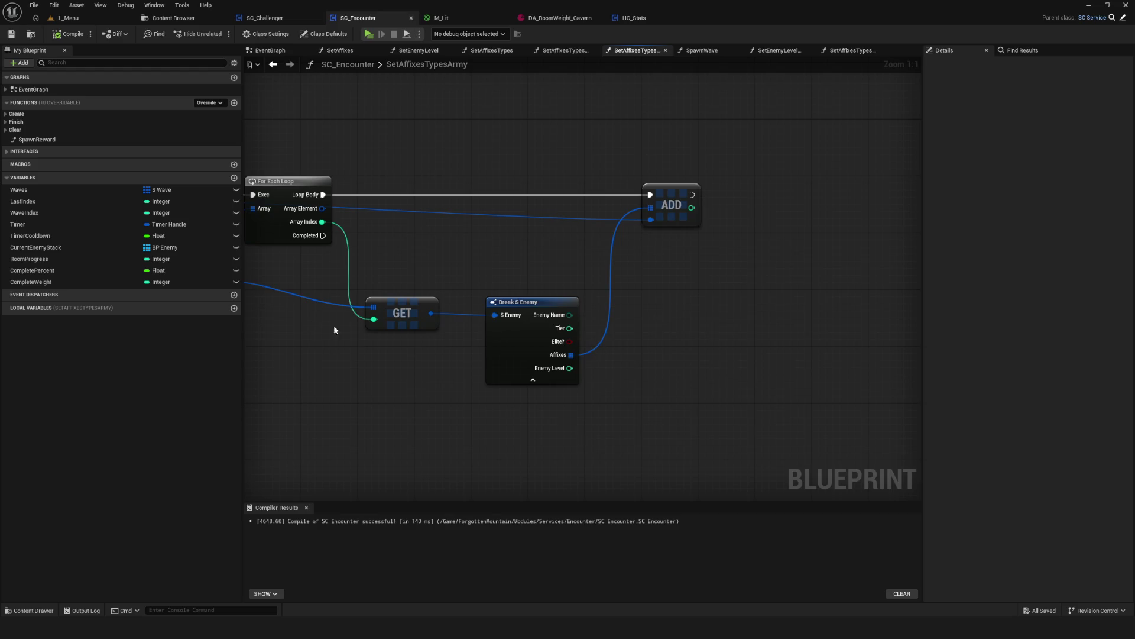
# In SetAffixesTypesArmy, add a Set members in S Enemy node from GET, running after ADD.
pyautogui.scroll(-5, 561, 308)
pyautogui.scroll(5, 615, 313)
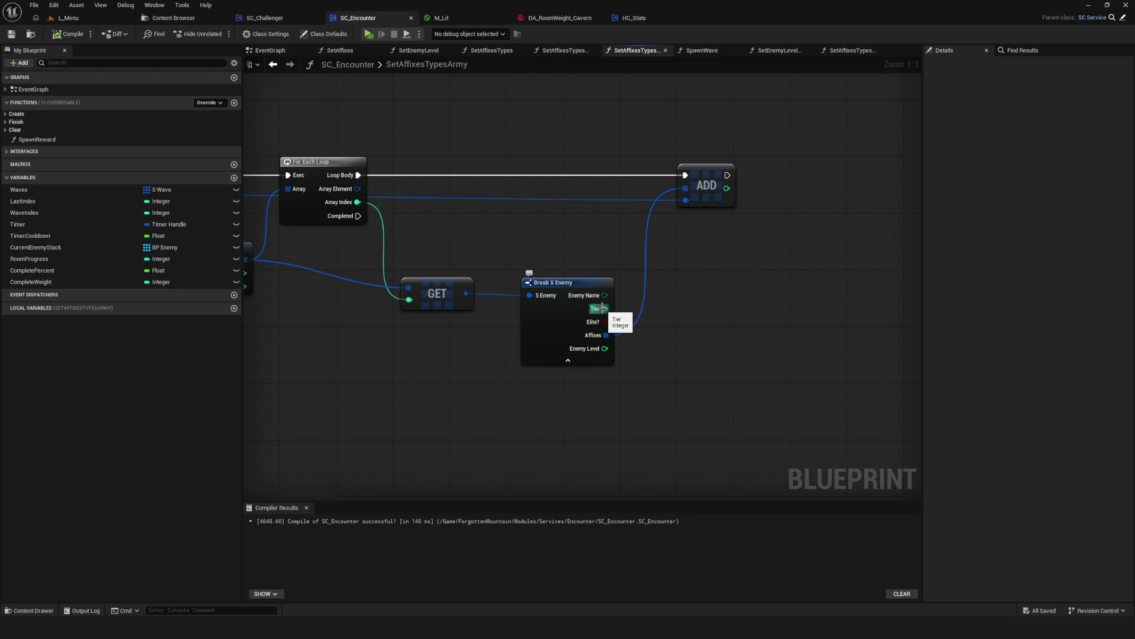
pyautogui.moveTo(449, 296)
pyautogui.mouseDown()
pyautogui.moveTo(828, 288)
pyautogui.moveTo(832, 273)
pyautogui.mouseUp()
pyautogui.write('set mem')
pyautogui.click(880, 311)
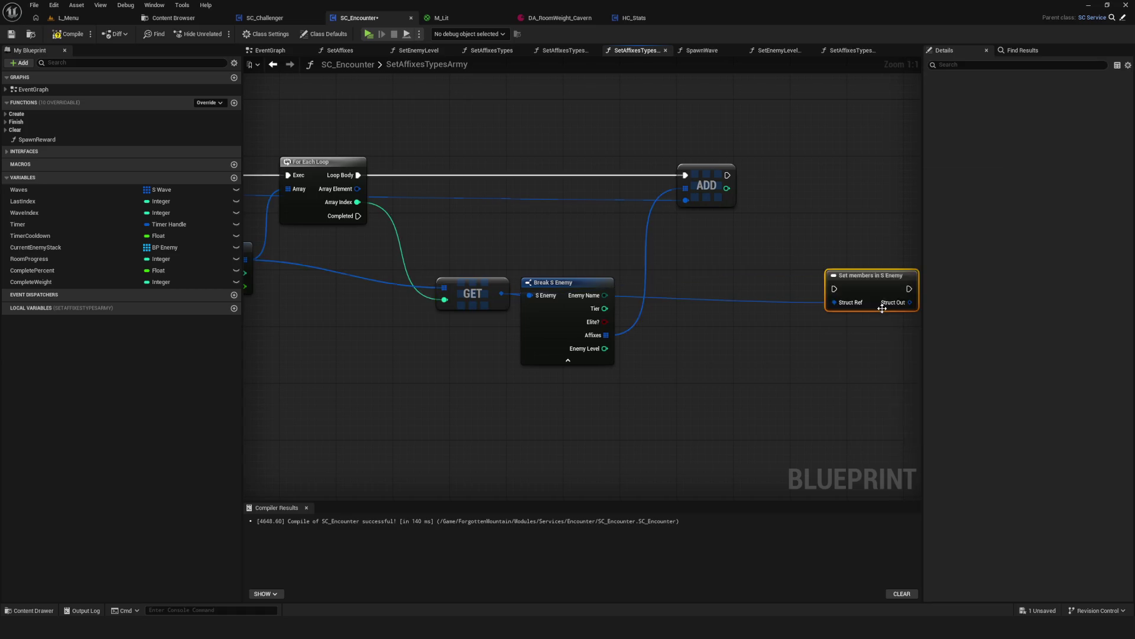
pyautogui.moveTo(670, 302); pyautogui.dragTo(670, 210)
pyautogui.moveTo(524, 202); pyautogui.dragTo(628, 224)
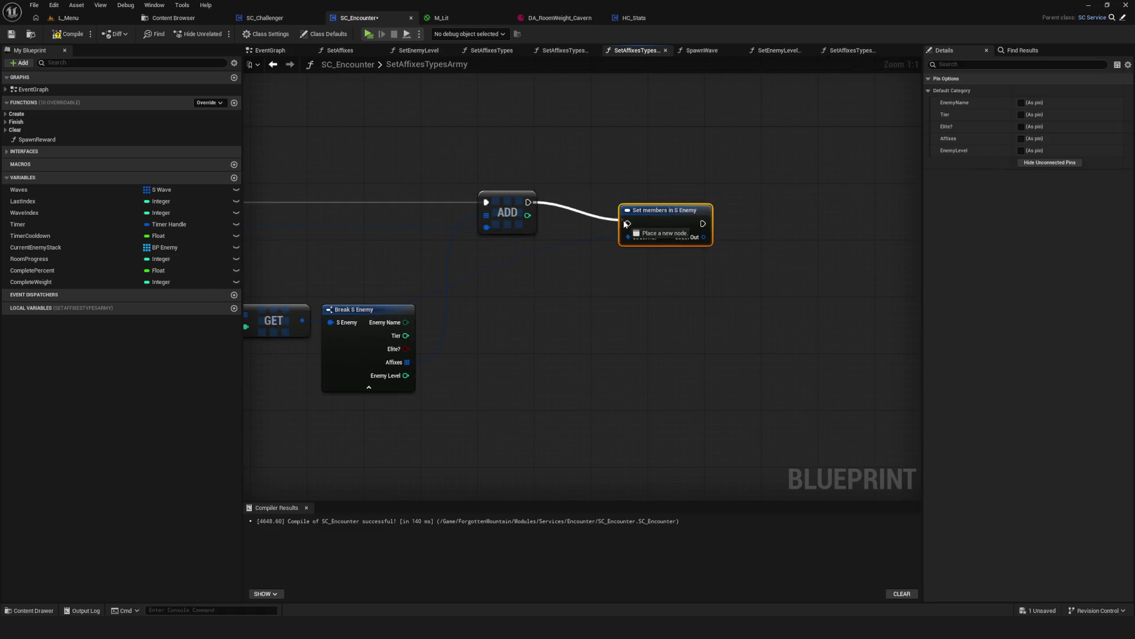
pyautogui.press('q')
# Expose its Enemy Level pin, wire it to Affix Level, and compile SC_Encounter.
pyautogui.click(1021, 151)
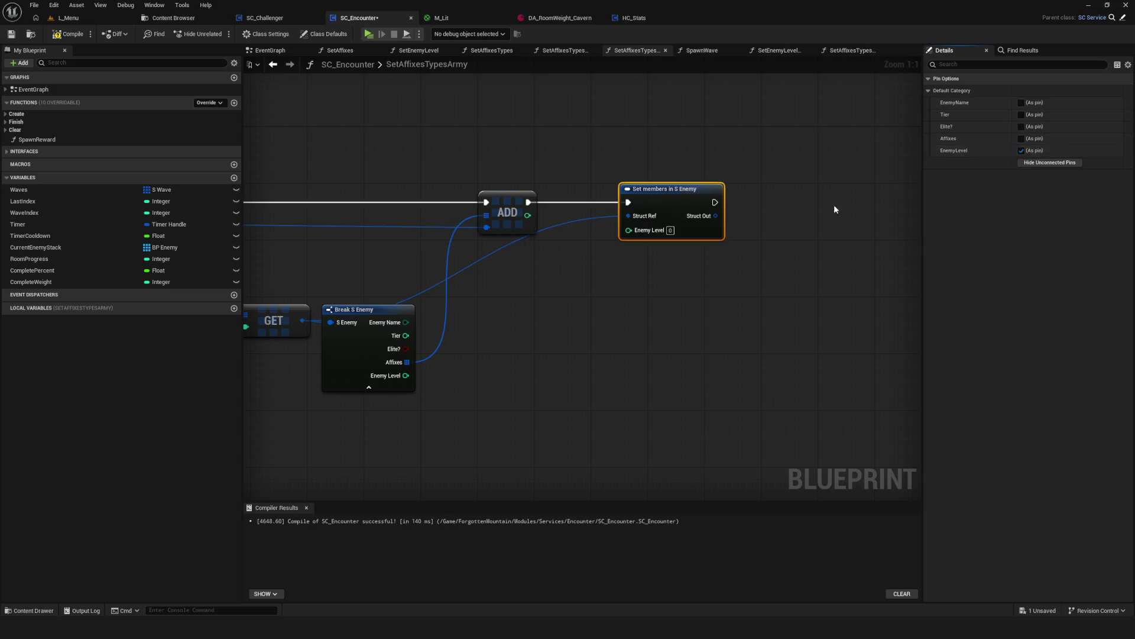
pyautogui.moveTo(875, 257)
pyautogui.mouseDown()
pyautogui.moveTo(304, 192)
pyautogui.moveTo(589, 314)
pyautogui.moveTo(821, 248)
pyautogui.mouseUp()
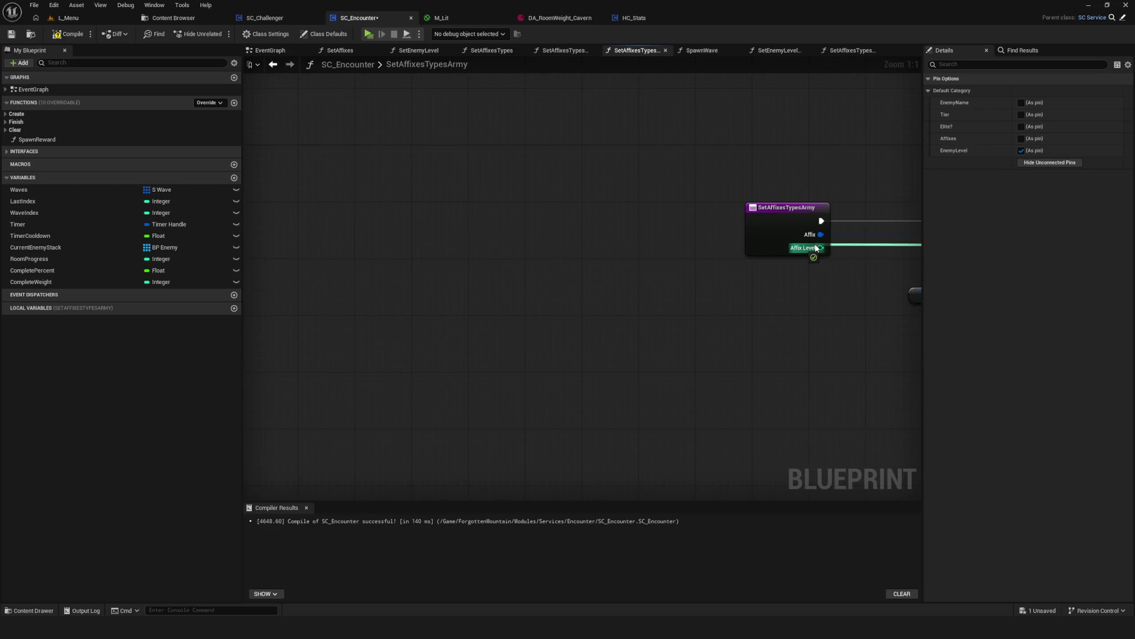
pyautogui.scroll(-5, 508, 306)
pyautogui.click(68, 34)
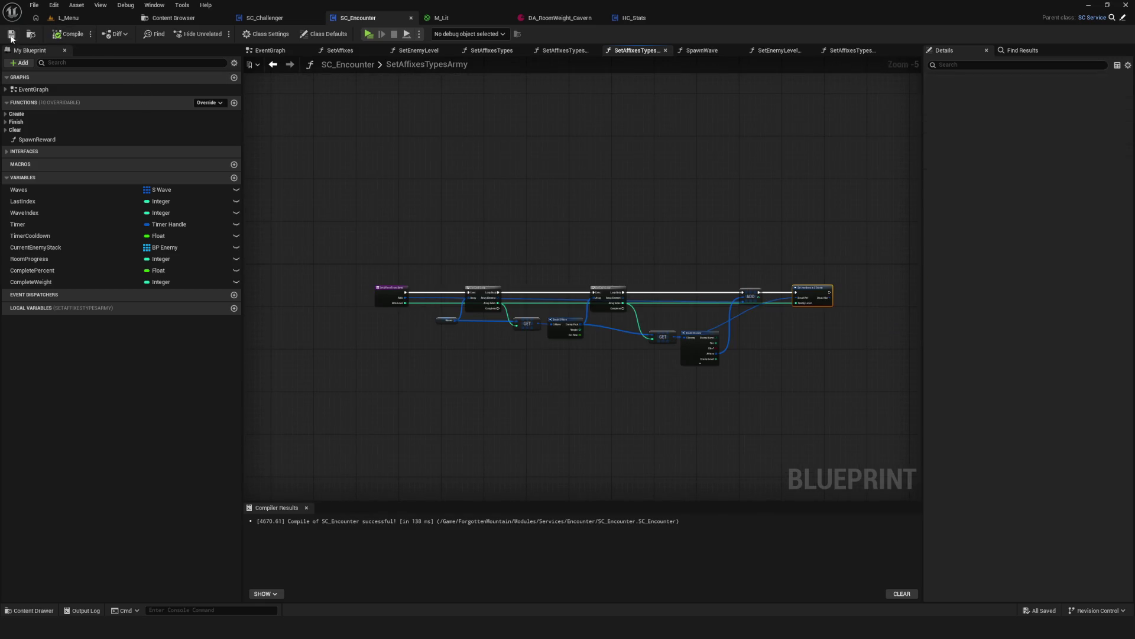
pyautogui.scroll(1, 506, 160)
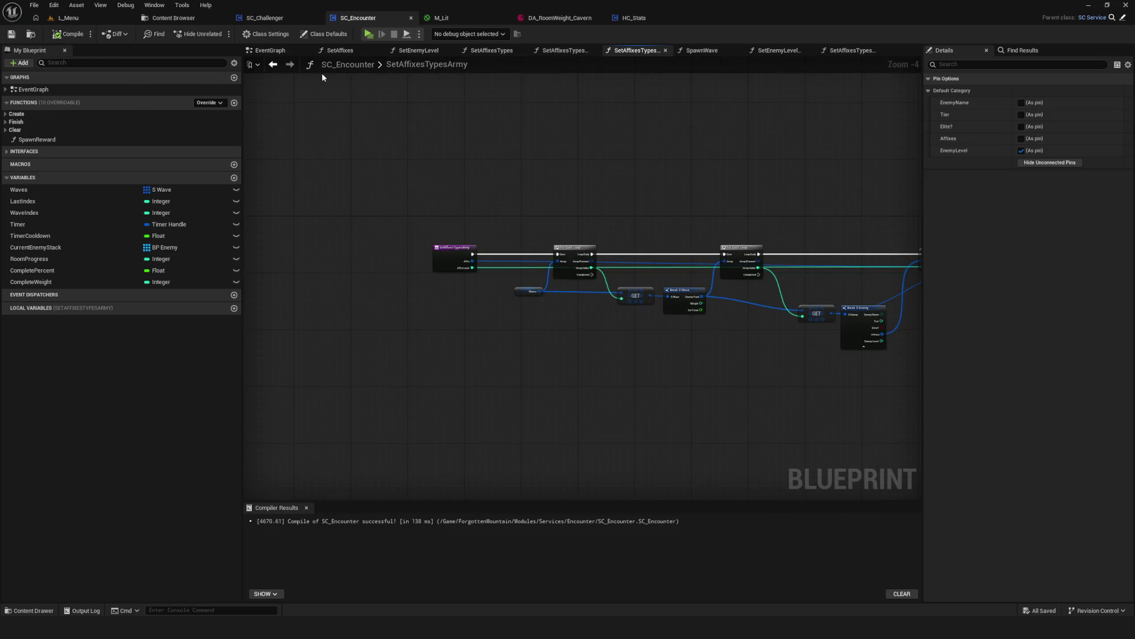
# Back in SetAffixes, connect Set Affixes Types' exec output to the For Each Loop's Exec.
pyautogui.click(273, 64)
pyautogui.scroll(1, 550, 313)
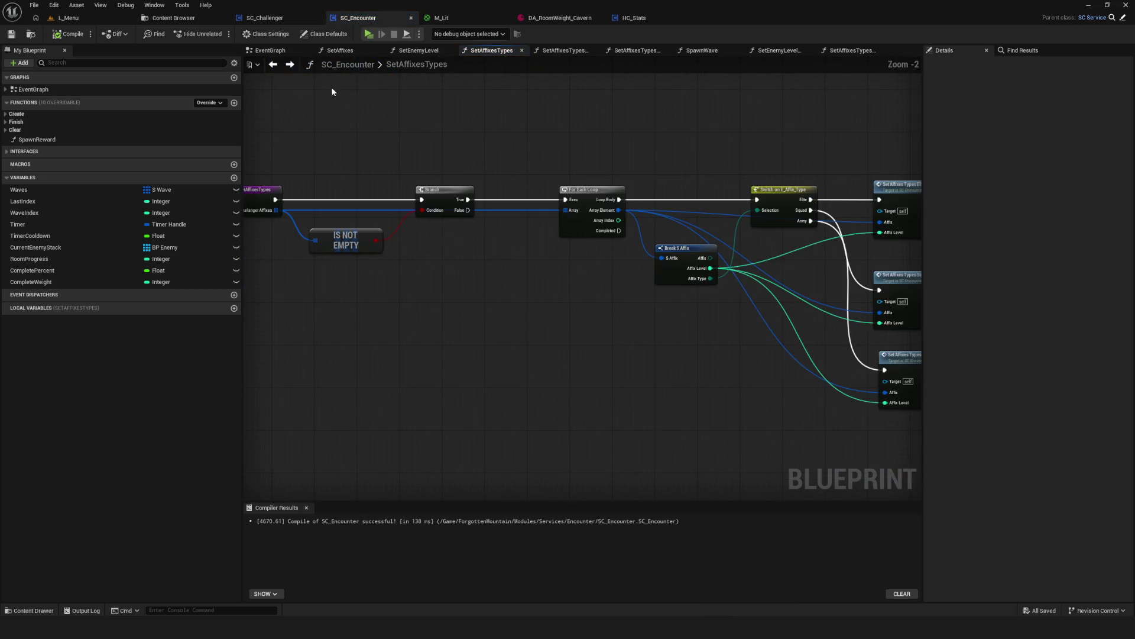
pyautogui.click(273, 63)
pyautogui.scroll(-3, 586, 299)
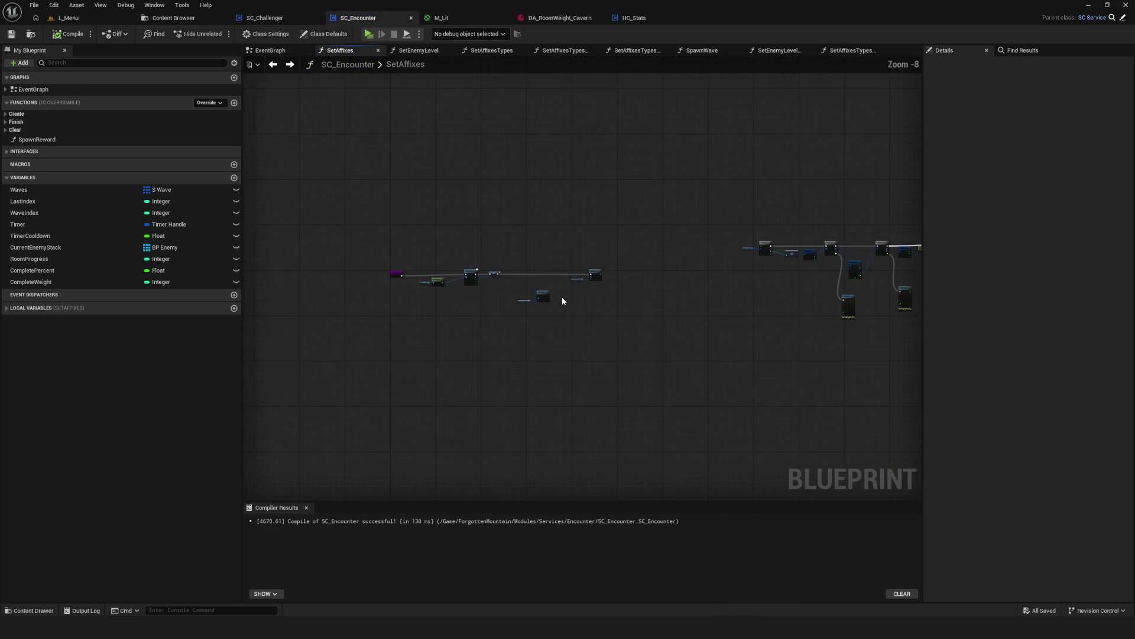
pyautogui.moveTo(674, 301)
pyautogui.mouseDown()
pyautogui.moveTo(489, 195)
pyautogui.moveTo(540, 257)
pyautogui.moveTo(678, 223)
pyautogui.moveTo(311, 312)
pyautogui.moveTo(633, 223)
pyautogui.mouseUp()
pyautogui.scroll(2, 678, 224)
pyautogui.scroll(4, 742, 257)
pyautogui.moveTo(629, 304)
pyautogui.mouseDown()
pyautogui.moveTo(562, 223)
pyautogui.moveTo(402, 182)
pyautogui.mouseUp()
pyautogui.moveTo(857, 319)
pyautogui.mouseDown()
pyautogui.moveTo(499, 260)
pyautogui.moveTo(562, 214)
pyautogui.moveTo(528, 204)
pyautogui.mouseUp()
pyautogui.moveTo(662, 264); pyautogui.dragTo(232, 254)
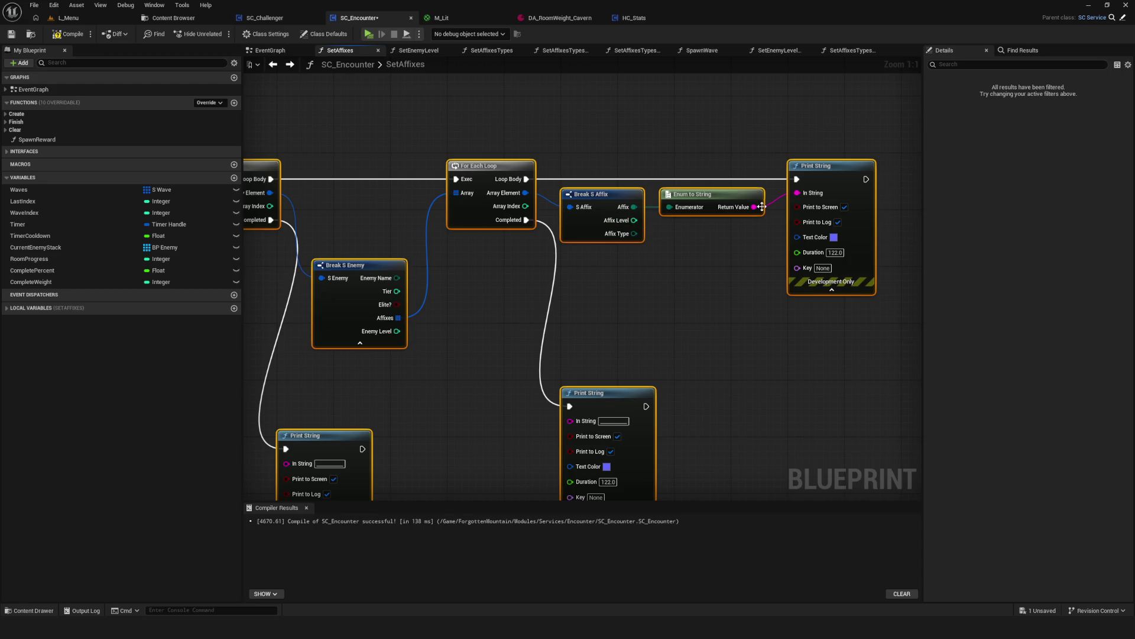
# Try wiring Affix Level straight into Print String, save, then undo that change.
pyautogui.keyDown('alt'); pyautogui.click(754, 207); pyautogui.keyUp('alt')
pyautogui.moveTo(635, 220)
pyautogui.mouseDown()
pyautogui.moveTo(851, 215)
pyautogui.moveTo(797, 194)
pyautogui.mouseUp()
pyautogui.moveTo(715, 206); pyautogui.dragTo(715, 256)
pyautogui.hotkey('ctrl', 's')
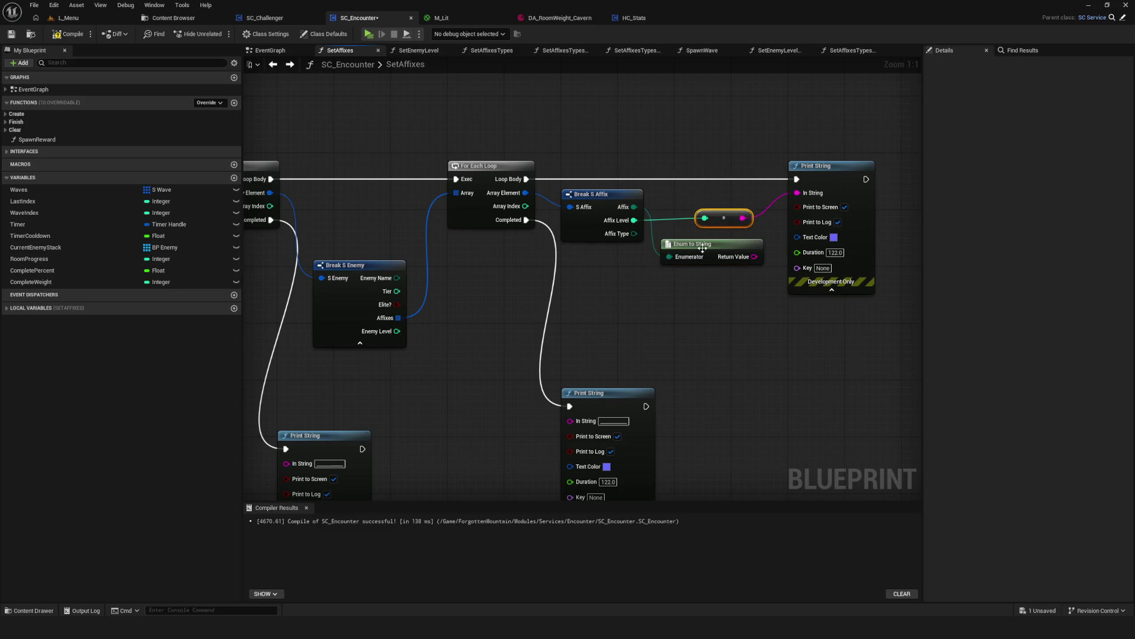
pyautogui.scroll(-2, 657, 259)
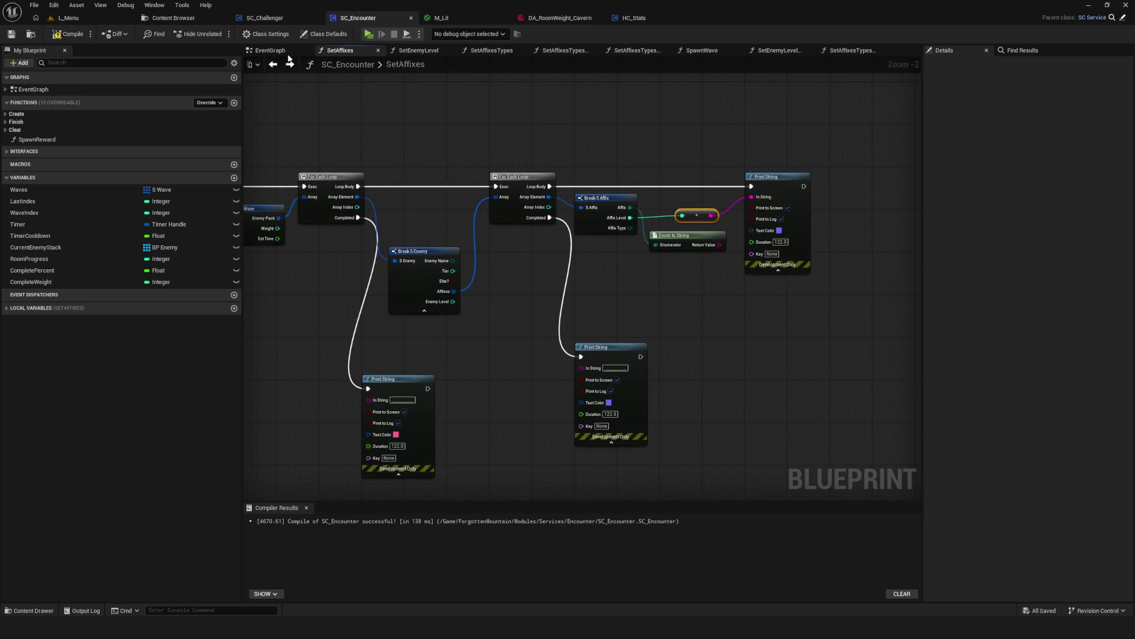
pyautogui.moveTo(341, 84); pyautogui.dragTo(414, 68)
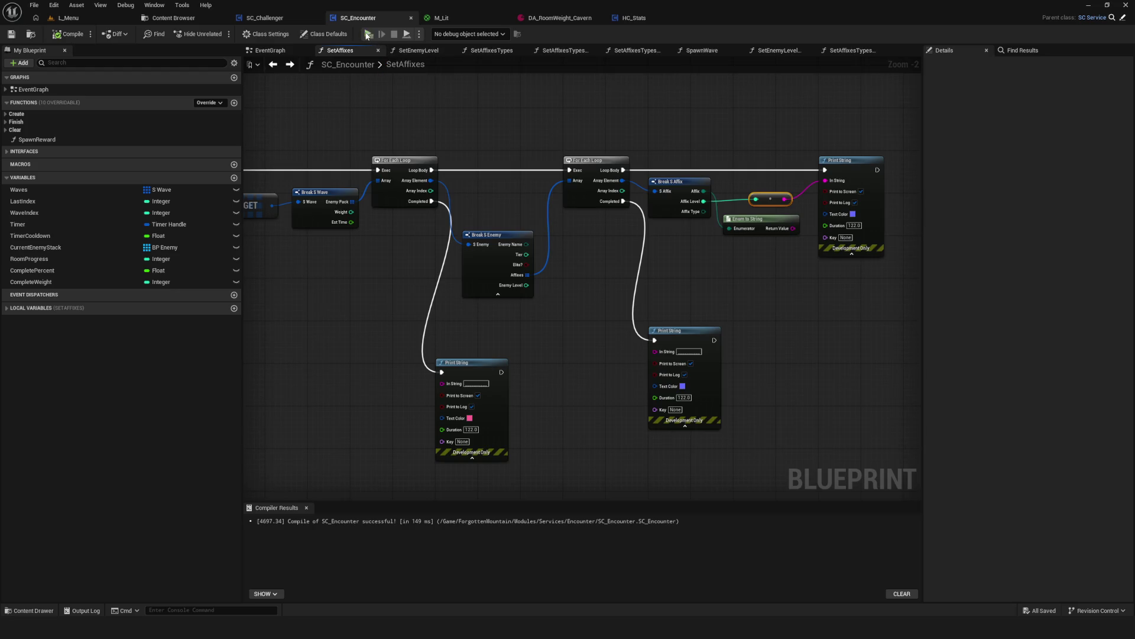
pyautogui.hotkey('ctrl', 'z')
pyautogui.hotkey('ctrl', 'z')
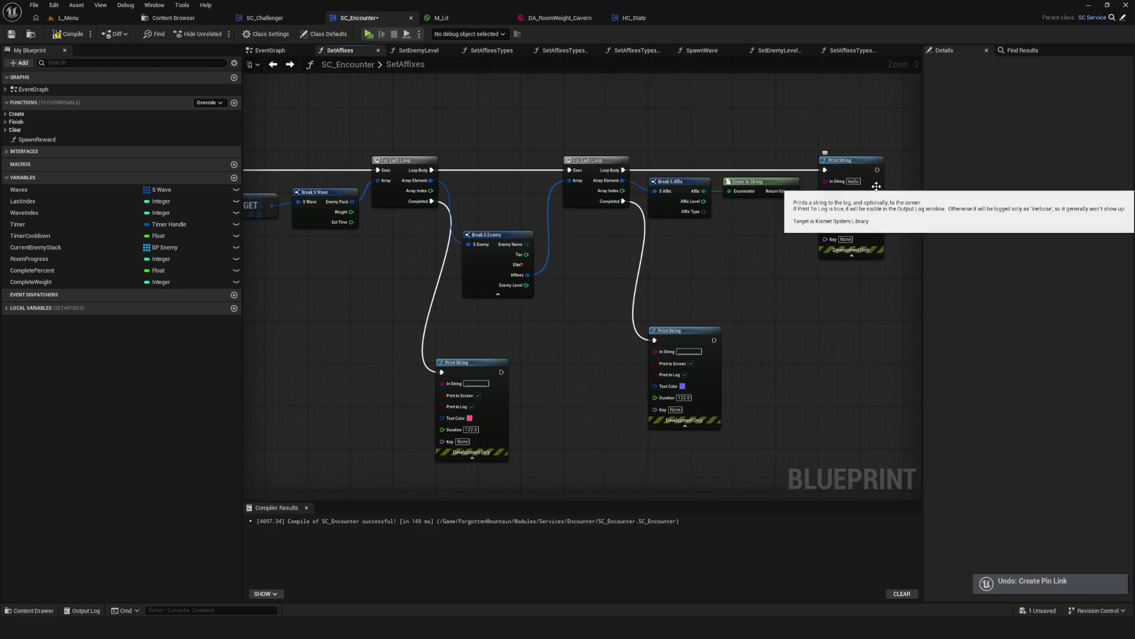
pyautogui.scroll(2, 876, 186)
# Insert an Append node before Print String and wire Affix Level into its pin C.
pyautogui.click(821, 168)
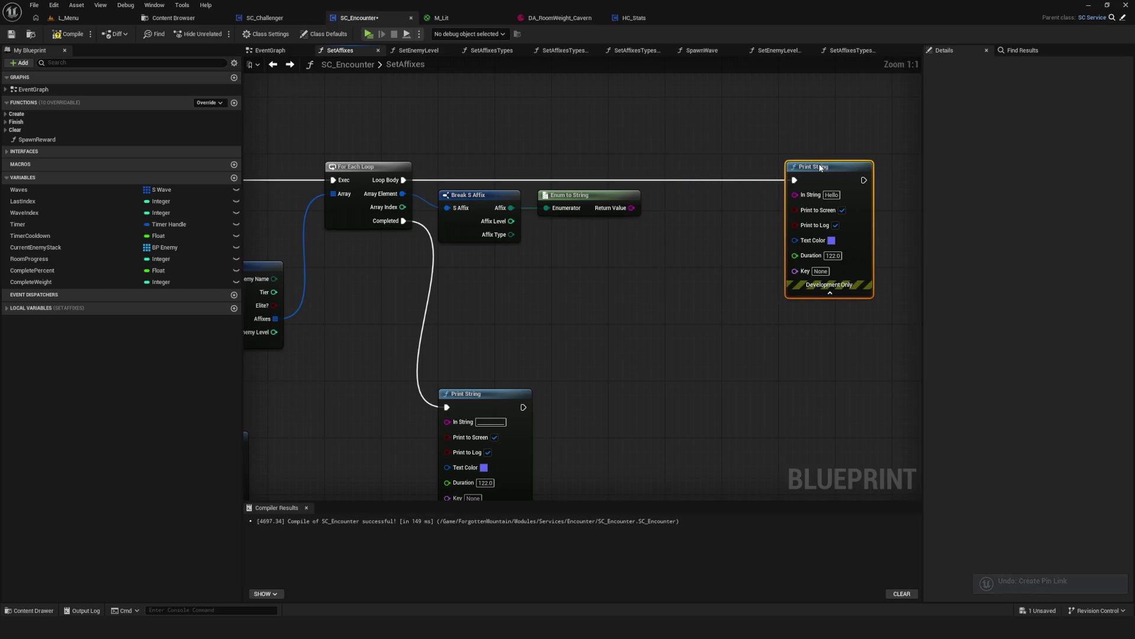
pyautogui.moveTo(587, 198); pyautogui.dragTo(622, 197)
pyautogui.moveTo(809, 193)
pyautogui.mouseDown()
pyautogui.moveTo(728, 255)
pyautogui.moveTo(728, 192)
pyautogui.moveTo(702, 198)
pyautogui.mouseUp()
pyautogui.write('app')
pyautogui.click(774, 304)
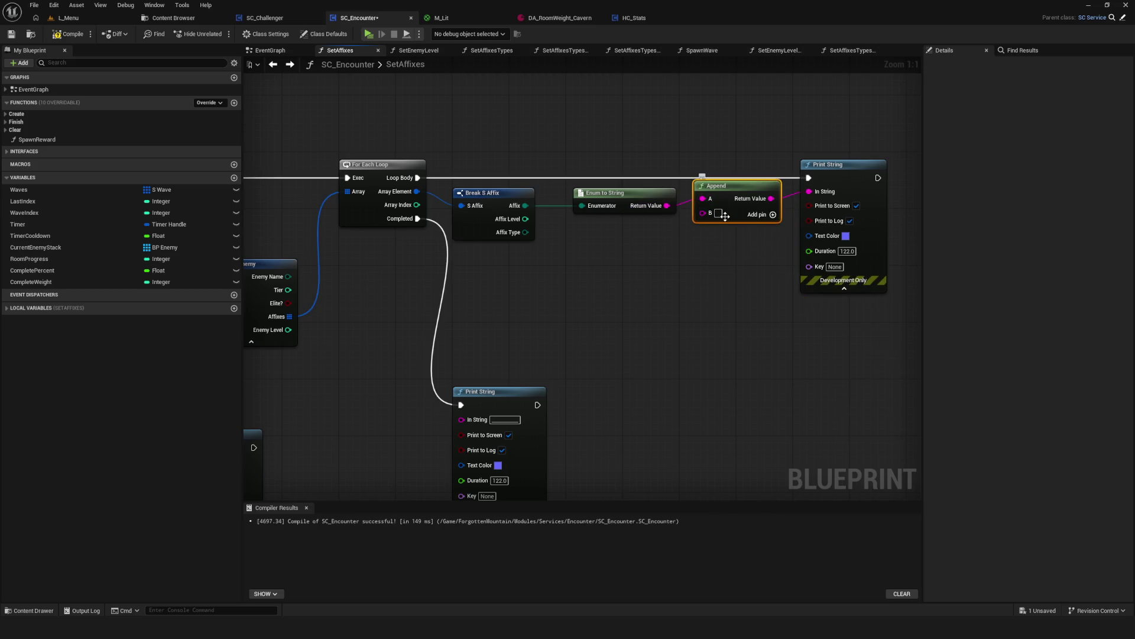
pyautogui.moveTo(525, 219); pyautogui.dragTo(595, 224)
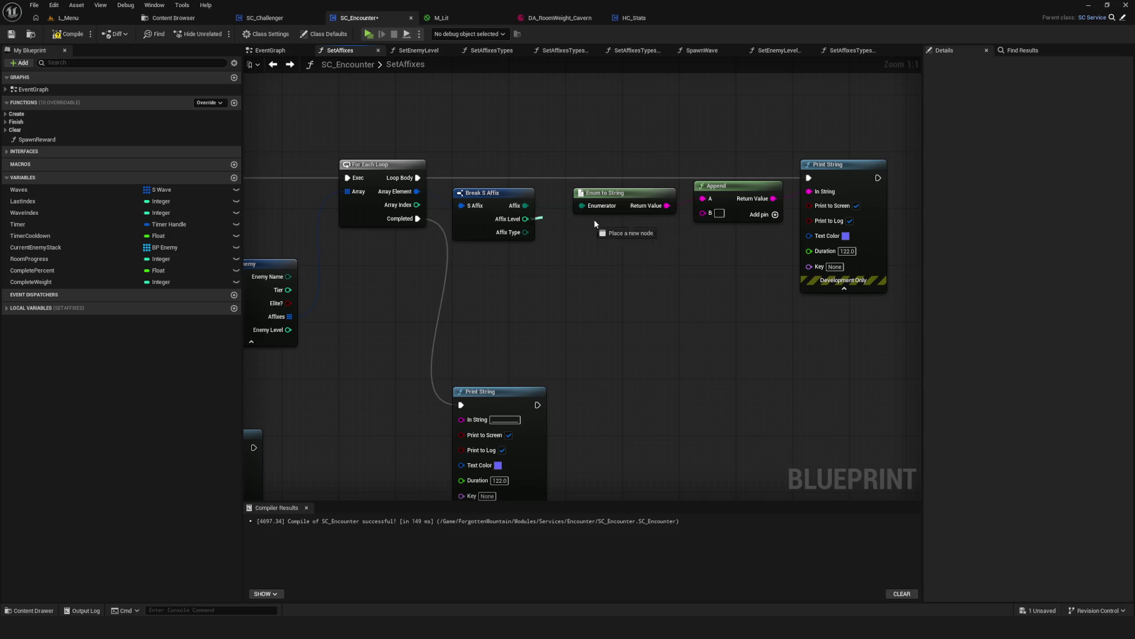
pyautogui.moveTo(710, 234); pyautogui.dragTo(726, 234)
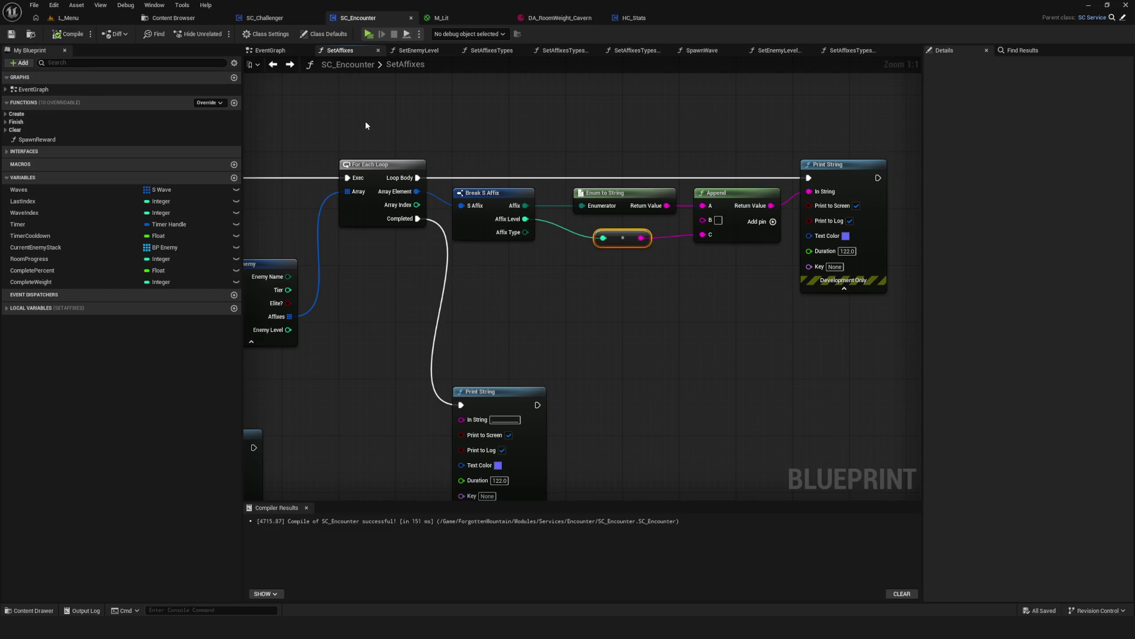
# Launch a game preview with Alt+P.
pyautogui.scroll(-7, 688, 193)
pyautogui.scroll(-1, 515, 169)
pyautogui.scroll(5, 517, 172)
pyautogui.scroll(-5, 562, 166)
pyautogui.scroll(2, 502, 148)
pyautogui.hotkey('alt', 'p')
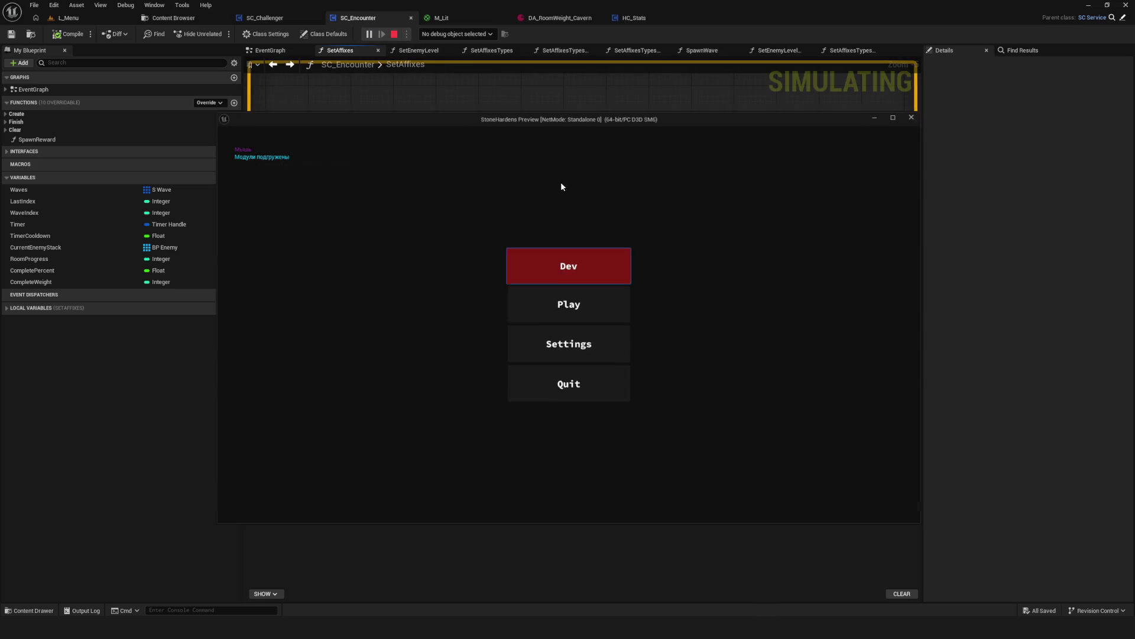
# Start the game, maximize the preview, play briefly, then stop it with Esc.
pyautogui.click(587, 275)
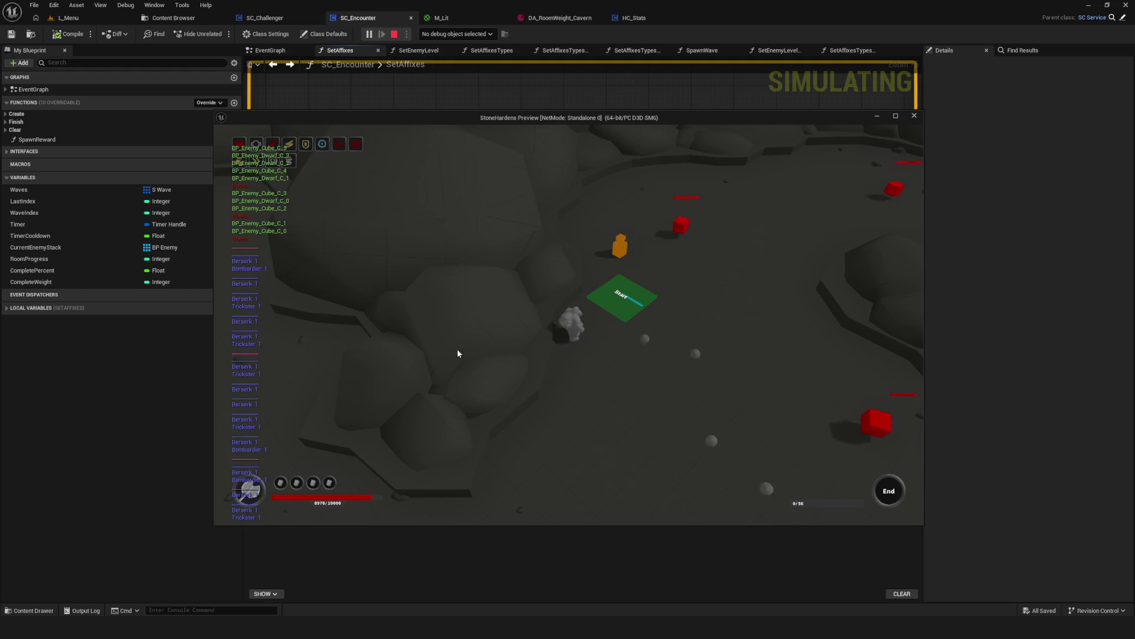
pyautogui.click(895, 116)
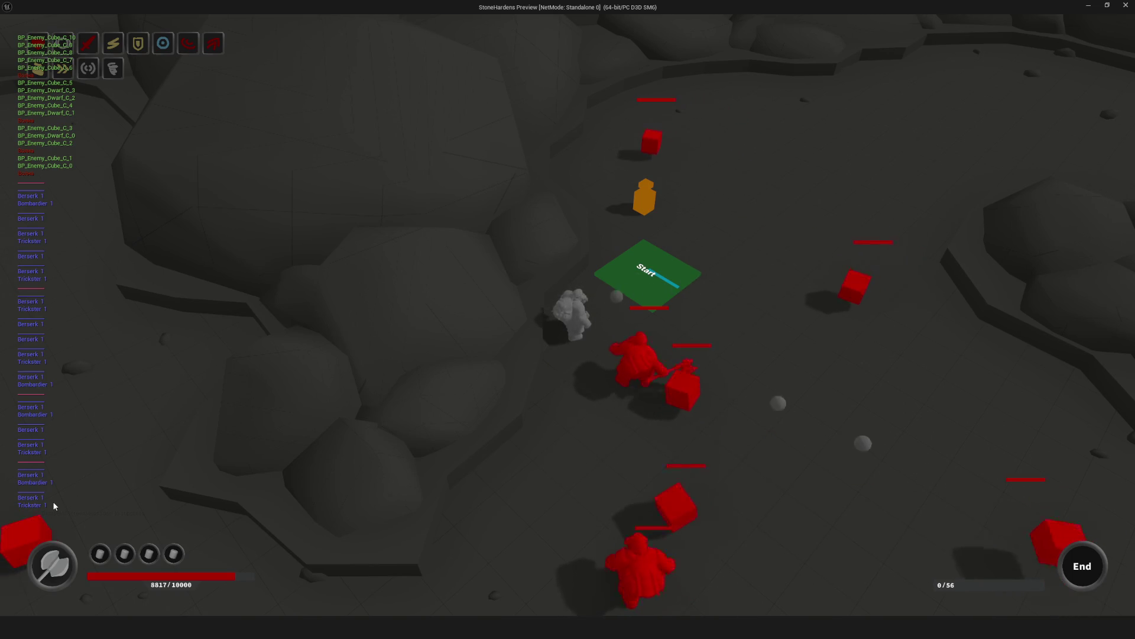
pyautogui.press('Escape')
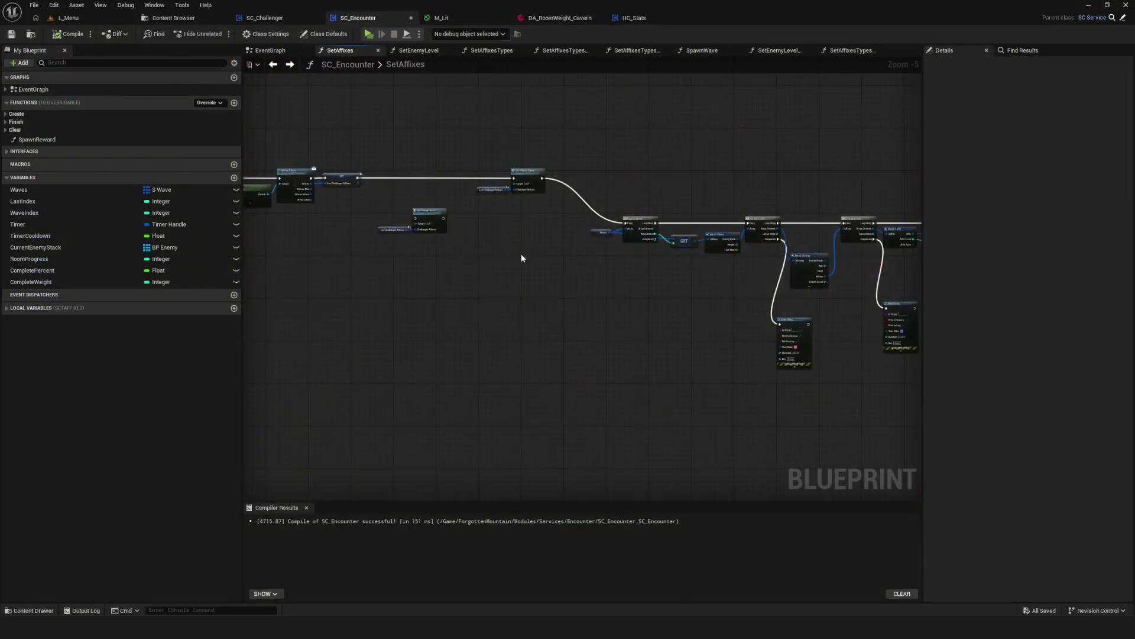
# Compile SC_Challenger, then launch a preview and start a new game in a NewGame slot.
pyautogui.click(265, 18)
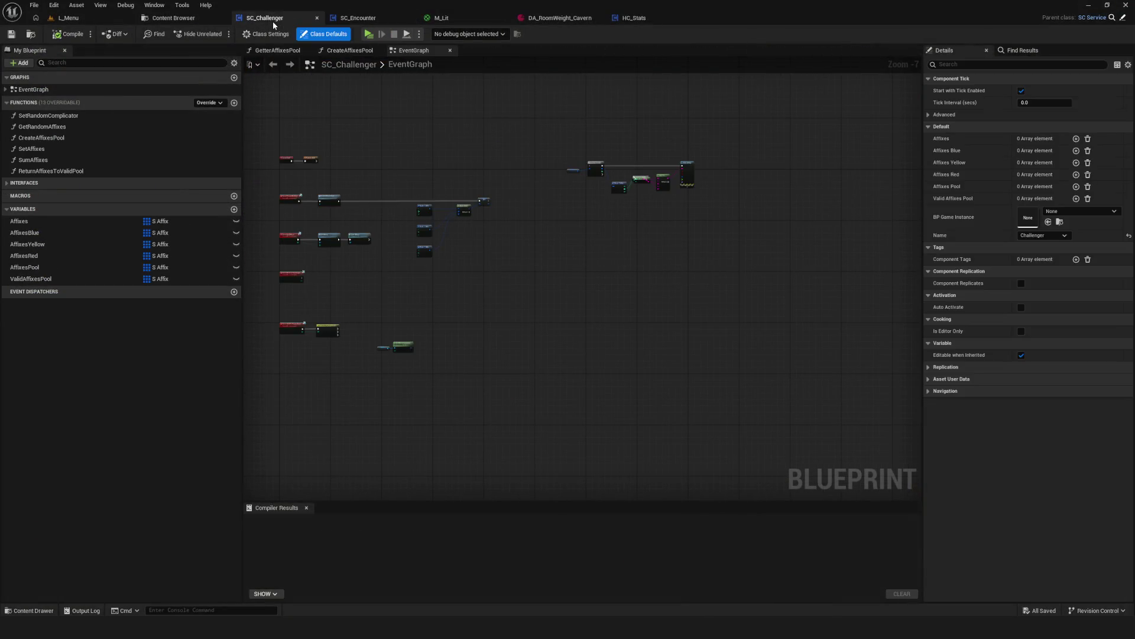
pyautogui.moveTo(507, 285); pyautogui.dragTo(497, 298)
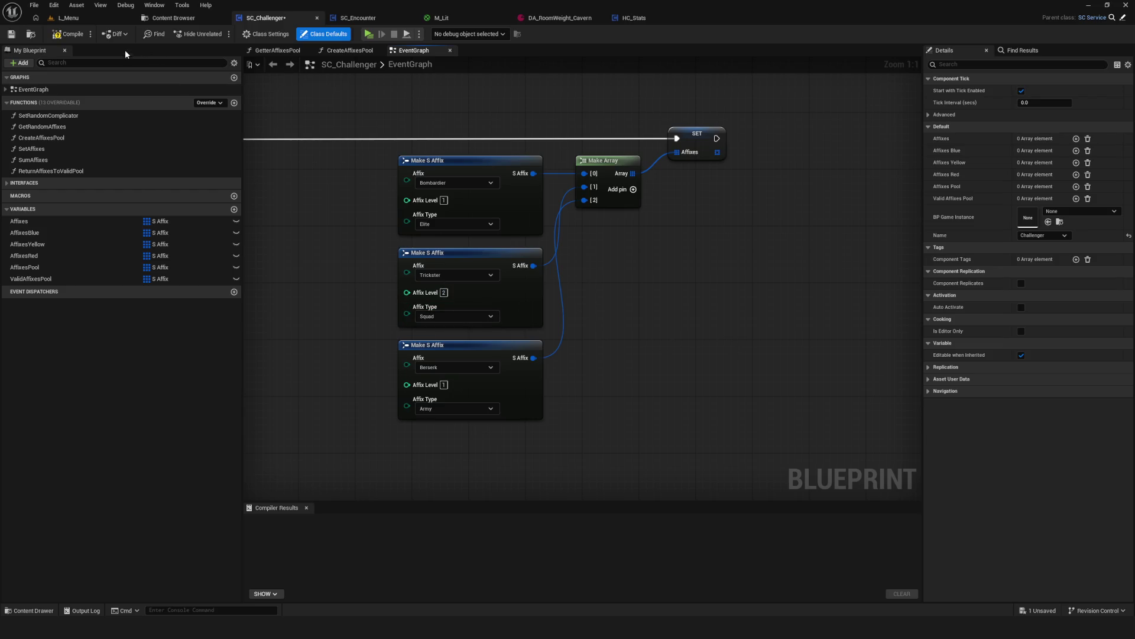
pyautogui.click(69, 35)
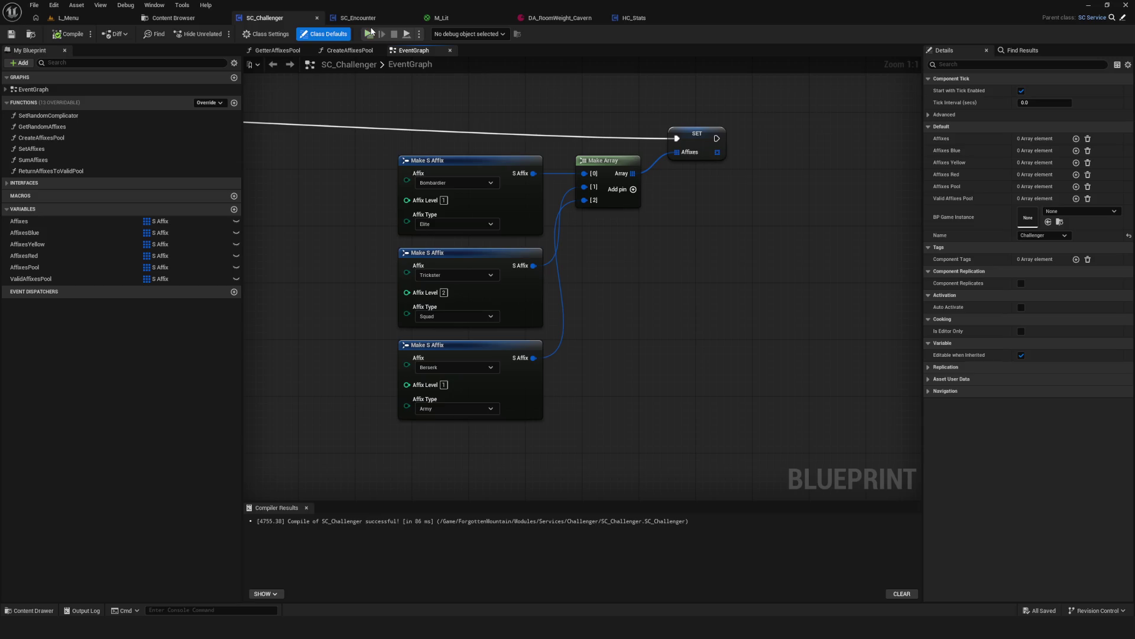
pyautogui.click(370, 33)
pyautogui.click(588, 305)
pyautogui.click(595, 300)
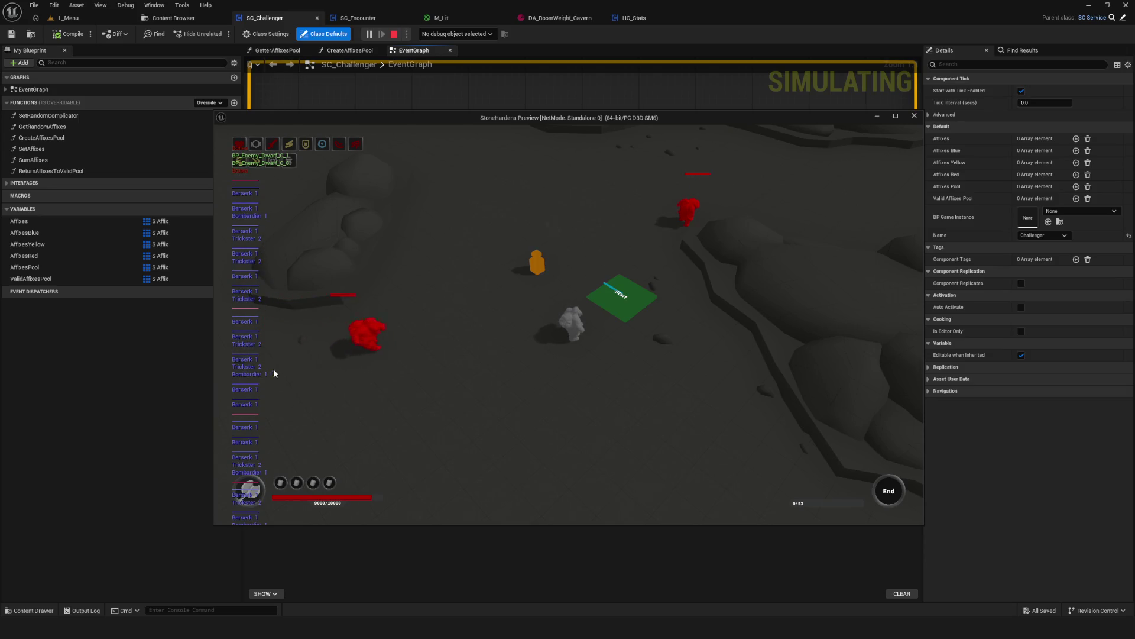
# Play the maximized preview through several enemy waves with WASD, then stop it and return to the EventGraph.
pyautogui.press('super+Up')
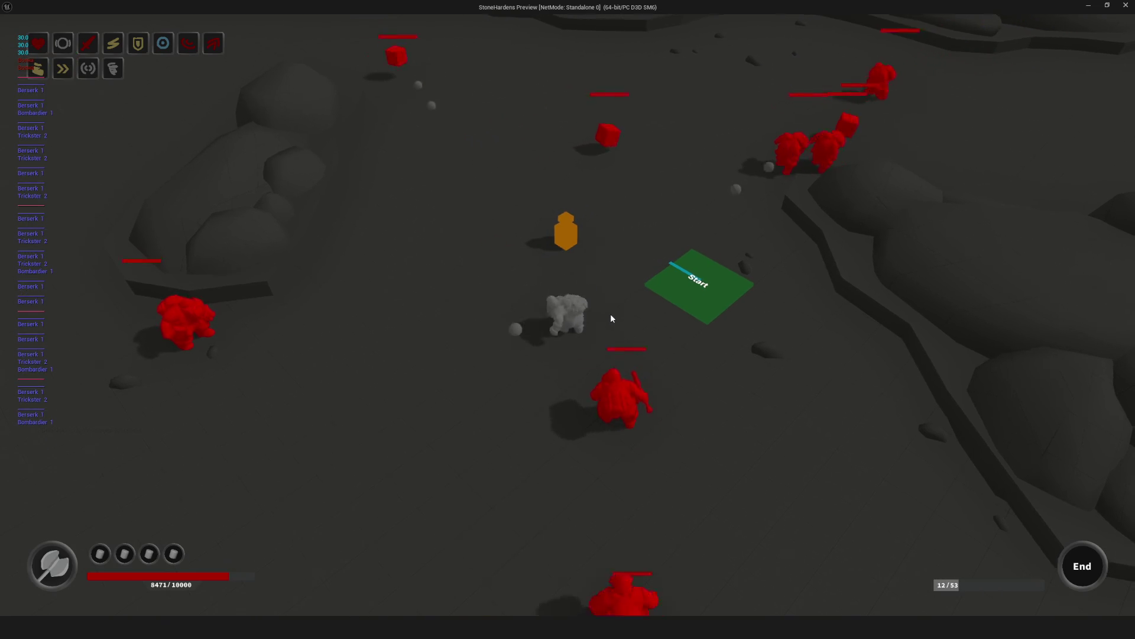
pyautogui.hotkey('w', 'd')
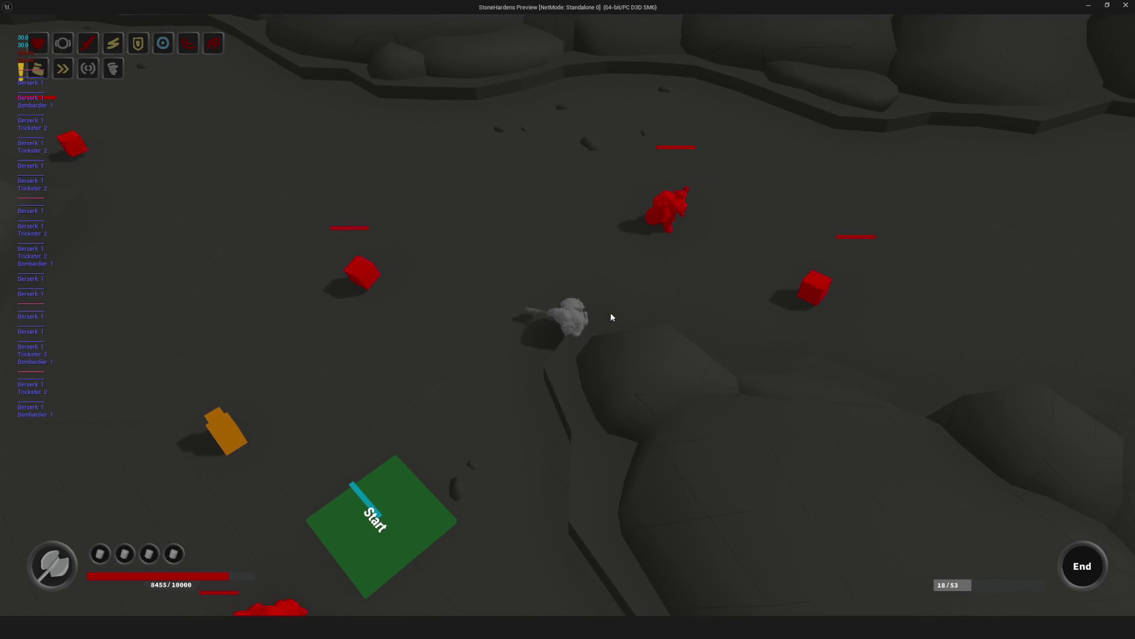
pyautogui.press('a')
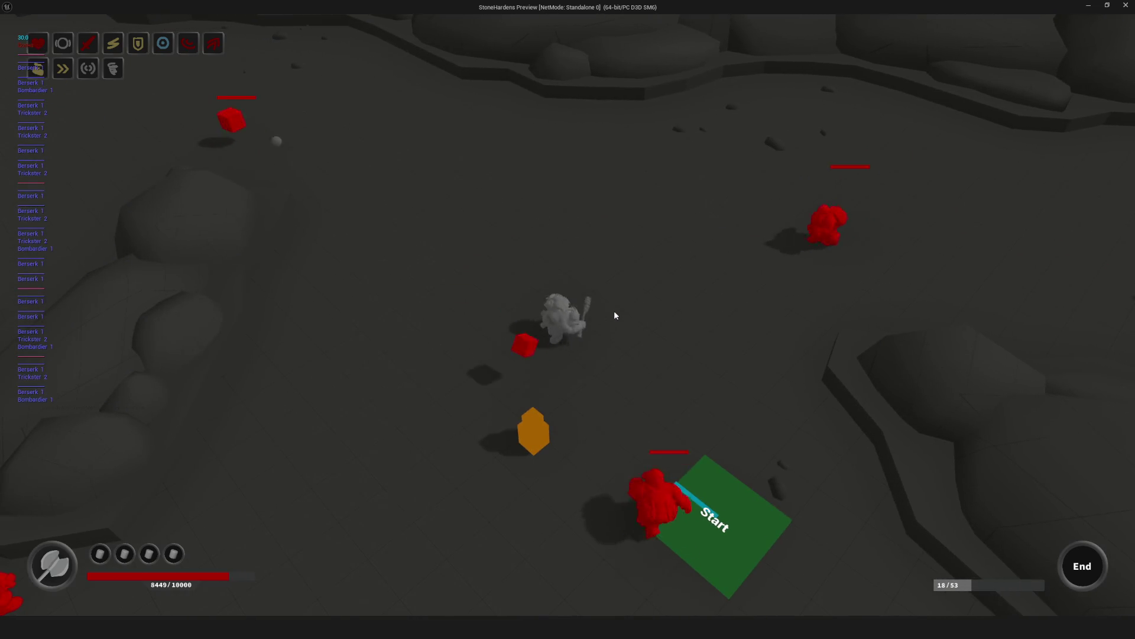
pyautogui.hotkey('s', 'd')
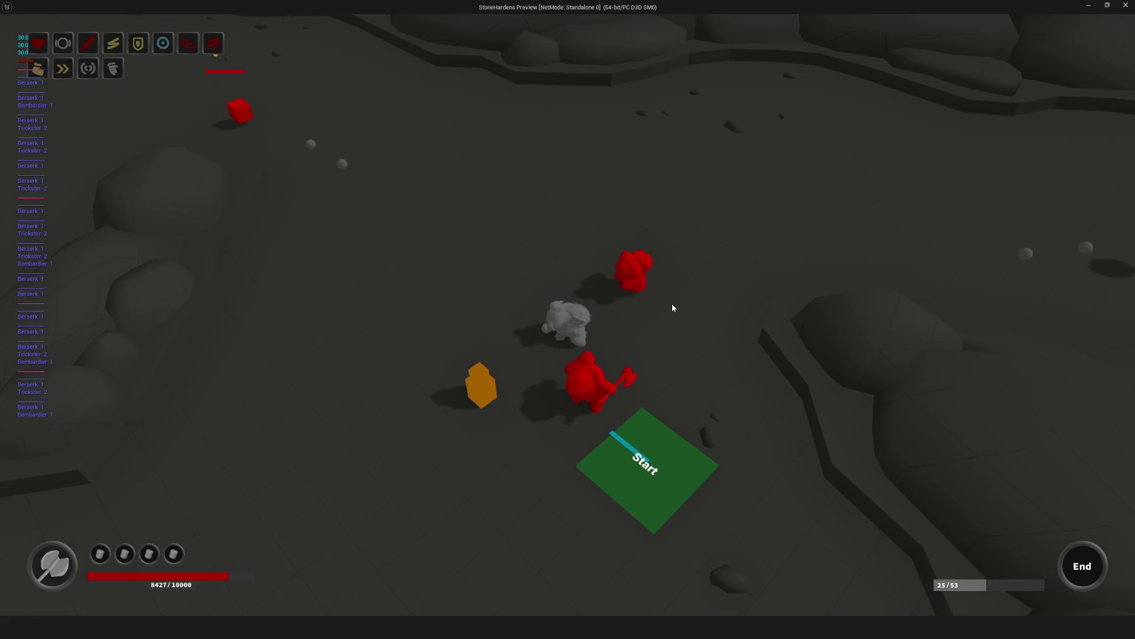
pyautogui.press('d')
pyautogui.press('w')
pyautogui.hotkey('w', 'a')
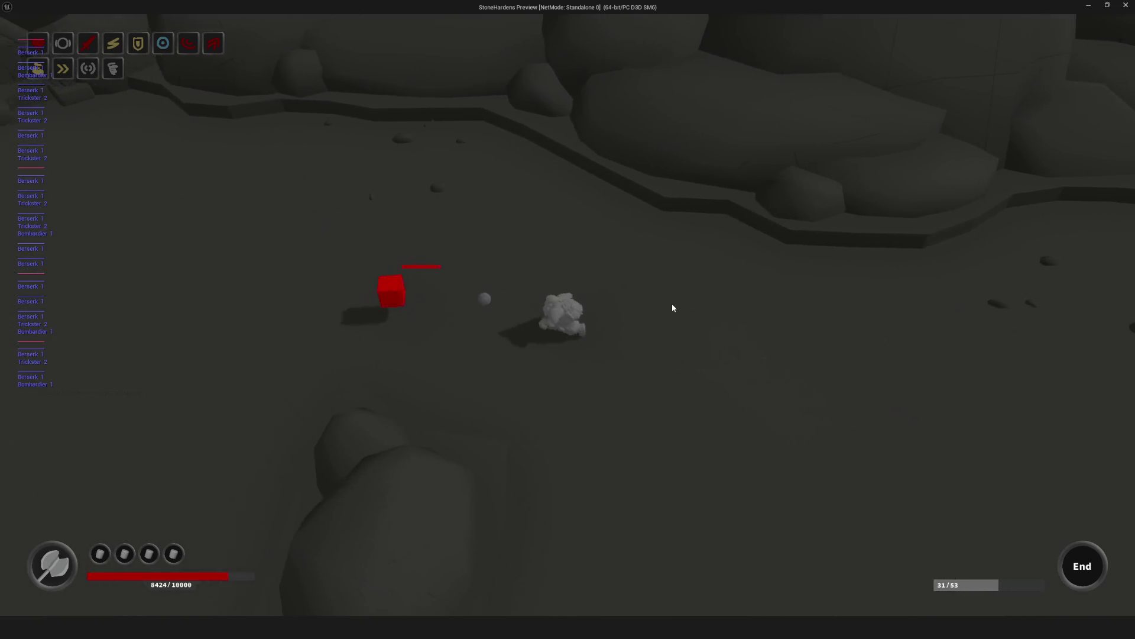
pyautogui.hotkey('w', 'd')
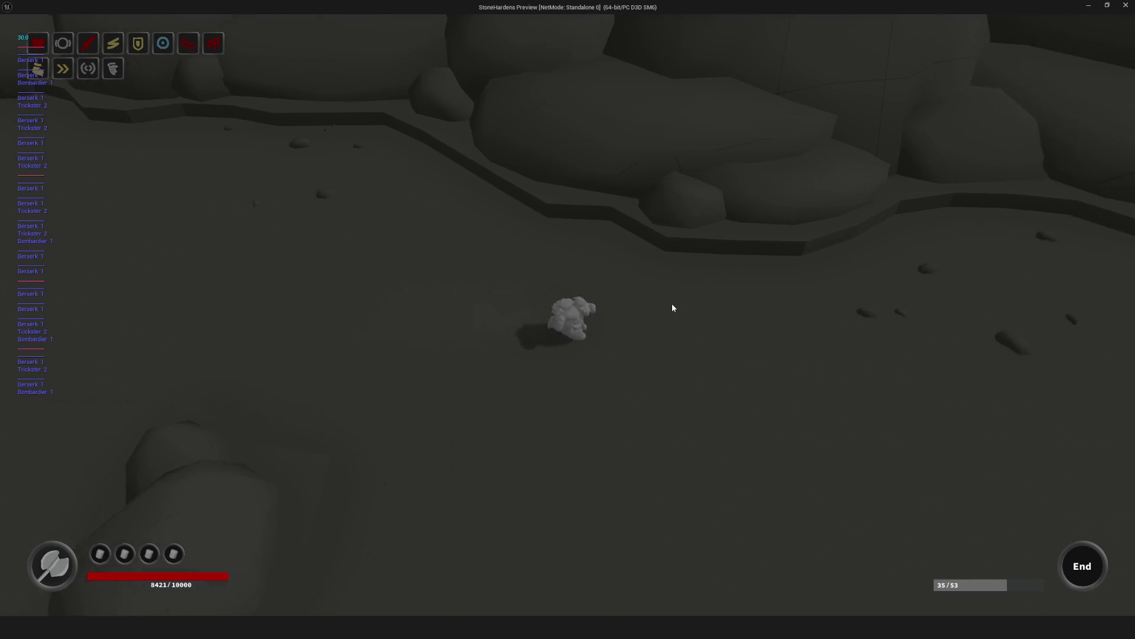
pyautogui.hotkey('w', 'd')
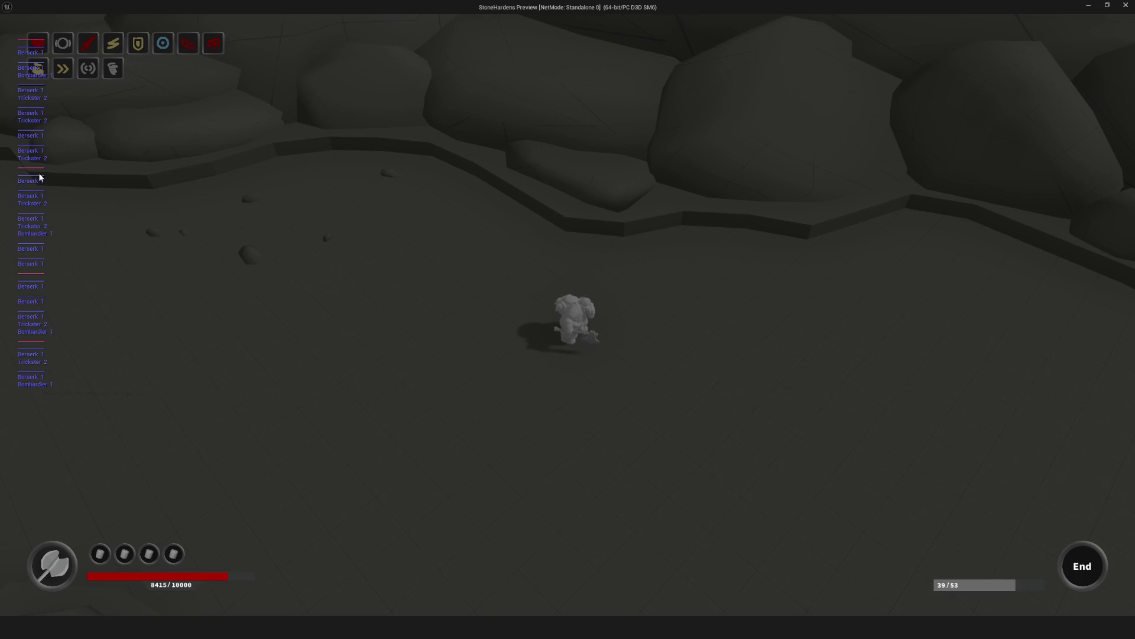
pyautogui.press('Escape')
pyautogui.scroll(-6, 683, 307)
pyautogui.moveTo(681, 297)
pyautogui.mouseDown()
pyautogui.moveTo(566, 351)
pyautogui.moveTo(559, 259)
pyautogui.mouseUp()
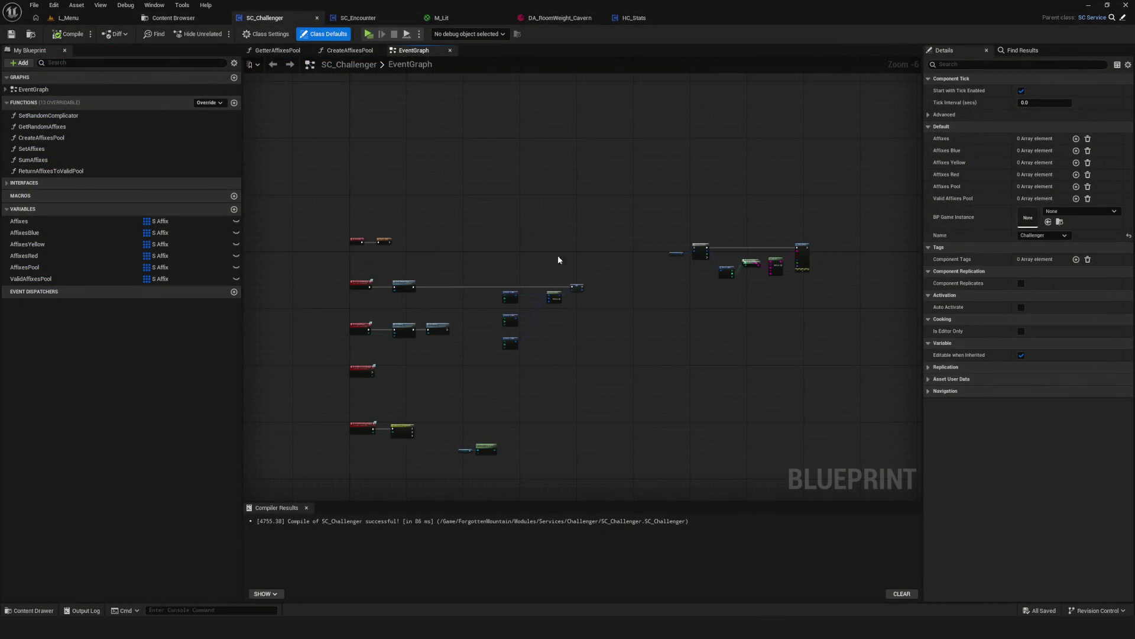
# In SC_Encounter, delete and restore the Set Enemy Level call, then reopen the SetAffixes function.
pyautogui.click(359, 18)
pyautogui.scroll(5, 460, 298)
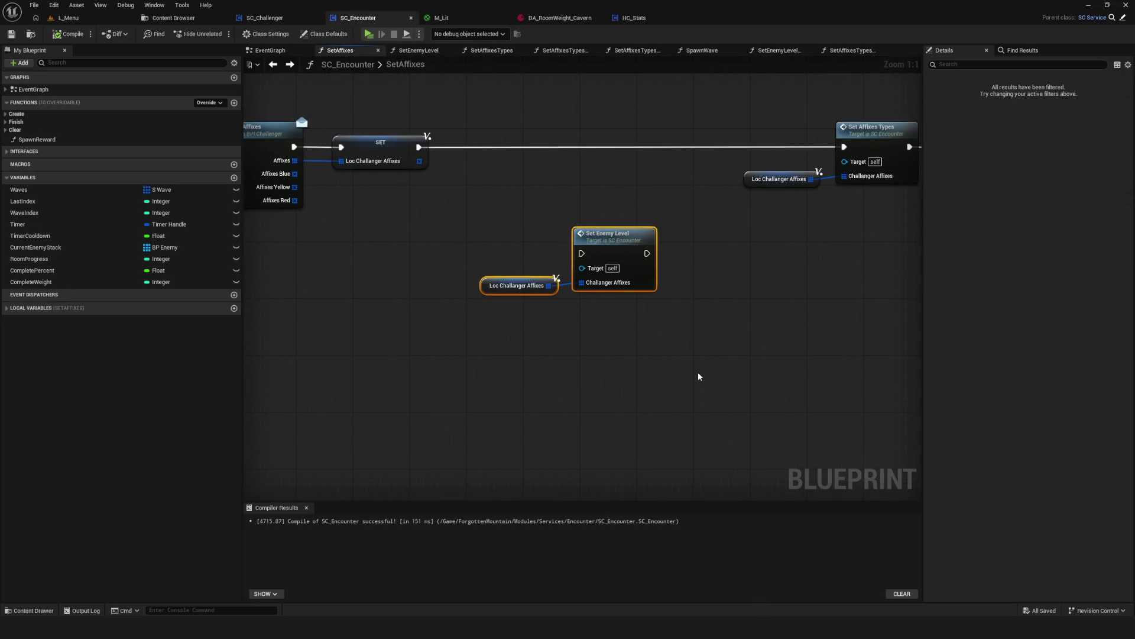
pyautogui.press('Delete')
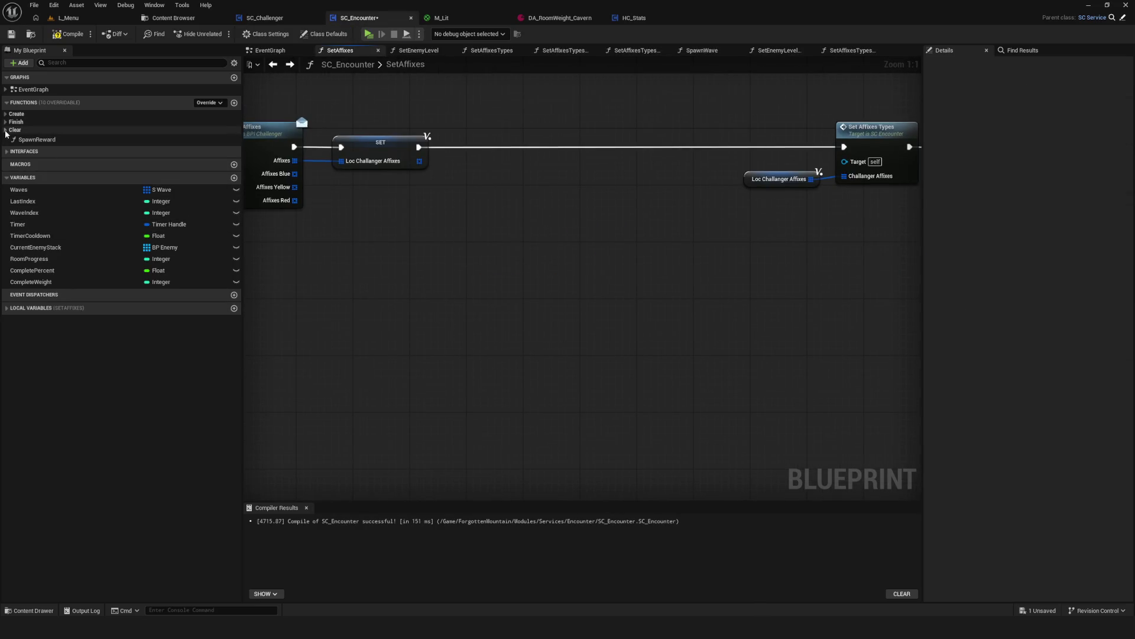
pyautogui.click(5, 123)
pyautogui.click(6, 113)
pyautogui.hotkey('ctrl', 'z')
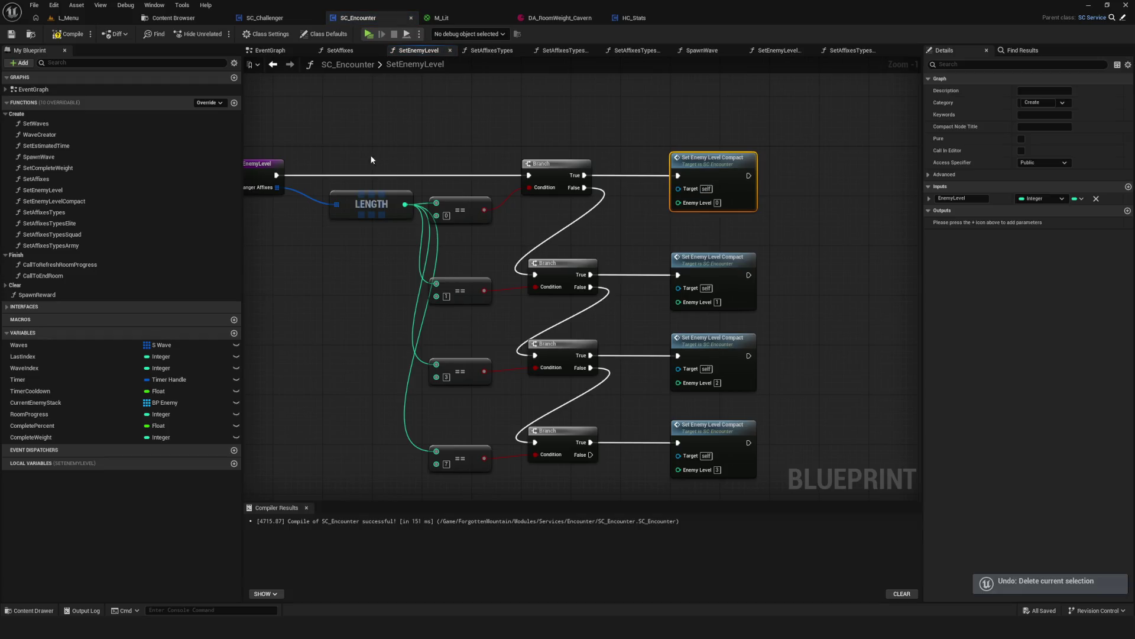
pyautogui.click(275, 71)
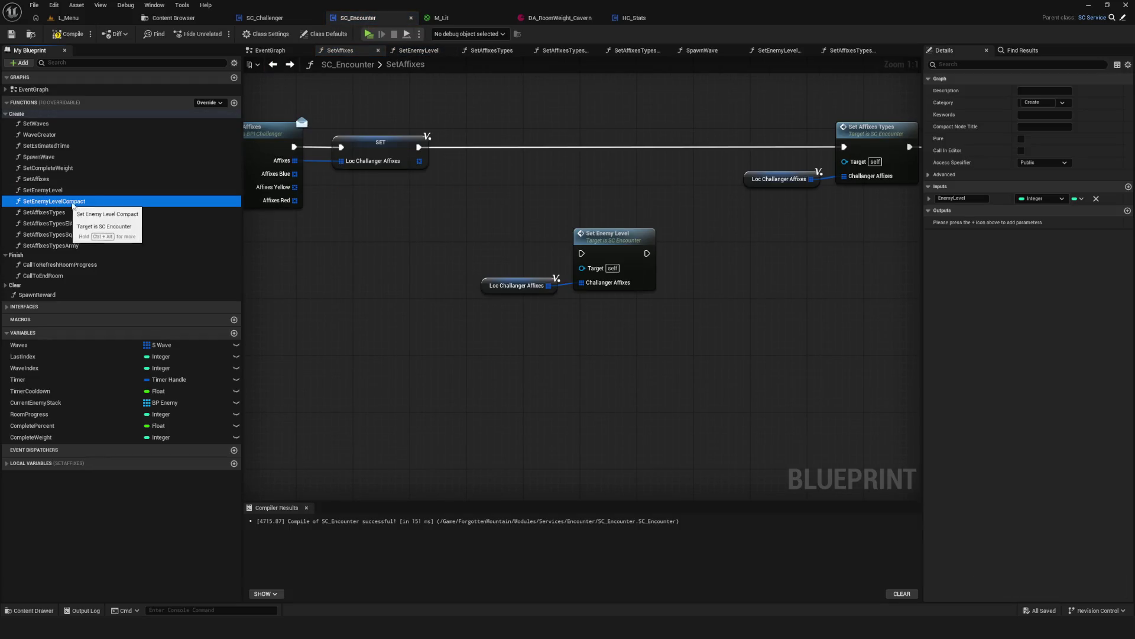
pyautogui.click(269, 50)
pyautogui.scroll(-4, 573, 265)
pyautogui.doubleClick(559, 260)
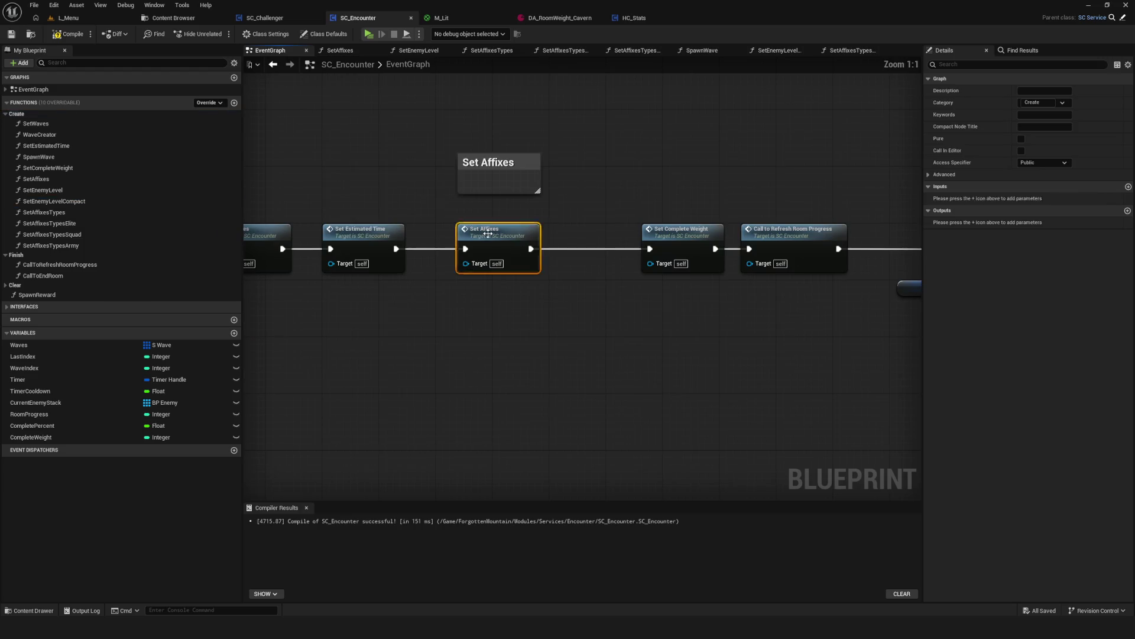
# Delete the SetEnemyLevelCompact and SetEnemyLevel functions and save SC_Encounter.
pyautogui.click(75, 201)
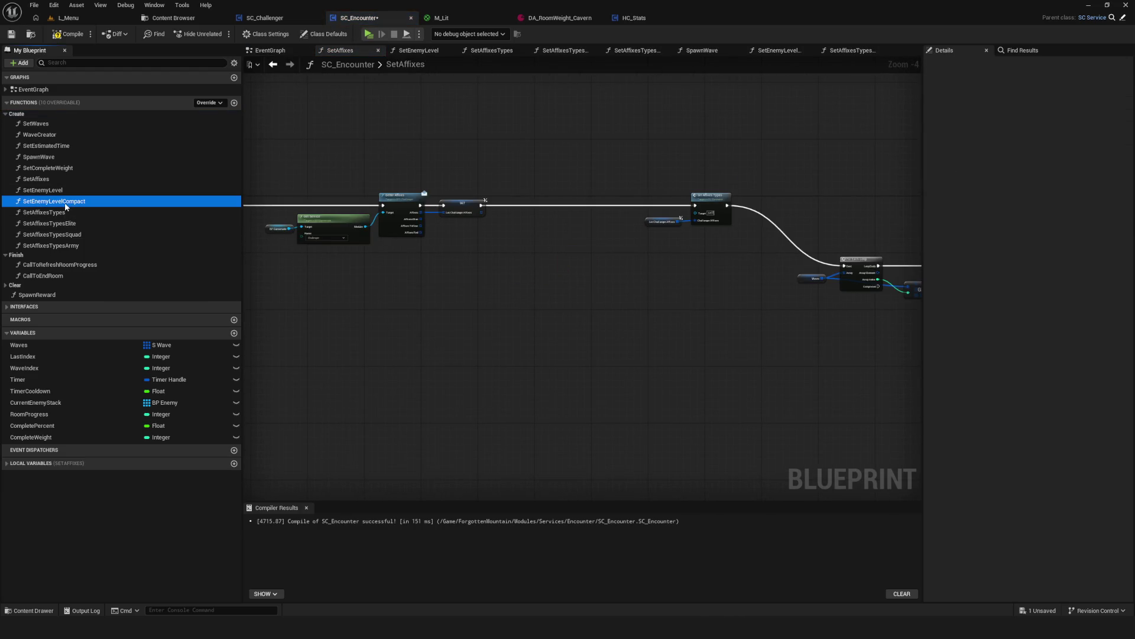
pyautogui.press('Delete')
pyautogui.press('Return')
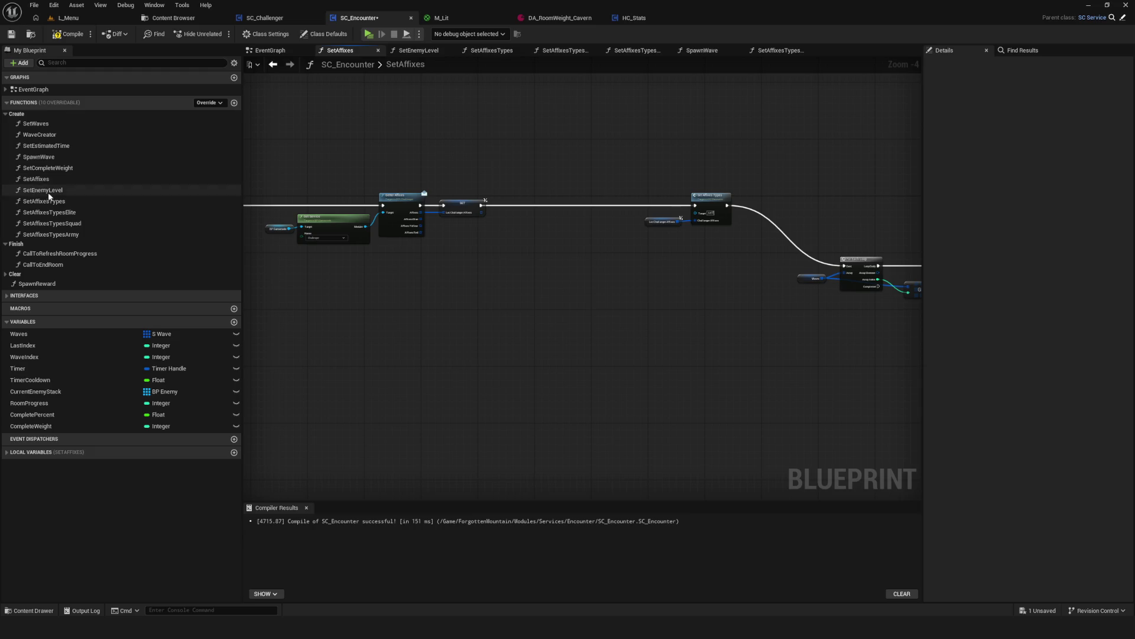
pyautogui.click(91, 190)
pyautogui.press('Delete')
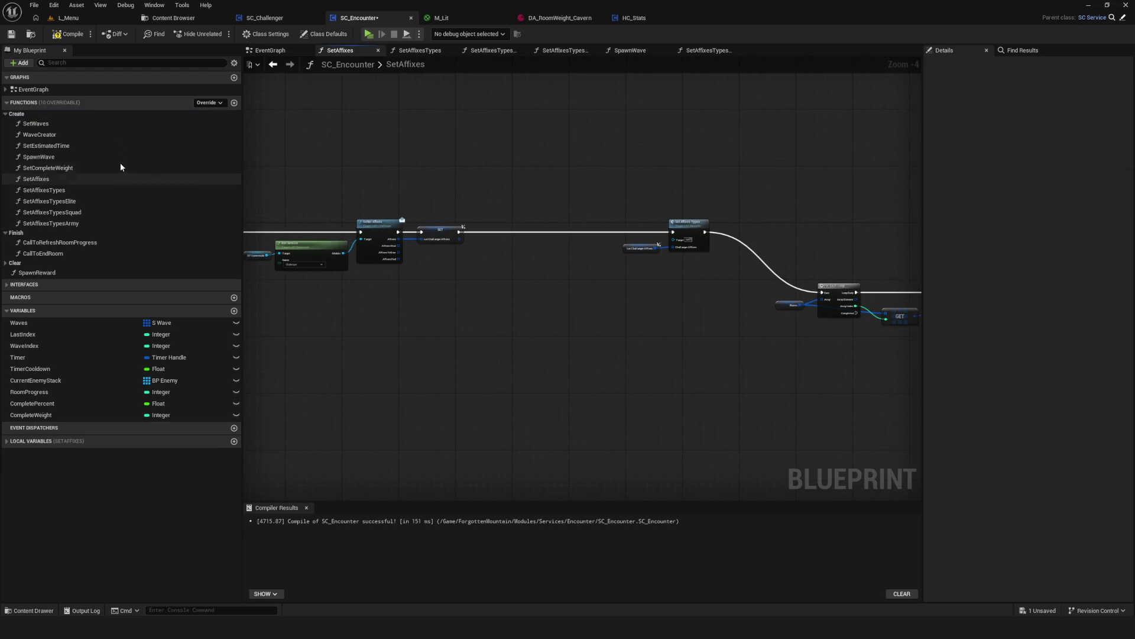
pyautogui.click(67, 35)
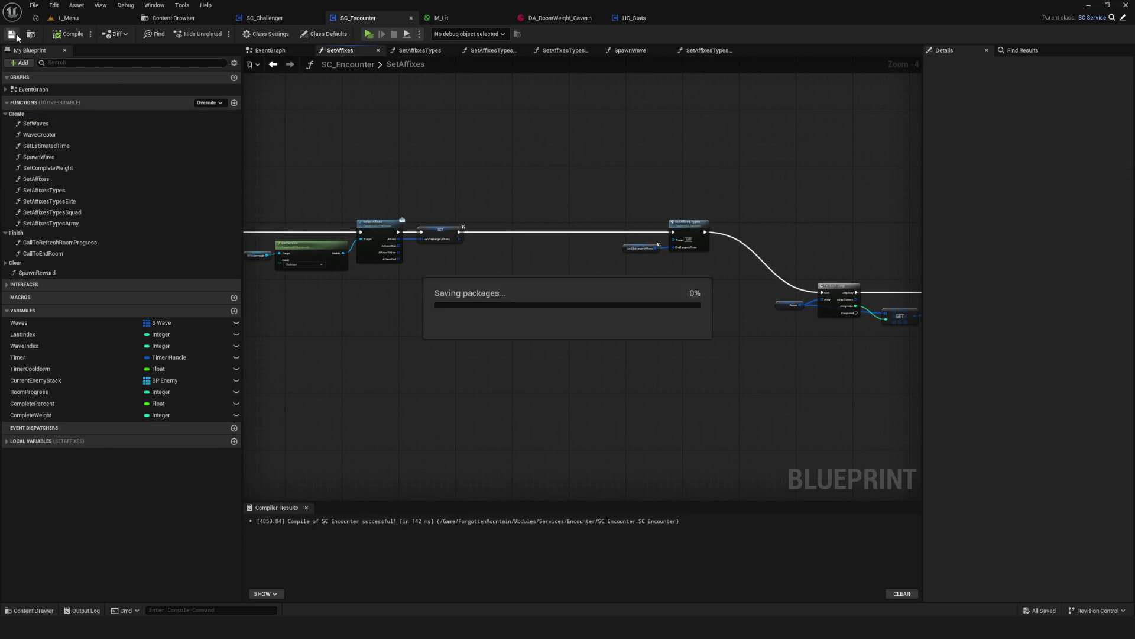
pyautogui.scroll(-7, 515, 282)
pyautogui.scroll(8, 511, 282)
# Move Set Affixes Types and Loc Challanger Affixes left beside the SET node and save.
pyautogui.scroll(-3, 521, 290)
pyautogui.moveTo(481, 248); pyautogui.dragTo(869, 433)
pyautogui.scroll(5, 753, 157)
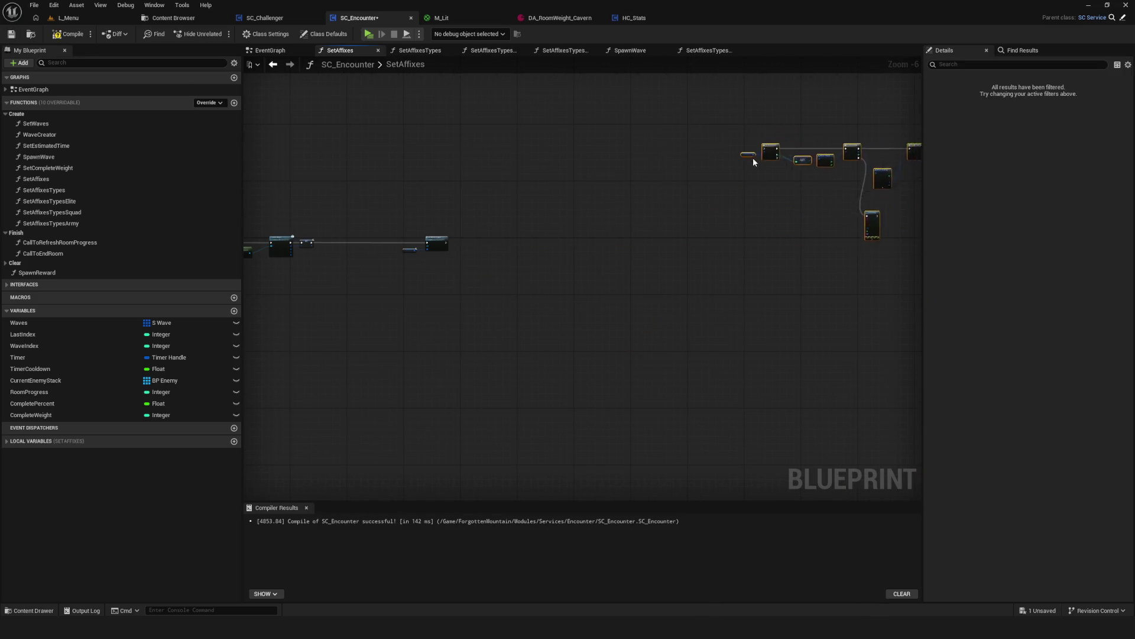
pyautogui.moveTo(812, 316); pyautogui.dragTo(545, 316)
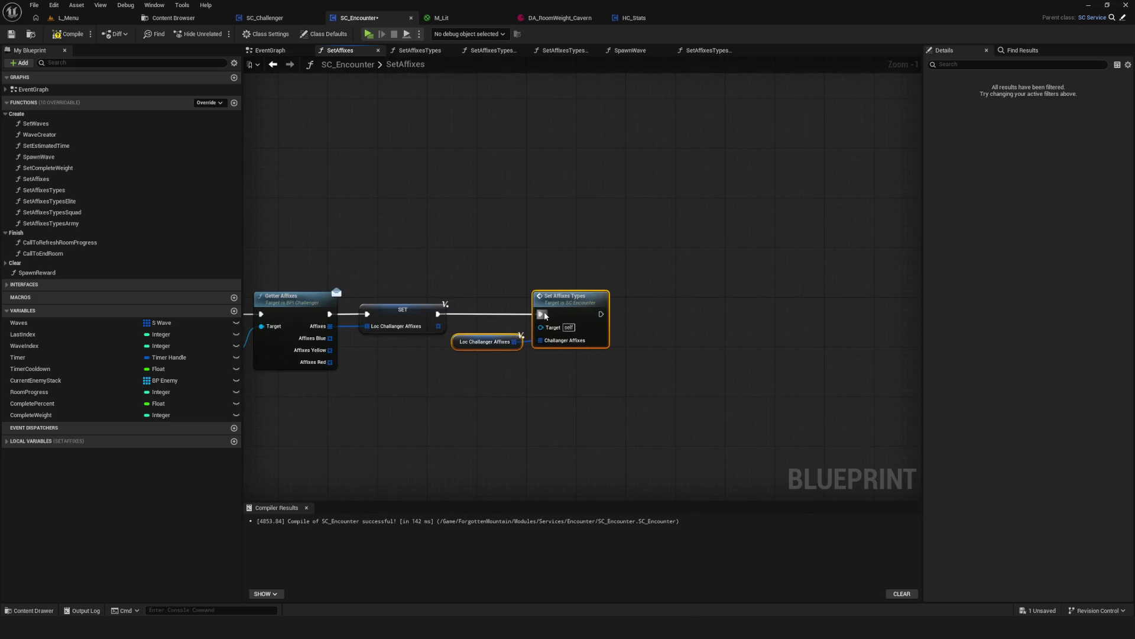
pyautogui.click(12, 34)
# Play-test a new game, walking to spawn enemies, then stop the preview.
pyautogui.click(369, 33)
pyautogui.click(590, 270)
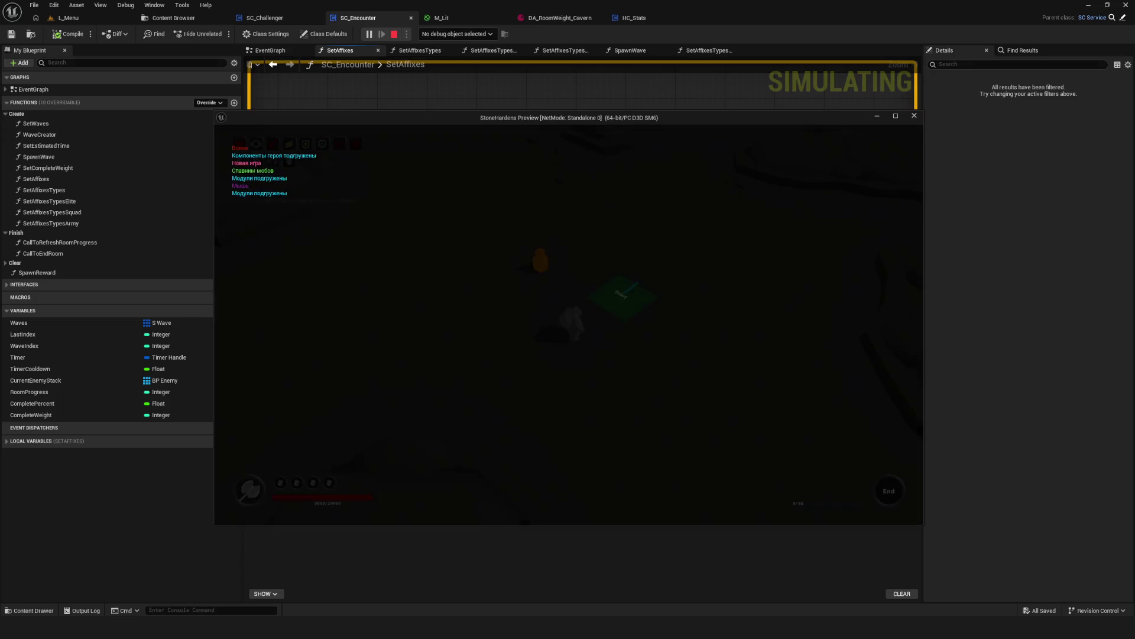
pyautogui.press('w')
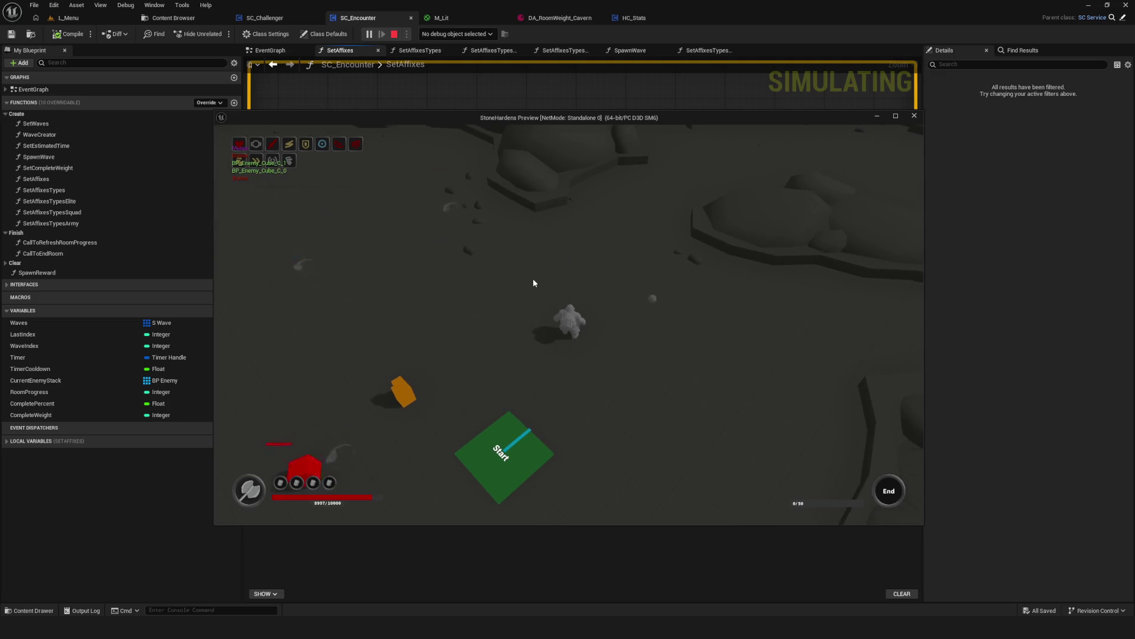
pyautogui.press('Escape')
pyautogui.scroll(-2, 690, 332)
pyautogui.scroll(2, 603, 355)
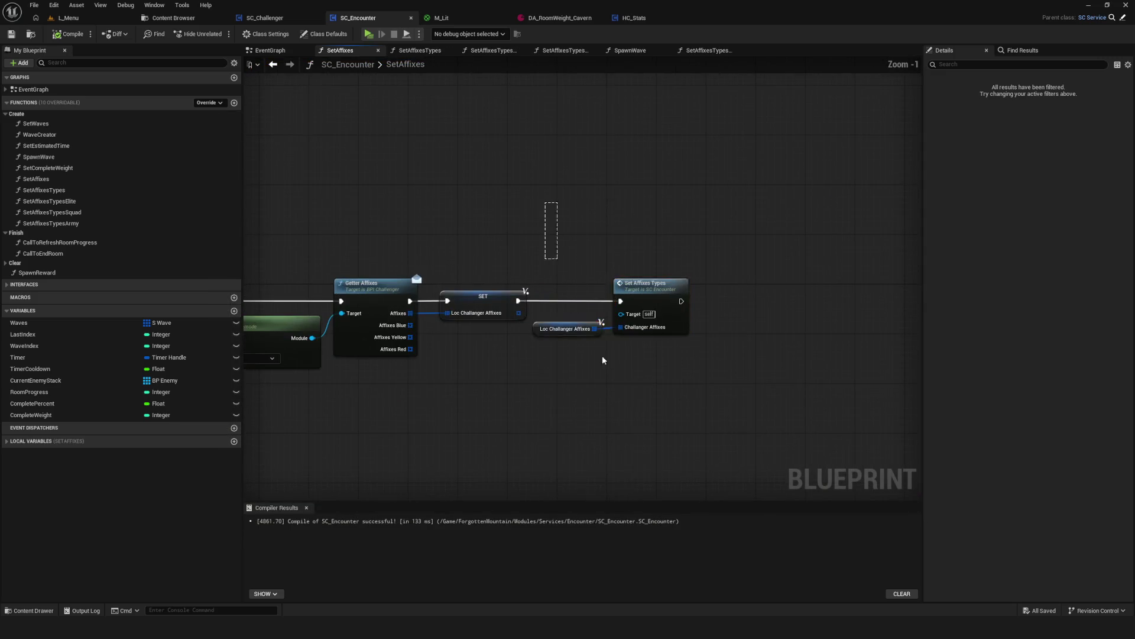
# Line up the two SetAffixes nodes and save SC_Encounter.
pyautogui.moveTo(672, 292); pyautogui.dragTo(654, 291)
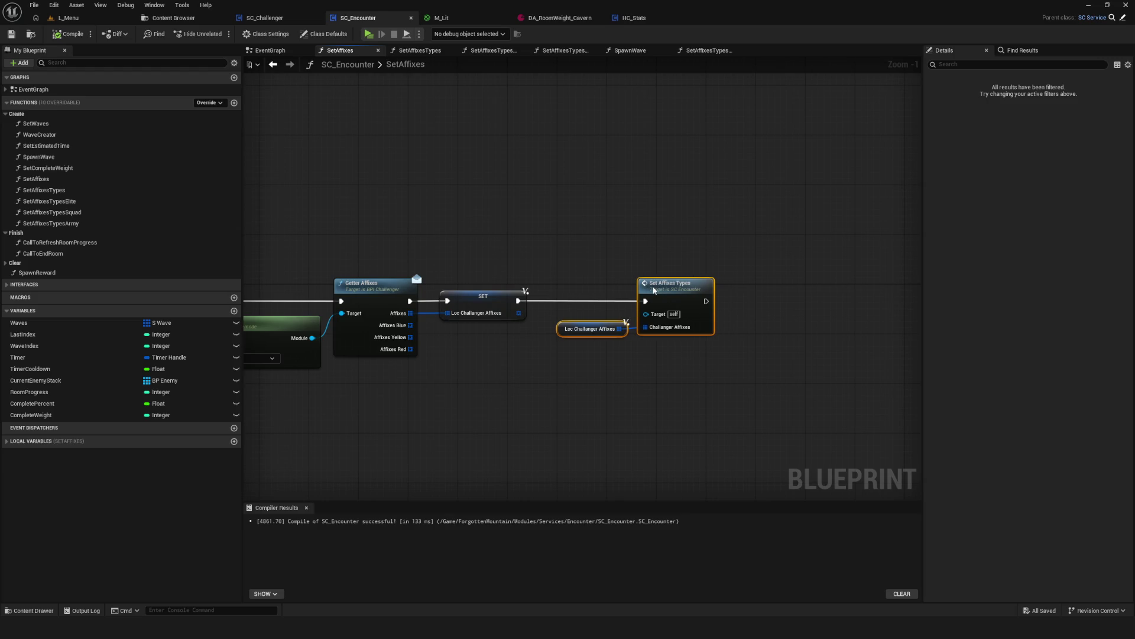
pyautogui.moveTo(591, 414); pyautogui.dragTo(887, 399)
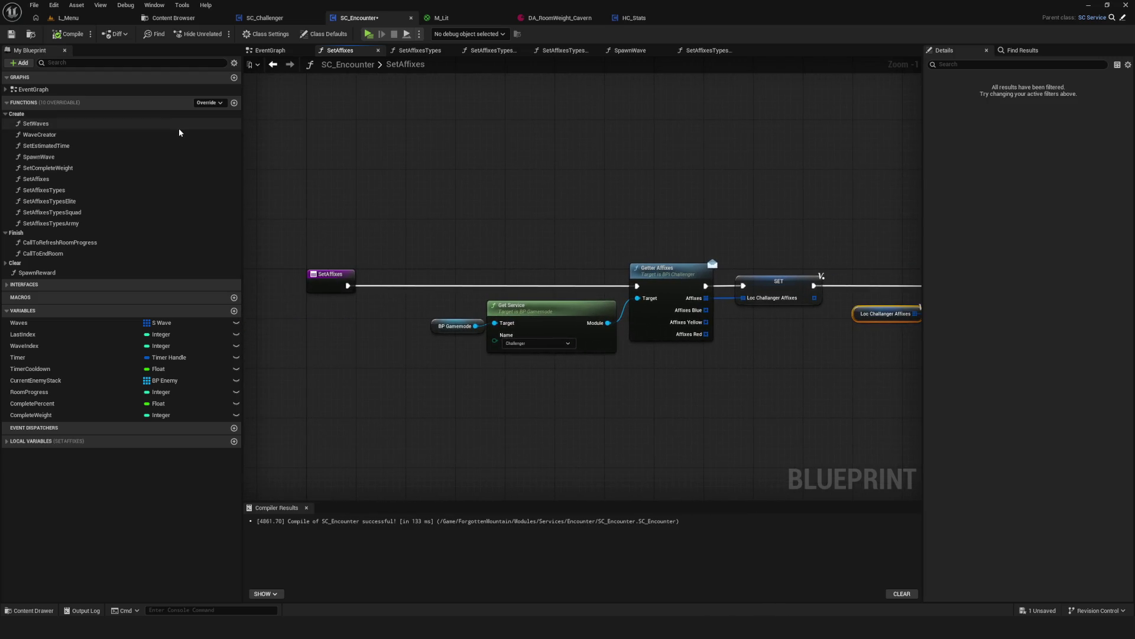
pyautogui.click(11, 33)
pyautogui.click(36, 324)
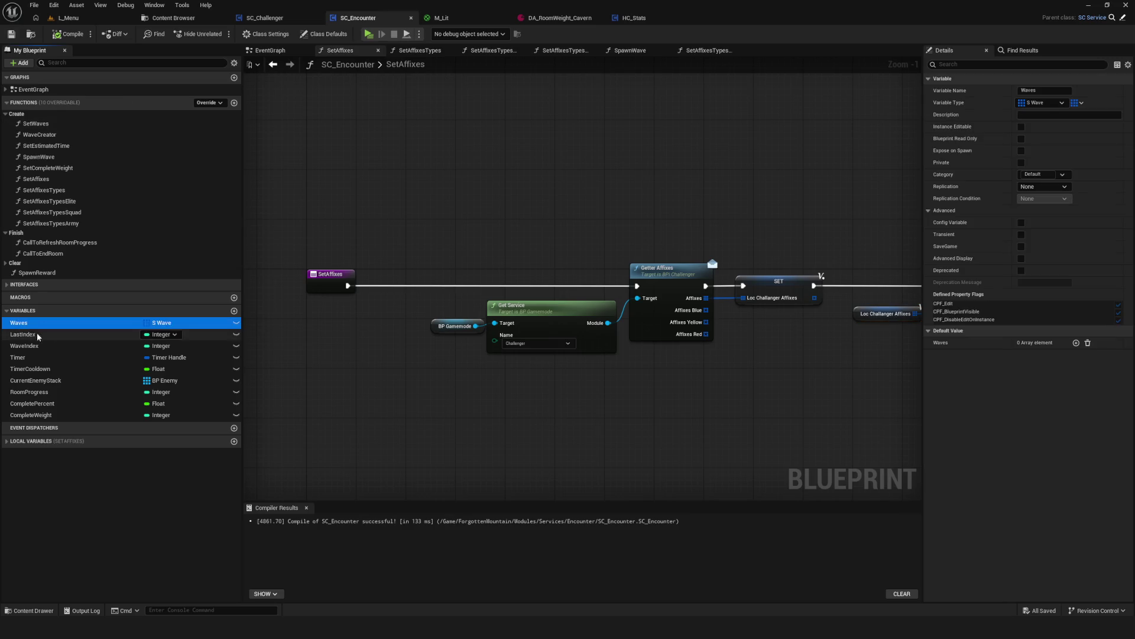
pyautogui.scroll(-3, 453, 247)
pyautogui.scroll(3, 574, 257)
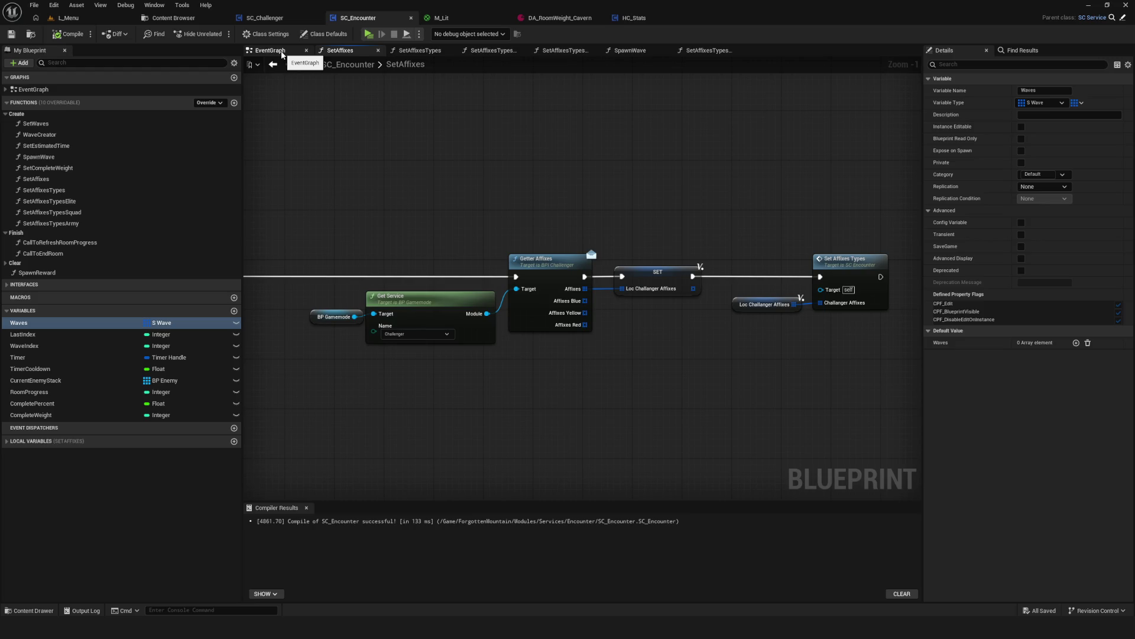
# Recolor the EventGraph's Set Affixes comment to bright teal with Value raised to 0.5.
pyautogui.click(282, 54)
pyautogui.click(481, 228)
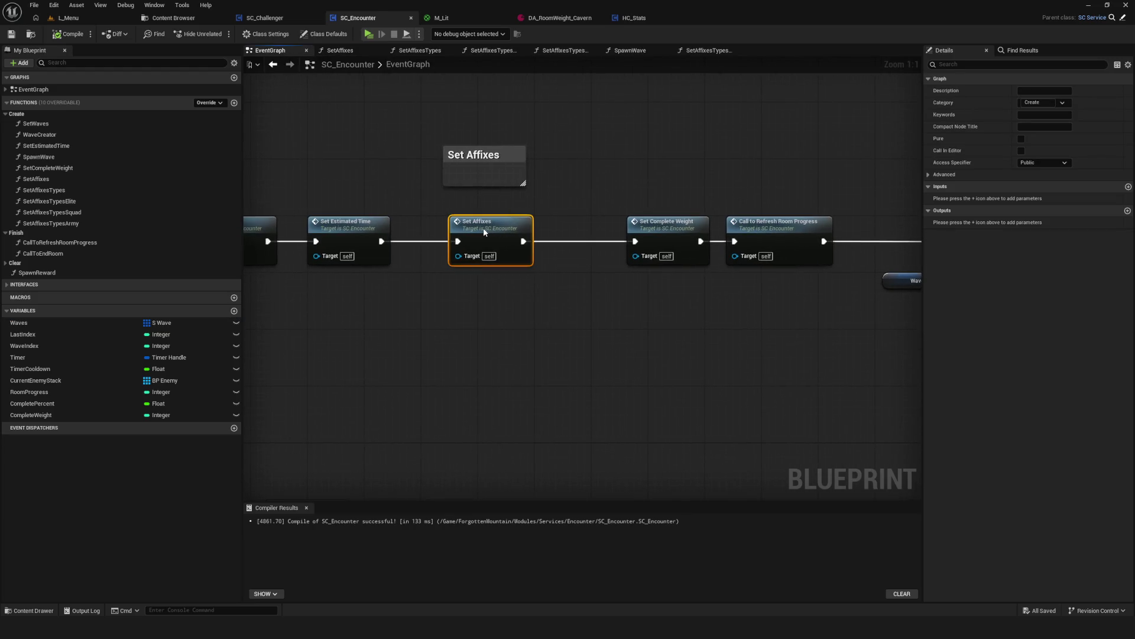
pyautogui.scroll(-4, 534, 218)
pyautogui.scroll(4, 544, 178)
pyautogui.click(544, 159)
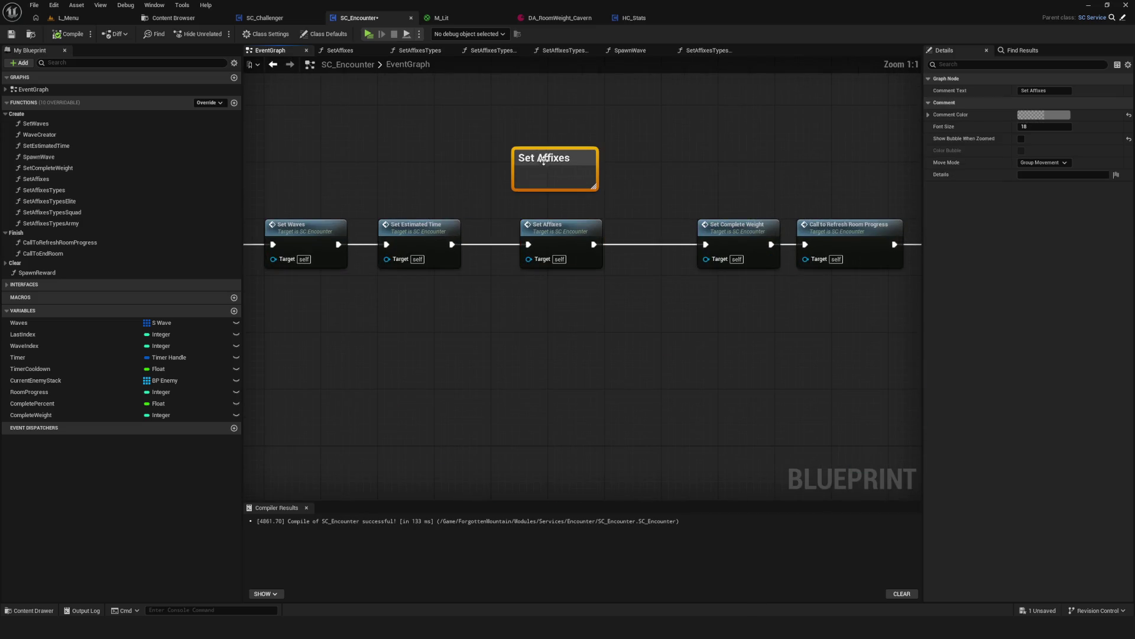
pyautogui.click(1044, 115)
pyautogui.click(881, 195)
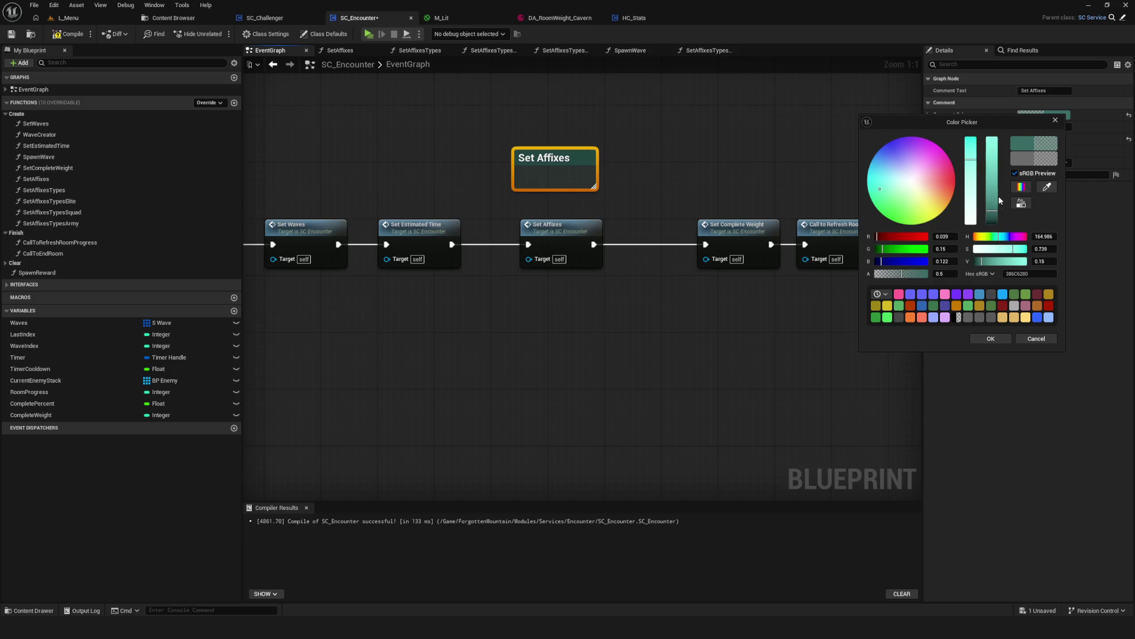
pyautogui.moveTo(998, 211); pyautogui.dragTo(998, 176)
pyautogui.click(991, 338)
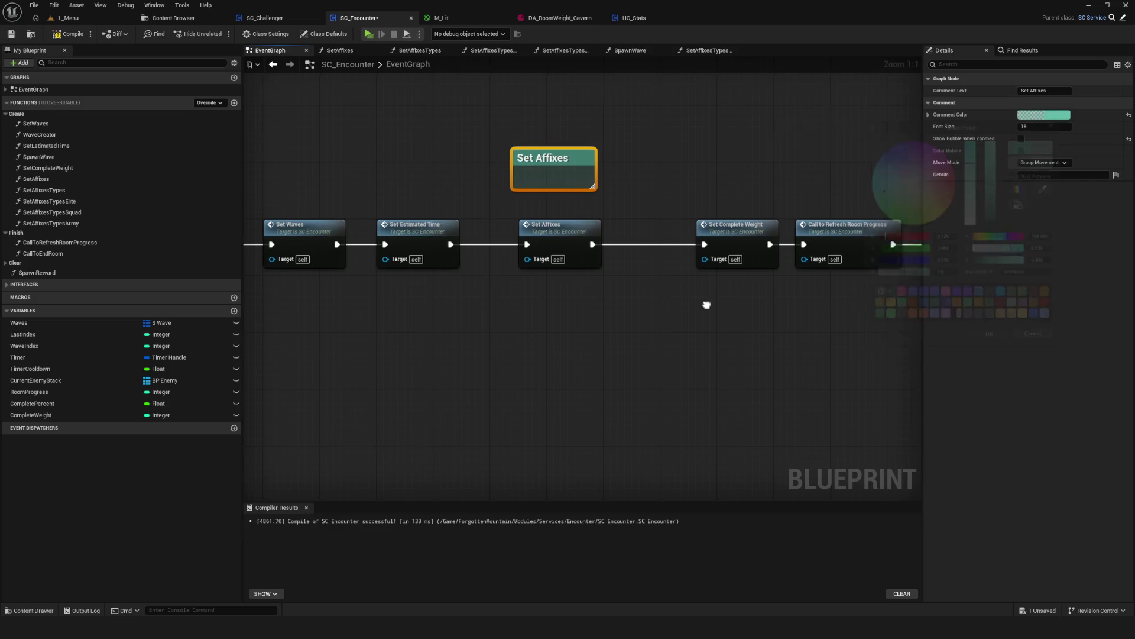
pyautogui.scroll(-9, 594, 328)
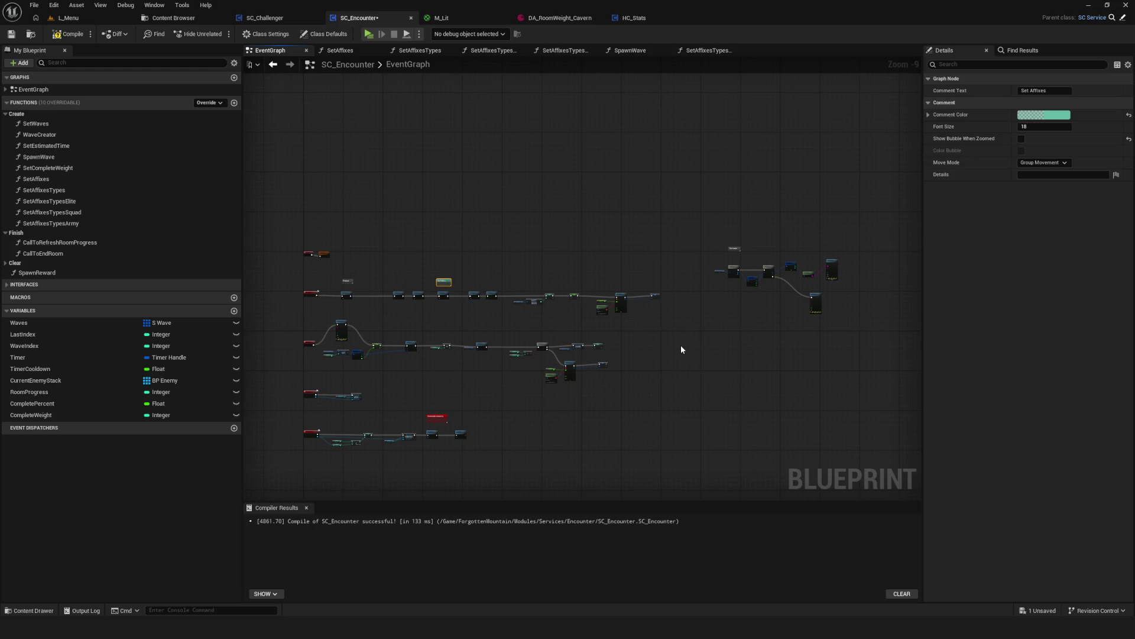
# Open the SpawnWave function from its Spawn Wave call in the EventGraph.
pyautogui.scroll(6, 682, 349)
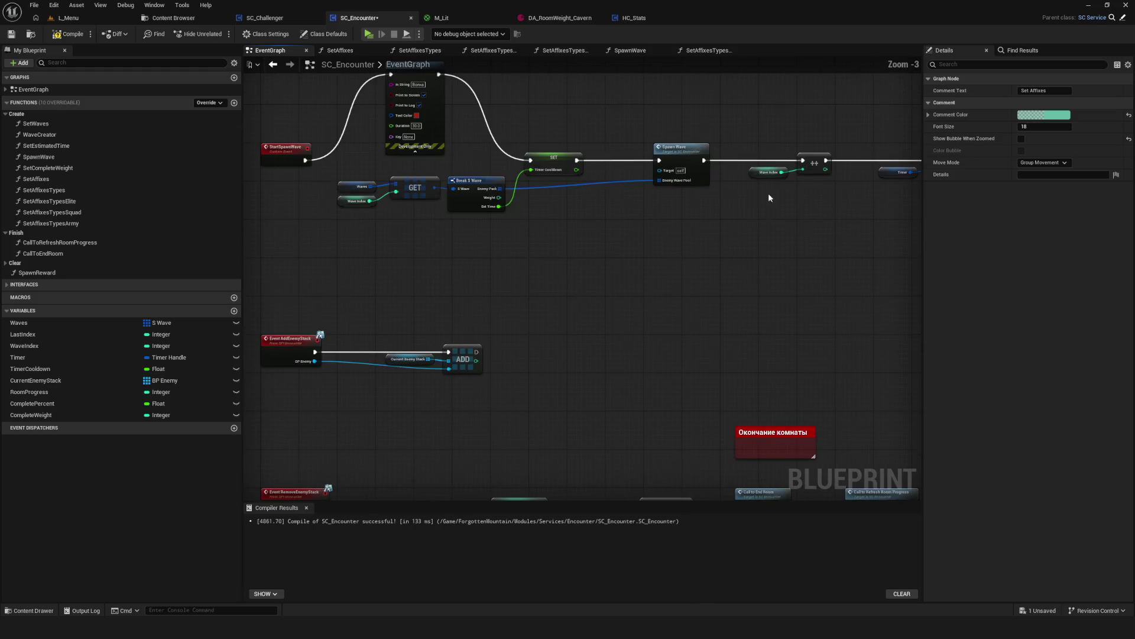
pyautogui.scroll(3, 670, 215)
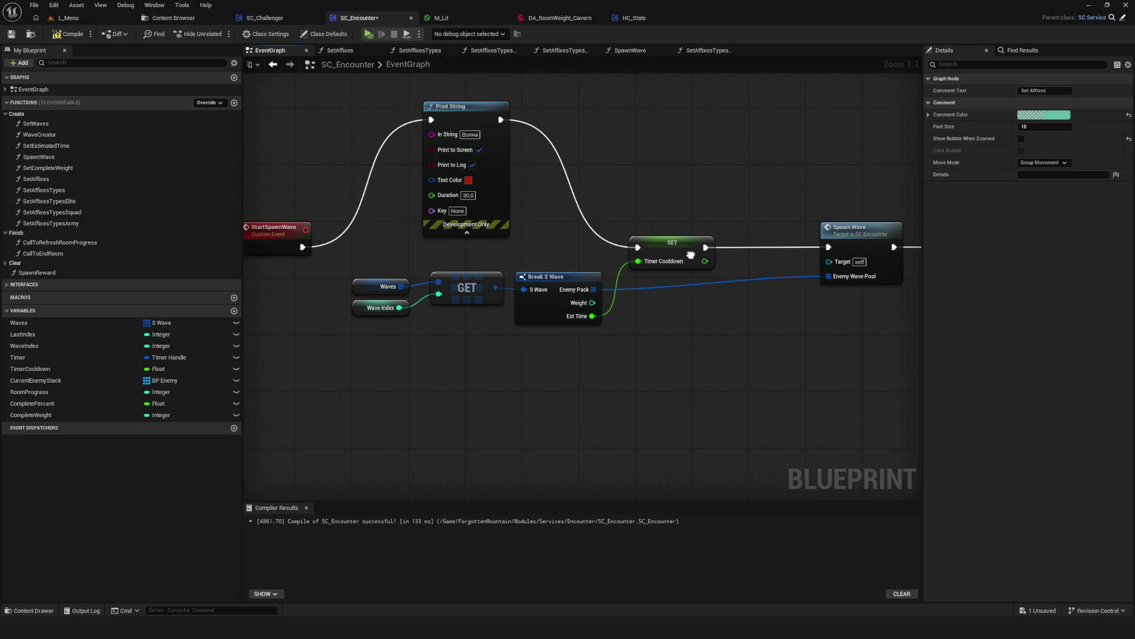
pyautogui.moveTo(691, 255); pyautogui.dragTo(619, 261)
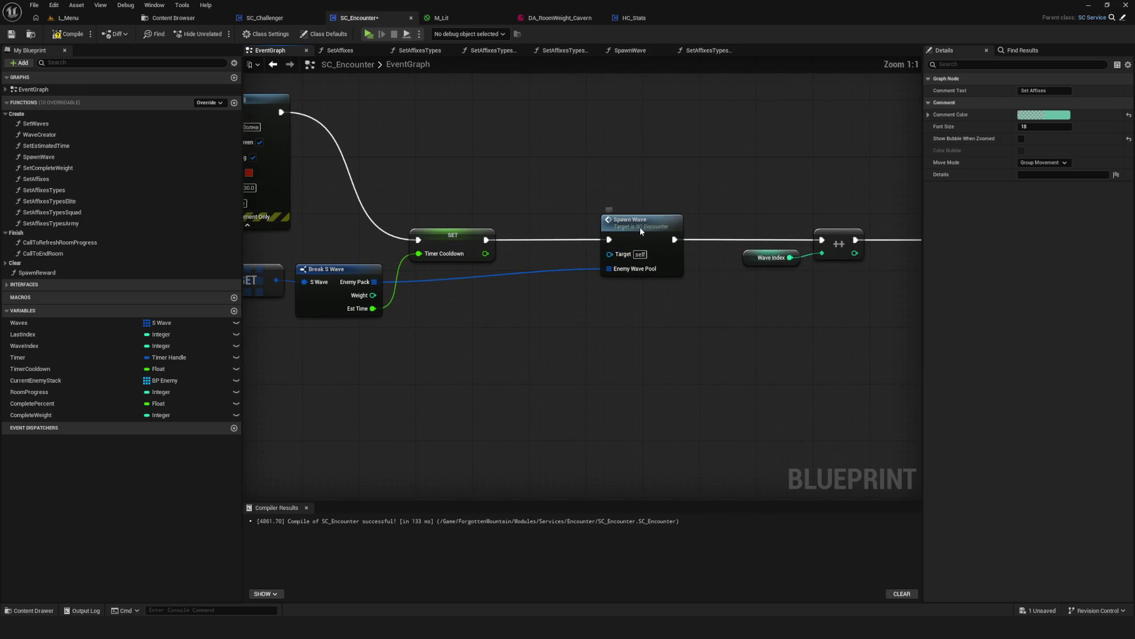
pyautogui.doubleClick(640, 231)
pyautogui.moveTo(712, 256); pyautogui.dragTo(683, 254)
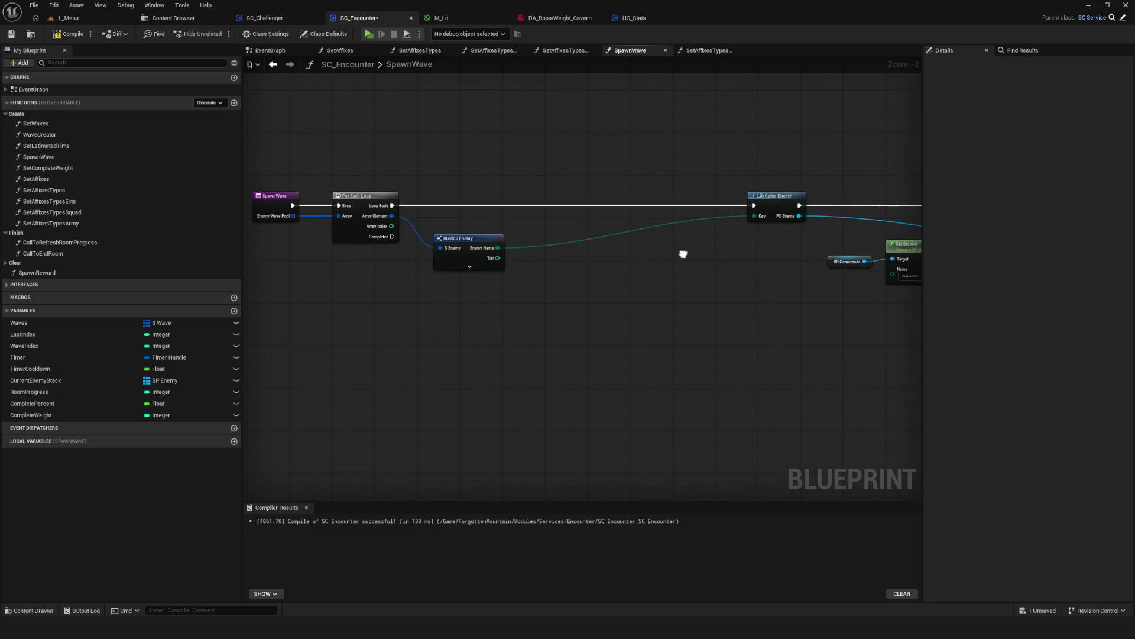
pyautogui.click(273, 64)
pyautogui.moveTo(475, 186); pyautogui.dragTo(629, 196)
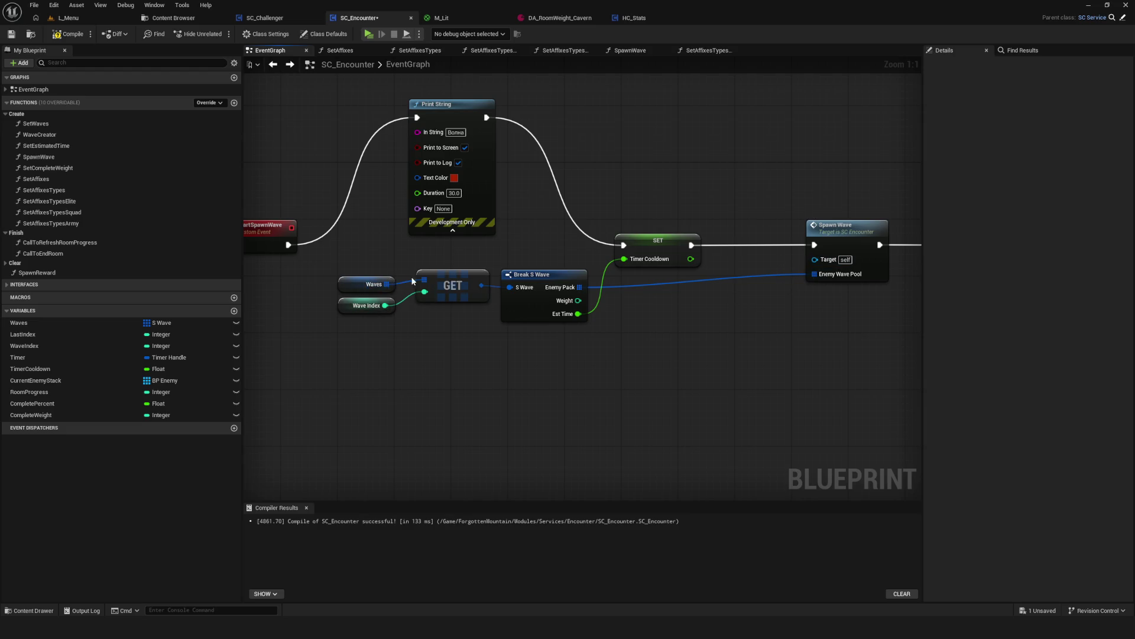
pyautogui.click(850, 227)
pyautogui.doubleClick(851, 227)
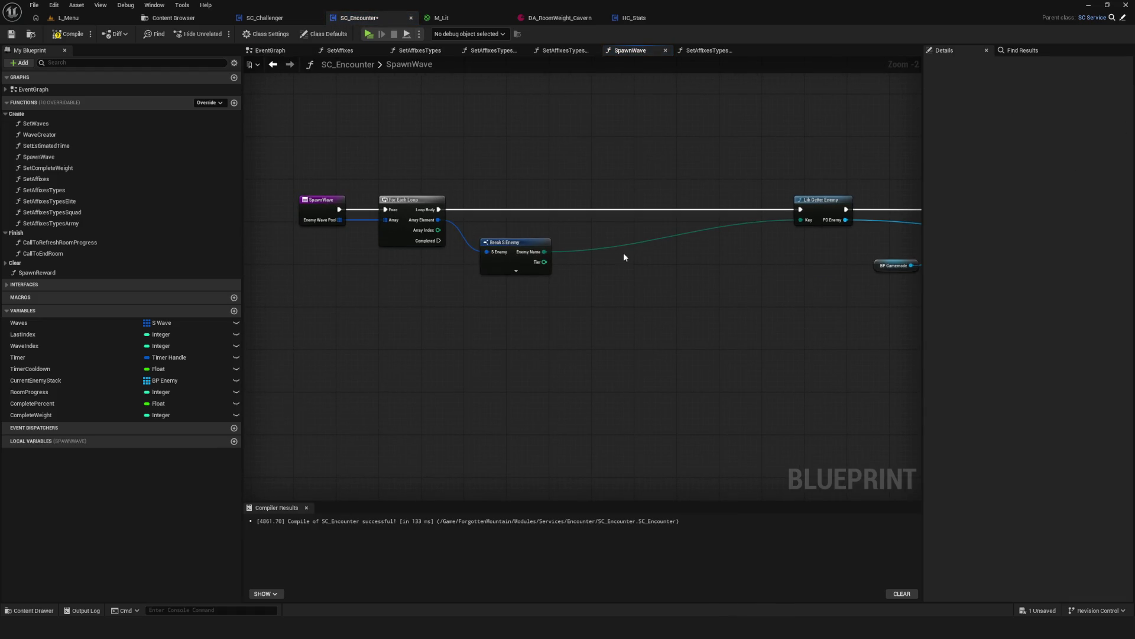
# Pan through SpawnWave to locate the Break S Enemy and Lib Getter Enemy nodes.
pyautogui.scroll(2, 623, 253)
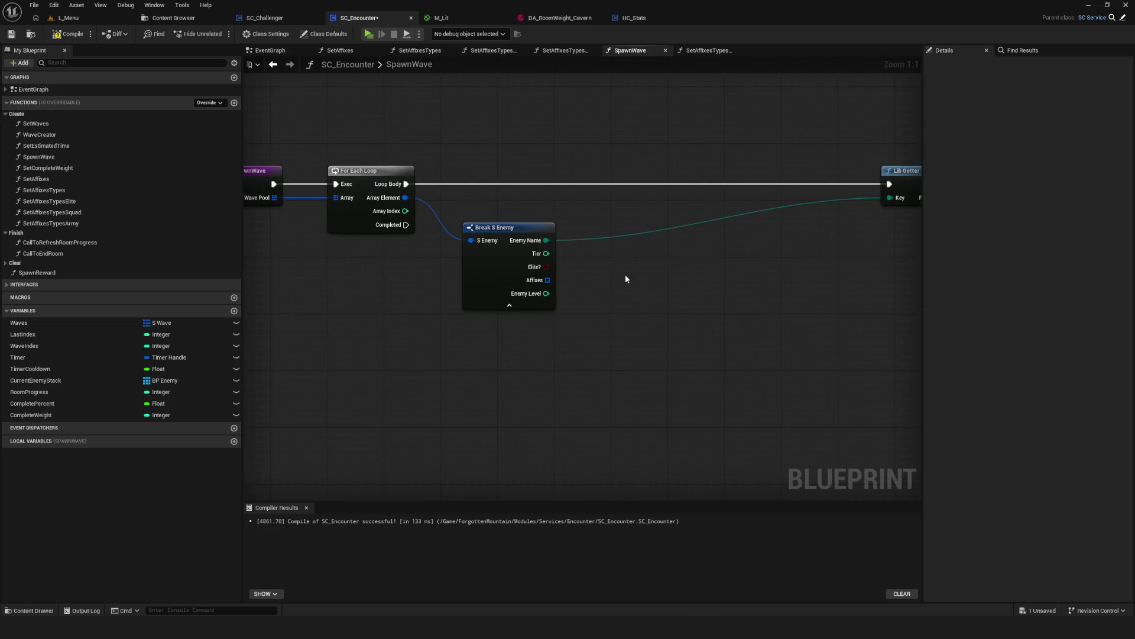
pyautogui.moveTo(807, 284); pyautogui.dragTo(639, 272)
pyautogui.moveTo(740, 160); pyautogui.dragTo(248, 163)
pyautogui.scroll(-7, 479, 251)
pyautogui.scroll(4, 489, 254)
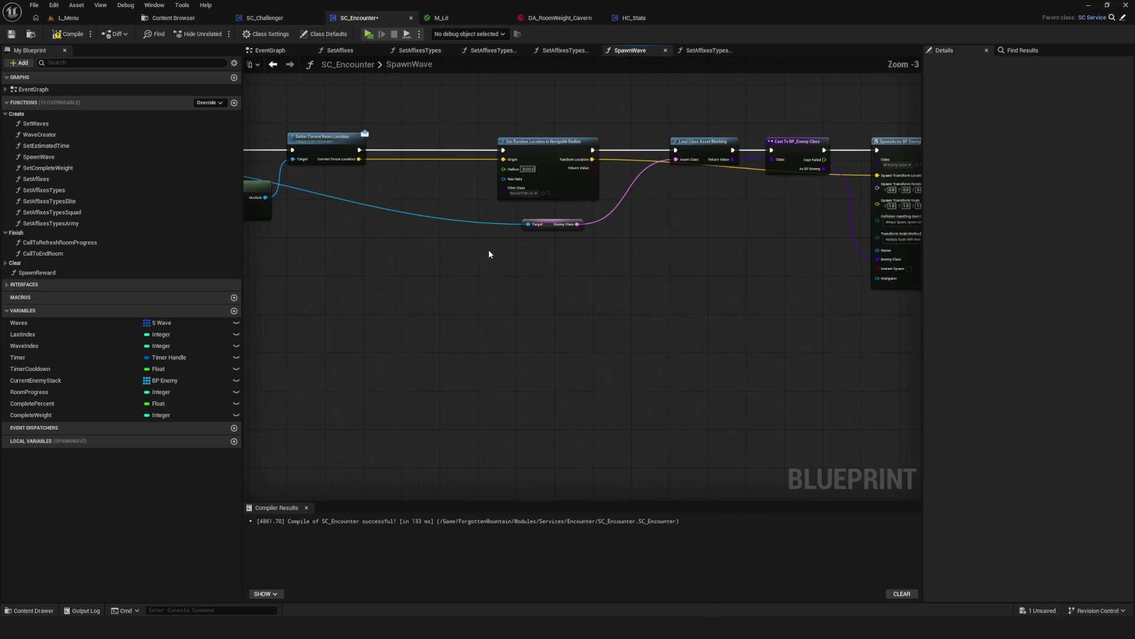
pyautogui.moveTo(467, 260); pyautogui.dragTo(733, 274)
pyautogui.moveTo(529, 252)
pyautogui.mouseDown()
pyautogui.moveTo(914, 251)
pyautogui.moveTo(532, 231)
pyautogui.moveTo(266, 240)
pyautogui.mouseUp()
pyautogui.moveTo(266, 289); pyautogui.dragTo(558, 307)
pyautogui.scroll(2, 441, 303)
pyautogui.scroll(1, 440, 303)
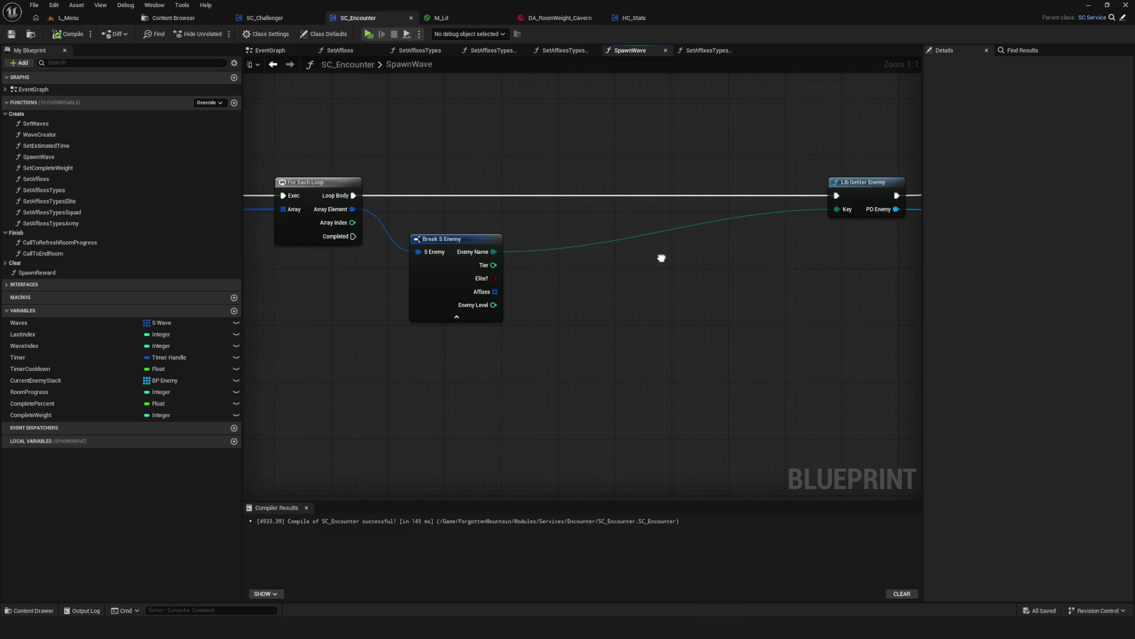
pyautogui.moveTo(662, 256); pyautogui.dragTo(654, 246)
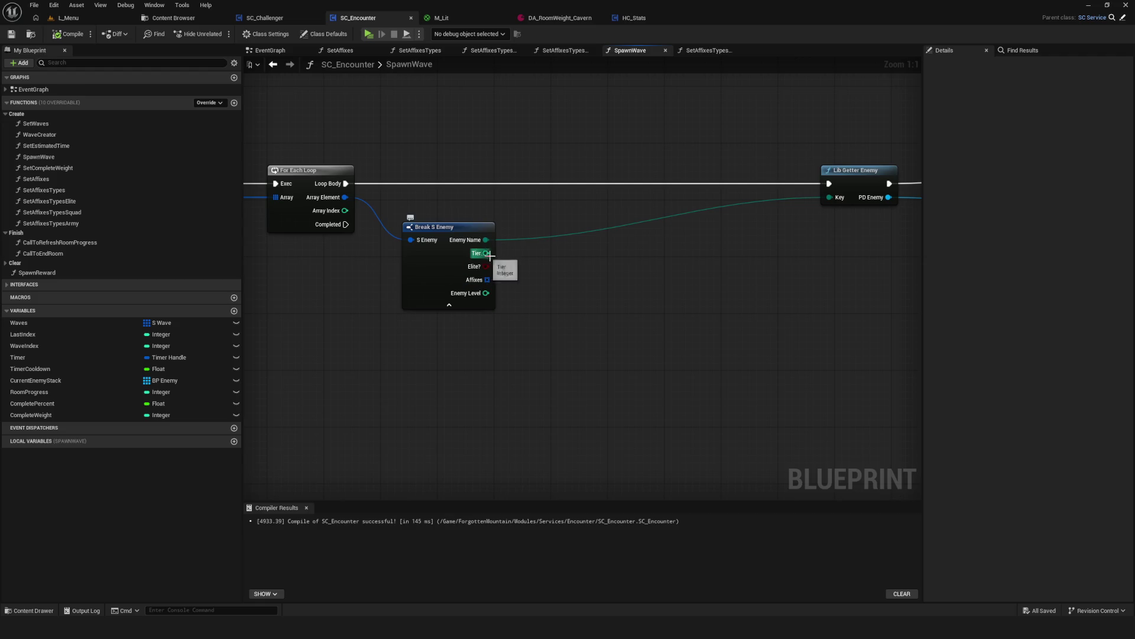
# Inspect the Load Class, Cast, Random Location and SpawnActor BP Enemy Spawner nodes.
pyautogui.moveTo(540, 265); pyautogui.dragTo(474, 261)
pyautogui.scroll(-5, 727, 258)
pyautogui.scroll(4, 740, 266)
pyautogui.moveTo(740, 266)
pyautogui.mouseDown()
pyautogui.moveTo(539, 281)
pyautogui.moveTo(703, 279)
pyautogui.mouseUp()
pyautogui.moveTo(621, 147); pyautogui.dragTo(582, 149)
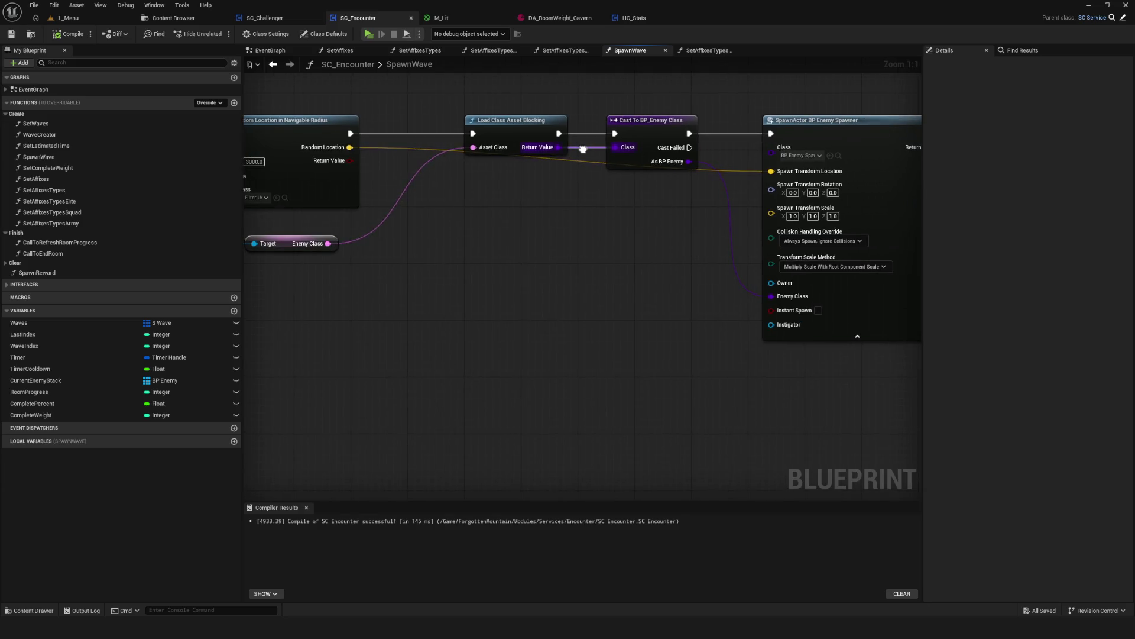
pyautogui.moveTo(346, 77); pyautogui.dragTo(368, 91)
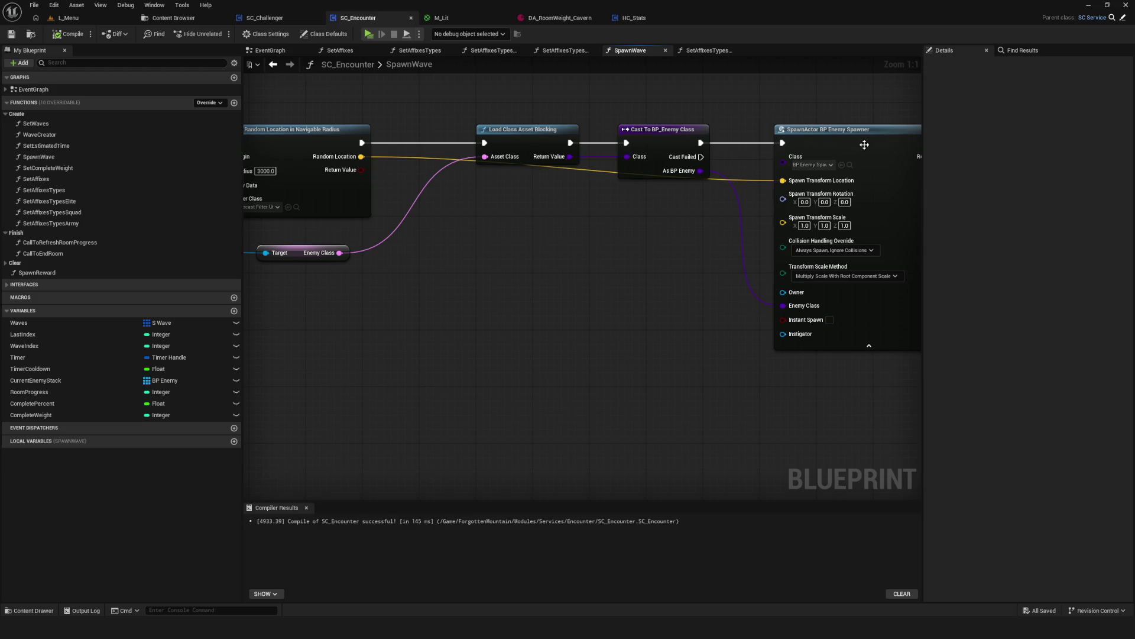
pyautogui.click(843, 140)
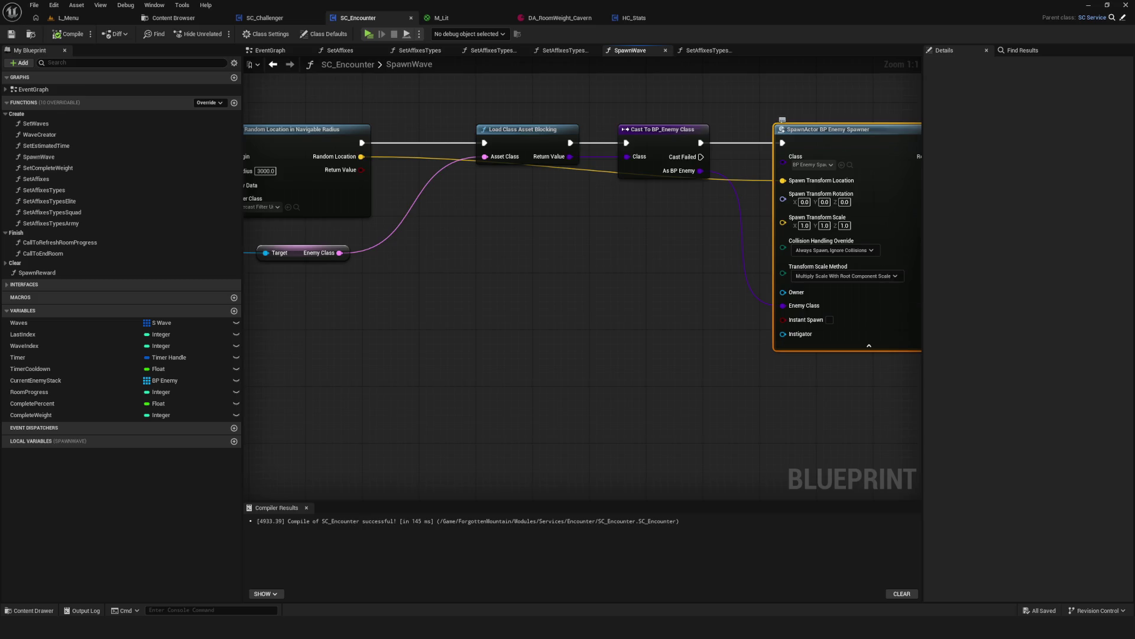
pyautogui.moveTo(887, 260); pyautogui.dragTo(867, 264)
pyautogui.click(155, 18)
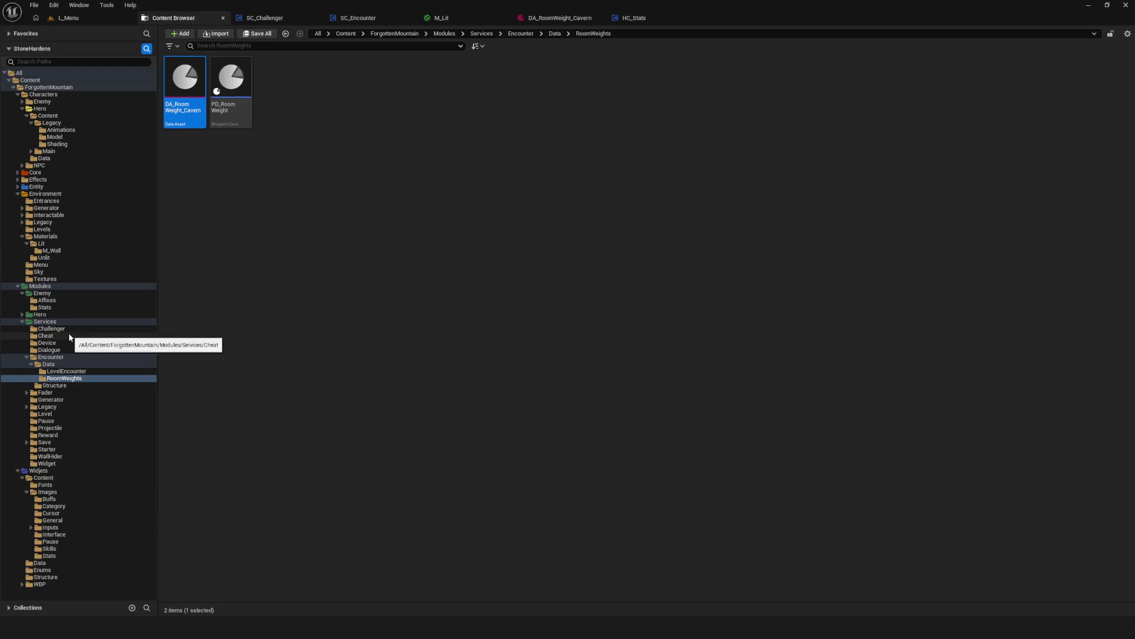
# Find BP_EnemySpawner in the Content Browser and open it for editing.
pyautogui.click(63, 350)
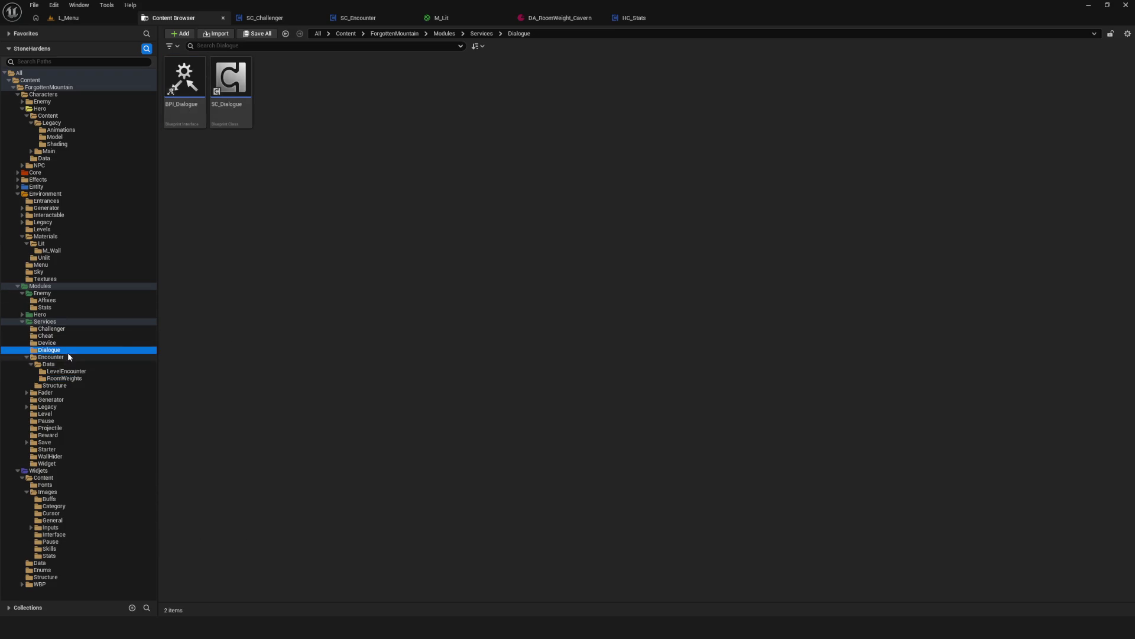
pyautogui.click(68, 357)
pyautogui.doubleClick(278, 89)
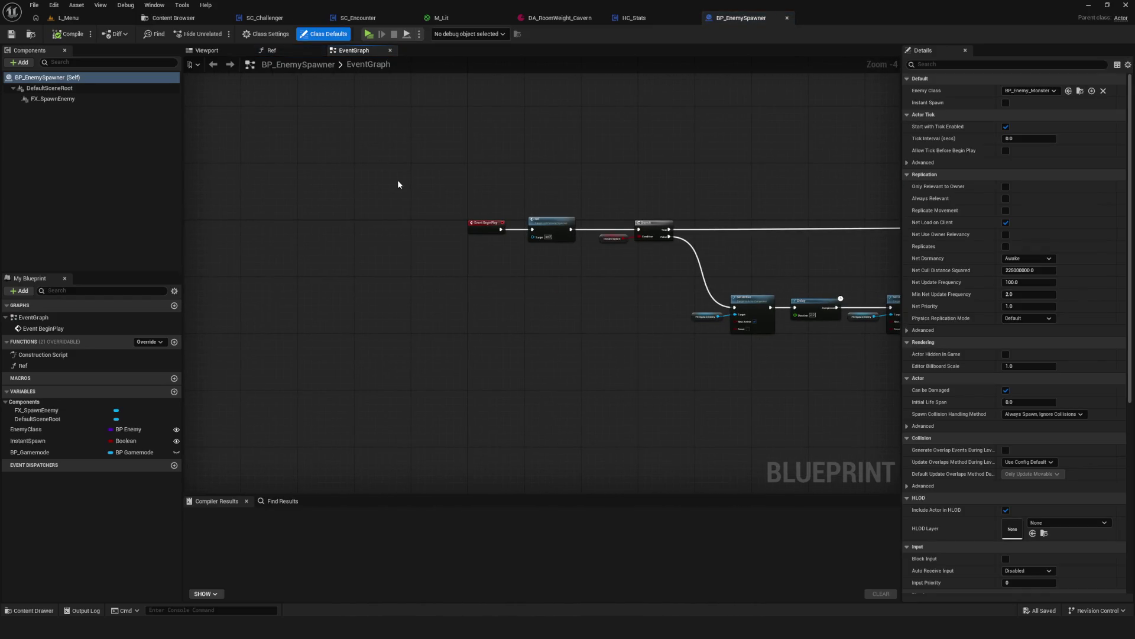
# Add an Integer variable named Tier with Expose on Spawn and Instance Editable, then compile and save.
pyautogui.click(174, 392)
pyautogui.press('Return')
pyautogui.click(124, 463)
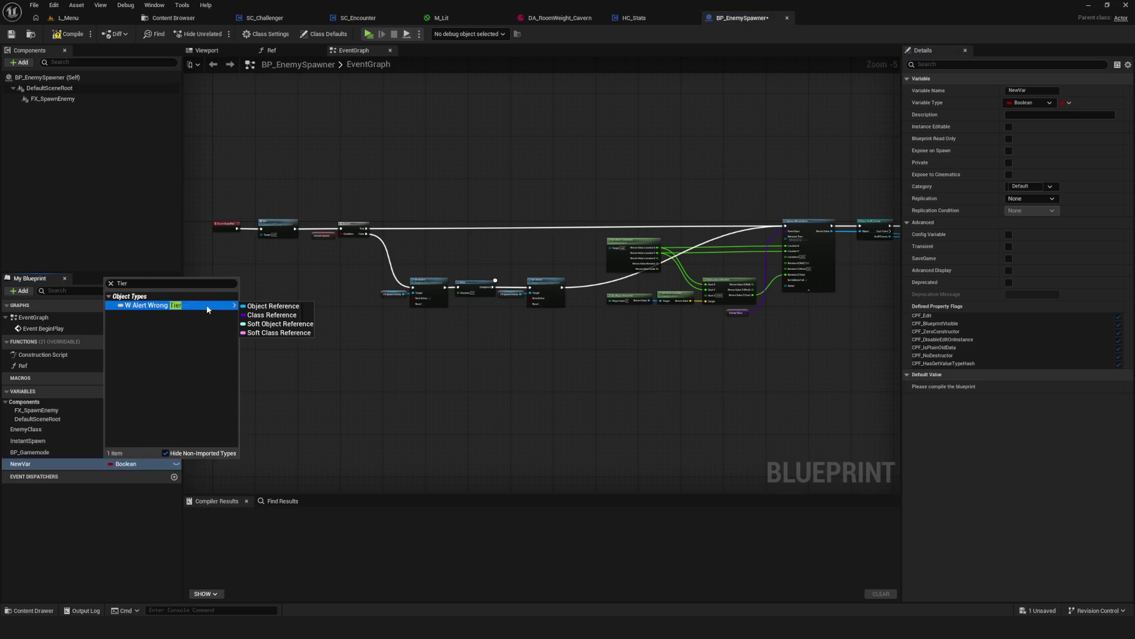
pyautogui.press('Escape')
pyautogui.click(126, 463)
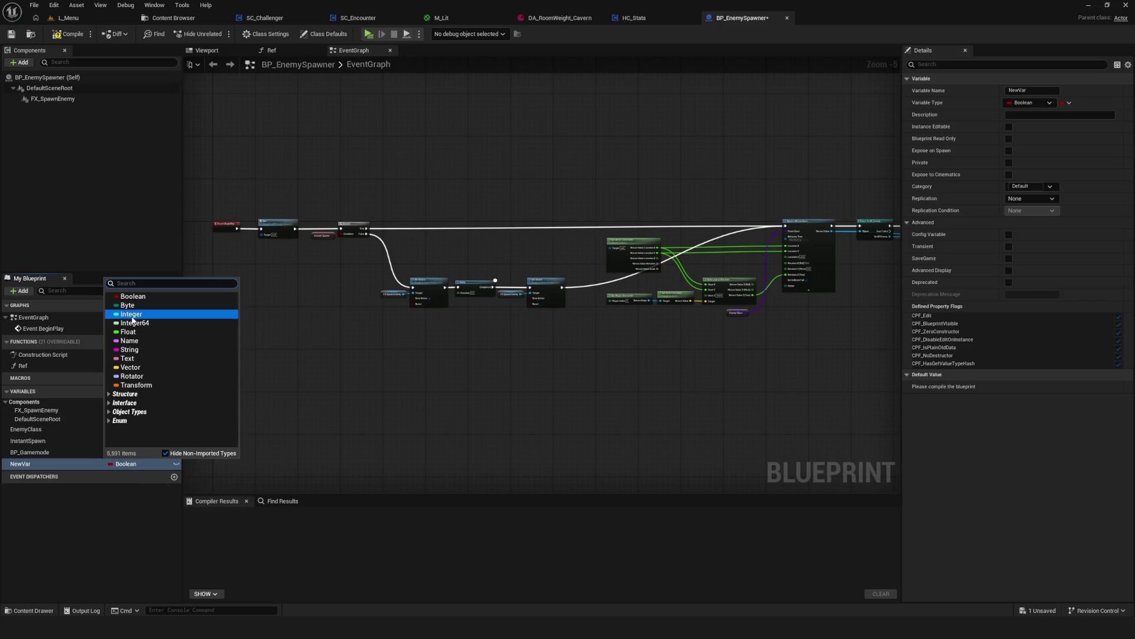
pyautogui.click(136, 318)
pyautogui.doubleClick(26, 464)
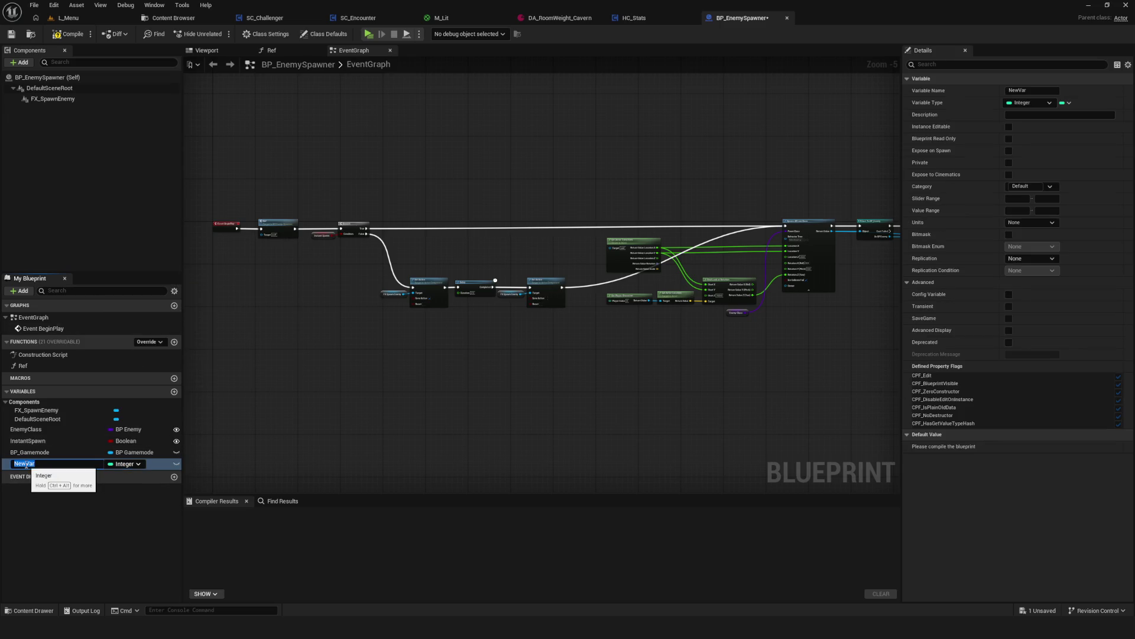
pyautogui.write('Tier')
pyautogui.press('Return')
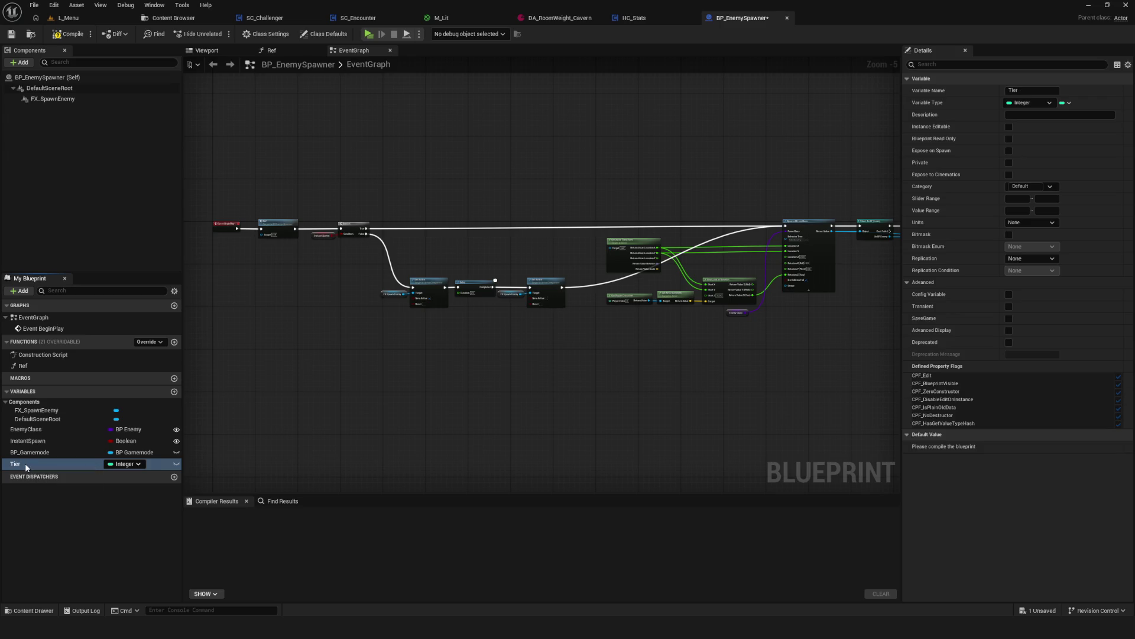
pyautogui.click(1008, 150)
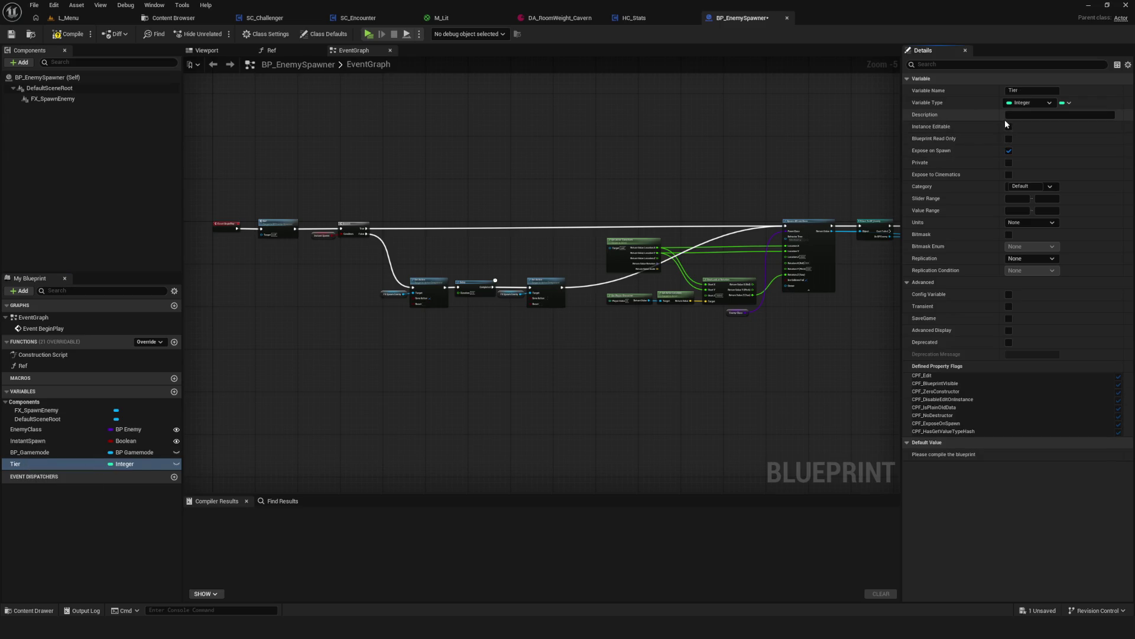
pyautogui.click(1009, 128)
pyautogui.click(63, 35)
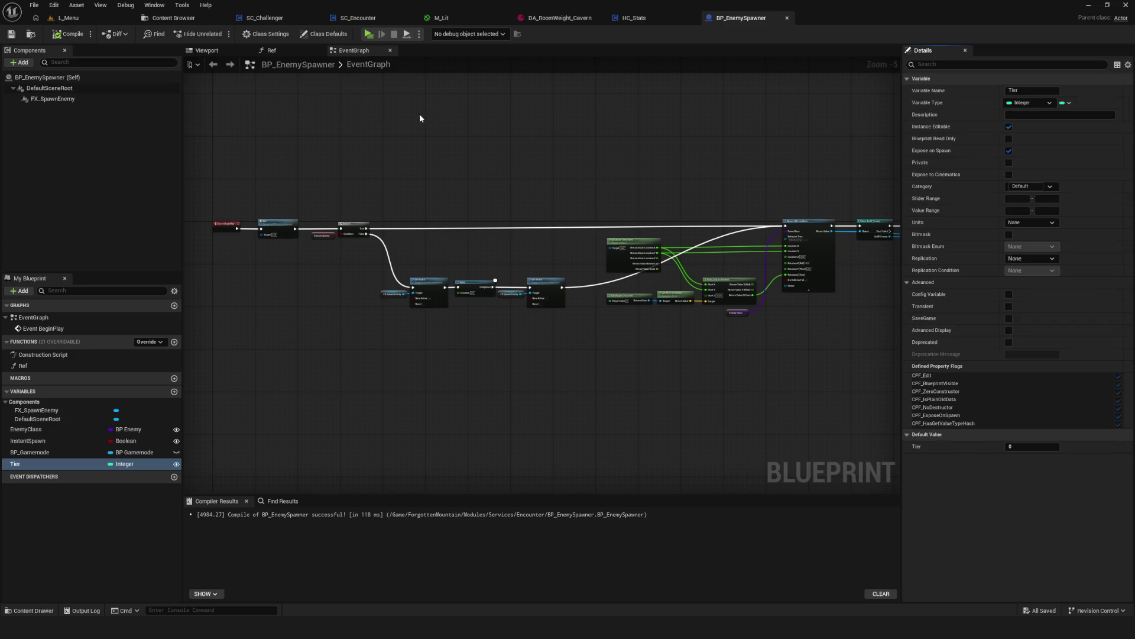
pyautogui.scroll(1, 650, 195)
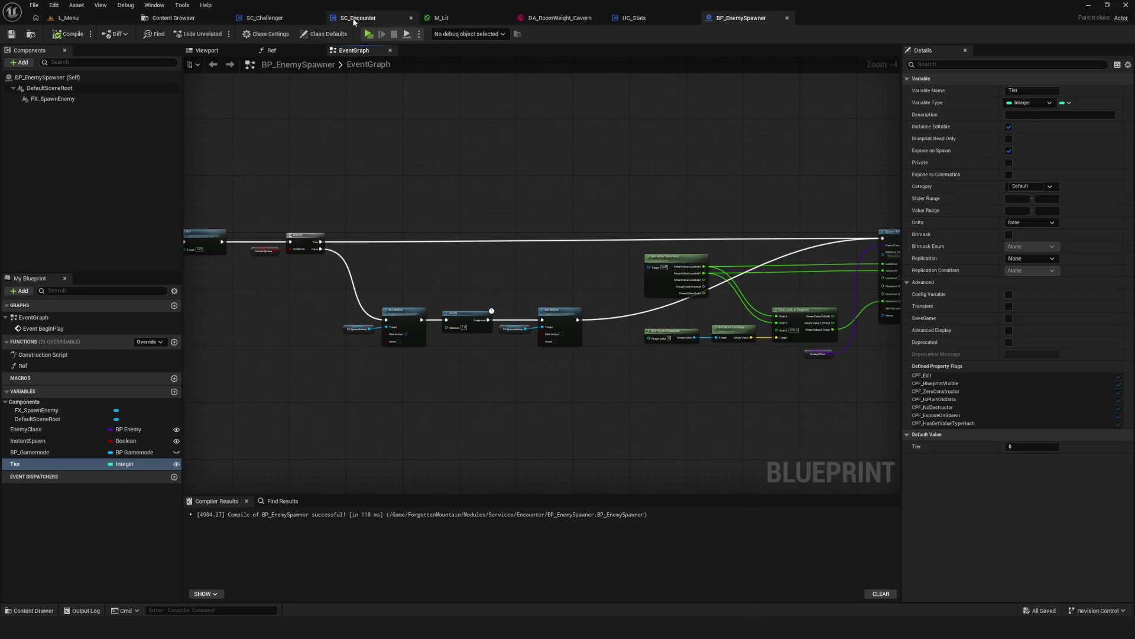
# Refresh SC_Encounter's SpawnActor BP Enemy Spawner node to gain the Tier input, then compile and save.
pyautogui.click(357, 17)
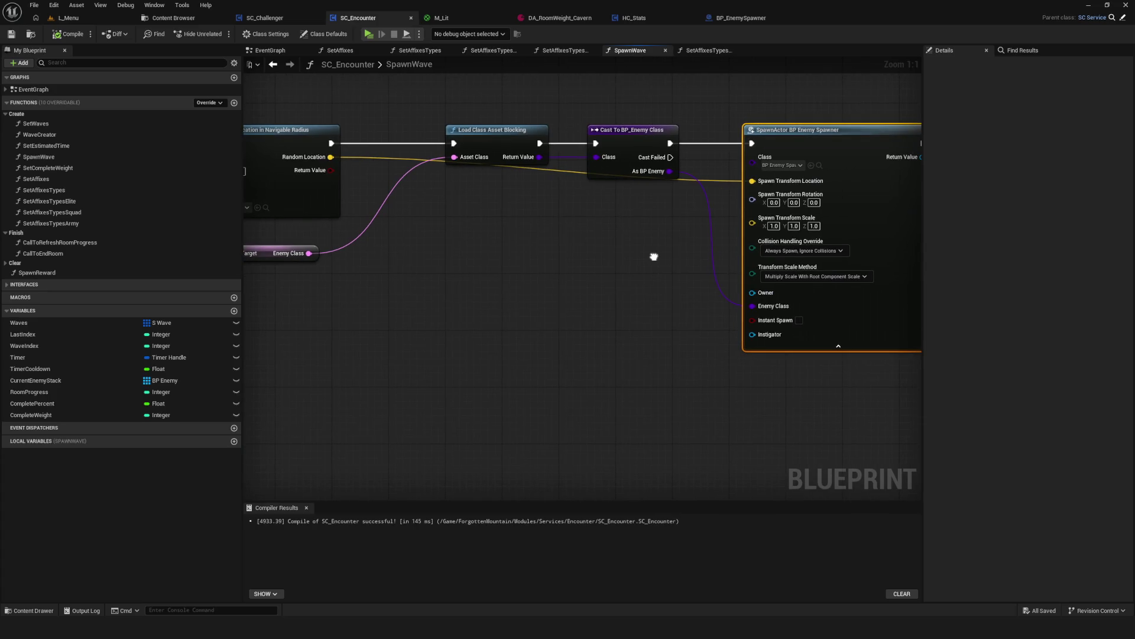
pyautogui.rightClick(784, 140)
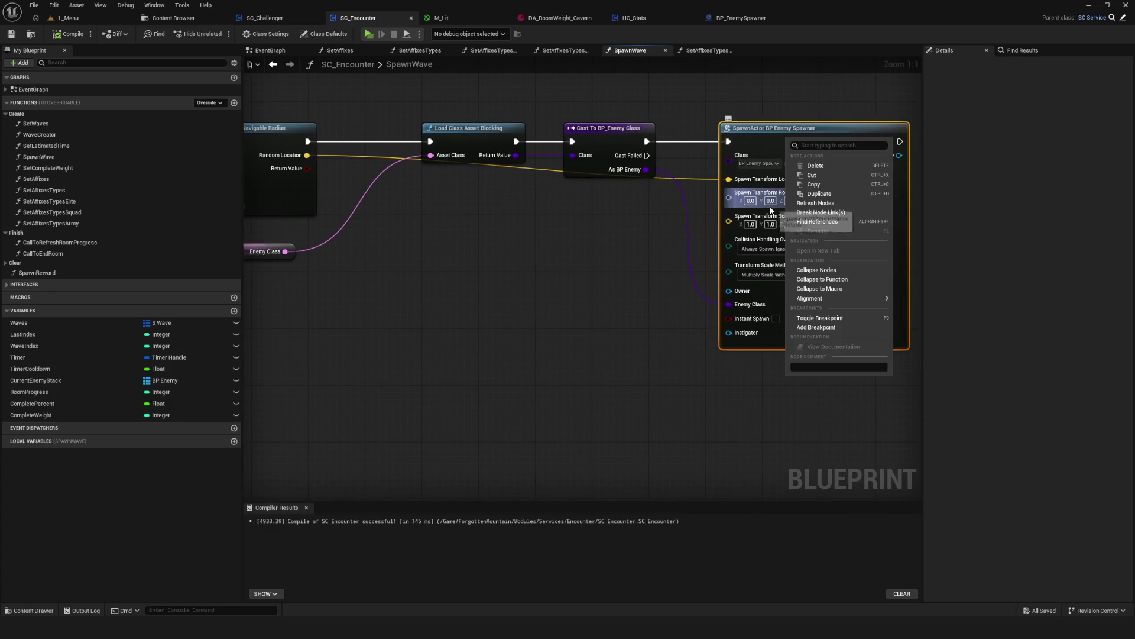
pyautogui.click(816, 203)
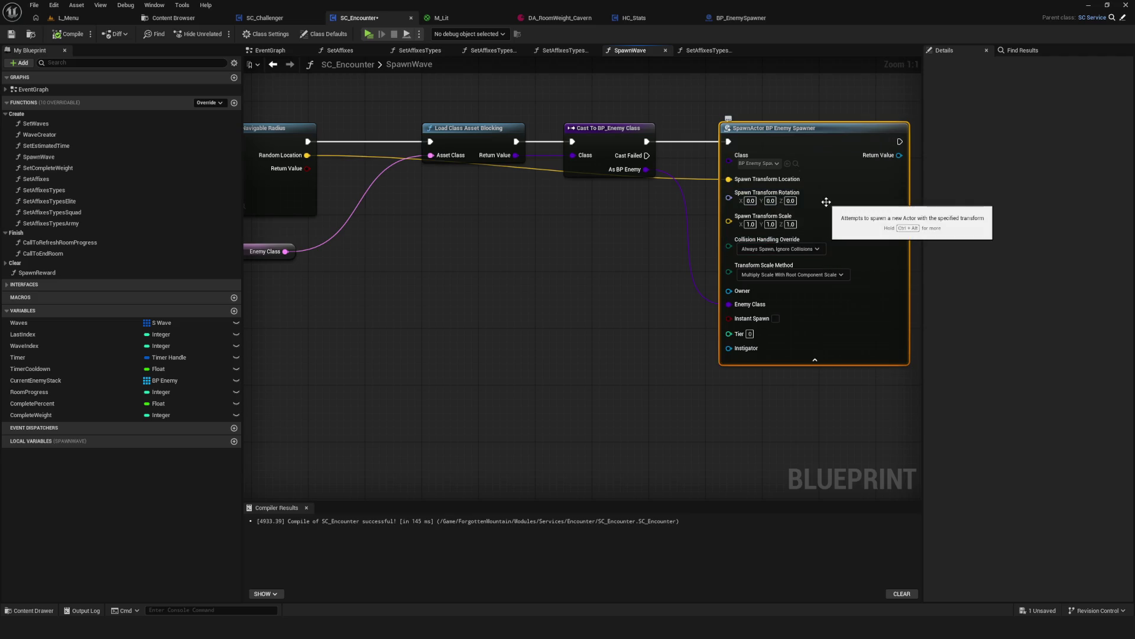
pyautogui.click(11, 33)
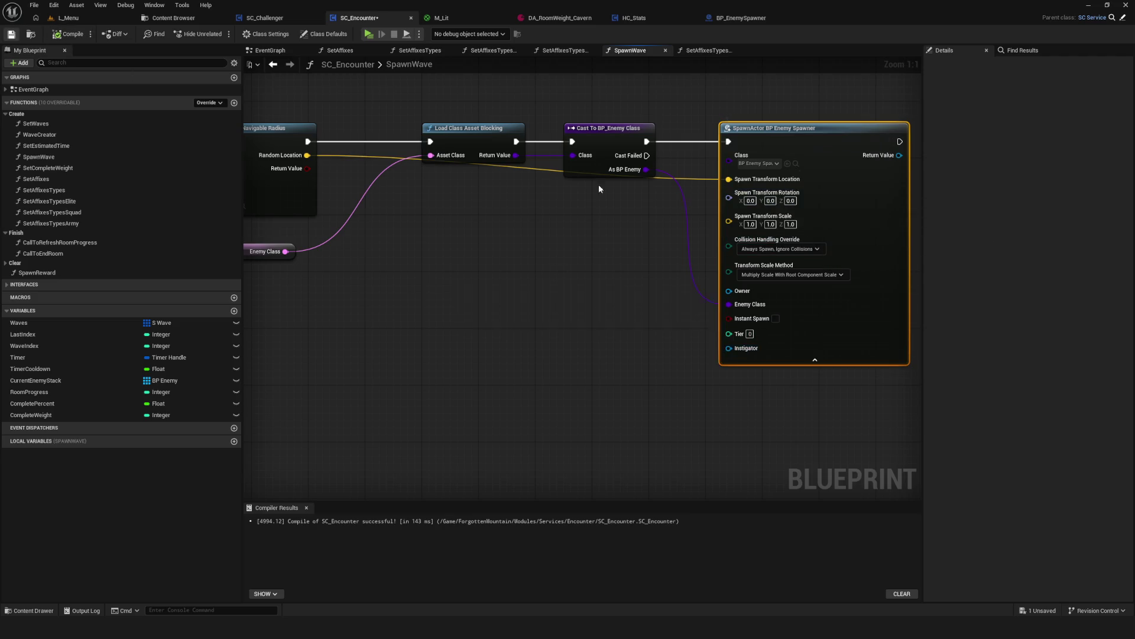
# Back in BP_EnemySpawner, collapse the Components variable group in My Blueprint.
pyautogui.click(739, 18)
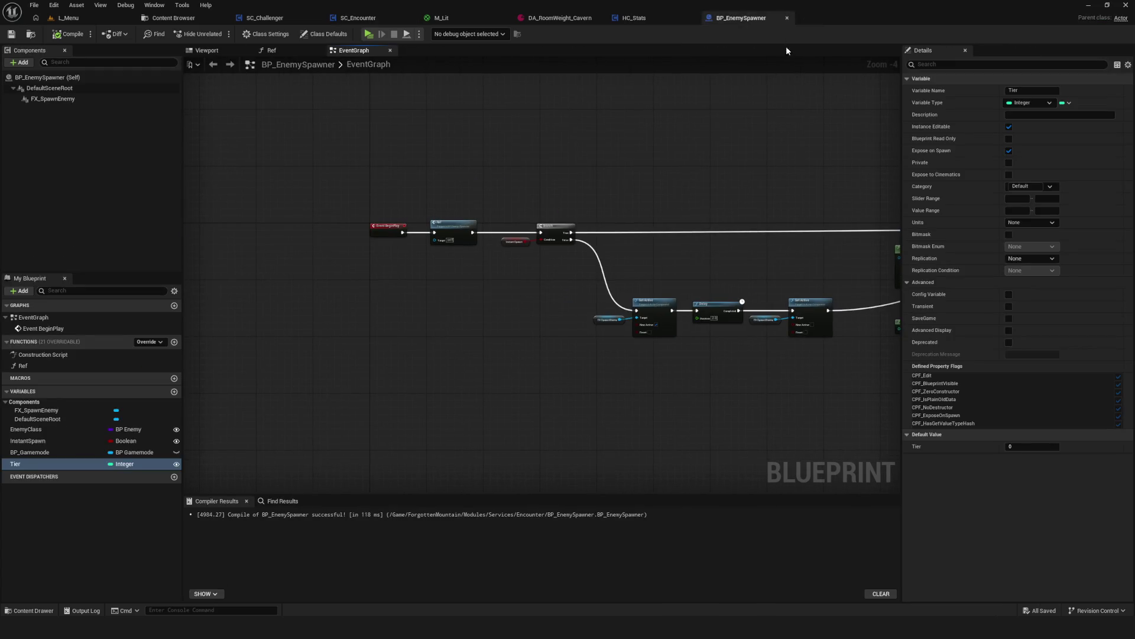
pyautogui.scroll(5, 284, 418)
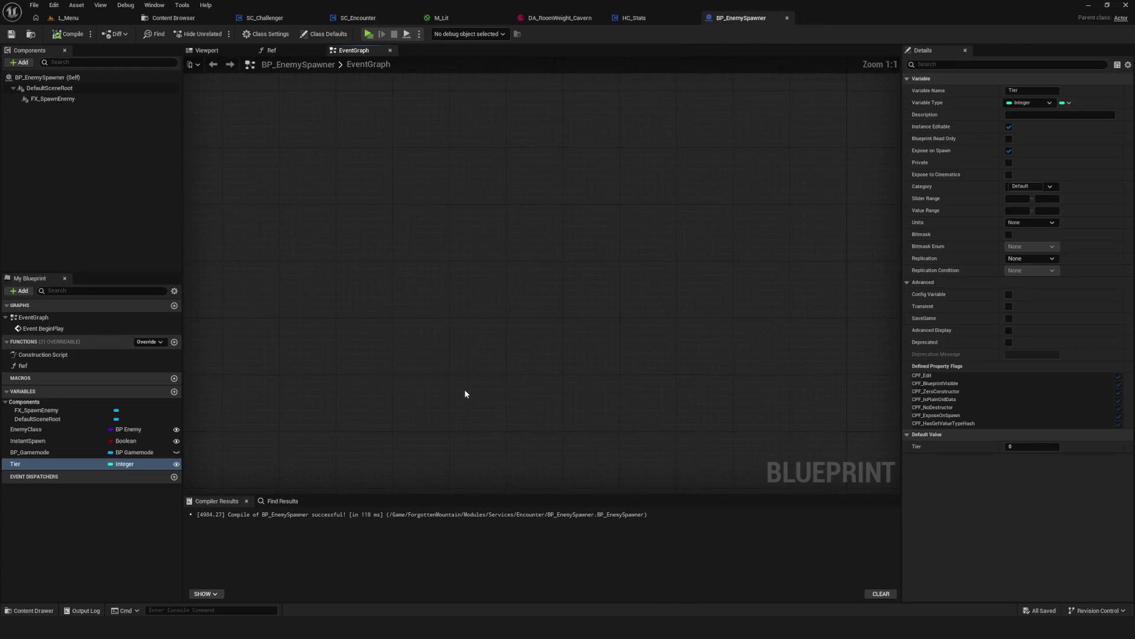
pyautogui.scroll(-2, 465, 393)
pyautogui.click(173, 290)
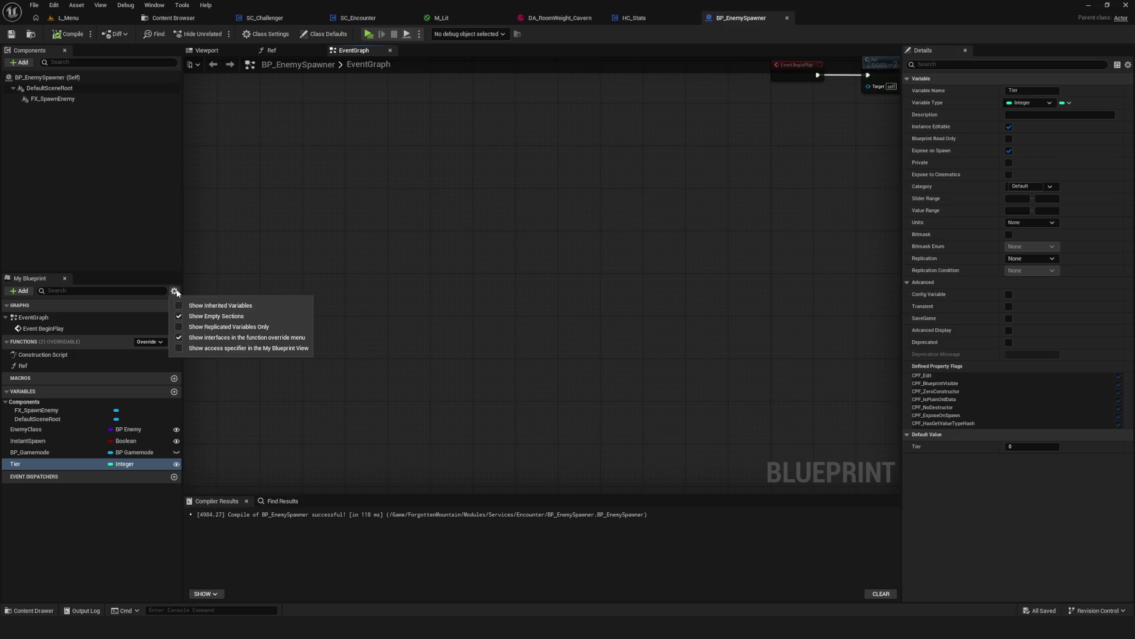
pyautogui.click(246, 466)
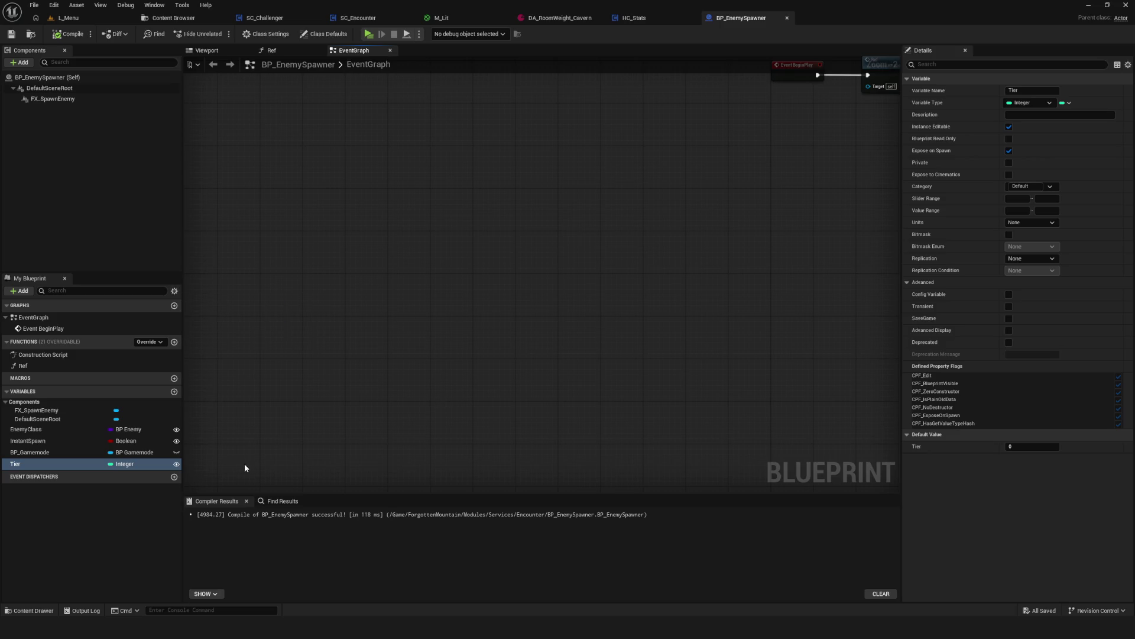
pyautogui.click(6, 402)
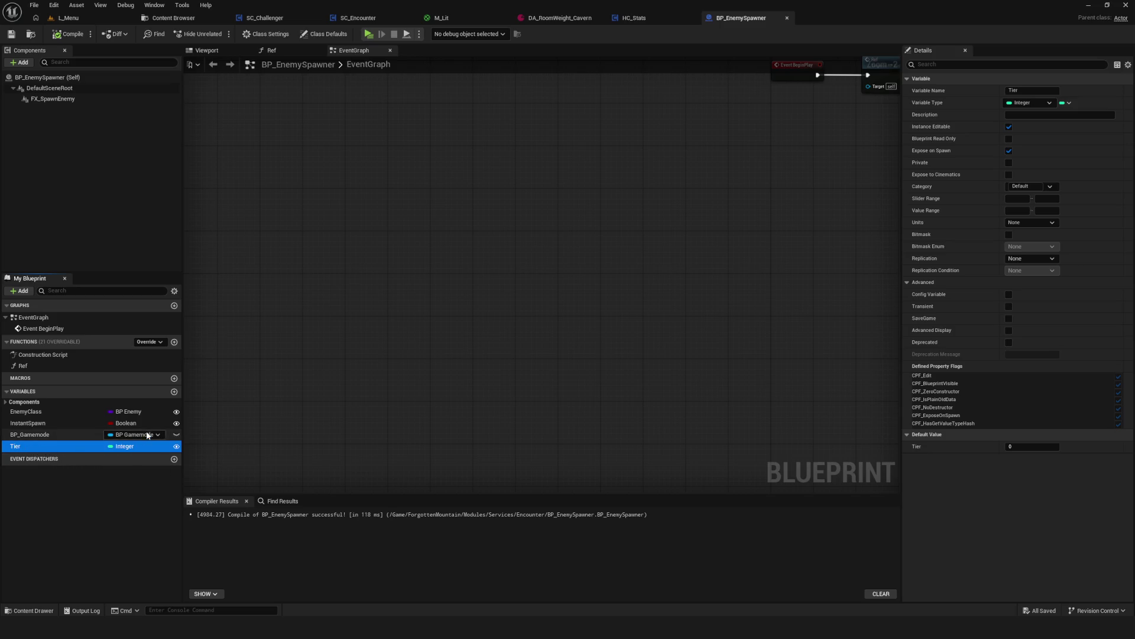
# Add a Boolean variable named Elite? to BP_EnemySpawner.
pyautogui.click(174, 391)
pyautogui.click(124, 457)
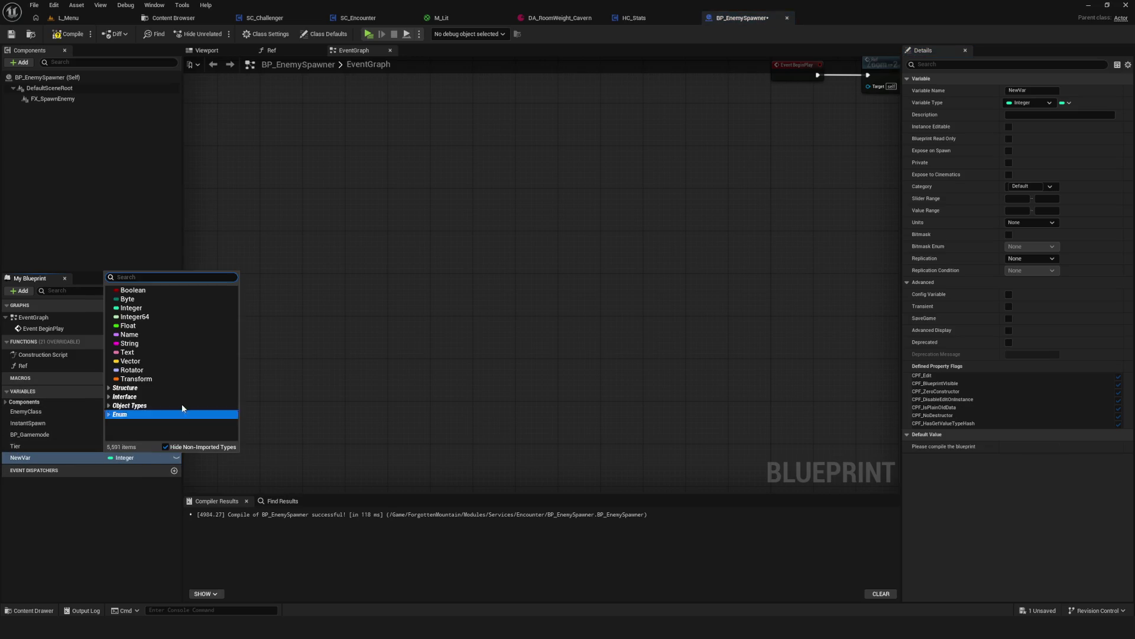
pyautogui.click(127, 299)
pyautogui.click(121, 458)
pyautogui.click(132, 290)
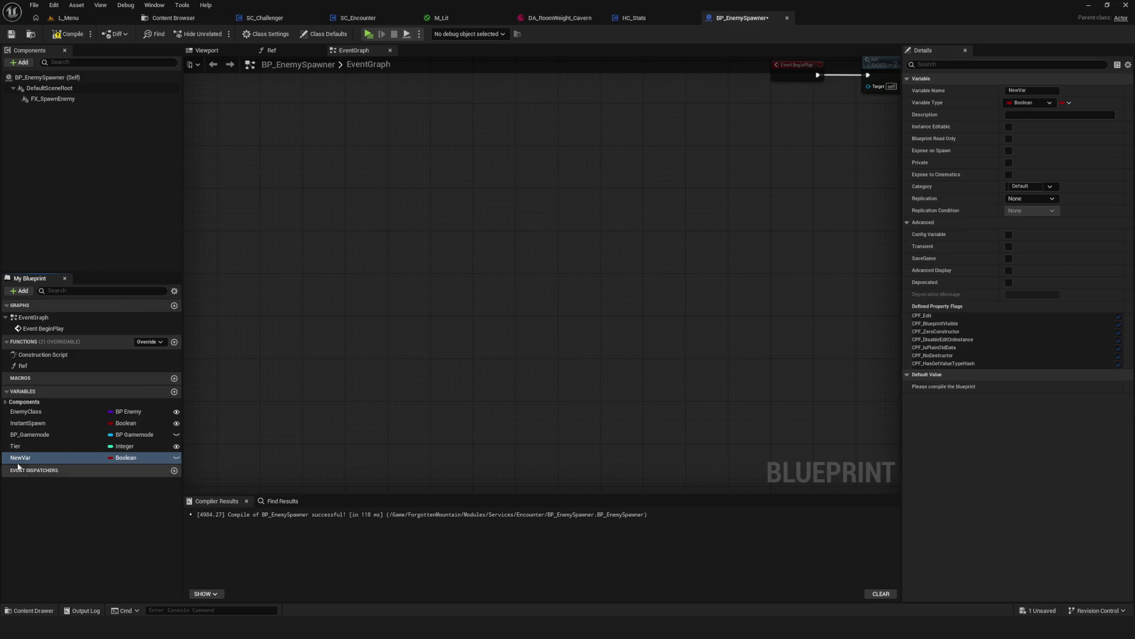
pyautogui.click(65, 457)
pyautogui.write('Elite?')
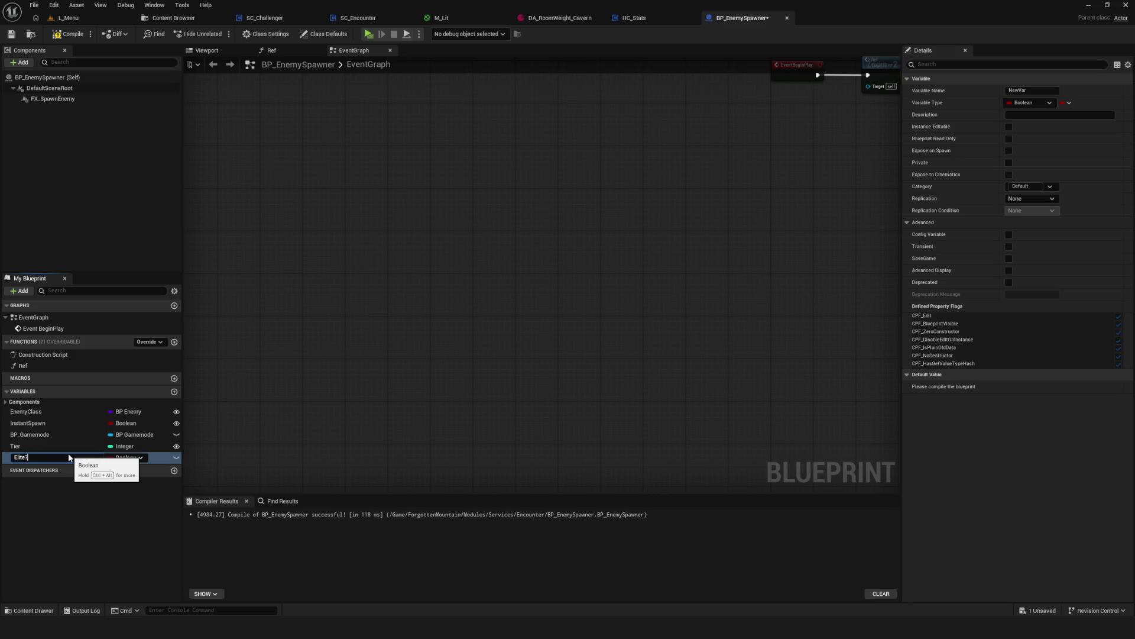
pyautogui.press('Return')
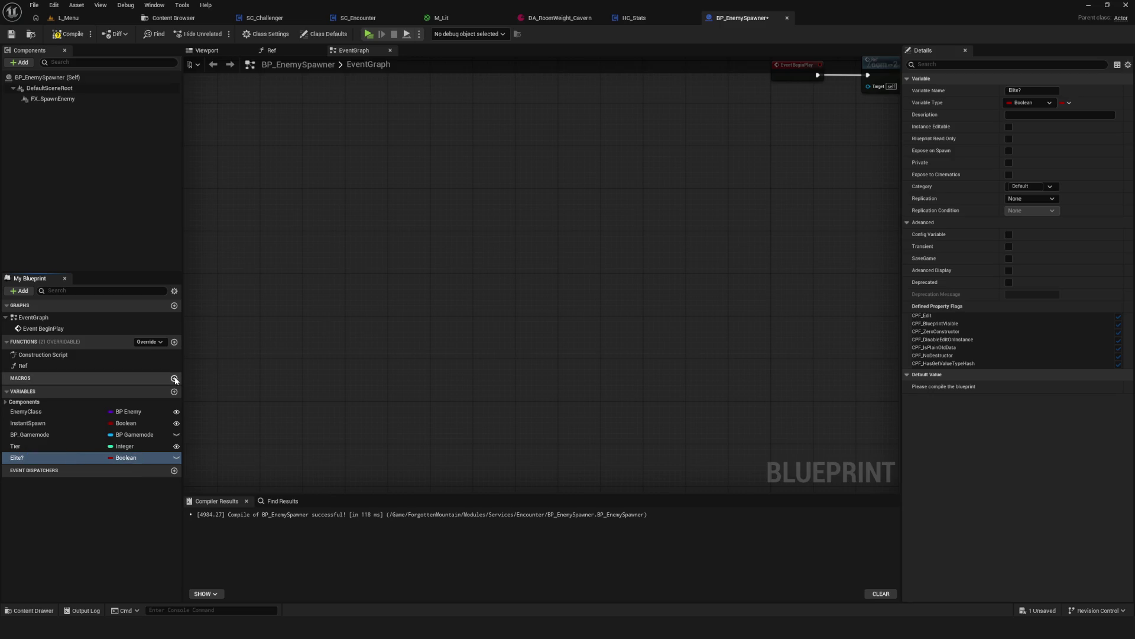
# Add an Affix variable as an array of S Affix and compile.
pyautogui.click(174, 391)
pyautogui.write('Affix')
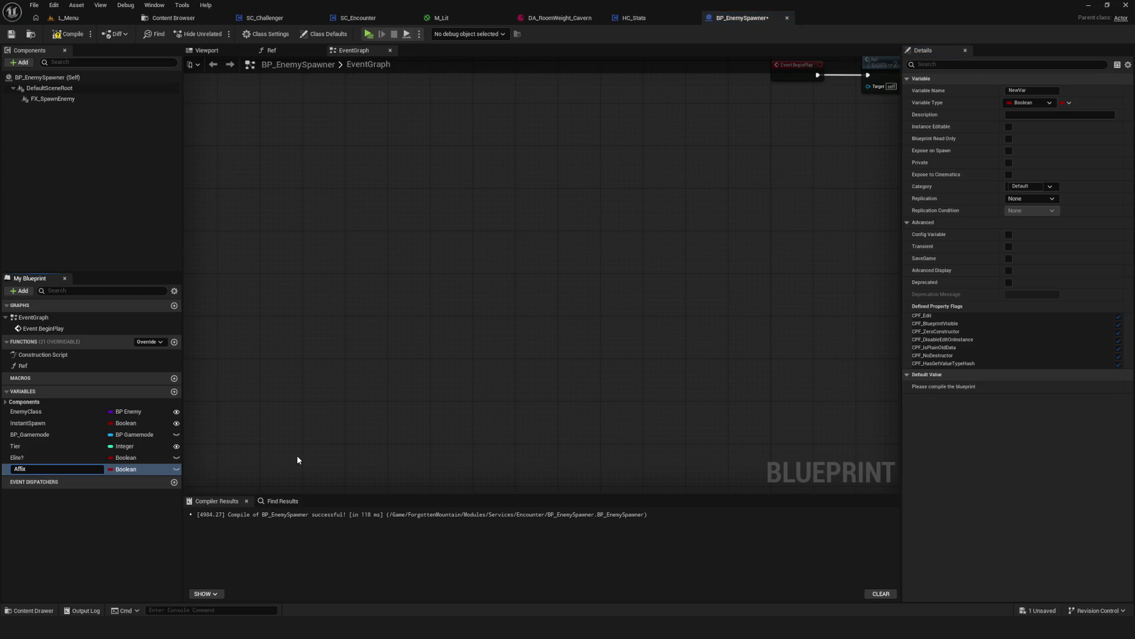
pyautogui.press('Return')
pyautogui.click(124, 470)
pyautogui.write('Affi')
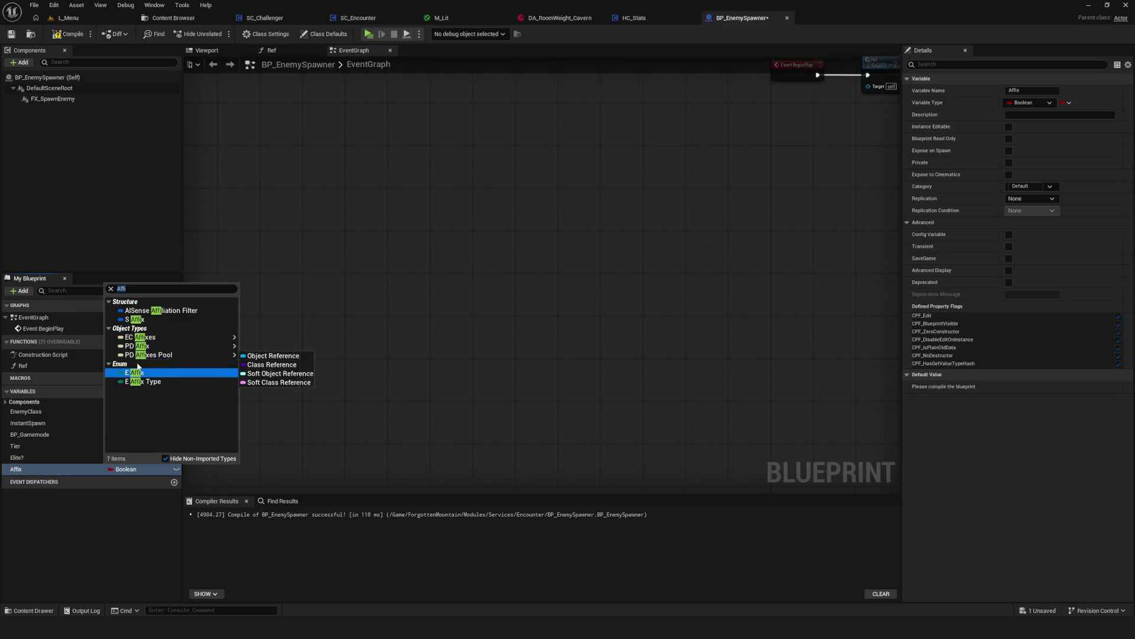
pyautogui.click(142, 310)
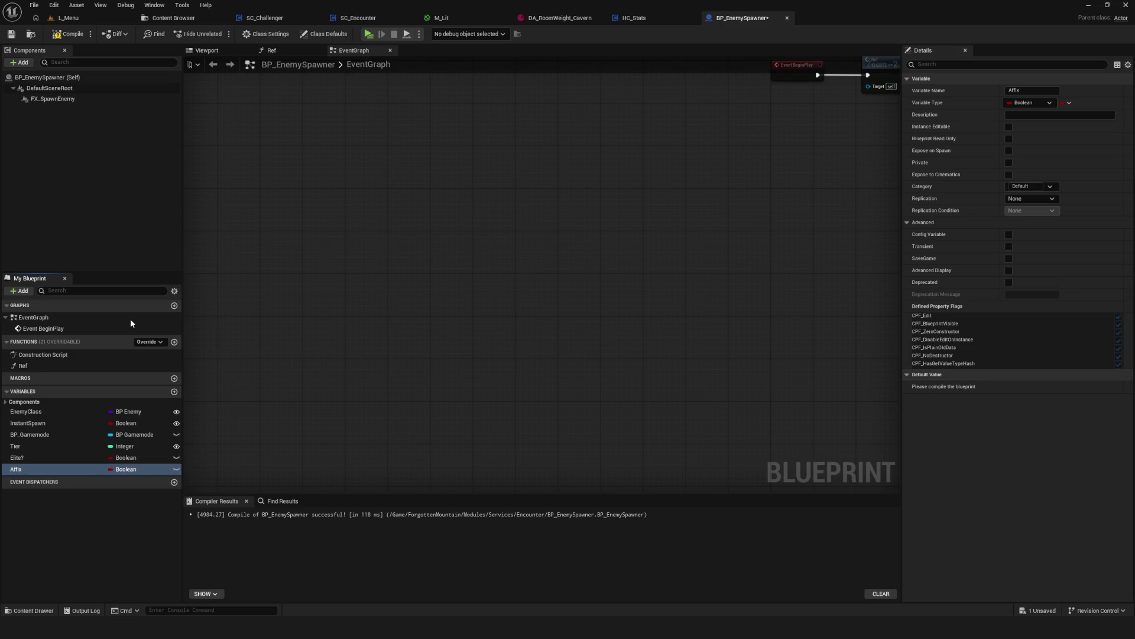
pyautogui.click(1069, 103)
pyautogui.click(1059, 127)
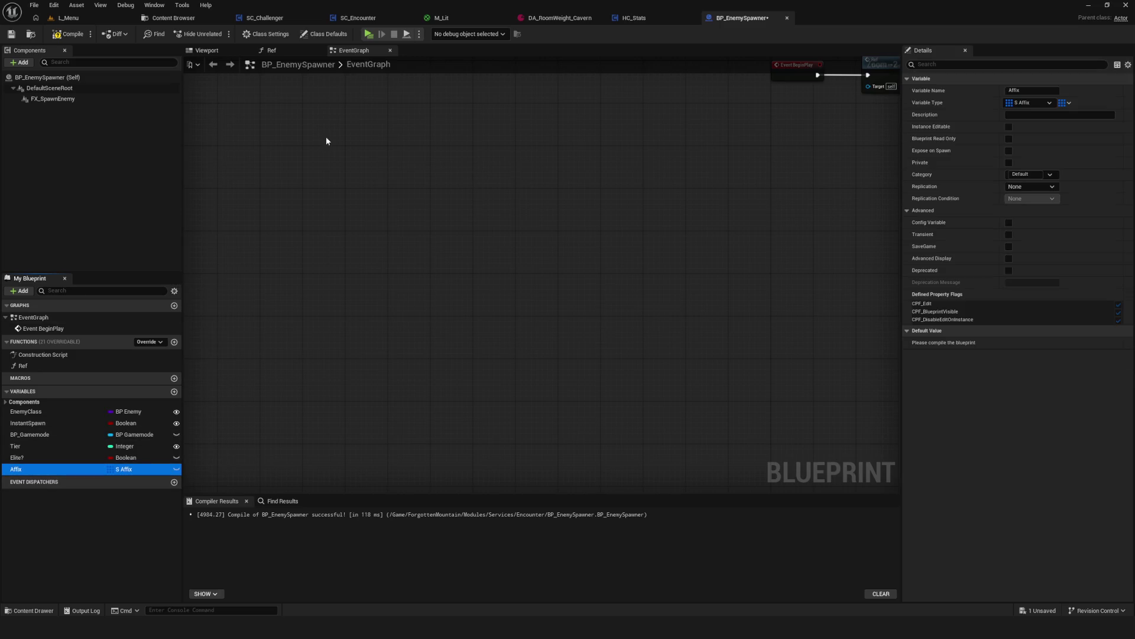
pyautogui.click(67, 37)
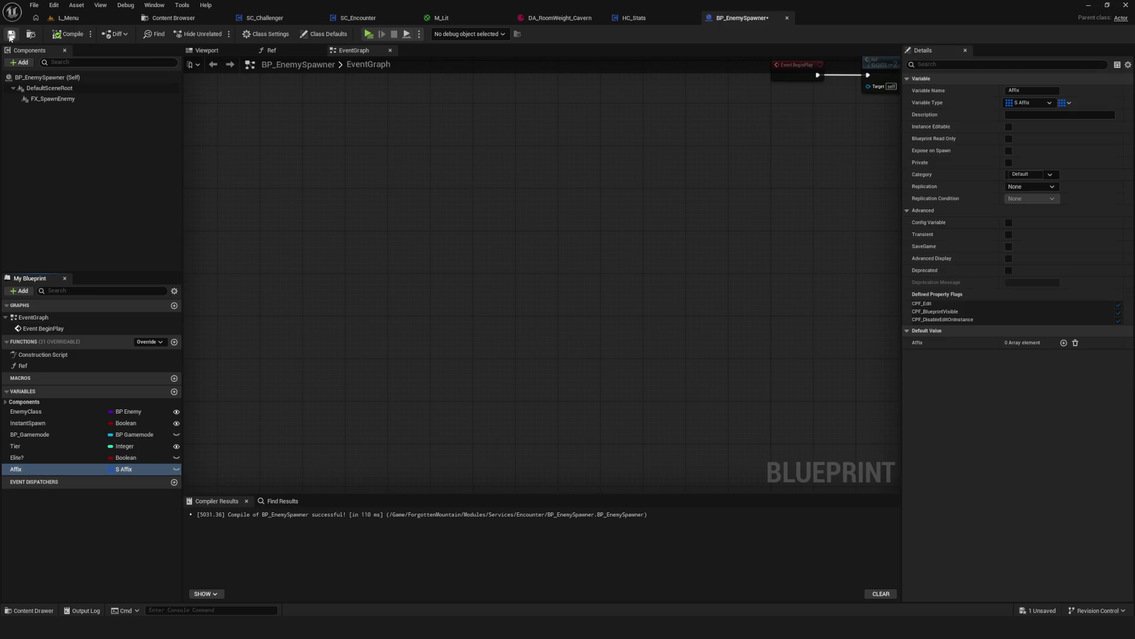
# Add an Integer variable named EnemyLevel, then compile and save.
pyautogui.click(174, 392)
pyautogui.write('EnemyLeve')
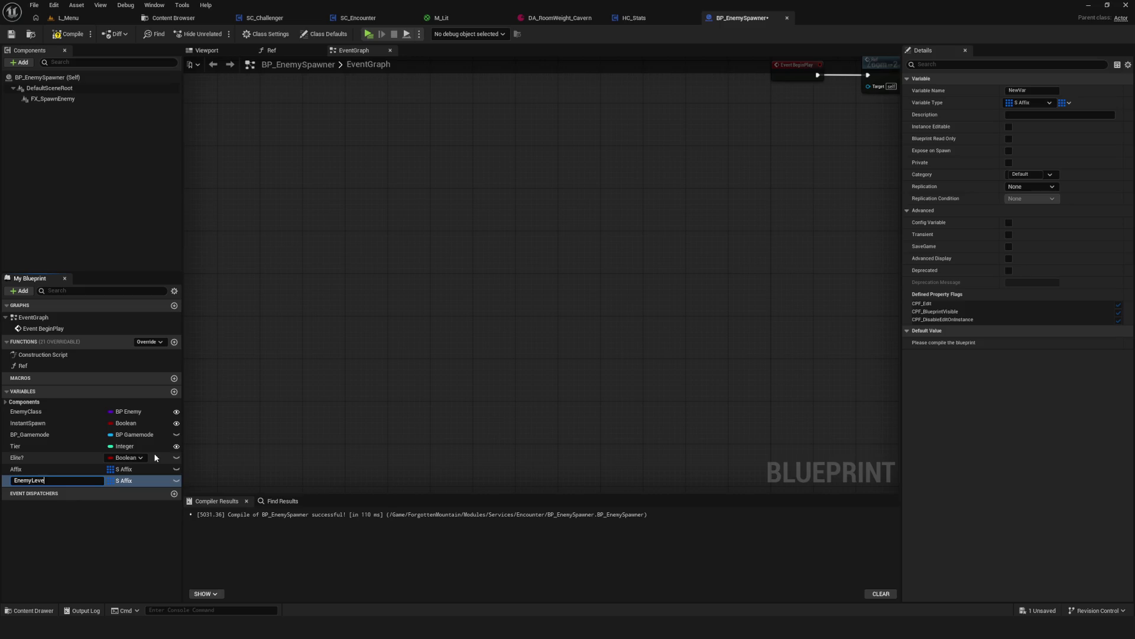
pyautogui.write('l')
pyautogui.press('Return')
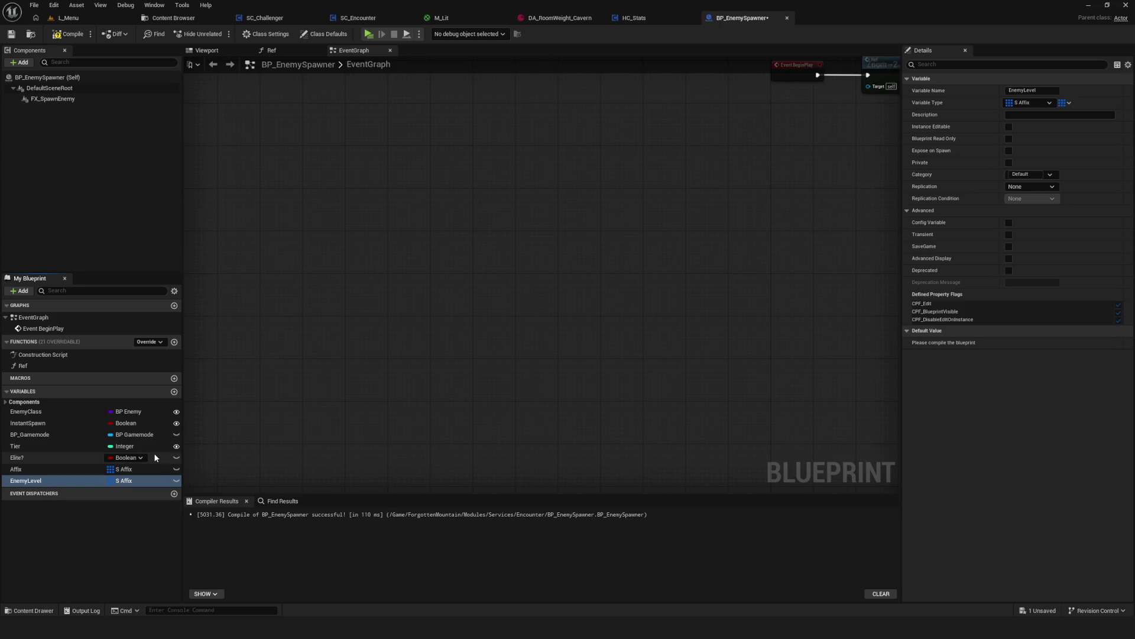
pyautogui.click(124, 480)
pyautogui.click(131, 330)
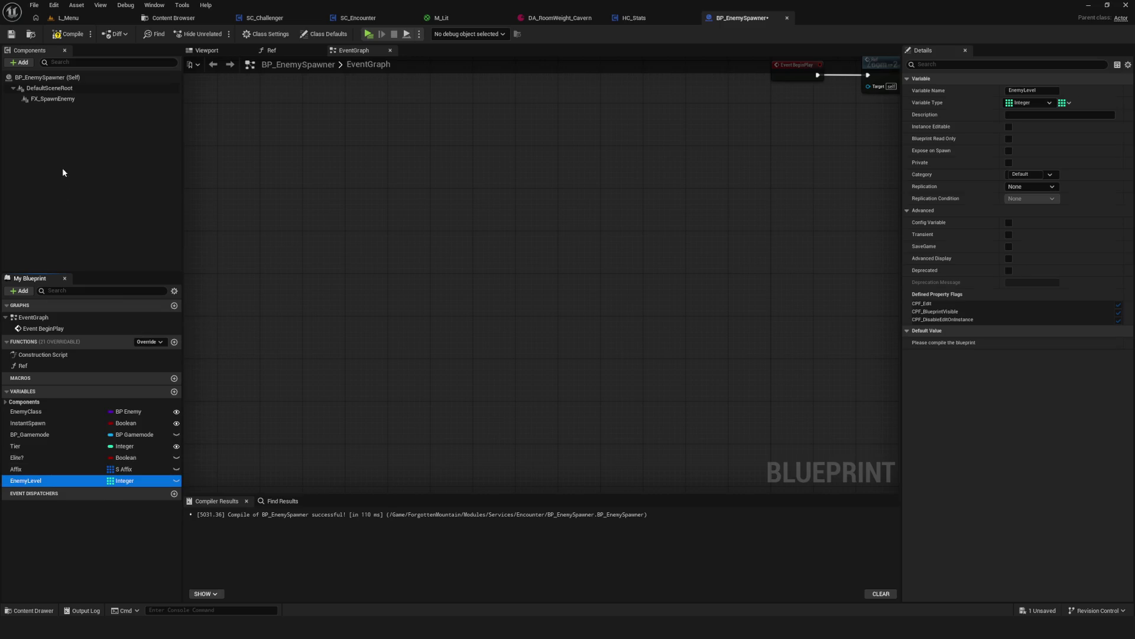
pyautogui.click(69, 34)
pyautogui.click(11, 34)
# Make Affix, Elite? and EnemyLevel instance editable and expose Elite? on spawn.
pyautogui.scroll(-3, 697, 380)
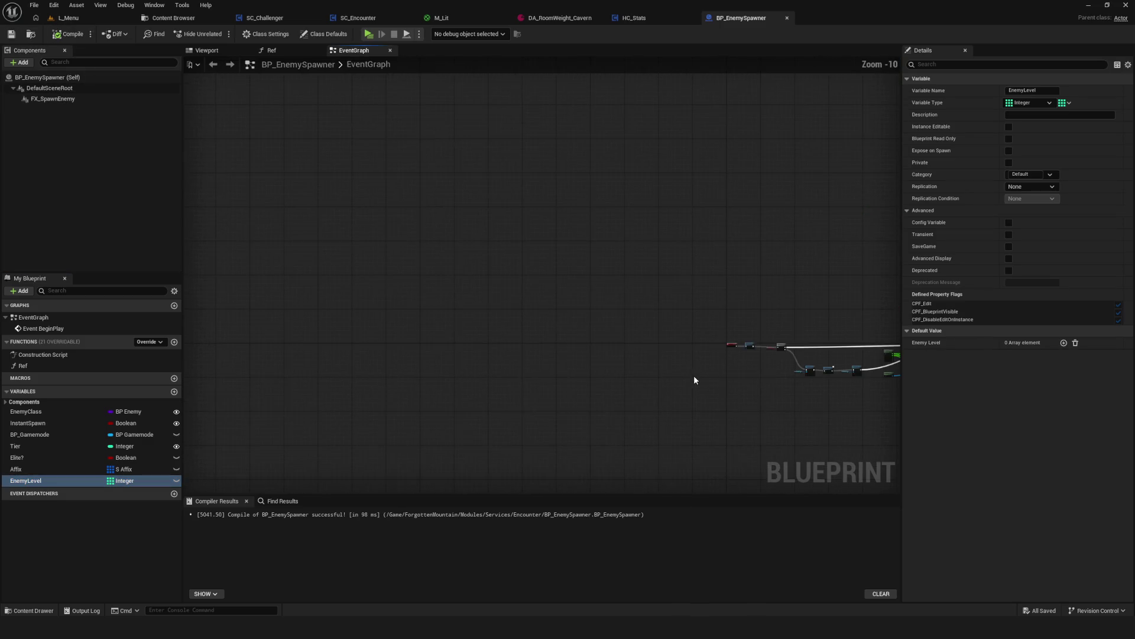
pyautogui.click(177, 469)
pyautogui.click(142, 457)
pyautogui.click(176, 457)
pyautogui.click(177, 480)
pyautogui.click(1008, 151)
# Expose EnemyLevel on spawn and save BP_EnemySpawner.
pyautogui.click(100, 469)
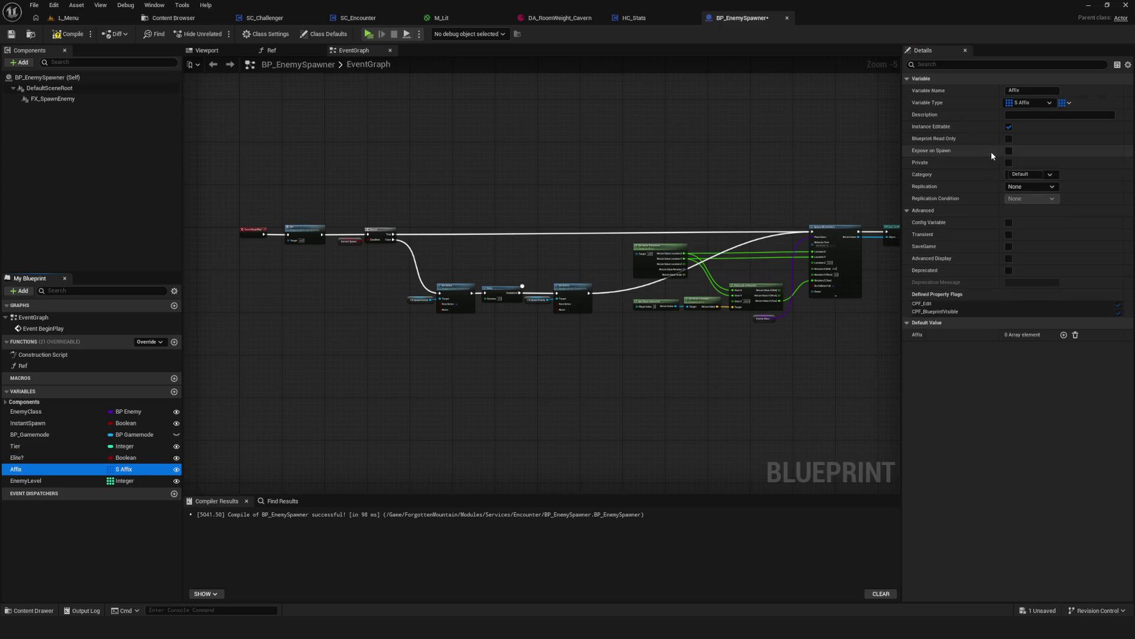
pyautogui.click(42, 481)
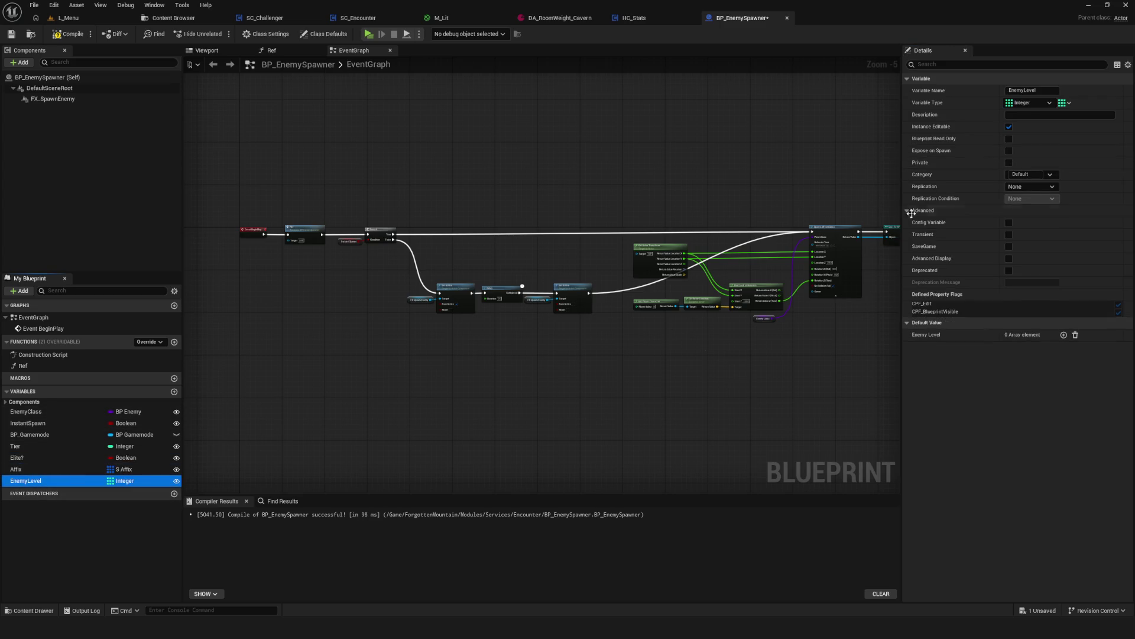
pyautogui.click(1008, 151)
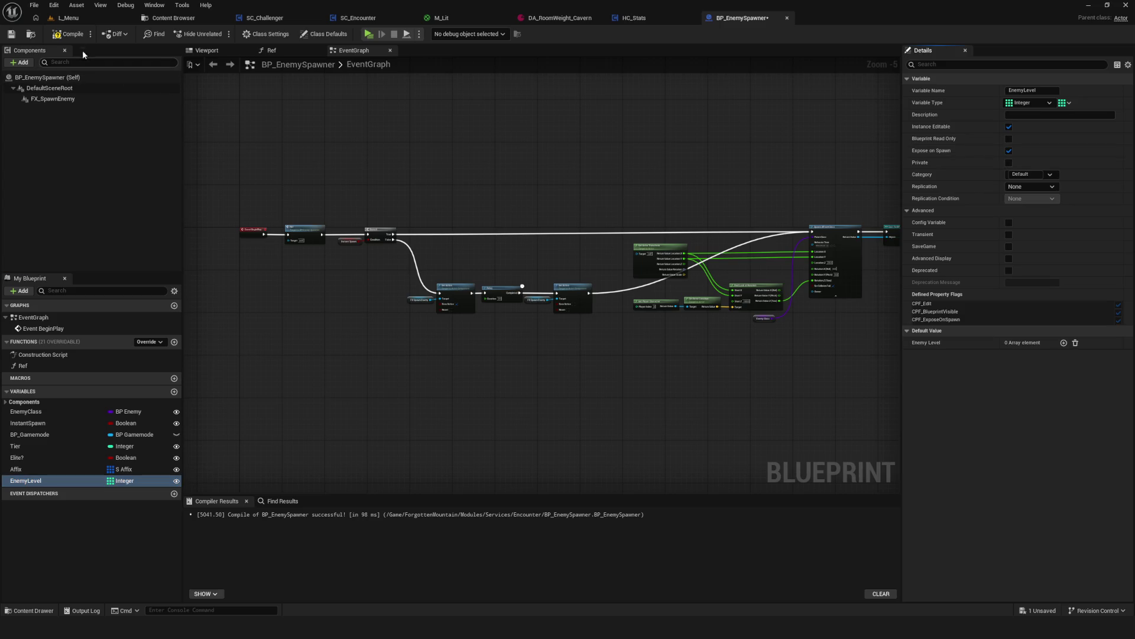
pyautogui.click(3, 36)
pyautogui.moveTo(510, 155); pyautogui.dragTo(590, 125)
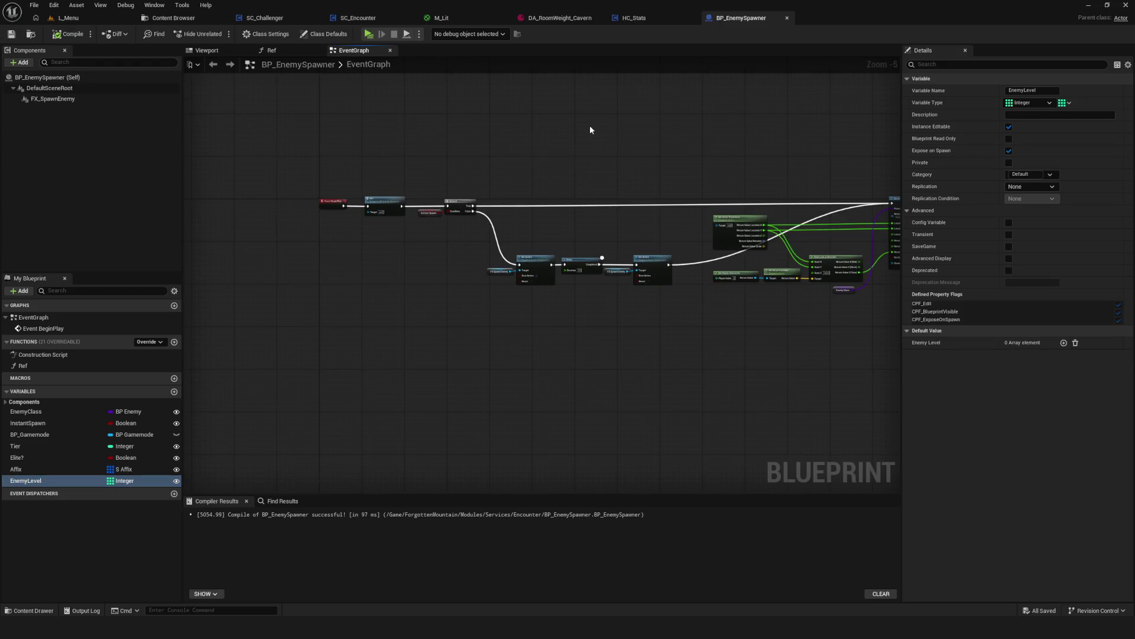
pyautogui.click(371, 19)
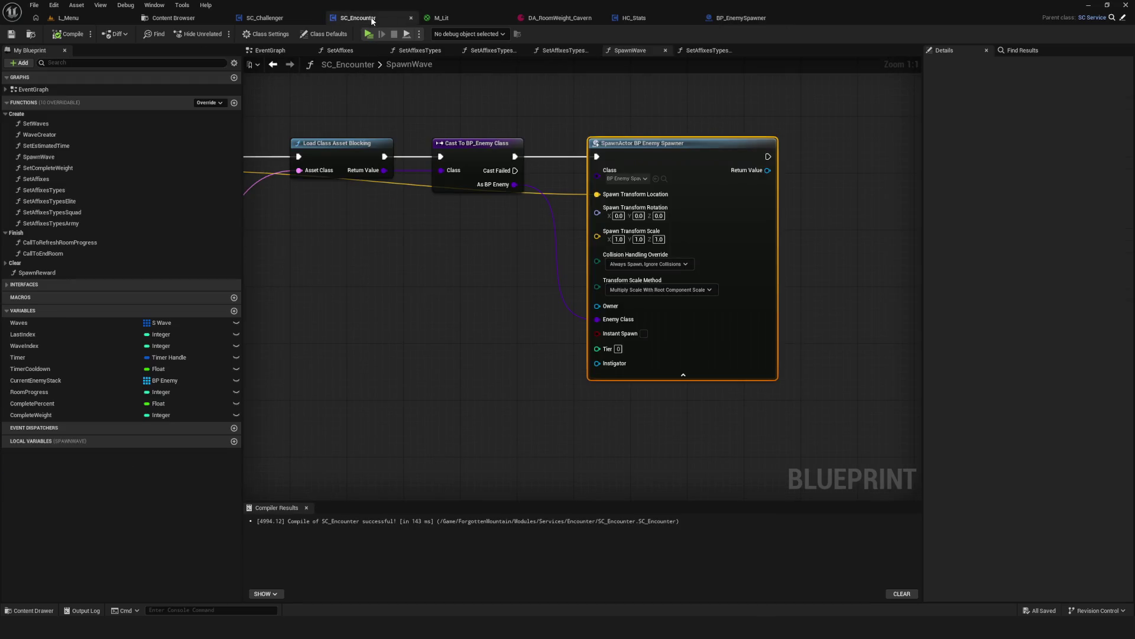
# Refresh SC_Encounter's spawn node so Elite?, Affix and Enemy Level inputs appear.
pyautogui.rightClick(684, 152)
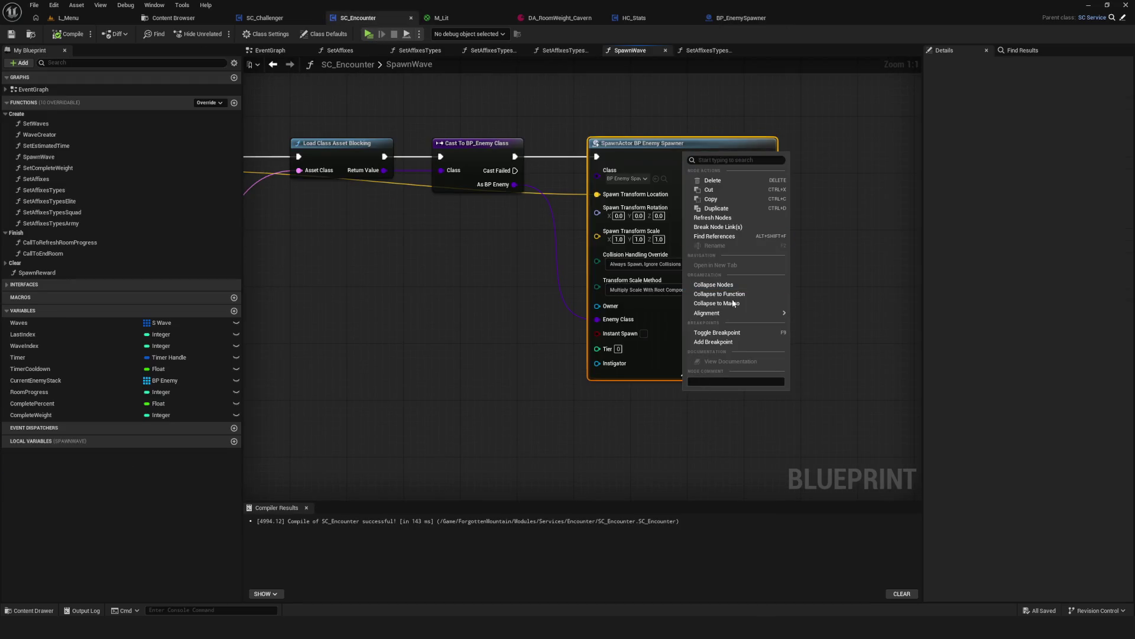
pyautogui.click(713, 219)
pyautogui.scroll(-10, 700, 249)
pyautogui.scroll(7, 480, 265)
# Wire Break S Enemy's Tier, Elite? and Affixes into the spawn node, undoing the Enemy Level wire.
pyautogui.moveTo(470, 261)
pyautogui.mouseDown()
pyautogui.moveTo(739, 319)
pyautogui.moveTo(786, 345)
pyautogui.moveTo(655, 342)
pyautogui.moveTo(861, 346)
pyautogui.moveTo(746, 320)
pyautogui.mouseUp()
pyautogui.scroll(2, 861, 346)
pyautogui.scroll(-5, 811, 353)
pyautogui.scroll(5, 485, 333)
pyautogui.moveTo(495, 297)
pyautogui.mouseDown()
pyautogui.moveTo(887, 417)
pyautogui.moveTo(733, 401)
pyautogui.moveTo(644, 348)
pyautogui.moveTo(586, 405)
pyautogui.mouseUp()
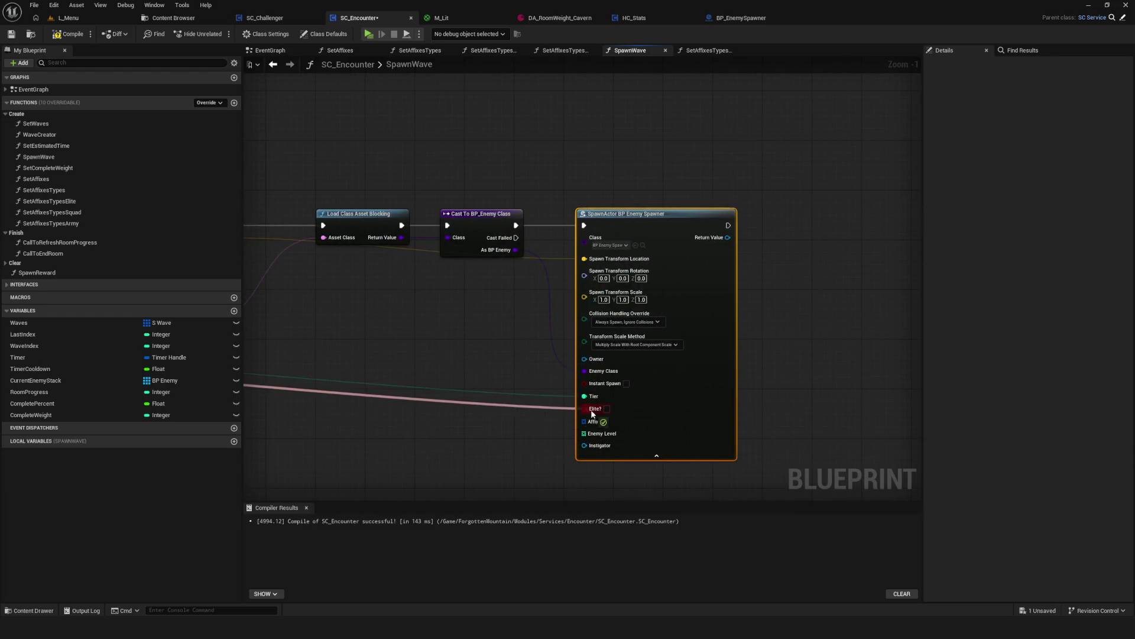
pyautogui.scroll(1, 631, 342)
pyautogui.moveTo(589, 259)
pyautogui.mouseDown()
pyautogui.moveTo(904, 322)
pyautogui.moveTo(914, 509)
pyautogui.moveTo(449, 303)
pyautogui.moveTo(472, 288)
pyautogui.moveTo(531, 337)
pyautogui.mouseUp()
pyautogui.moveTo(256, 327)
pyautogui.mouseDown()
pyautogui.moveTo(911, 331)
pyautogui.moveTo(988, 459)
pyautogui.moveTo(684, 447)
pyautogui.mouseUp()
pyautogui.scroll(-3, 687, 336)
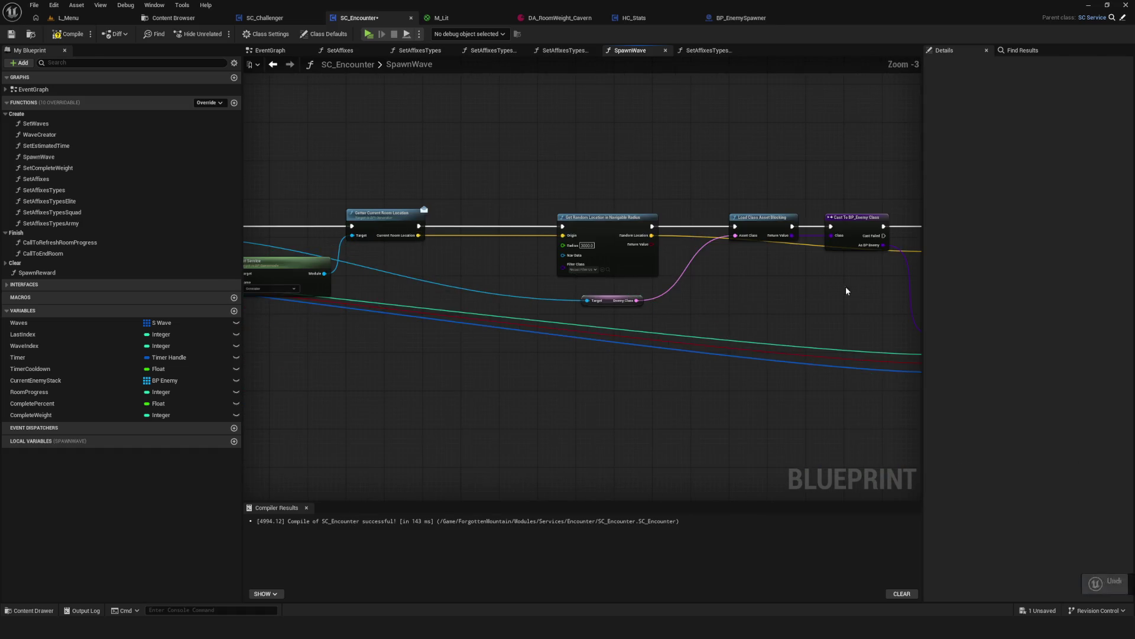
pyautogui.hotkey('ctrl', 'z')
# Change BP_EnemySpawner's EnemyLevel from an array to a single Integer, then compile and save.
pyautogui.click(742, 17)
pyautogui.click(1066, 103)
pyautogui.click(1052, 113)
pyautogui.click(69, 34)
pyautogui.click(11, 33)
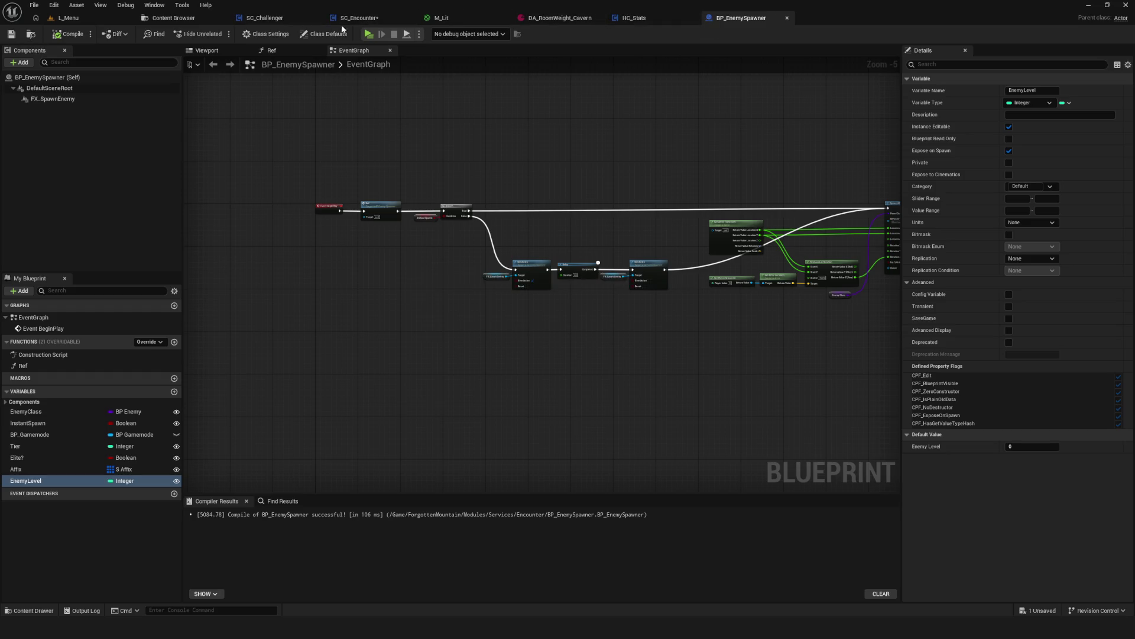
# Connect Break S Enemy's Enemy Level to the spawn node's Enemy Level input.
pyautogui.click(359, 18)
pyautogui.scroll(3, 293, 278)
pyautogui.moveTo(342, 226)
pyautogui.mouseDown()
pyautogui.moveTo(825, 278)
pyautogui.moveTo(866, 500)
pyautogui.moveTo(757, 331)
pyautogui.mouseUp()
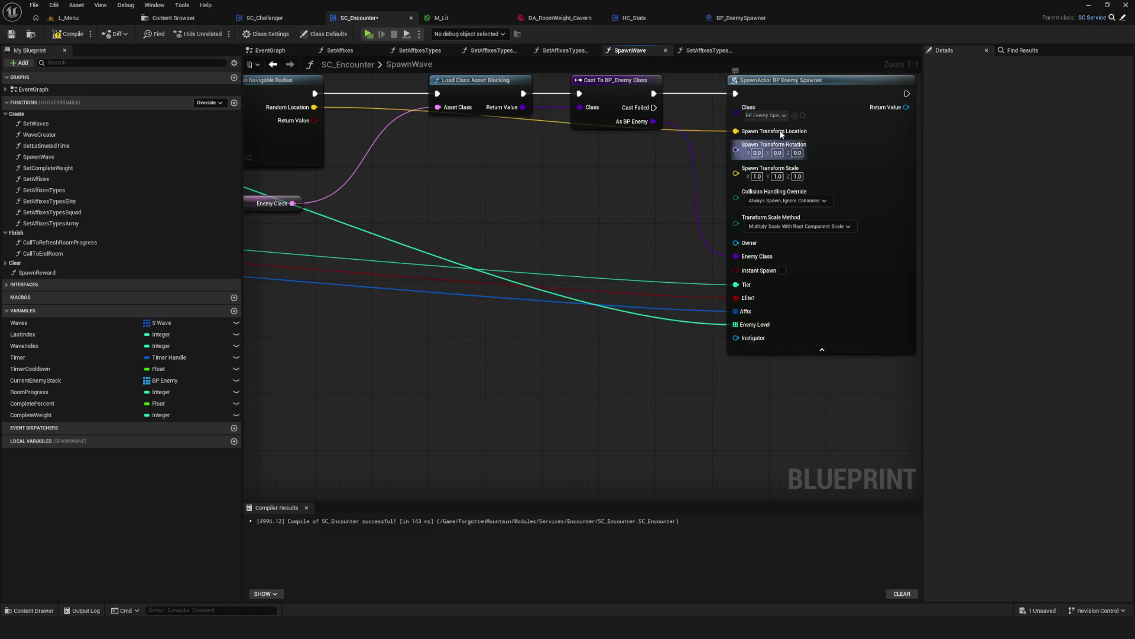
pyautogui.hotkey('ctrl', 'z')
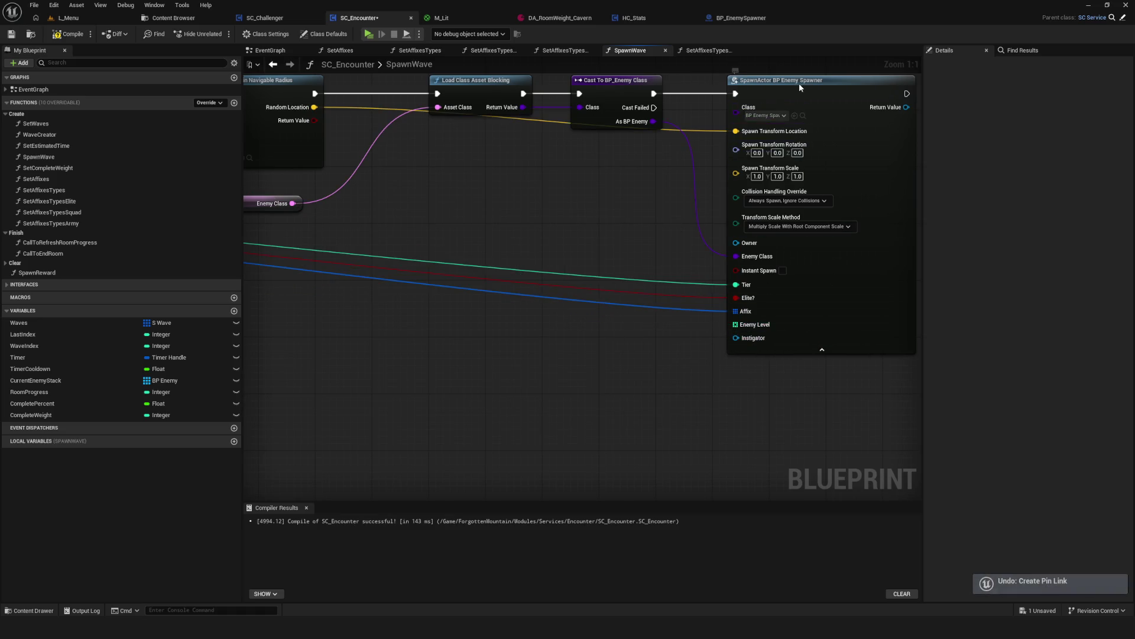
pyautogui.rightClick(800, 83)
pyautogui.click(829, 150)
pyautogui.moveTo(736, 324)
pyautogui.mouseDown()
pyautogui.moveTo(317, 289)
pyautogui.moveTo(796, 218)
pyautogui.mouseUp()
pyautogui.scroll(-7, 798, 254)
pyautogui.scroll(4, 535, 238)
# Move the Break S Enemy node down and right, then compile and save SC_Encounter.
pyautogui.moveTo(409, 214); pyautogui.dragTo(516, 278)
pyautogui.scroll(-4, 665, 295)
pyautogui.scroll(2, 709, 282)
pyautogui.scroll(5, 307, 229)
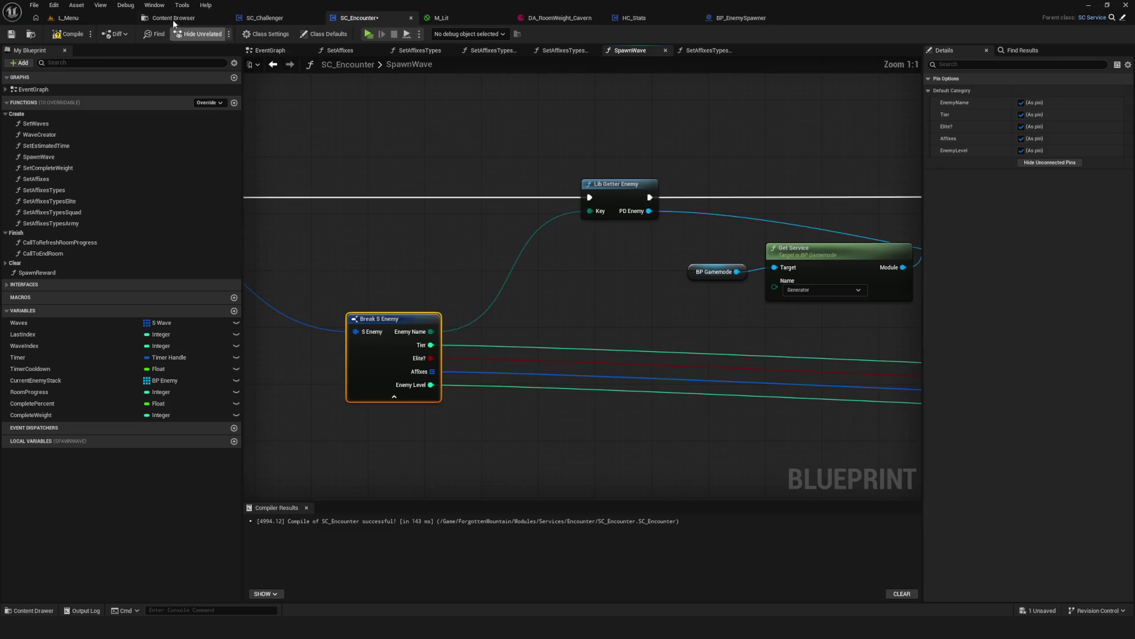
pyautogui.click(68, 33)
pyautogui.scroll(-4, 283, 210)
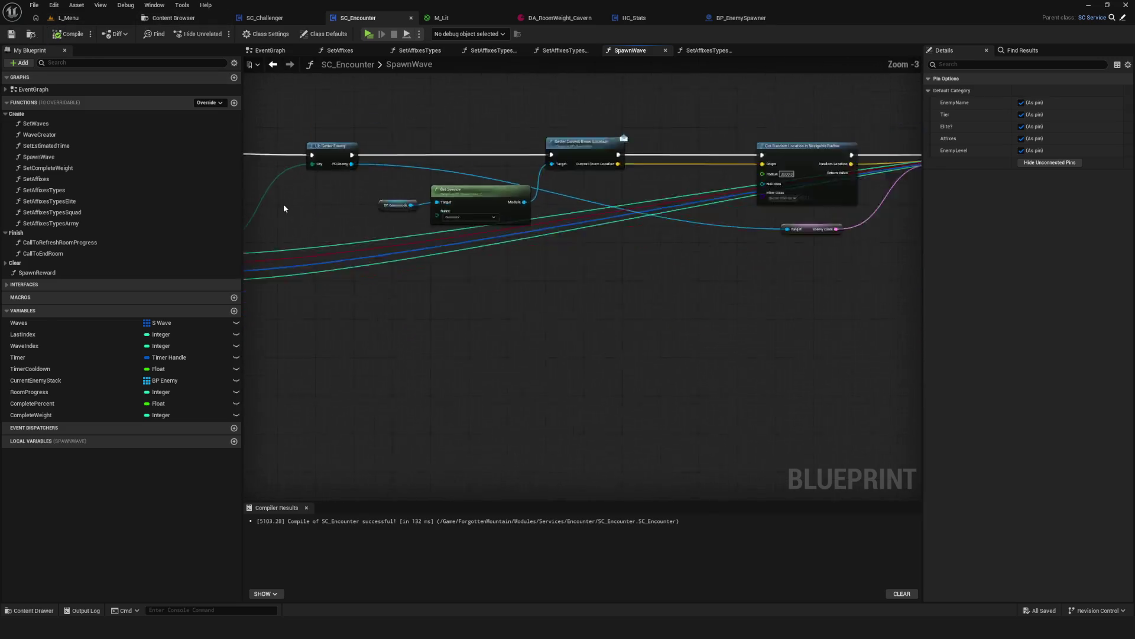
pyautogui.scroll(4, 542, 202)
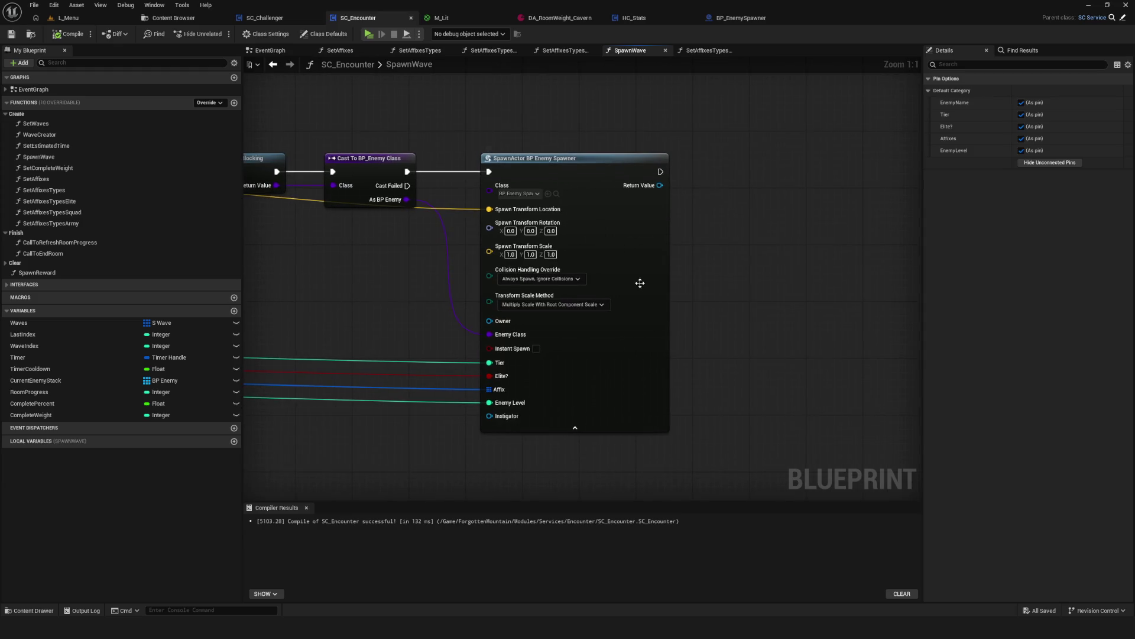
# Collapse the spawn node's advanced inputs and recenter the graph view.
pyautogui.click(576, 427)
pyautogui.moveTo(517, 361); pyautogui.dragTo(720, 343)
pyautogui.scroll(-4, 853, 340)
pyautogui.scroll(4, 850, 339)
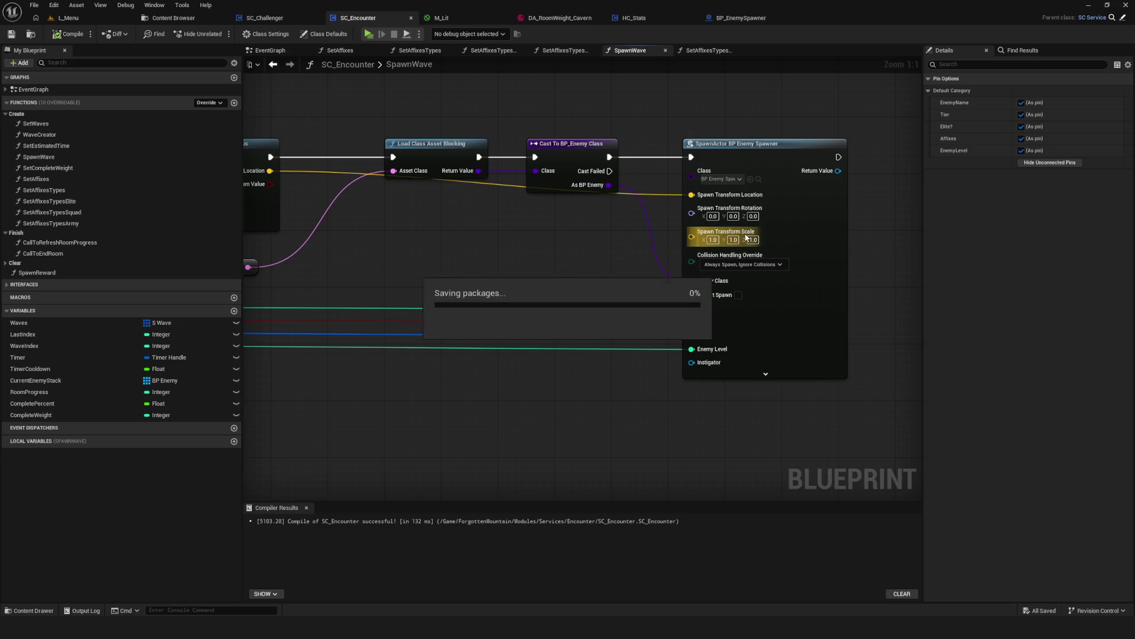
pyautogui.moveTo(768, 153); pyautogui.dragTo(634, 179)
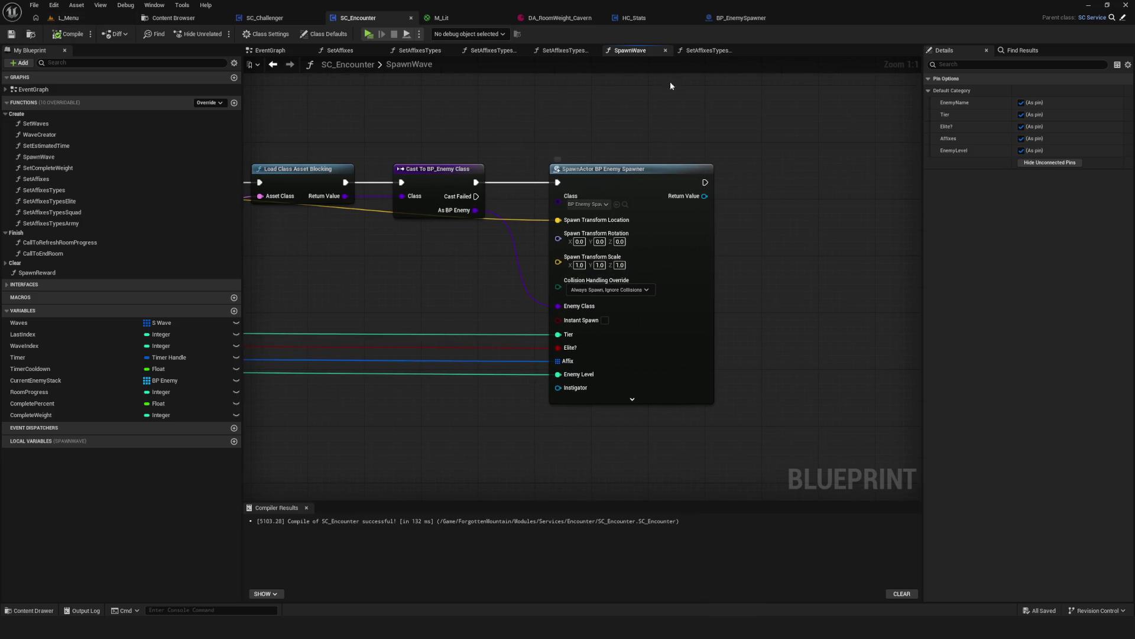
pyautogui.click(737, 16)
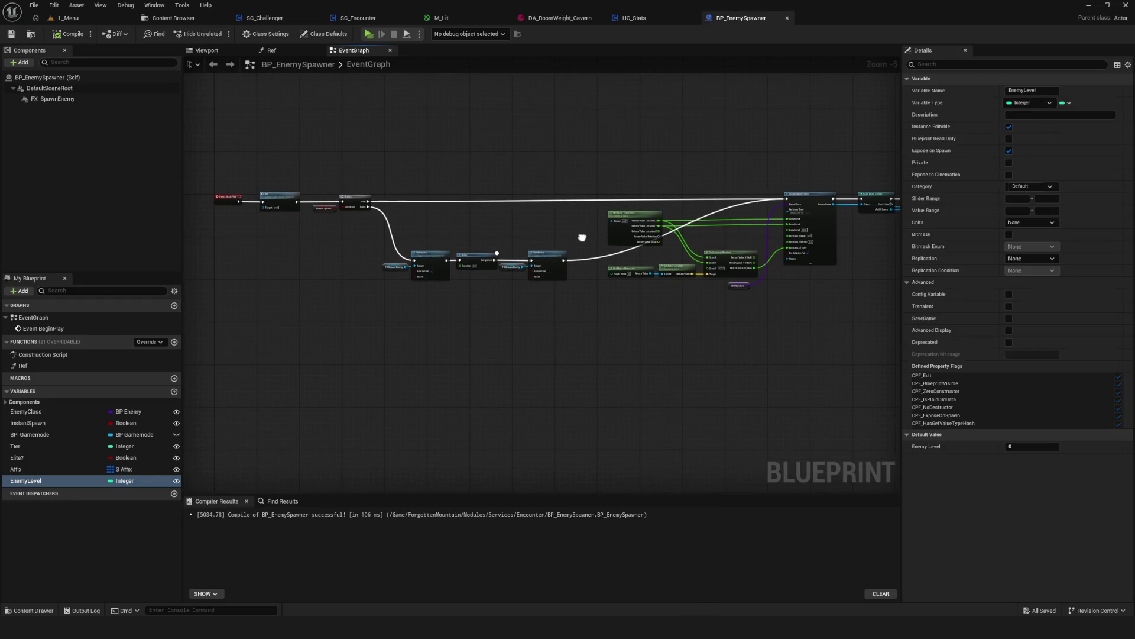
# Select the Spawn AIFrom Class node and use Ctrl+B to locate BP_EnemySpawner in the Encounter folder.
pyautogui.scroll(3, 641, 241)
pyautogui.click(627, 112)
pyautogui.scroll(3, 634, 301)
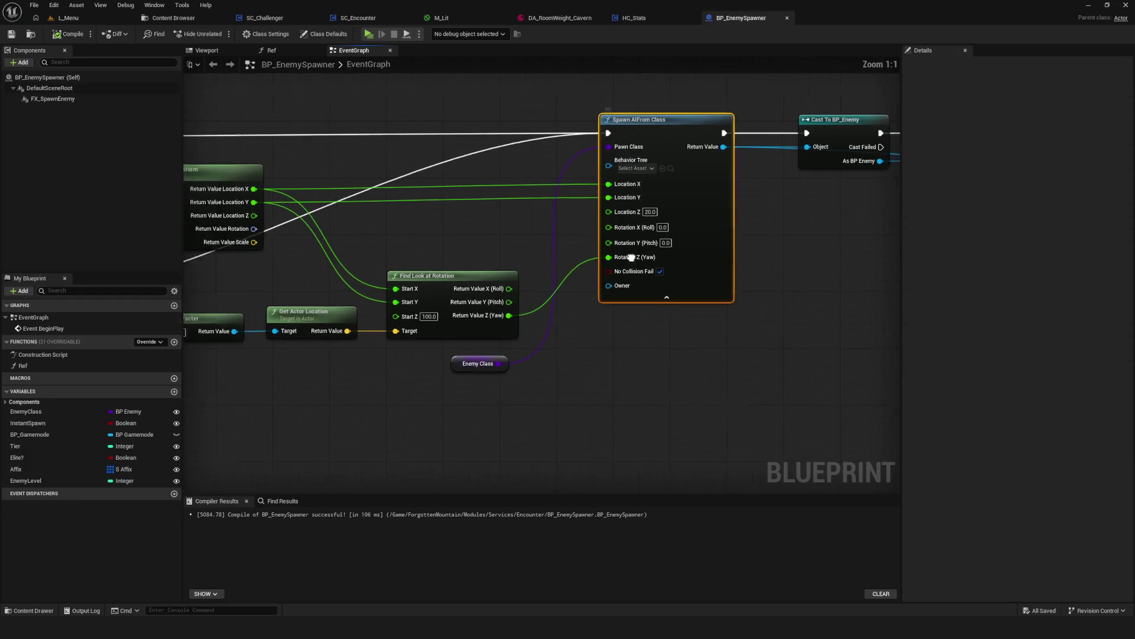
pyautogui.moveTo(634, 301); pyautogui.dragTo(643, 299)
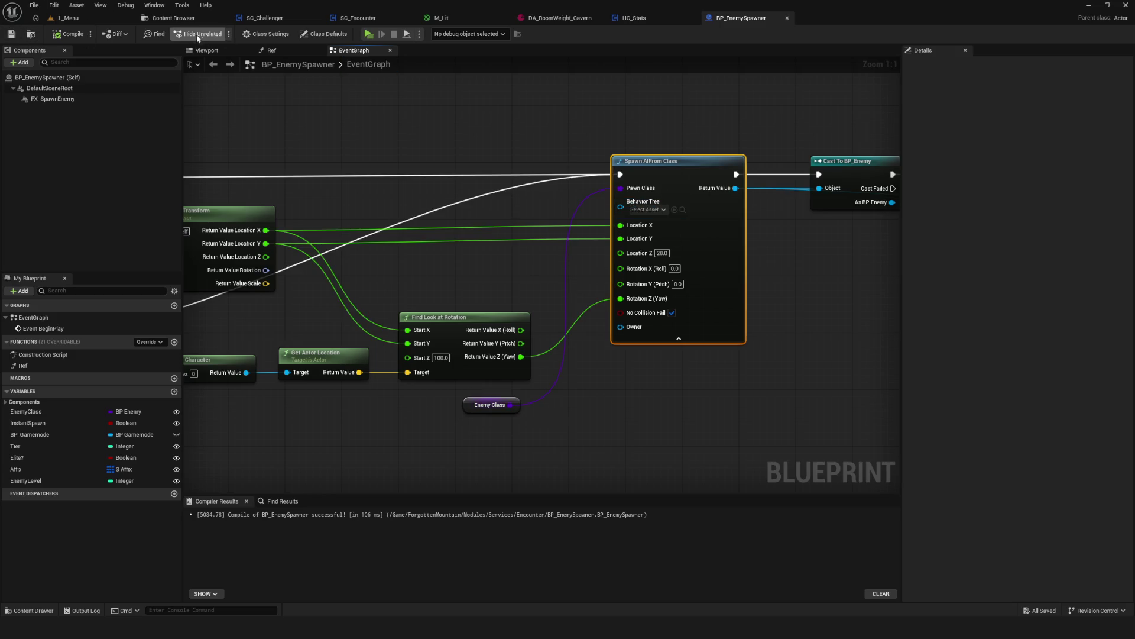
pyautogui.hotkey('ctrl', 'b')
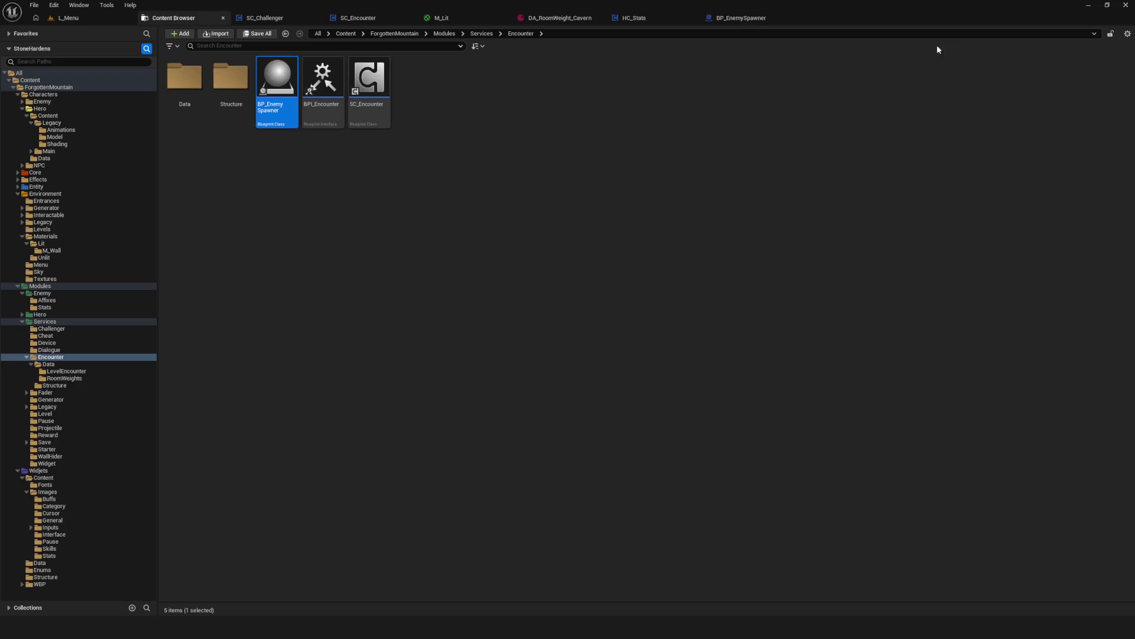
# Browse to Characters > Enemy > 01_Global and open BP_Enemy's EventGraph zoomed out.
pyautogui.moveTo(284, 98)
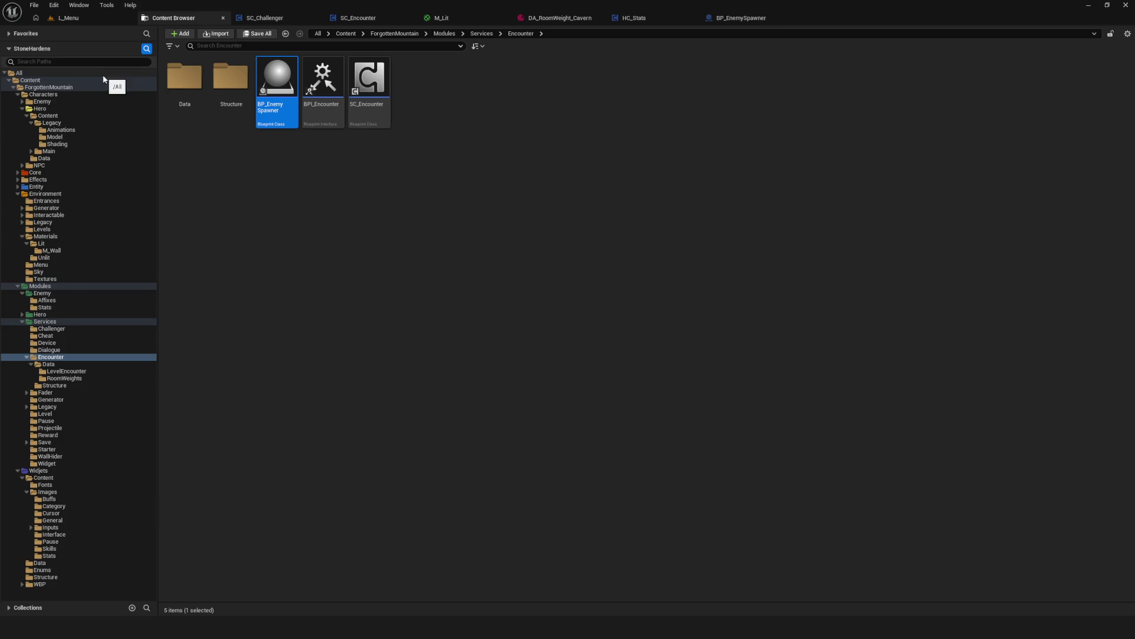
pyautogui.click(37, 173)
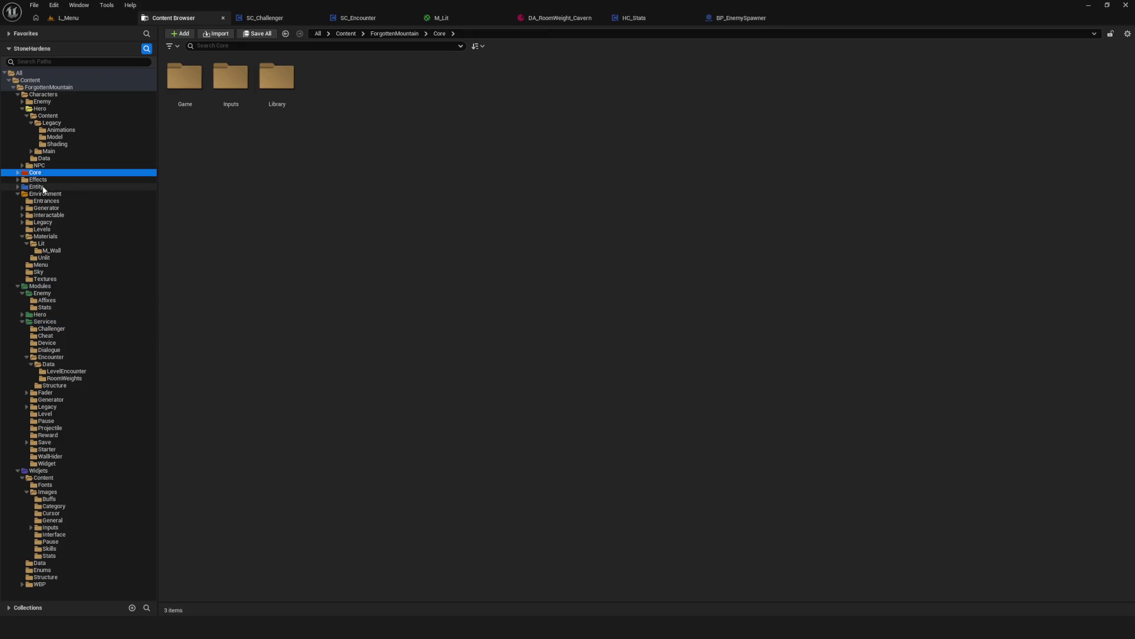
pyautogui.click(39, 187)
pyautogui.click(58, 179)
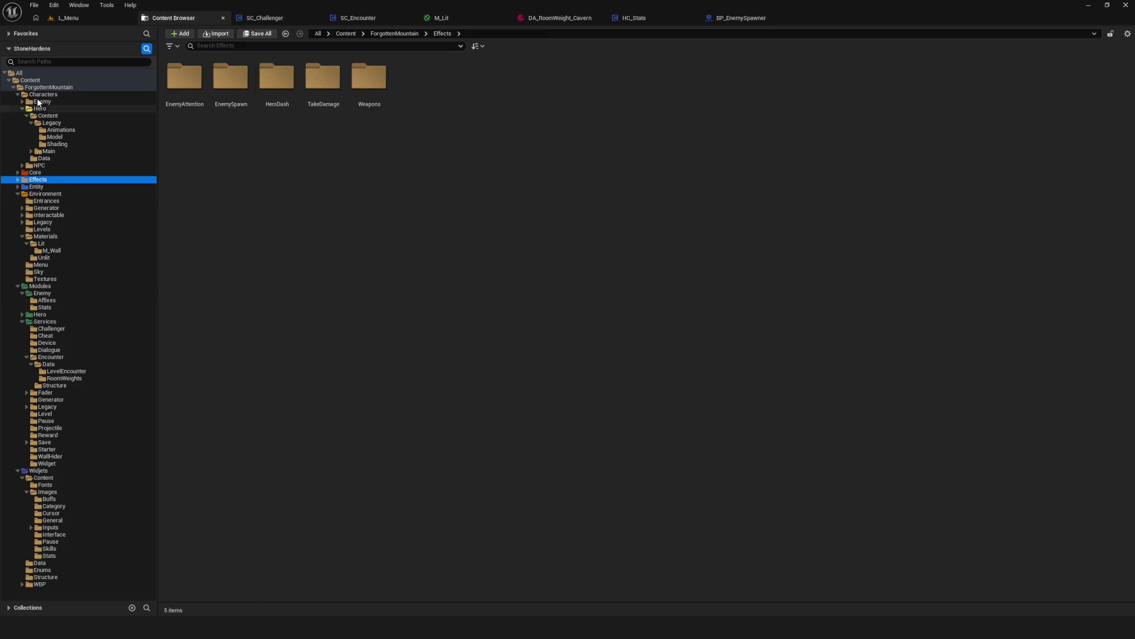
pyautogui.click(39, 102)
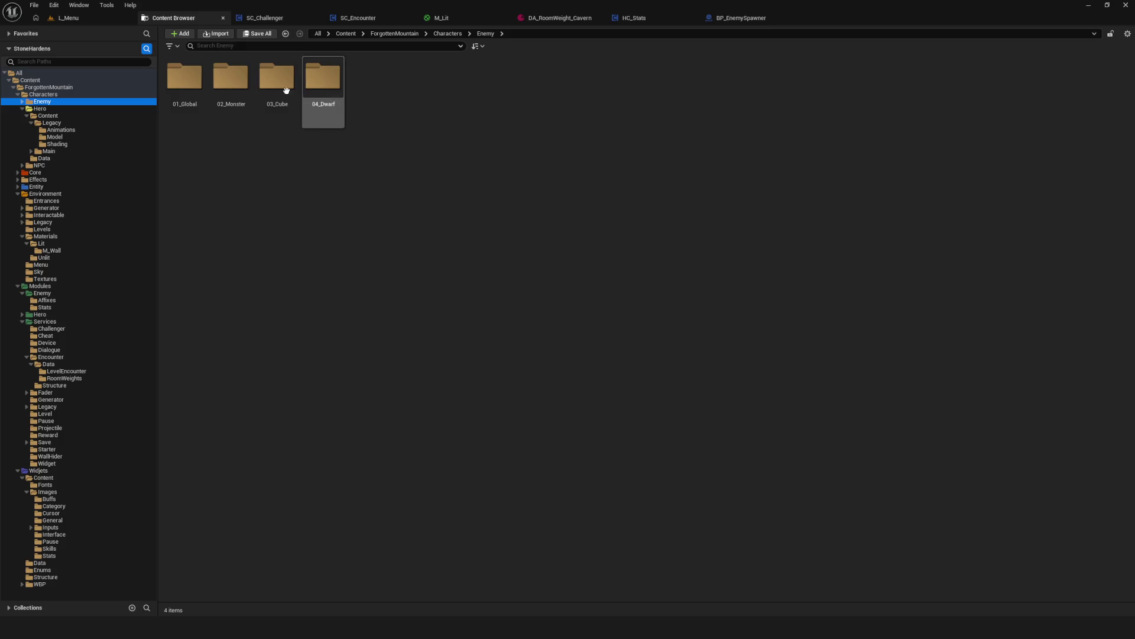
pyautogui.doubleClick(185, 78)
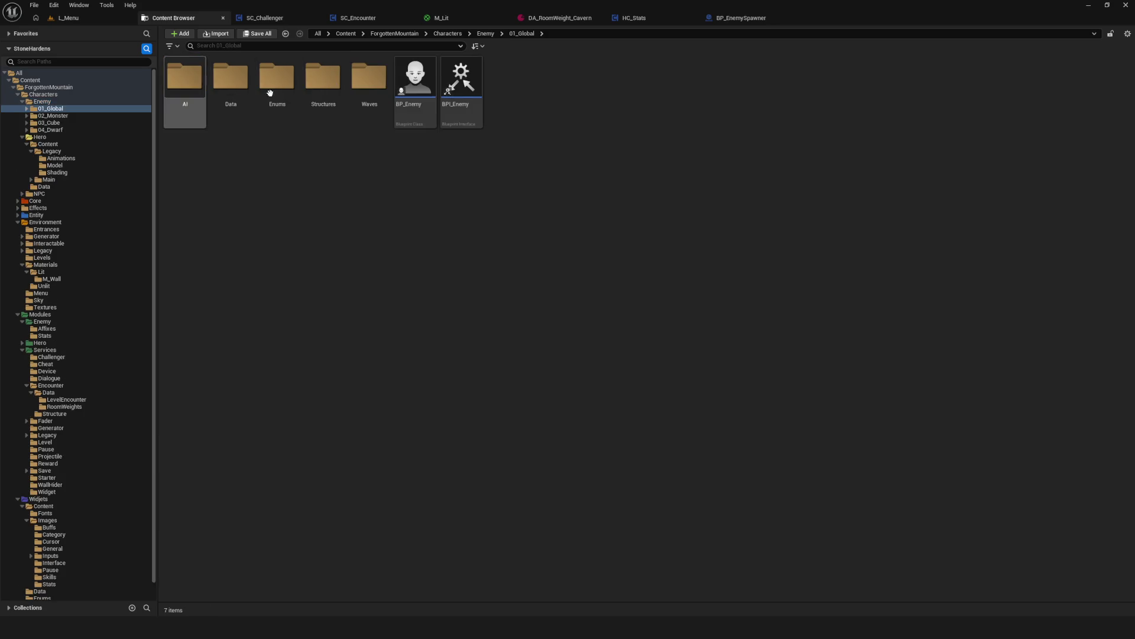
pyautogui.doubleClick(415, 80)
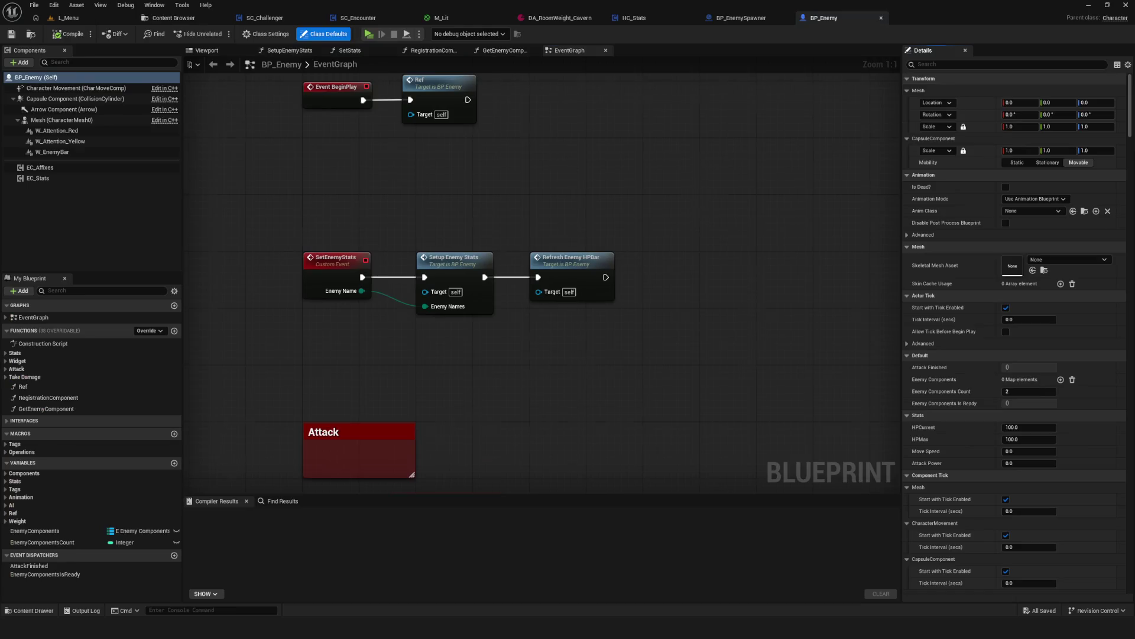
pyautogui.scroll(-12, 715, 228)
pyautogui.moveTo(628, 218); pyautogui.dragTo(537, 253)
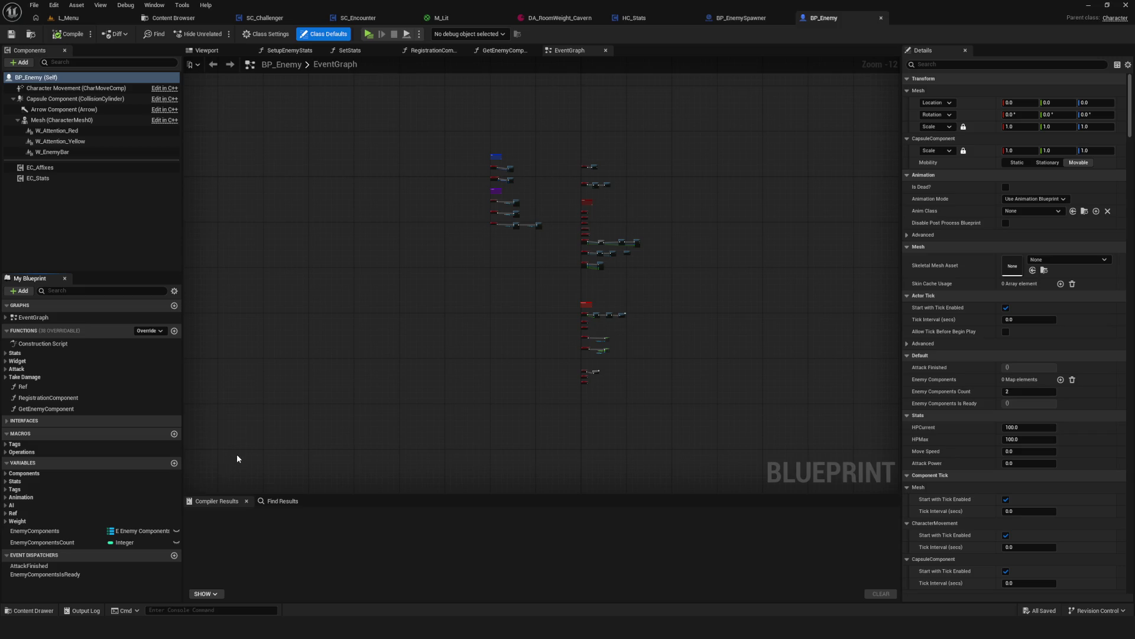
# Open the EC_Affixes component's blueprint for editing from BP_Enemy's Components panel.
pyautogui.moveTo(582, 309); pyautogui.dragTo(534, 346)
pyautogui.click(48, 167)
pyautogui.rightClick(82, 168)
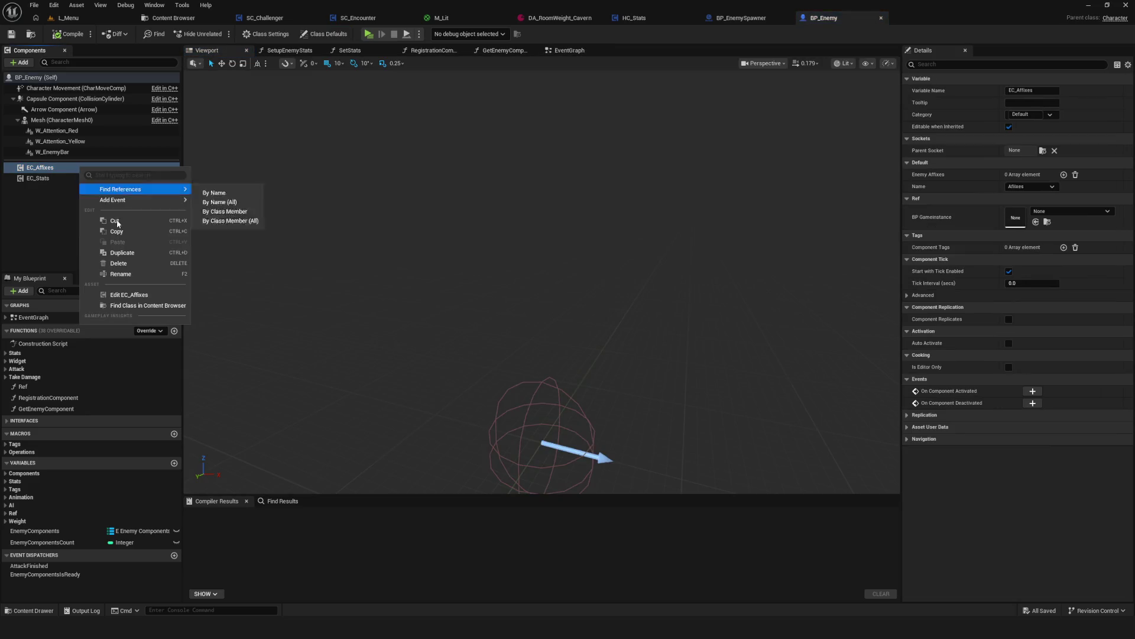
pyautogui.click(148, 295)
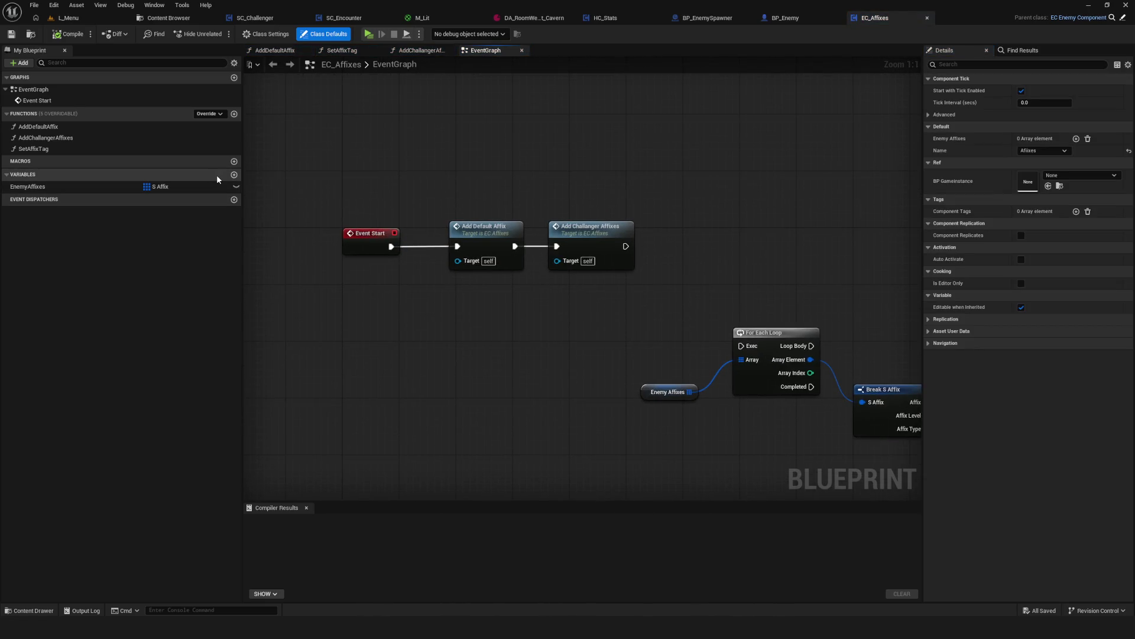
# Disconnect Event Start from Add Default Affix and compile EC_Affixes.
pyautogui.click(34, 186)
pyautogui.moveTo(642, 280); pyautogui.dragTo(561, 279)
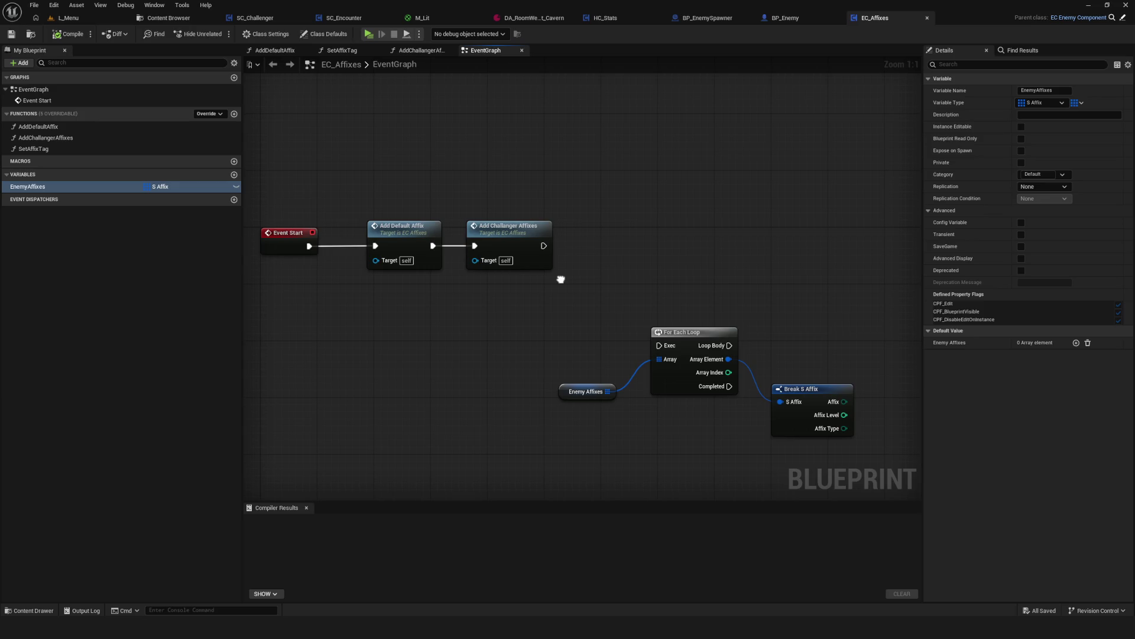
pyautogui.click(404, 229)
pyautogui.moveTo(404, 249); pyautogui.dragTo(584, 273)
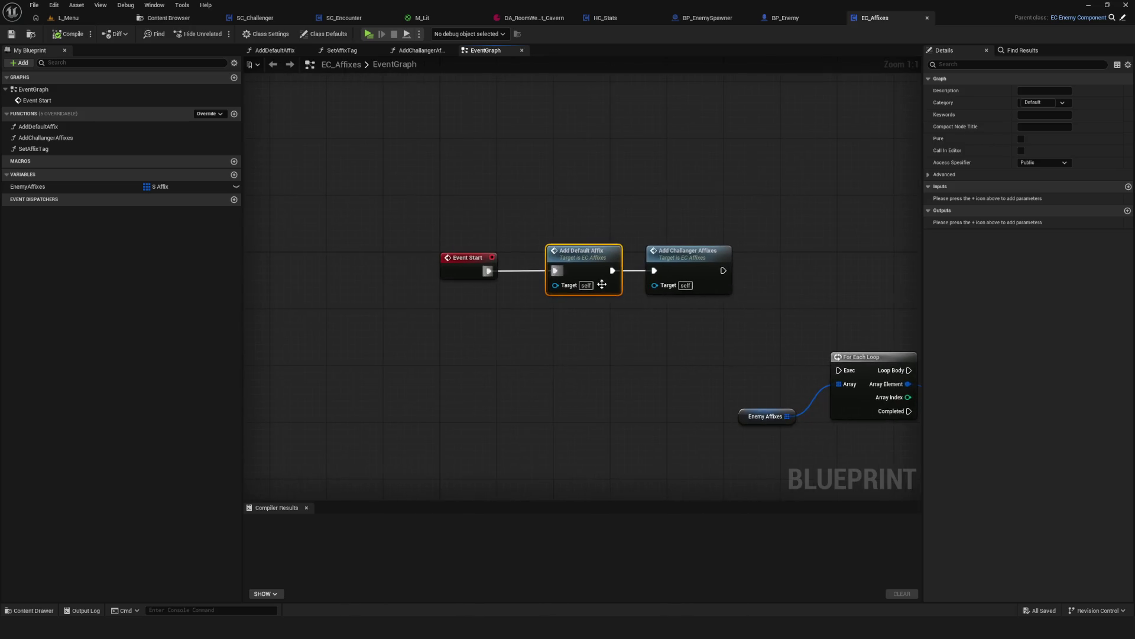
pyautogui.keyDown('alt'); pyautogui.click(487, 273); pyautogui.keyUp('alt')
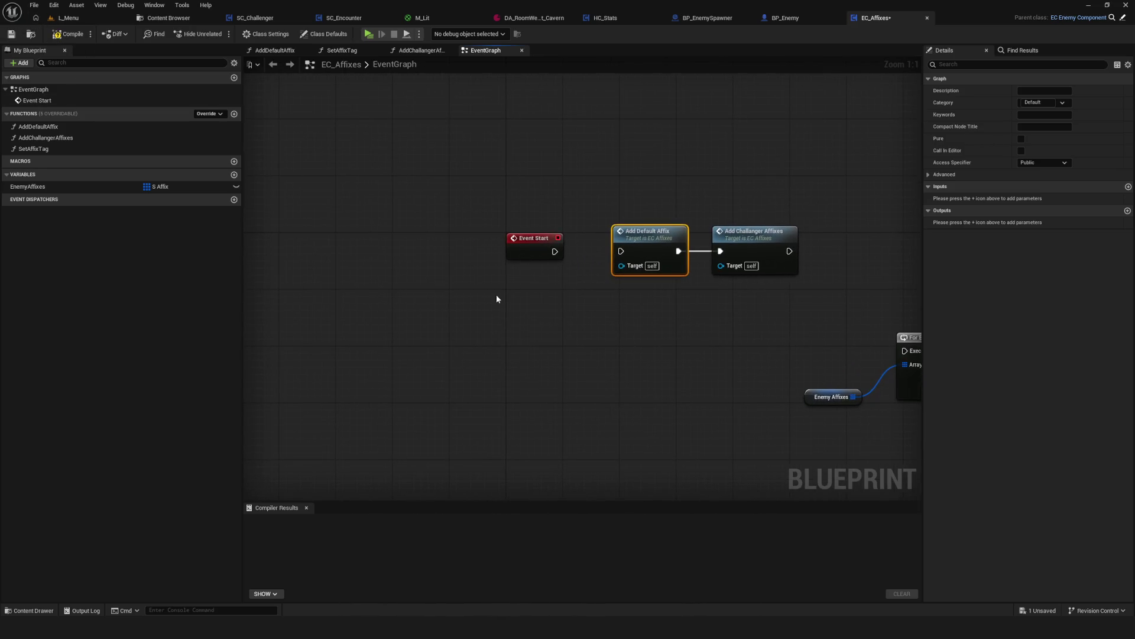
pyautogui.click(68, 34)
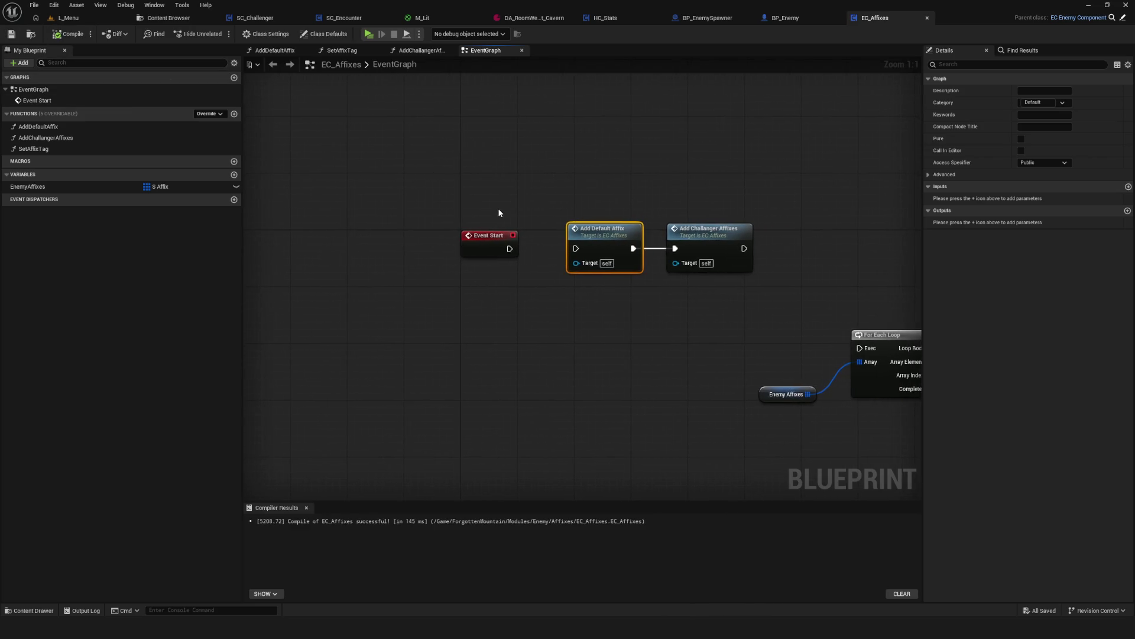
# Add an Integer variable named Tier with default value 1, then compile and save.
pyautogui.click(233, 175)
pyautogui.click(161, 198)
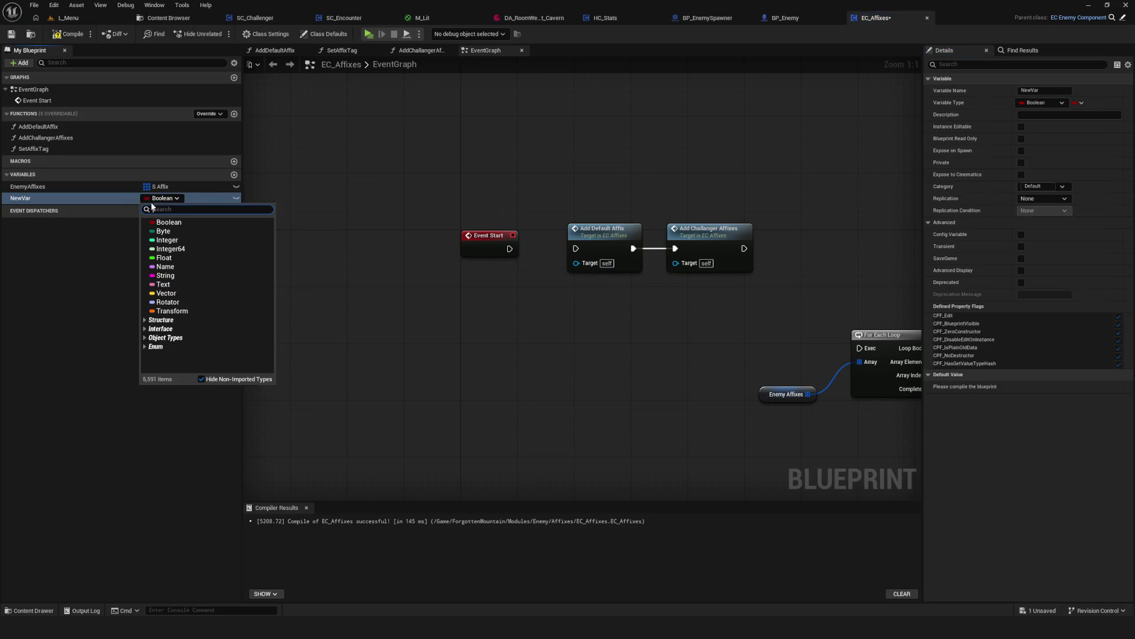
pyautogui.click(163, 240)
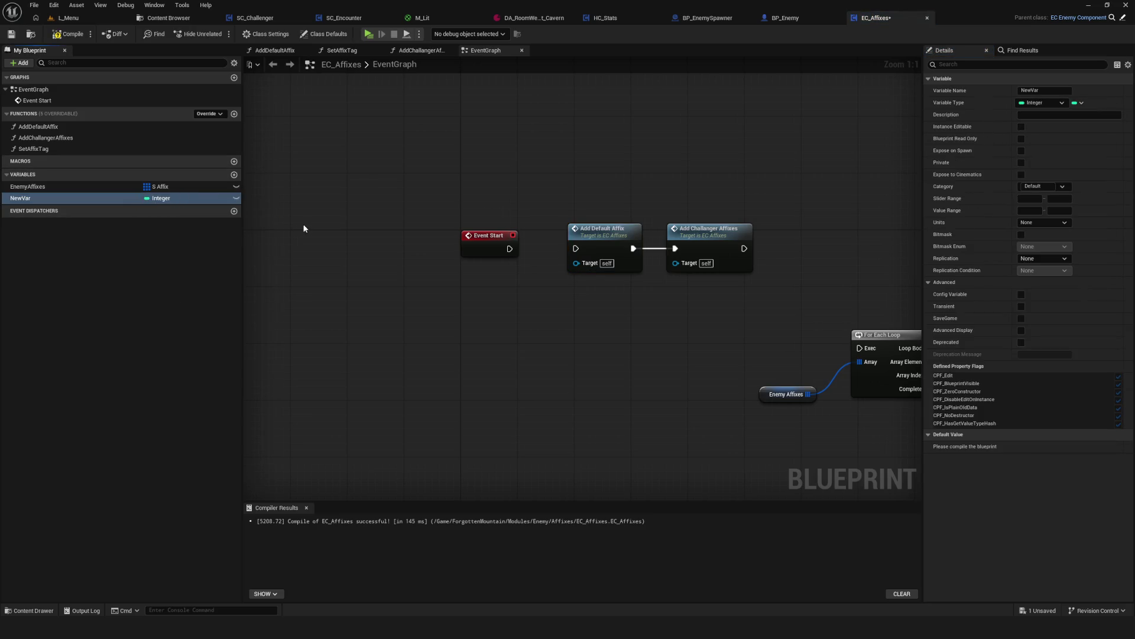
pyautogui.click(48, 267)
pyautogui.click(204, 201)
pyautogui.press('F2')
pyautogui.write('Tier')
pyautogui.press('Return')
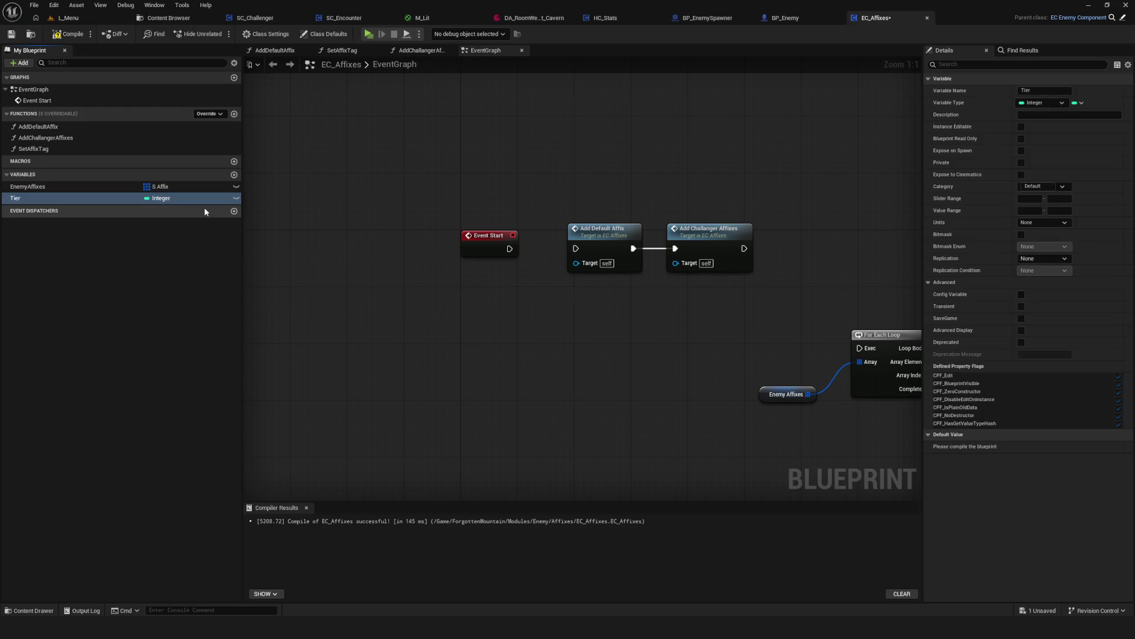
pyautogui.click(68, 33)
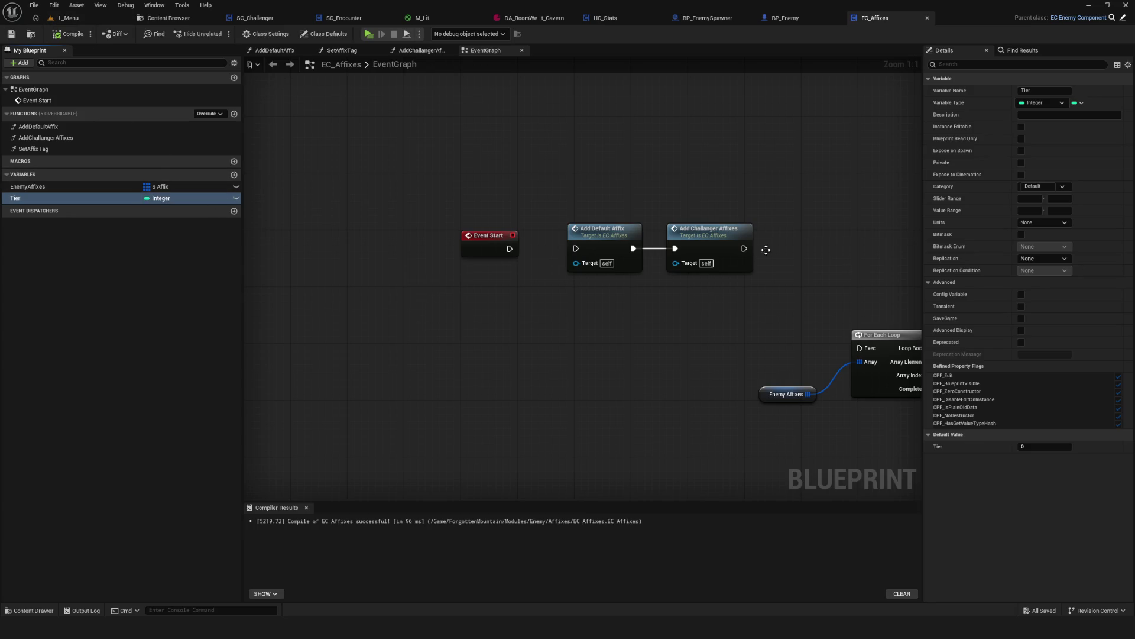
pyautogui.moveTo(1045, 446); pyautogui.dragTo(877, 468)
pyautogui.click(54, 35)
pyautogui.click(11, 34)
# Add a Boolean variable named Elite? and start another new variable.
pyautogui.moveTo(303, 341); pyautogui.dragTo(372, 342)
pyautogui.moveTo(495, 236); pyautogui.dragTo(539, 229)
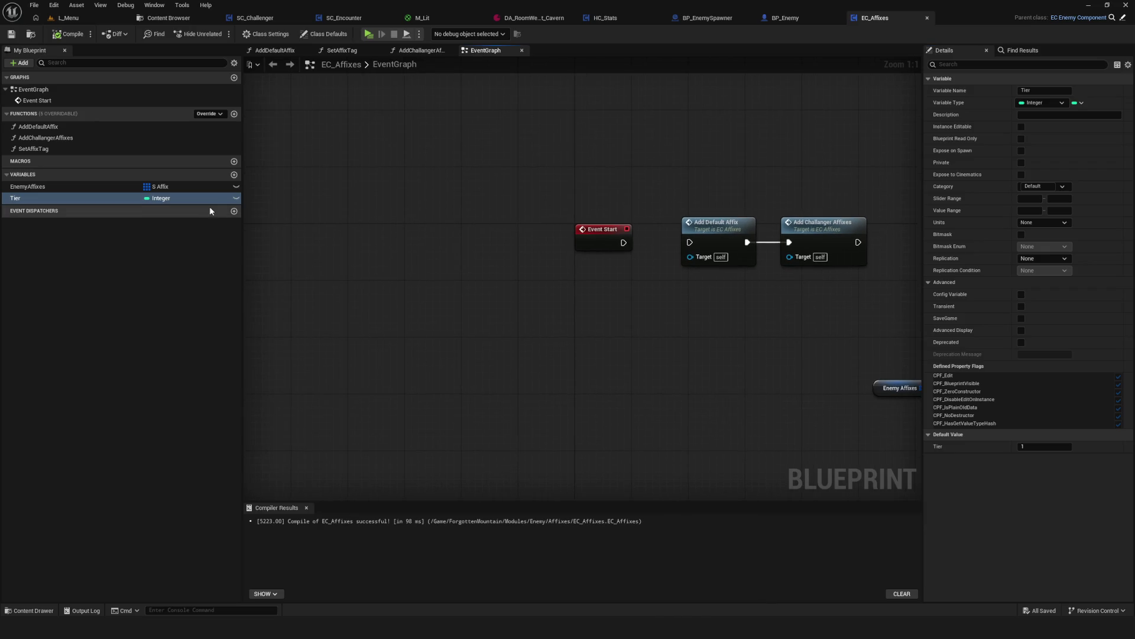
pyautogui.click(234, 175)
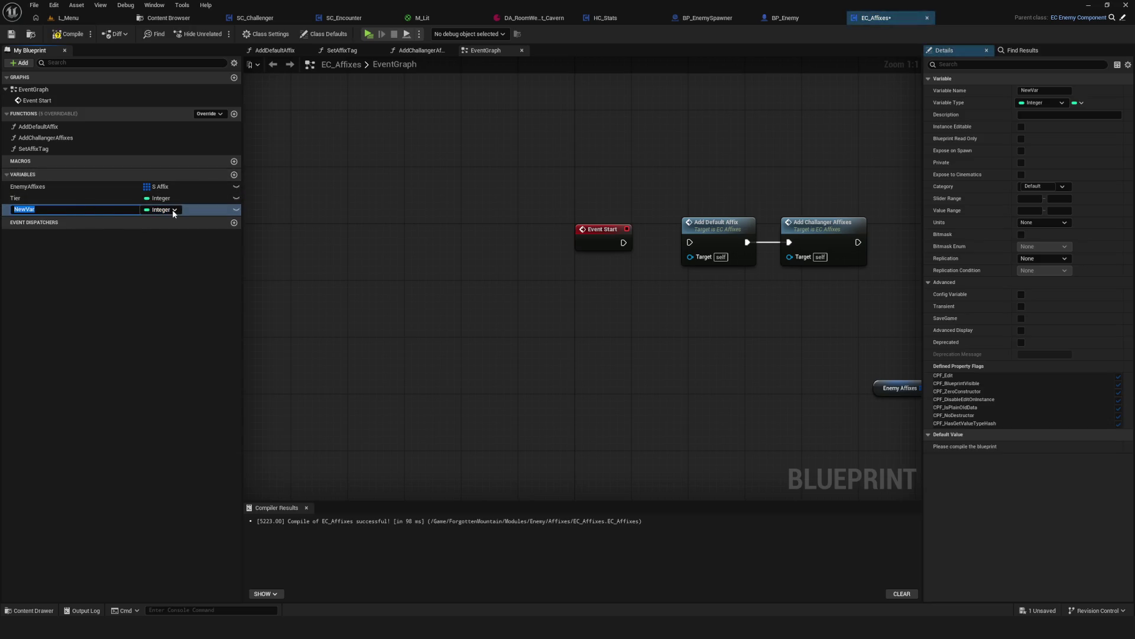
pyautogui.click(172, 209)
pyautogui.click(158, 243)
pyautogui.write('Ed')
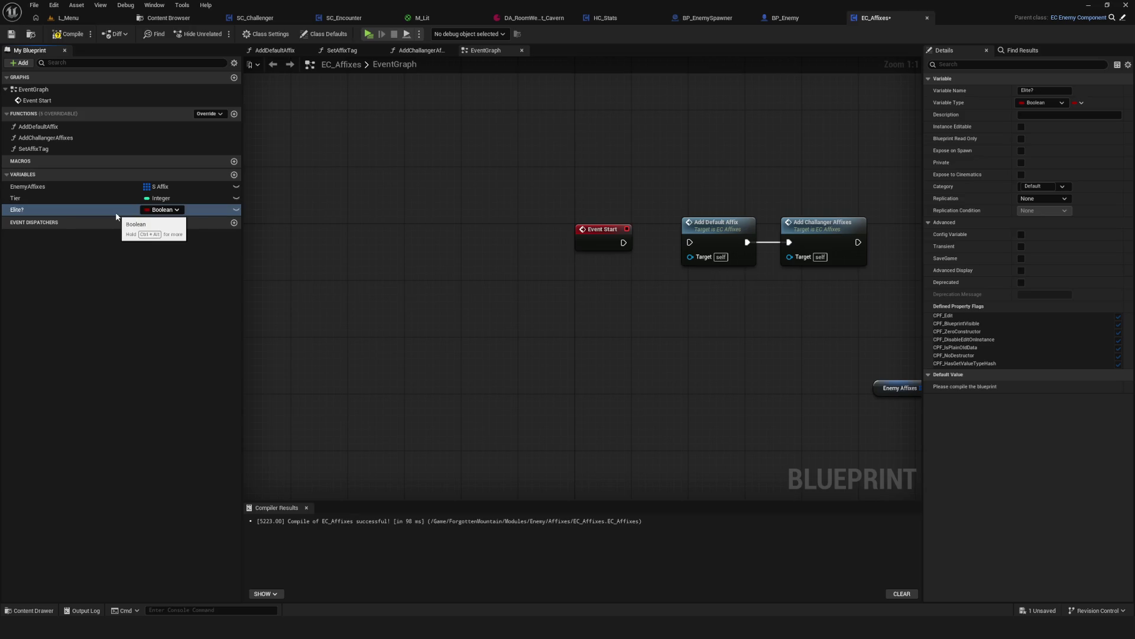
pyautogui.click(234, 174)
# Make the new variable an S Affix named ChallangerAffixes and save.
pyautogui.click(167, 223)
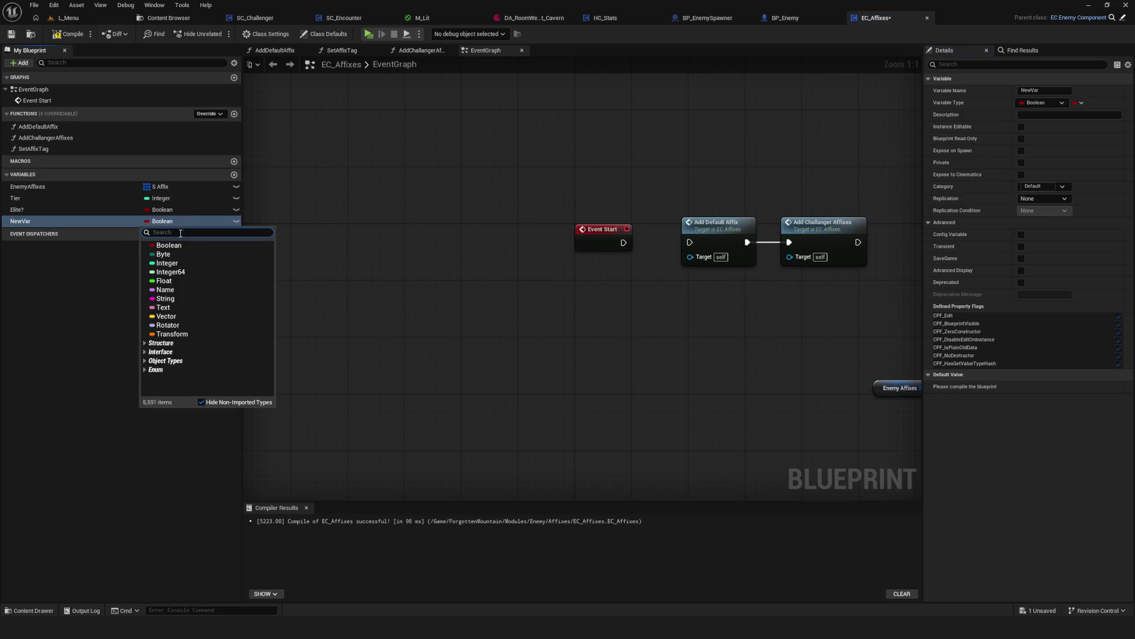
pyautogui.write('A')
pyautogui.press('BackSpace')
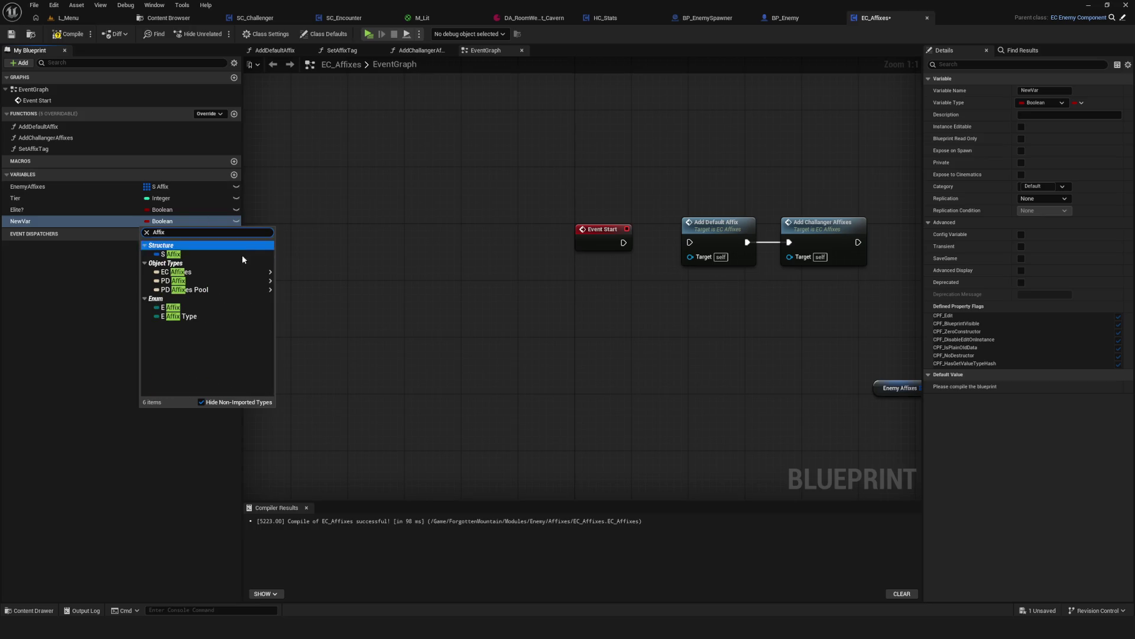
pyautogui.click(243, 254)
pyautogui.doubleClick(104, 223)
pyautogui.write('Challa')
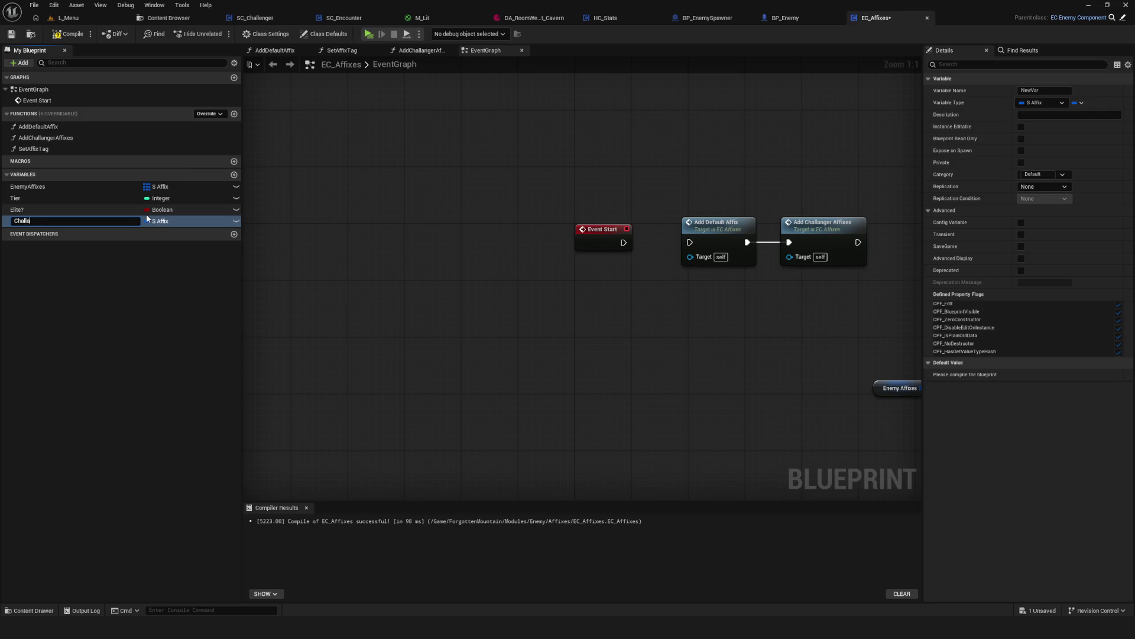
pyautogui.write('ngerAffixes')
pyautogui.press('Return')
pyautogui.hotkey('ctrl', 's')
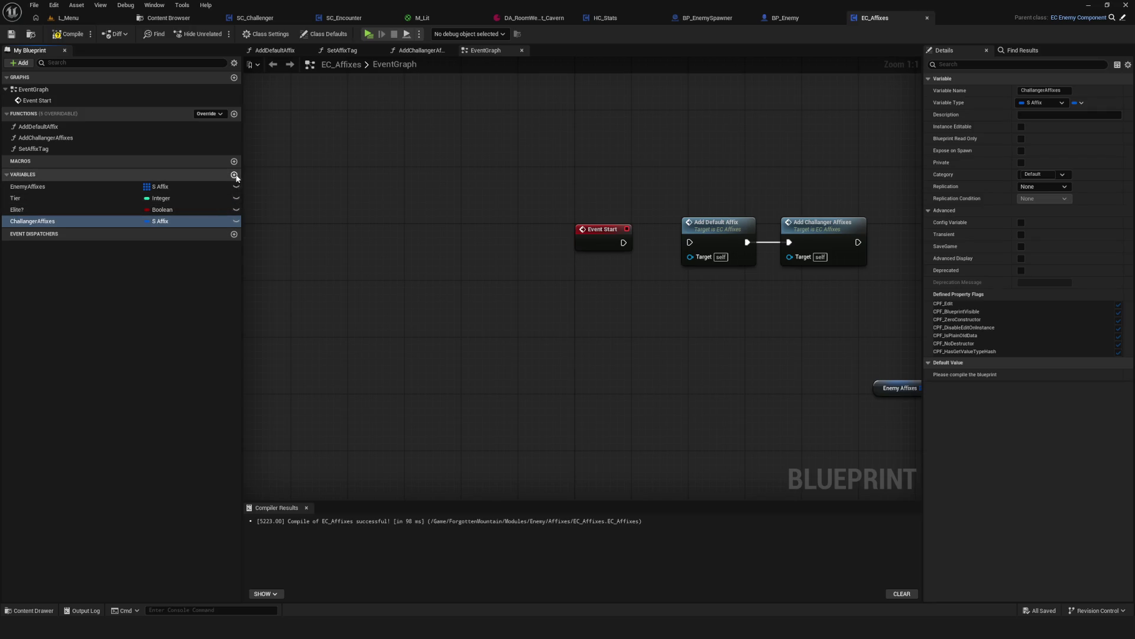
# Add an Integer variable named EnemyLevel, then save and compile.
pyautogui.click(234, 174)
pyautogui.click(160, 232)
pyautogui.click(179, 276)
pyautogui.doubleClick(59, 233)
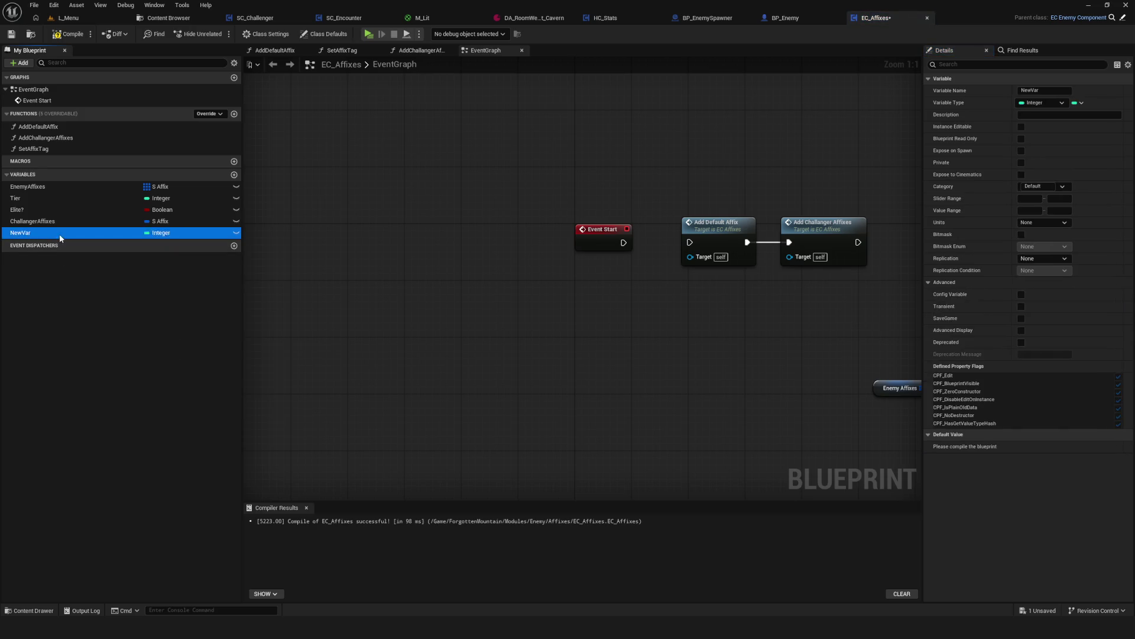
pyautogui.write('EnemyLevel')
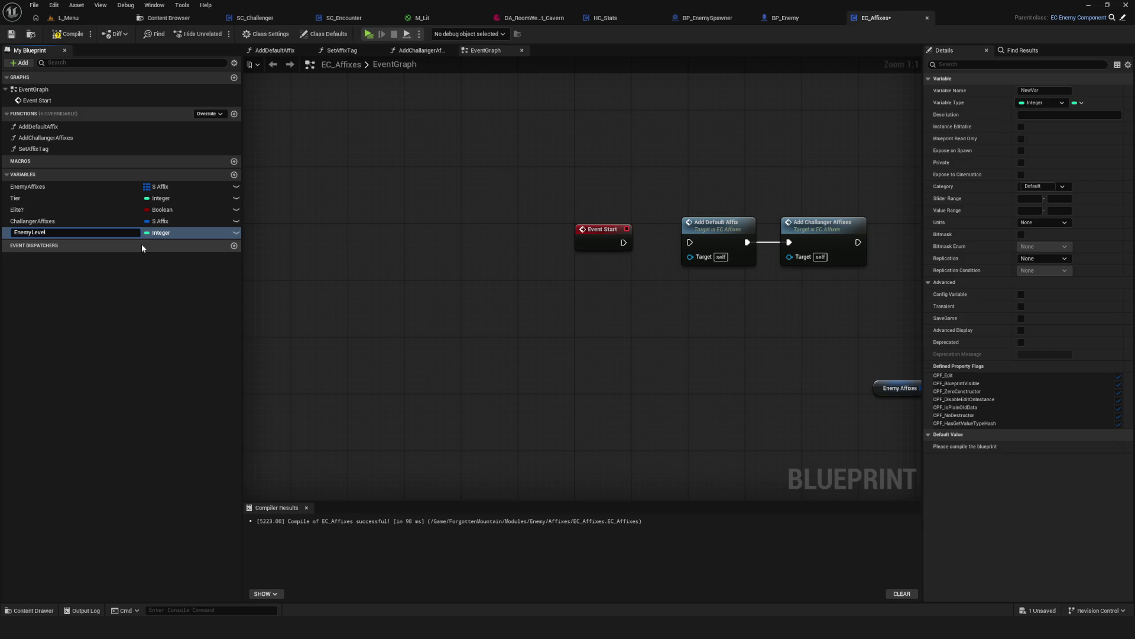
pyautogui.press('Return')
pyautogui.hotkey('ctrl', 's')
pyautogui.click(68, 35)
# Change ChallangerAffixes to an array container, then compile and save.
pyautogui.scroll(-3, 630, 234)
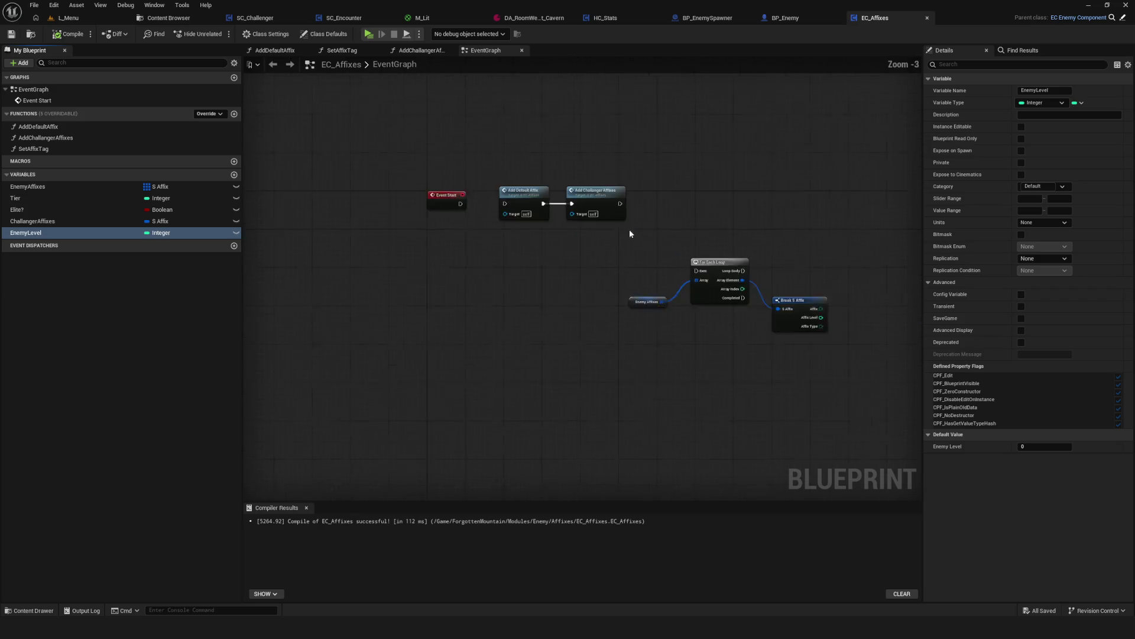
pyautogui.scroll(4, 630, 233)
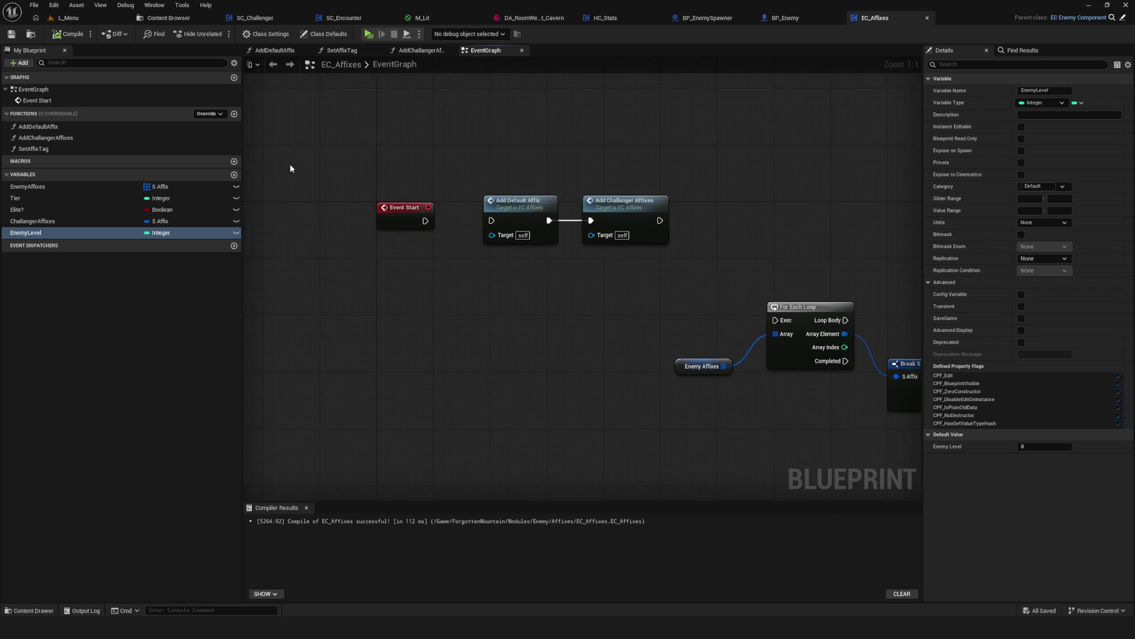
pyautogui.click(59, 221)
pyautogui.click(1078, 103)
pyautogui.click(1068, 128)
pyautogui.click(68, 34)
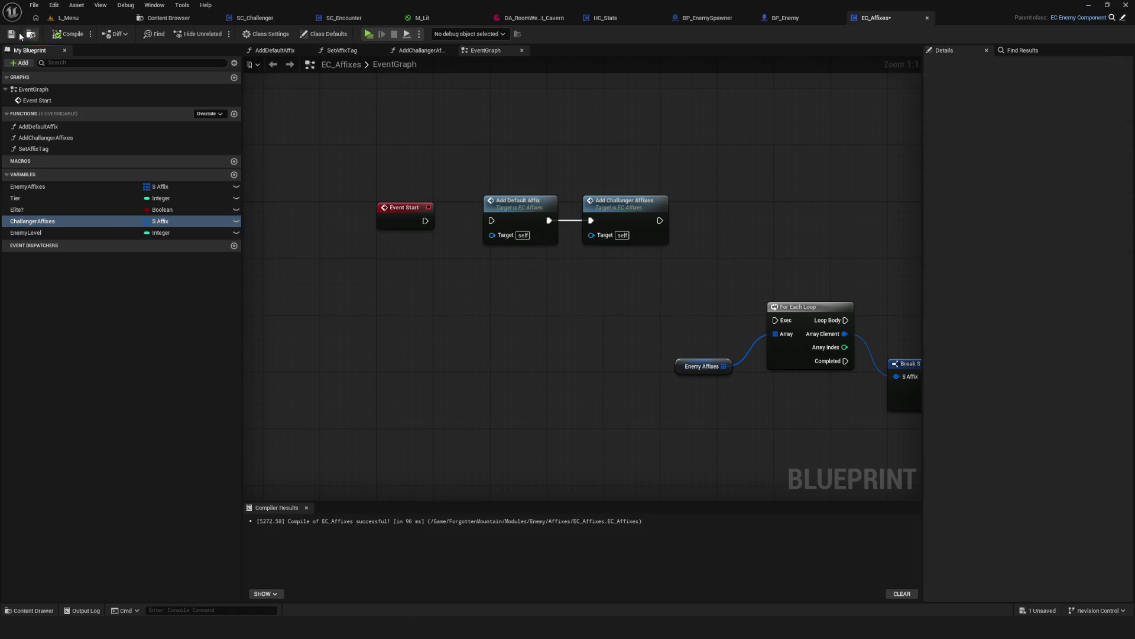
pyautogui.click(11, 34)
pyautogui.moveTo(601, 262); pyautogui.dragTo(585, 266)
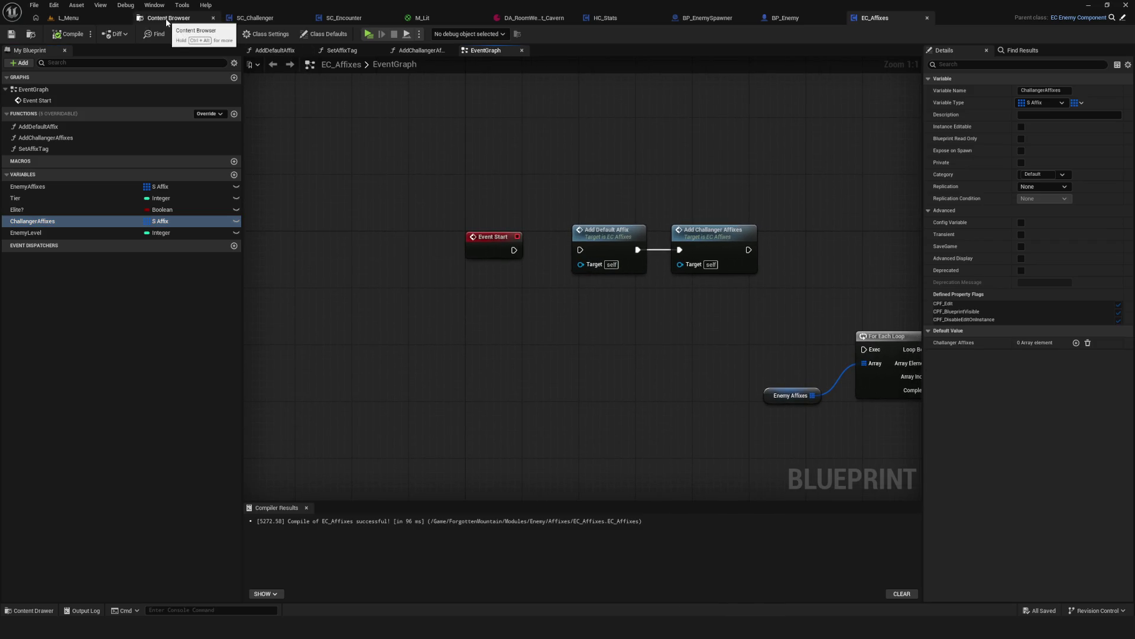
pyautogui.click(343, 17)
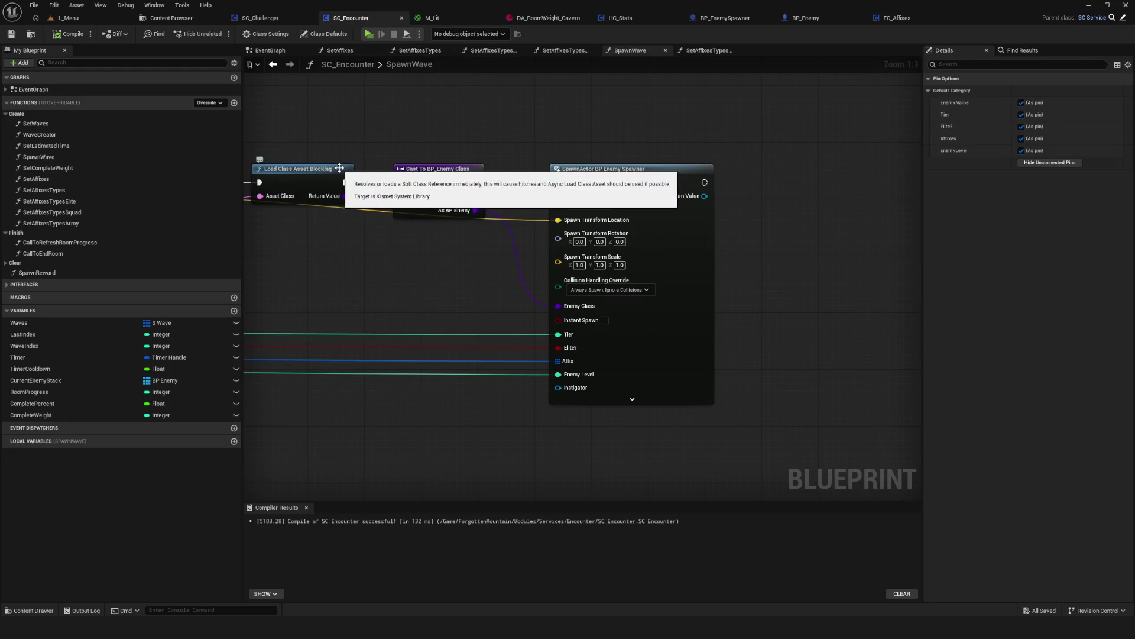
# Switch to BP_EnemySpawner and pan its EventGraph to the Add Enemy Stack, Print String and Destroy Actor nodes.
pyautogui.click(725, 18)
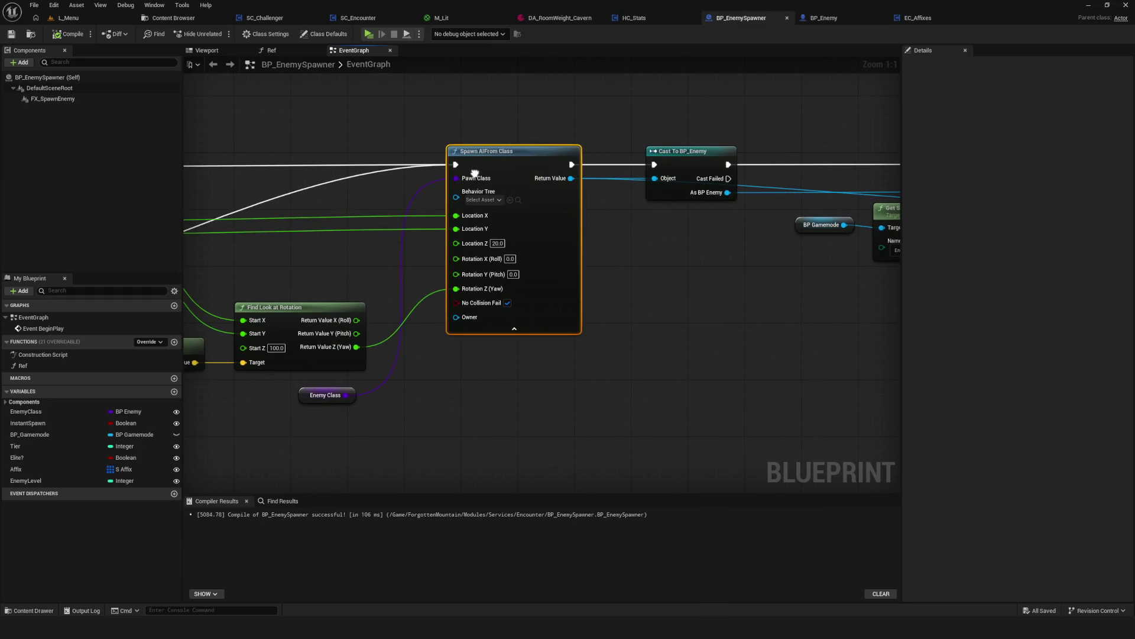
pyautogui.moveTo(792, 241); pyautogui.dragTo(450, 223)
pyautogui.moveTo(715, 230); pyautogui.dragTo(497, 232)
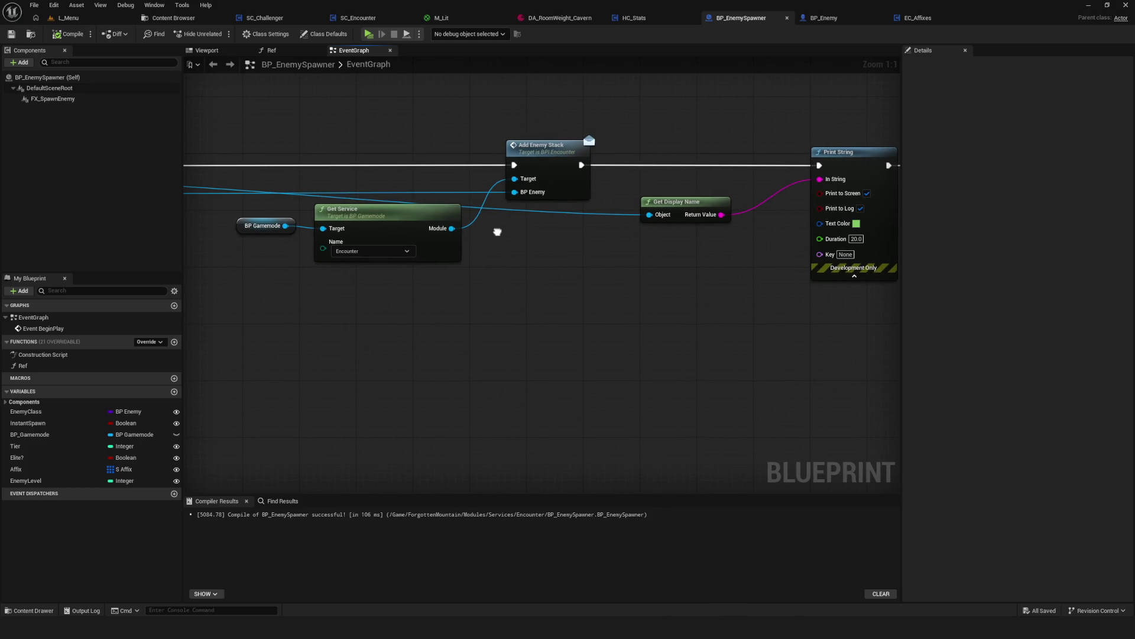
pyautogui.moveTo(497, 231)
pyautogui.mouseDown()
pyautogui.moveTo(190, 213)
pyautogui.moveTo(240, 236)
pyautogui.moveTo(554, 259)
pyautogui.mouseUp()
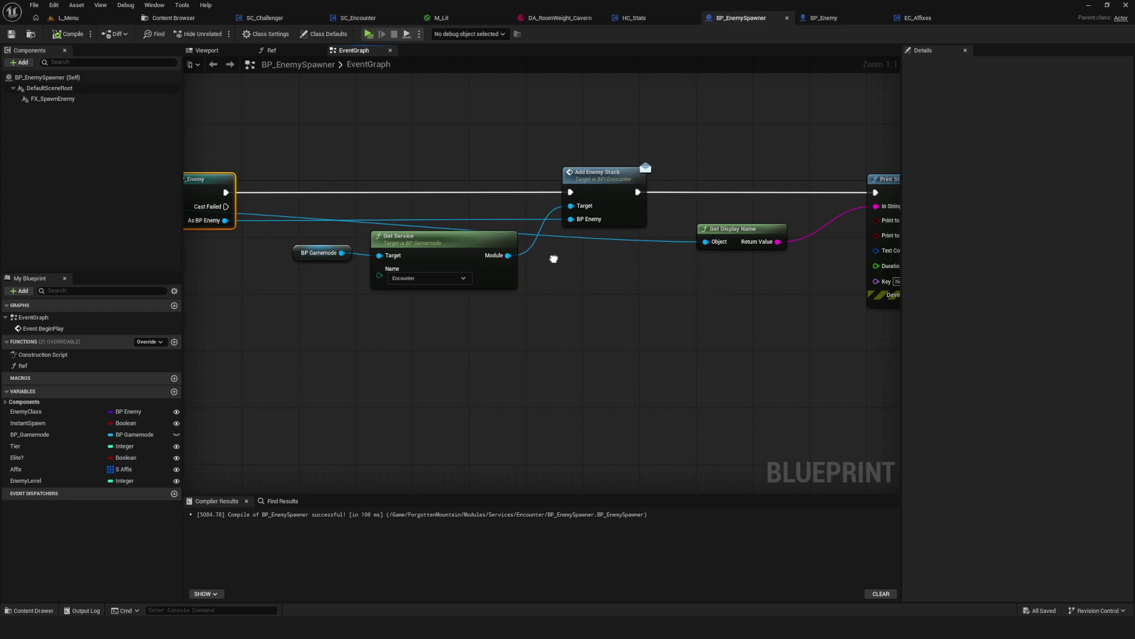
# Box-select the Get Service, Add Enemy Stack and Print String nodes and move Destroy Actor further right.
pyautogui.moveTo(341, 141)
pyautogui.mouseDown()
pyautogui.moveTo(573, 345)
pyautogui.moveTo(608, 353)
pyautogui.mouseUp()
pyautogui.moveTo(671, 245); pyautogui.dragTo(527, 242)
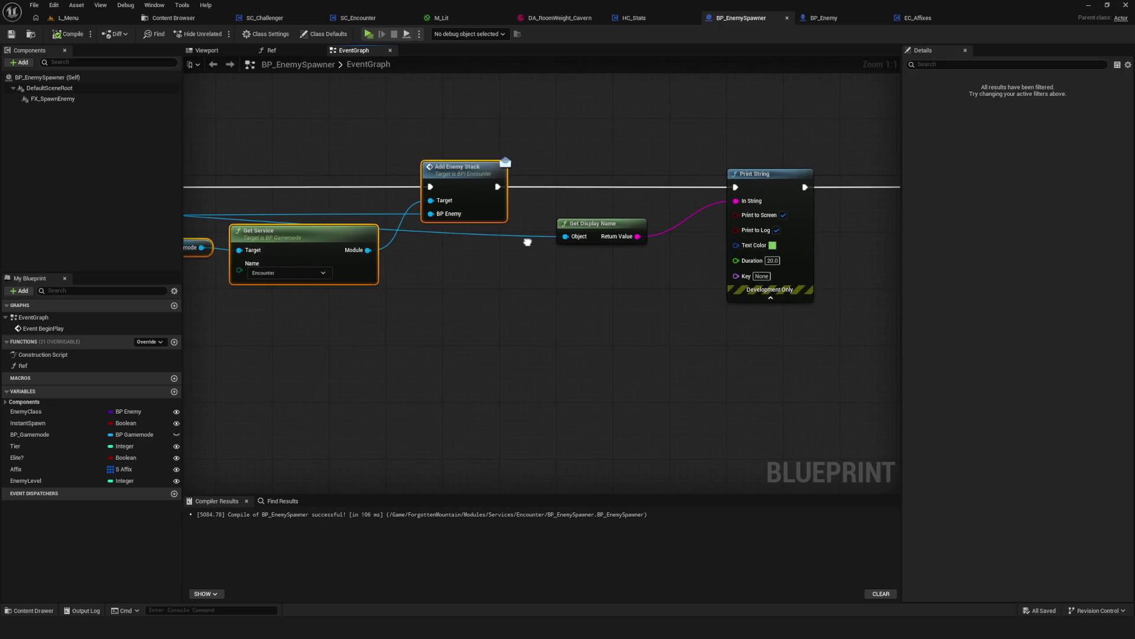
pyautogui.moveTo(587, 96)
pyautogui.mouseDown()
pyautogui.moveTo(760, 292)
pyautogui.moveTo(771, 340)
pyautogui.mouseUp()
pyautogui.moveTo(753, 388)
pyautogui.mouseDown()
pyautogui.moveTo(410, 328)
pyautogui.moveTo(454, 379)
pyautogui.mouseUp()
pyautogui.moveTo(768, 145); pyautogui.dragTo(677, 249)
pyautogui.moveTo(707, 180); pyautogui.dragTo(913, 180)
pyautogui.moveTo(232, 288)
pyautogui.mouseDown()
pyautogui.moveTo(738, 283)
pyautogui.moveTo(840, 295)
pyautogui.mouseUp()
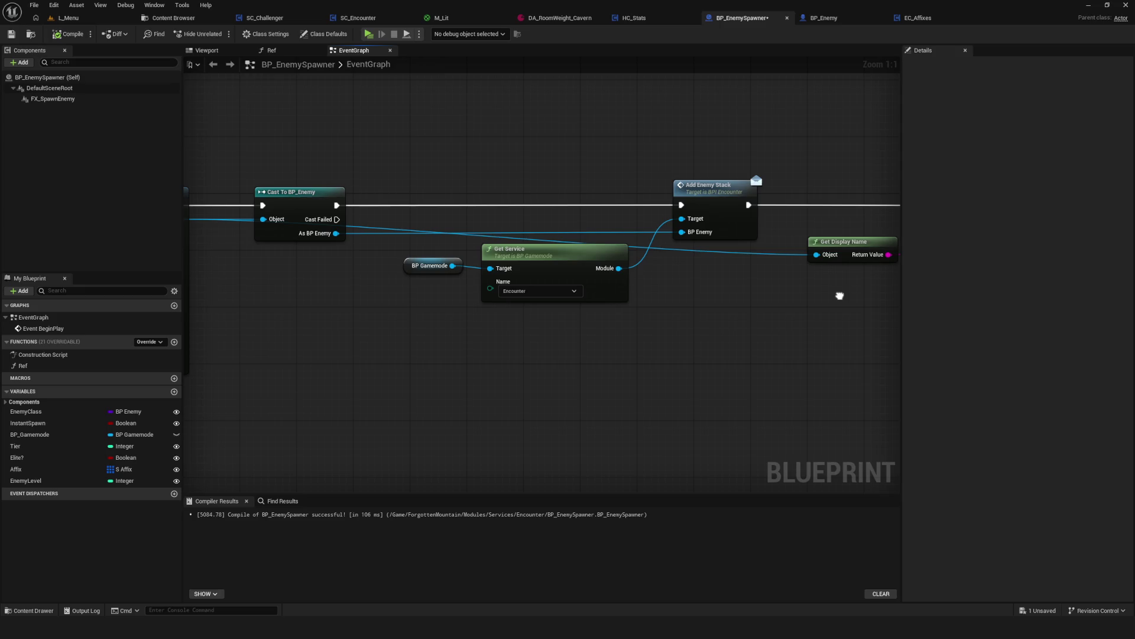
pyautogui.moveTo(840, 296); pyautogui.dragTo(775, 296)
# Pull the EC Affixes reference from the cast's BP Enemy output, discarding a temporary Start node.
pyautogui.moveTo(271, 233)
pyautogui.mouseDown()
pyautogui.moveTo(596, 279)
pyautogui.moveTo(604, 253)
pyautogui.mouseUp()
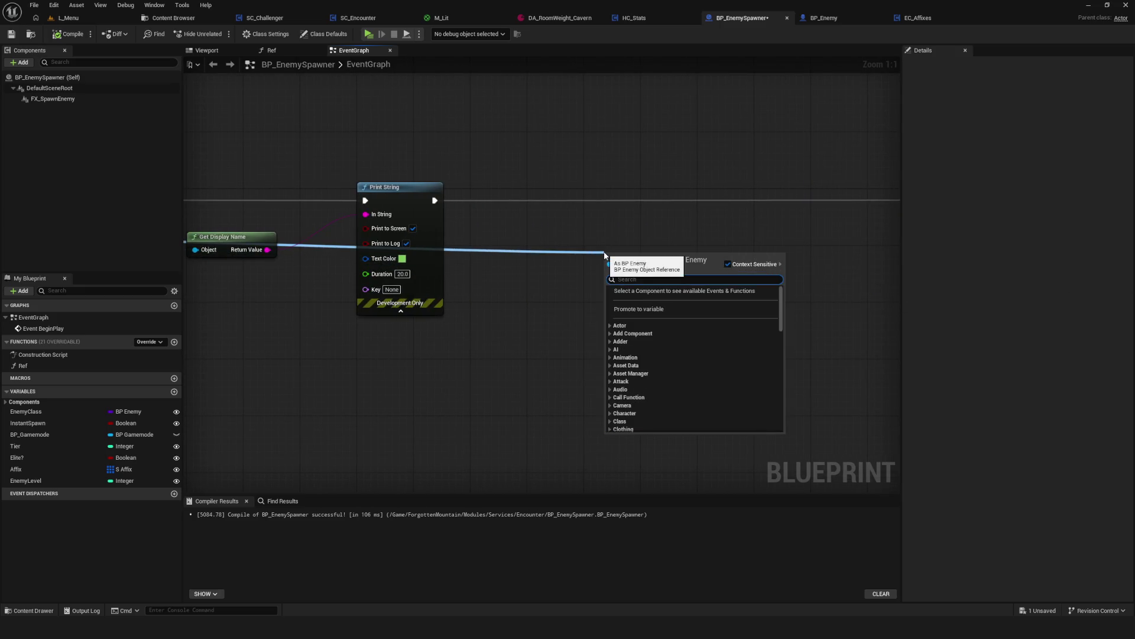
pyautogui.write('EC')
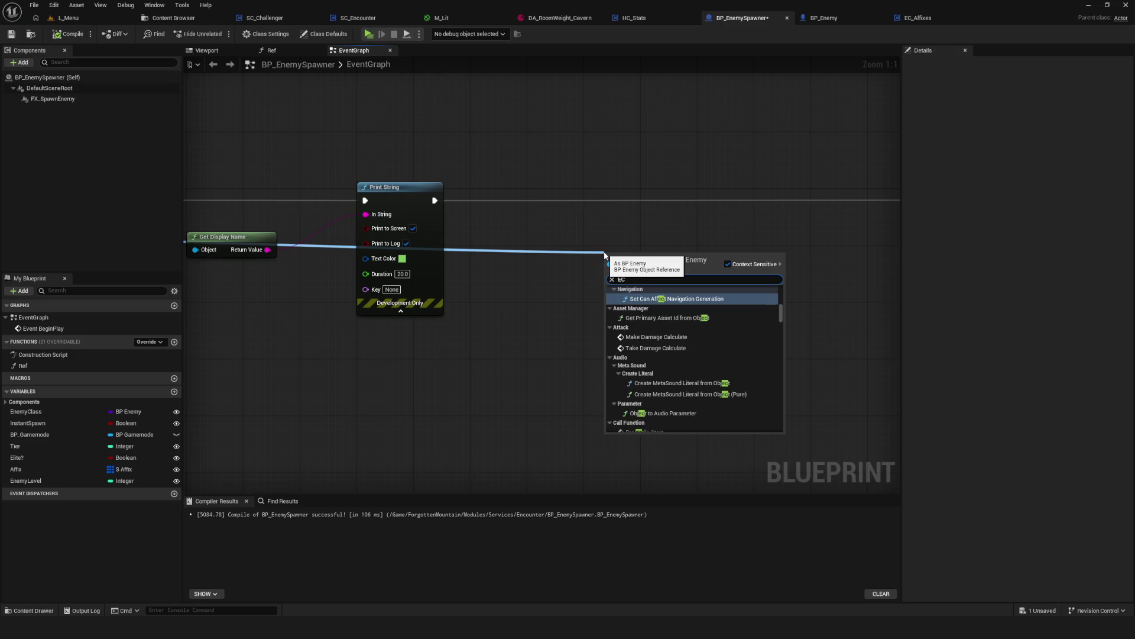
pyautogui.write(')_')
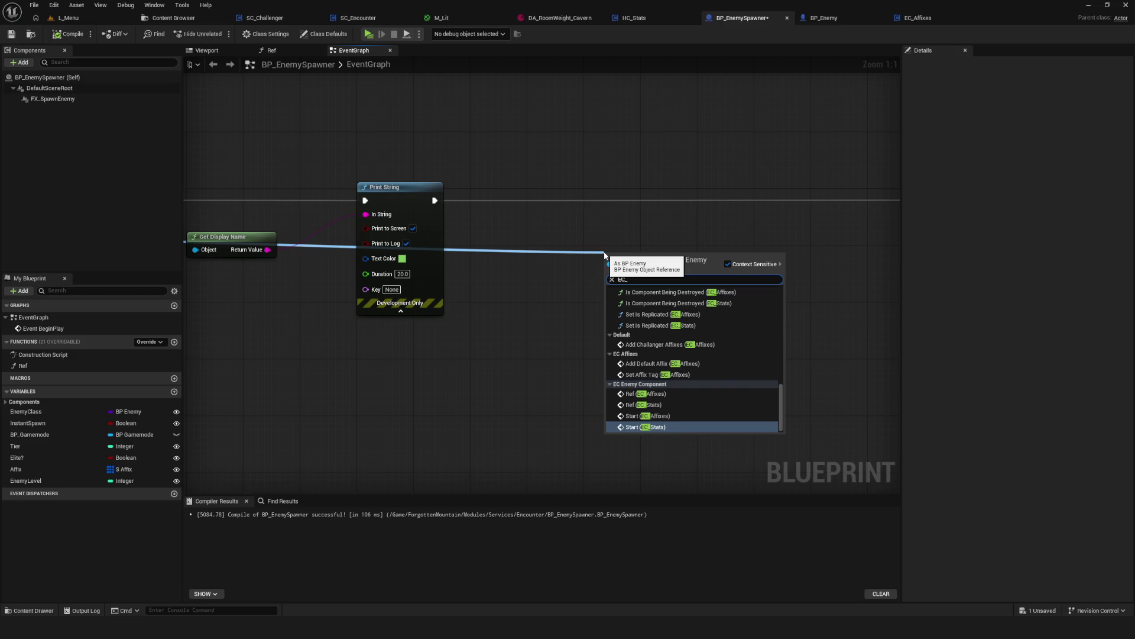
pyautogui.write('Aff')
pyautogui.scroll(5, 683, 346)
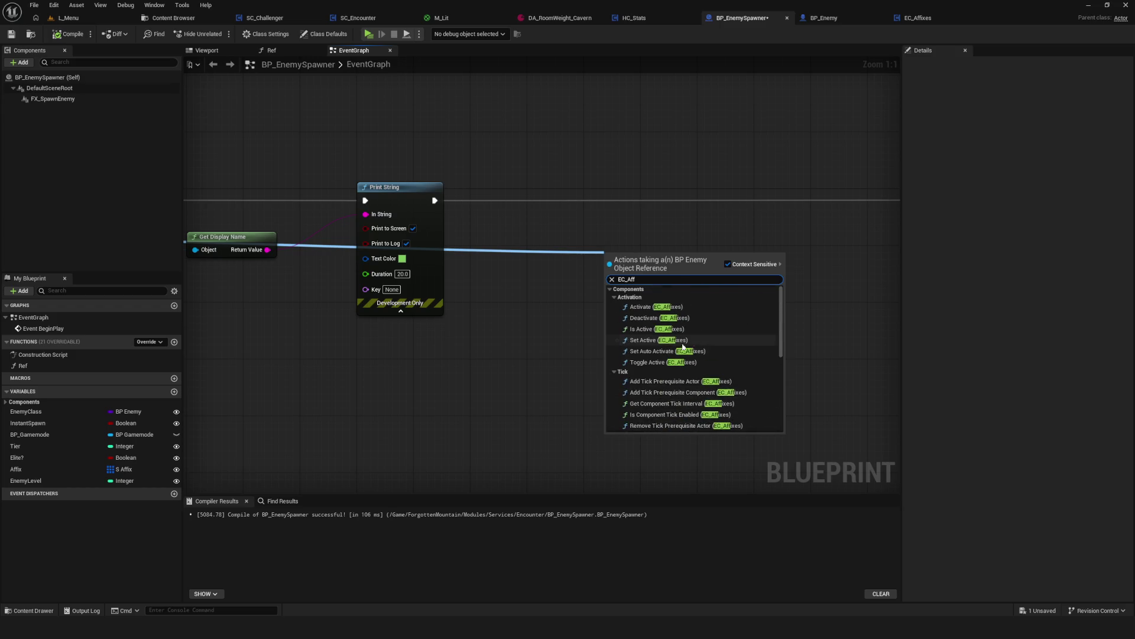
pyautogui.scroll(-5, 709, 346)
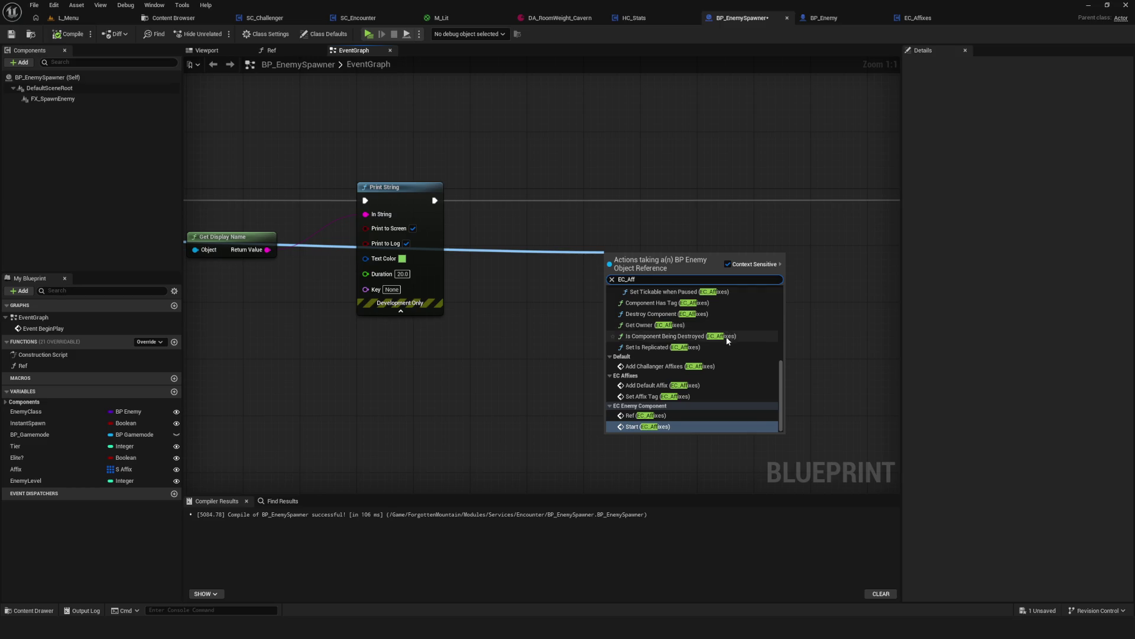
pyautogui.scroll(3, 728, 337)
pyautogui.scroll(-3, 728, 342)
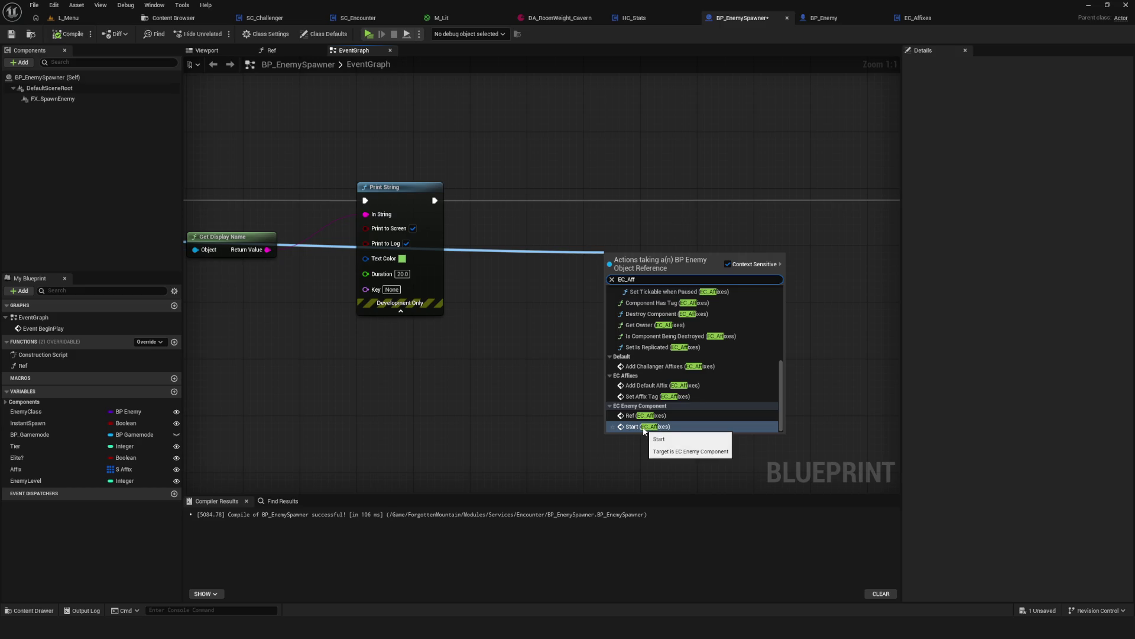
pyautogui.click(644, 427)
pyautogui.moveTo(514, 237); pyautogui.dragTo(512, 292)
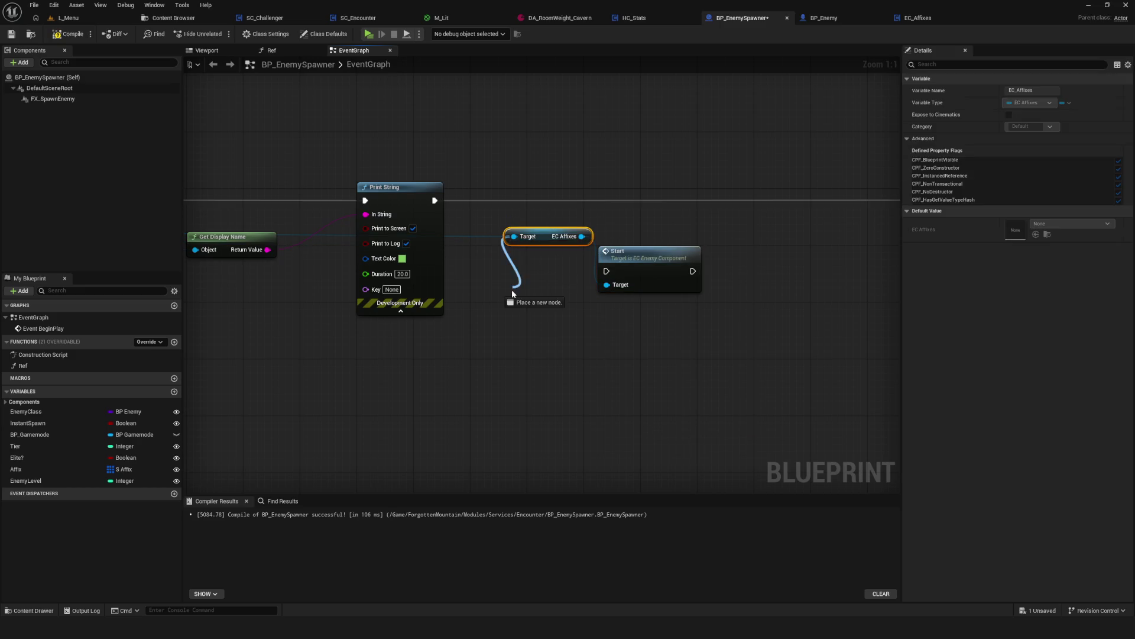
pyautogui.press('Escape')
pyautogui.moveTo(582, 236); pyautogui.dragTo(607, 285)
pyautogui.click(650, 252)
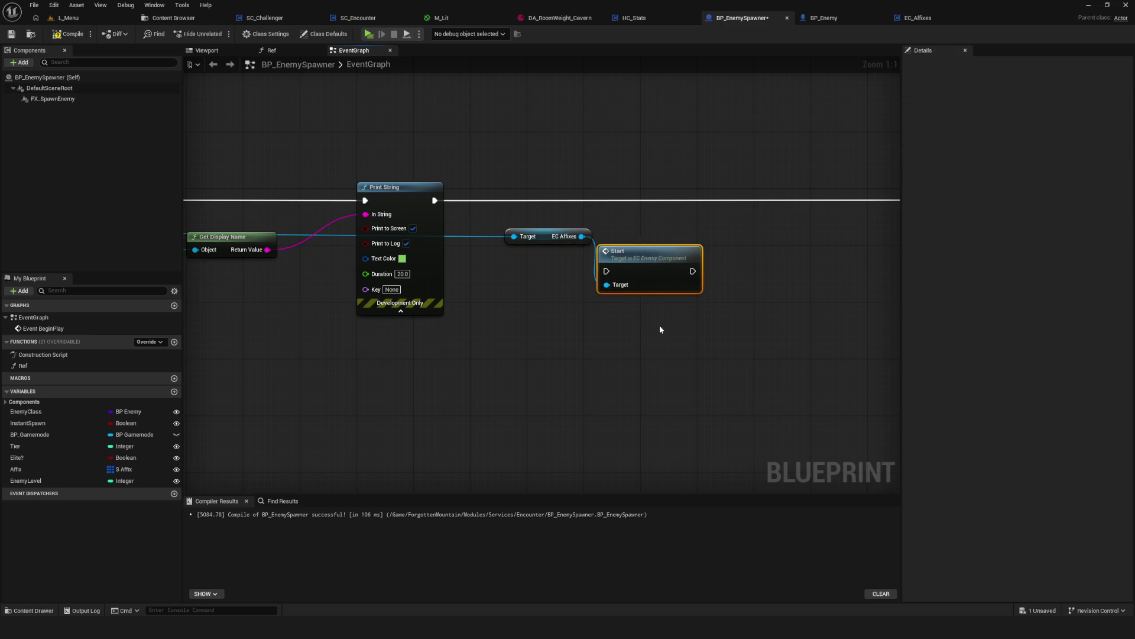
pyautogui.press('Delete')
# Add a SET Tier node targeting EC Affixes.
pyautogui.moveTo(582, 236)
pyautogui.mouseDown()
pyautogui.moveTo(674, 234)
pyautogui.moveTo(652, 230)
pyautogui.mouseUp()
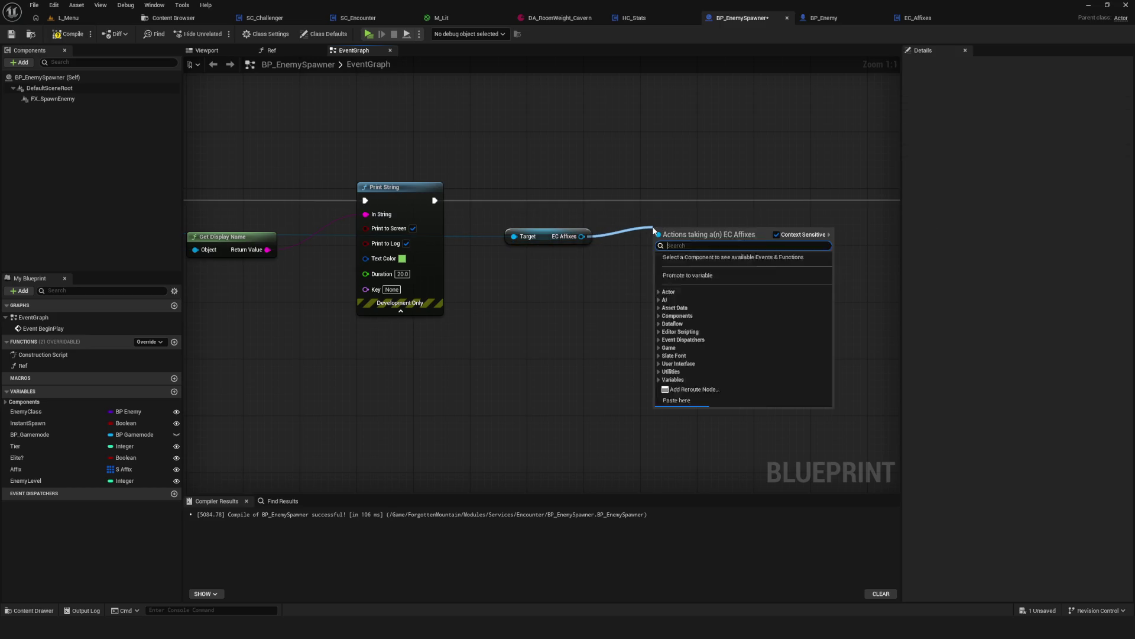
pyautogui.write('set')
pyautogui.scroll(-5, 785, 368)
pyautogui.scroll(-8, 786, 368)
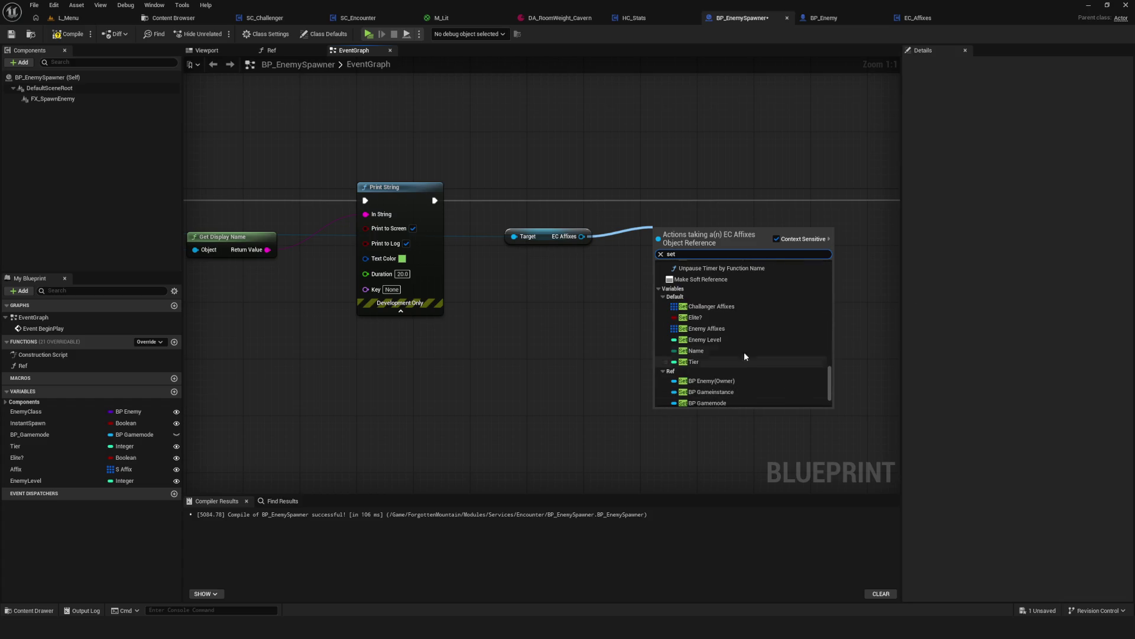
pyautogui.click(748, 361)
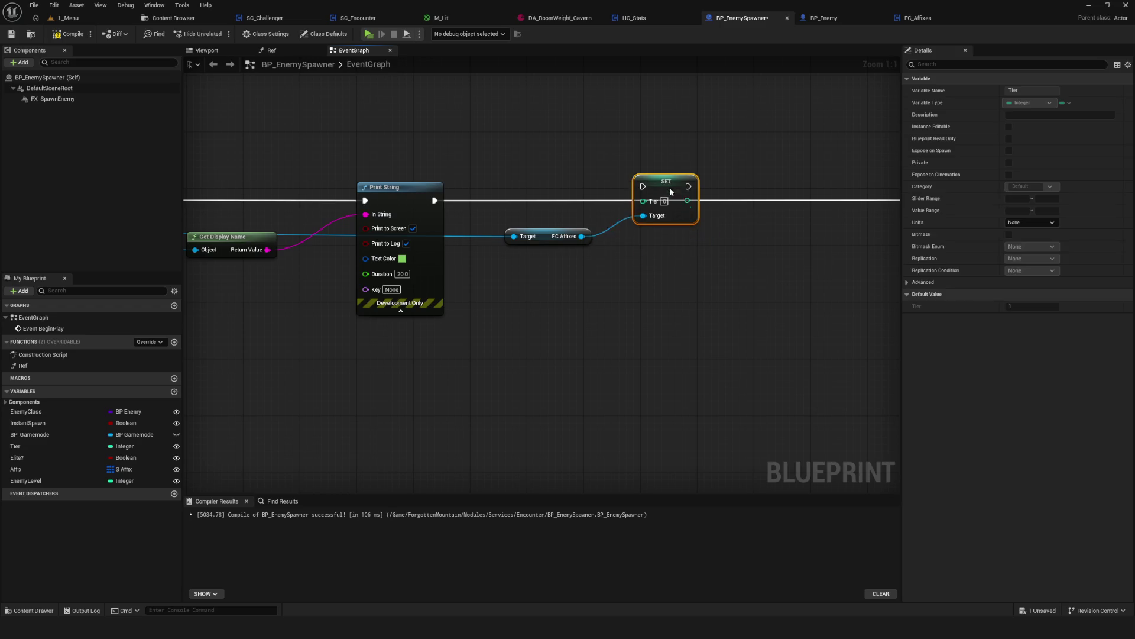
# Move Destroy Actor right and add a SET Elite? node on EC Affixes after SET Tier.
pyautogui.scroll(-12, 698, 276)
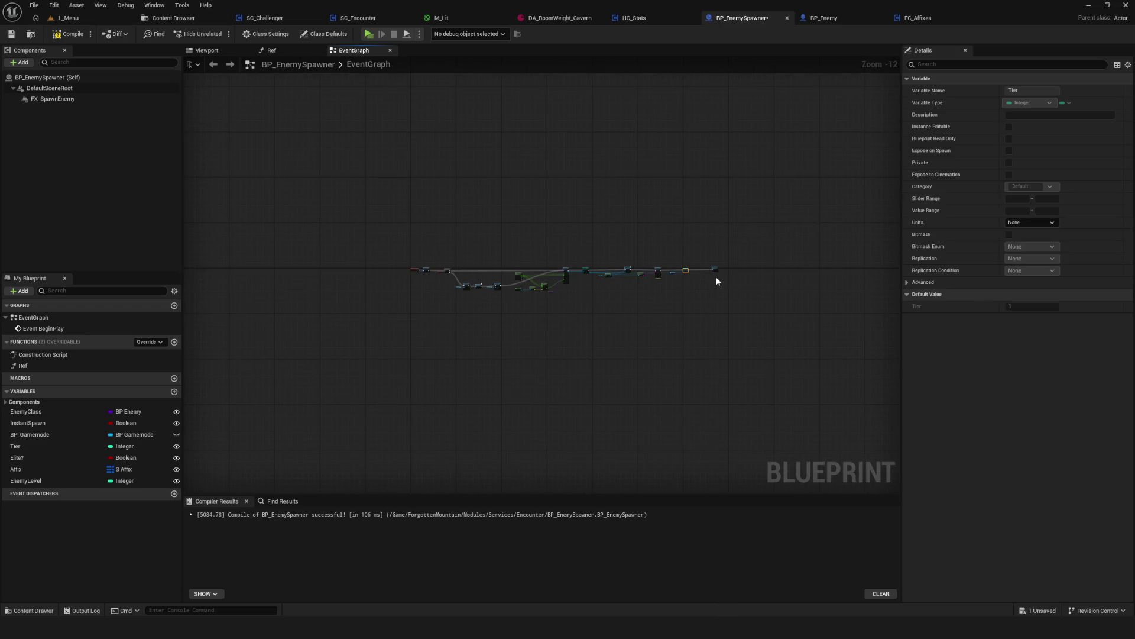
pyautogui.scroll(9, 721, 277)
pyautogui.moveTo(642, 269); pyautogui.dragTo(867, 269)
pyautogui.scroll(3, 527, 294)
pyautogui.moveTo(524, 246)
pyautogui.mouseDown()
pyautogui.moveTo(776, 254)
pyautogui.moveTo(732, 246)
pyautogui.mouseUp()
pyautogui.moveTo(818, 278)
pyautogui.mouseDown()
pyautogui.moveTo(773, 266)
pyautogui.moveTo(680, 269)
pyautogui.mouseUp()
pyautogui.moveTo(529, 277); pyautogui.dragTo(693, 263)
pyautogui.write('set Eli')
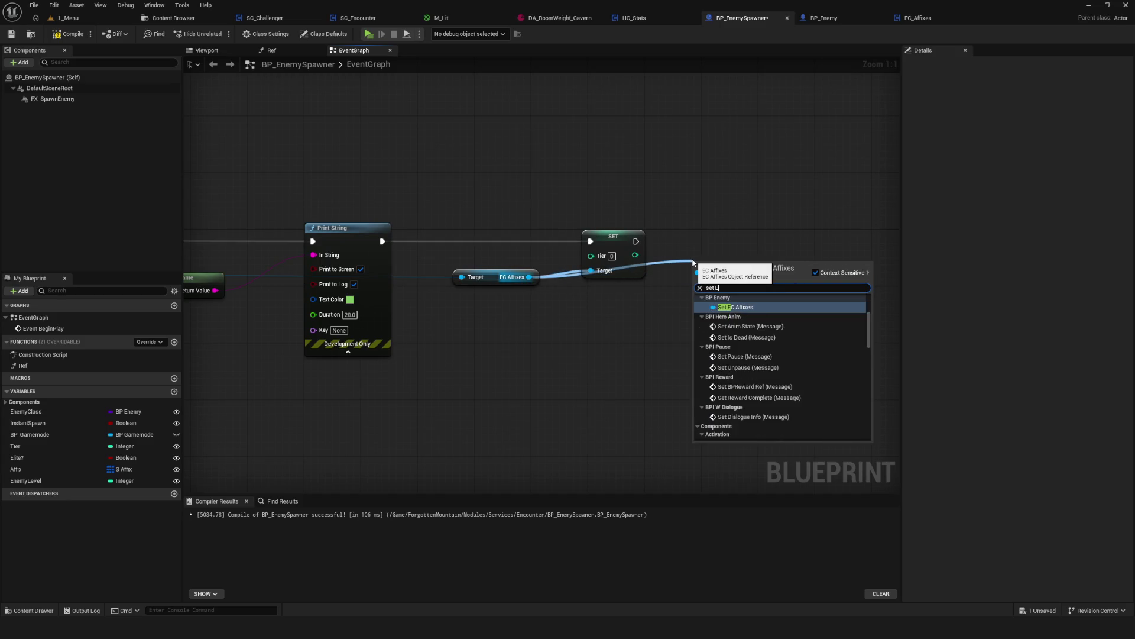
pyautogui.press('Return')
pyautogui.moveTo(636, 241); pyautogui.dragTo(772, 239)
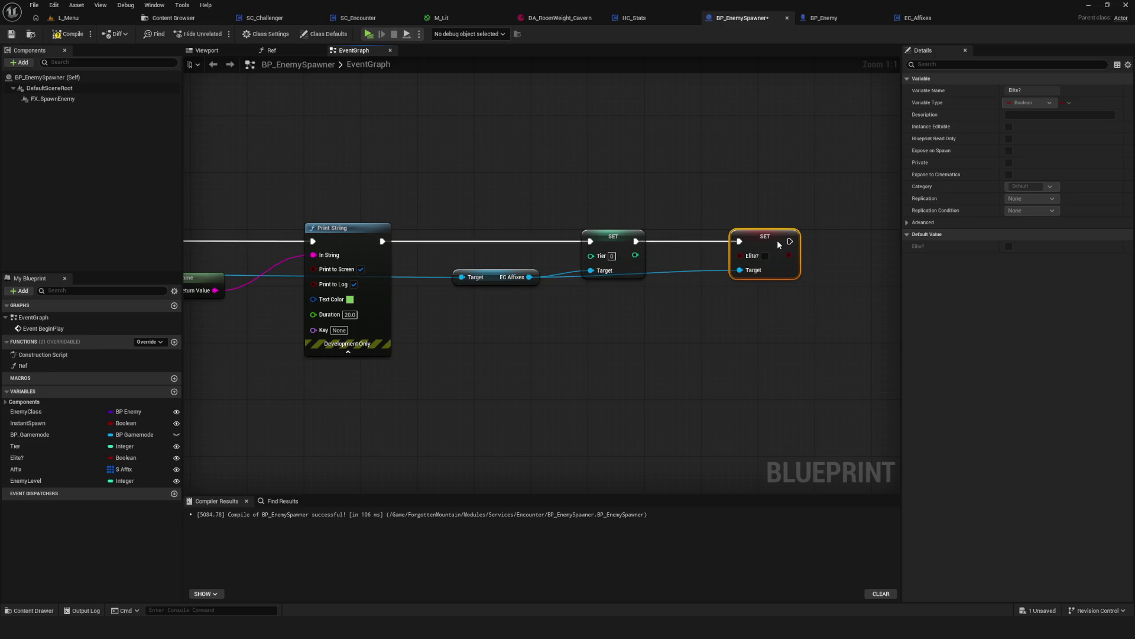
# Add a SET Challanger Affixes node on EC Affixes, chained after SET Elite?
pyautogui.moveTo(686, 285); pyautogui.dragTo(646, 275)
pyautogui.moveTo(444, 265); pyautogui.dragTo(763, 249)
pyautogui.write('set chall')
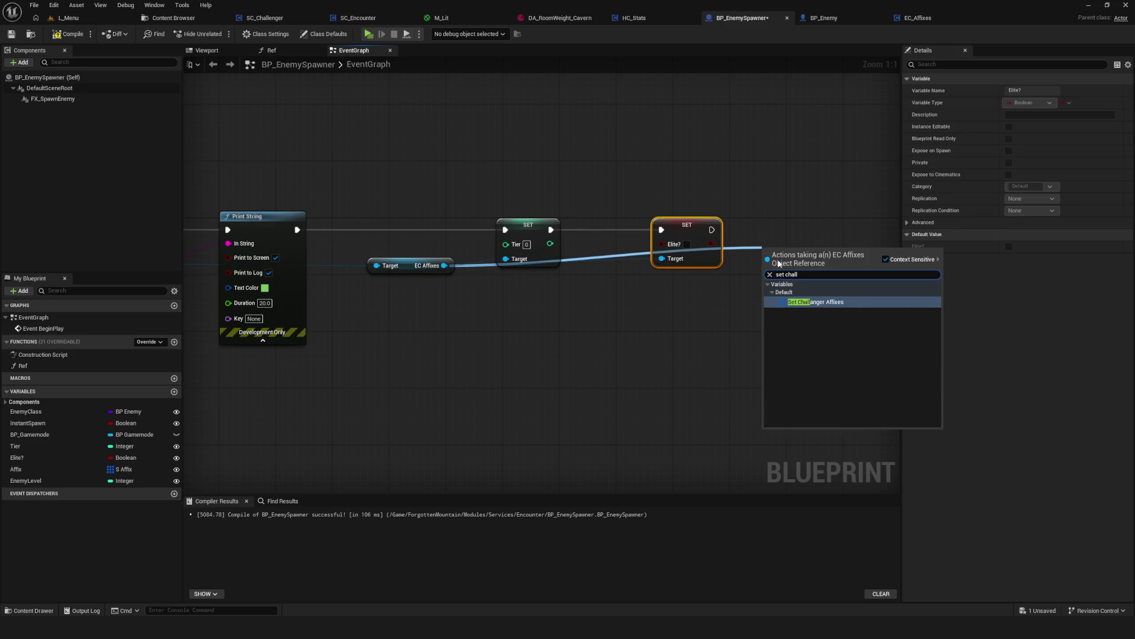
pyautogui.press('Return')
pyautogui.moveTo(763, 250); pyautogui.dragTo(670, 247)
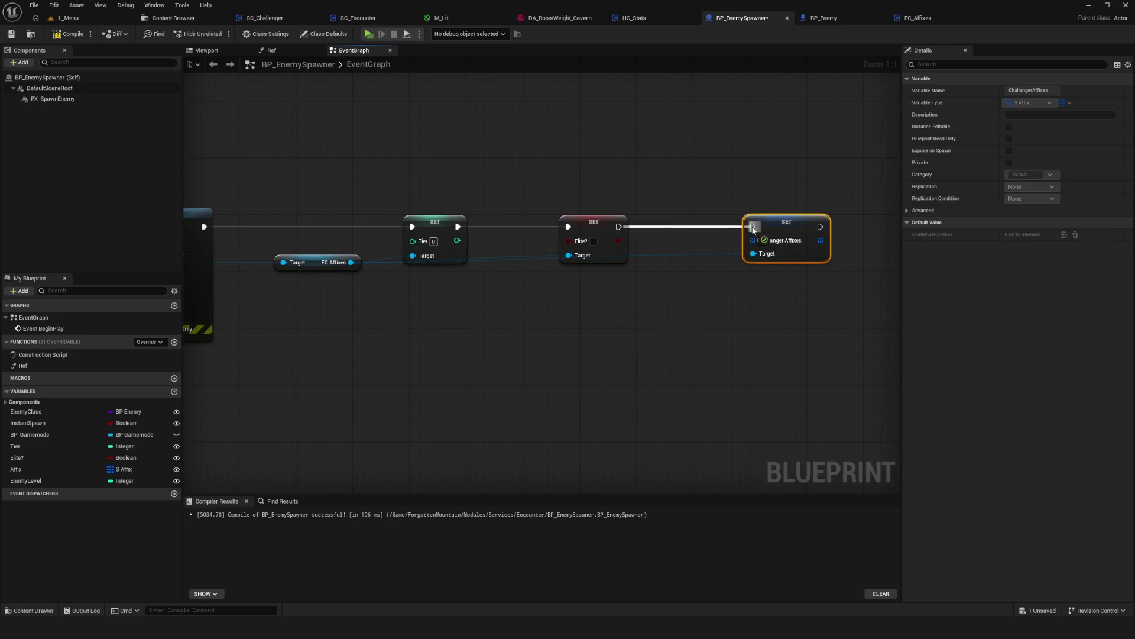
# Add SET Enemy Level on EC Affixes, wire it into Destroy Actor, and align the chain.
pyautogui.moveTo(351, 262); pyautogui.dragTo(718, 300)
pyautogui.write('set')
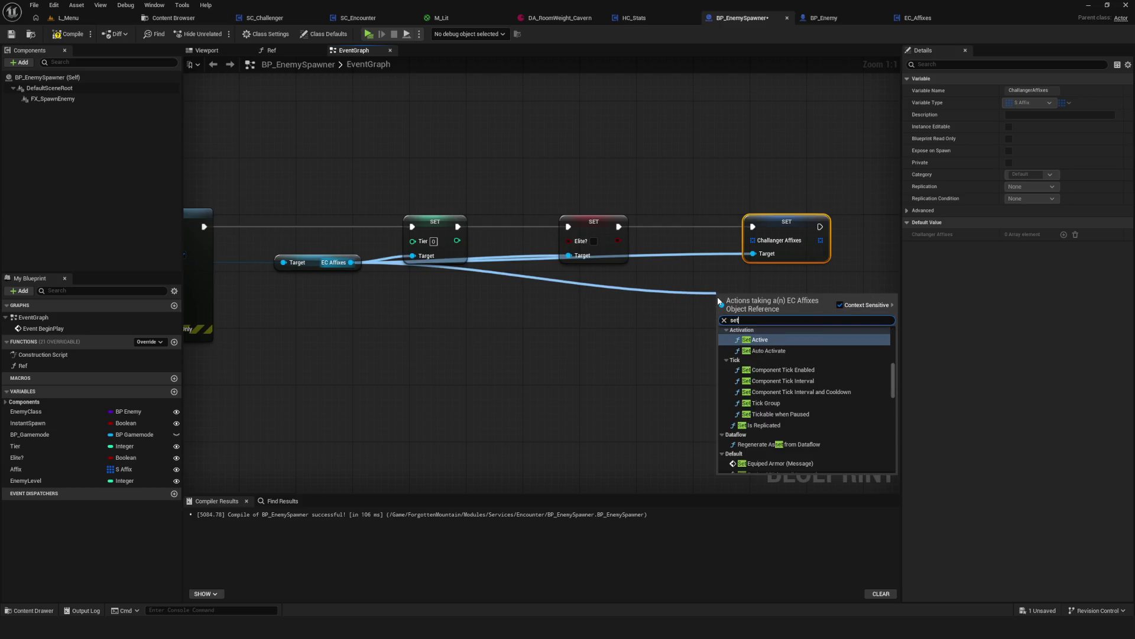
pyautogui.write(' enm')
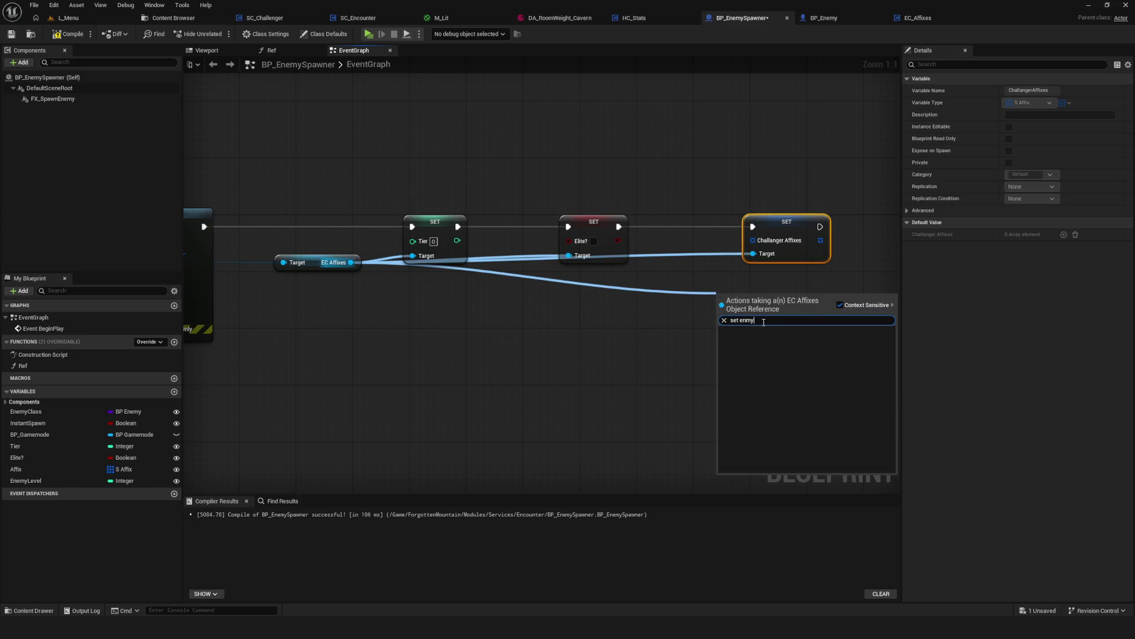
pyautogui.press('BackSpace')
pyautogui.write('emy')
pyautogui.press('Return')
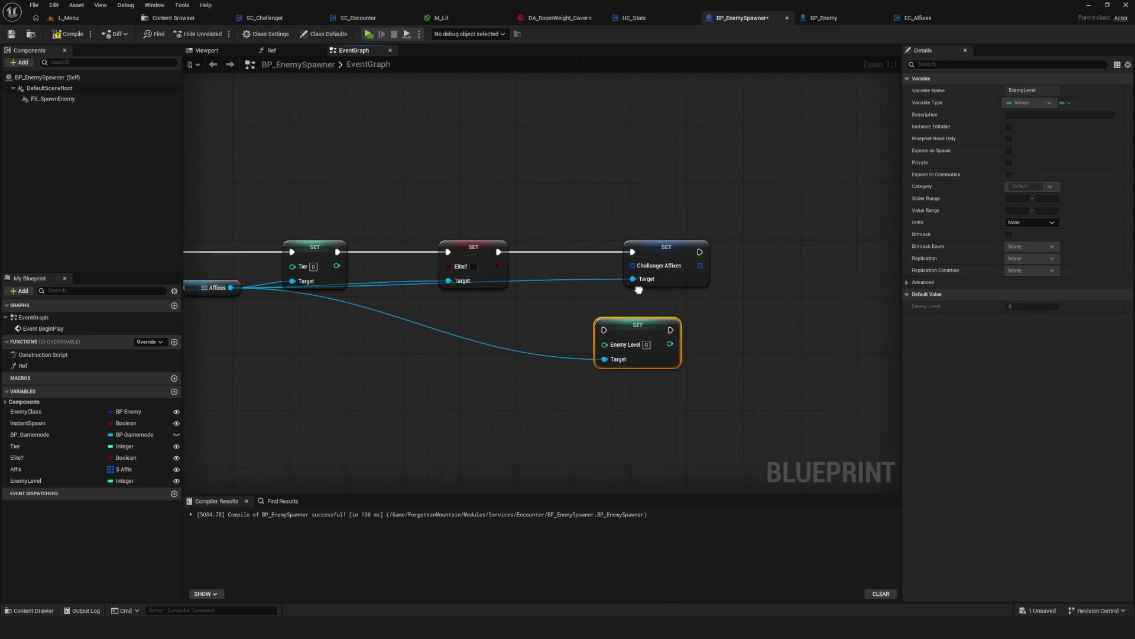
pyautogui.moveTo(637, 311); pyautogui.dragTo(773, 248)
pyautogui.moveTo(664, 252); pyautogui.dragTo(870, 256)
pyautogui.scroll(-2, 871, 256)
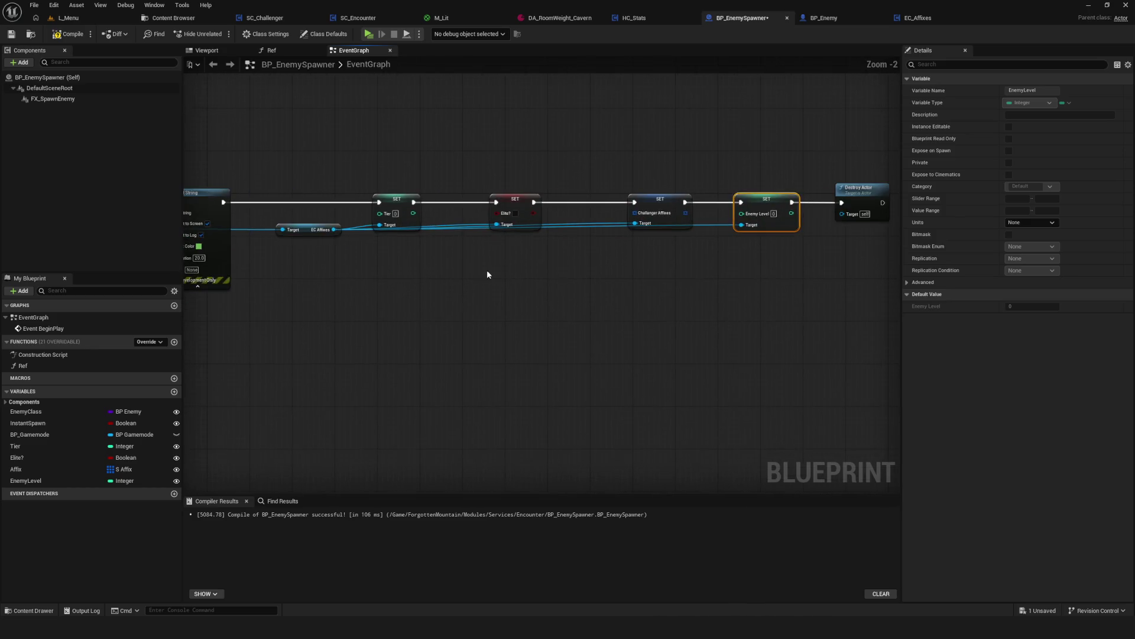
pyautogui.moveTo(672, 237); pyautogui.dragTo(710, 237)
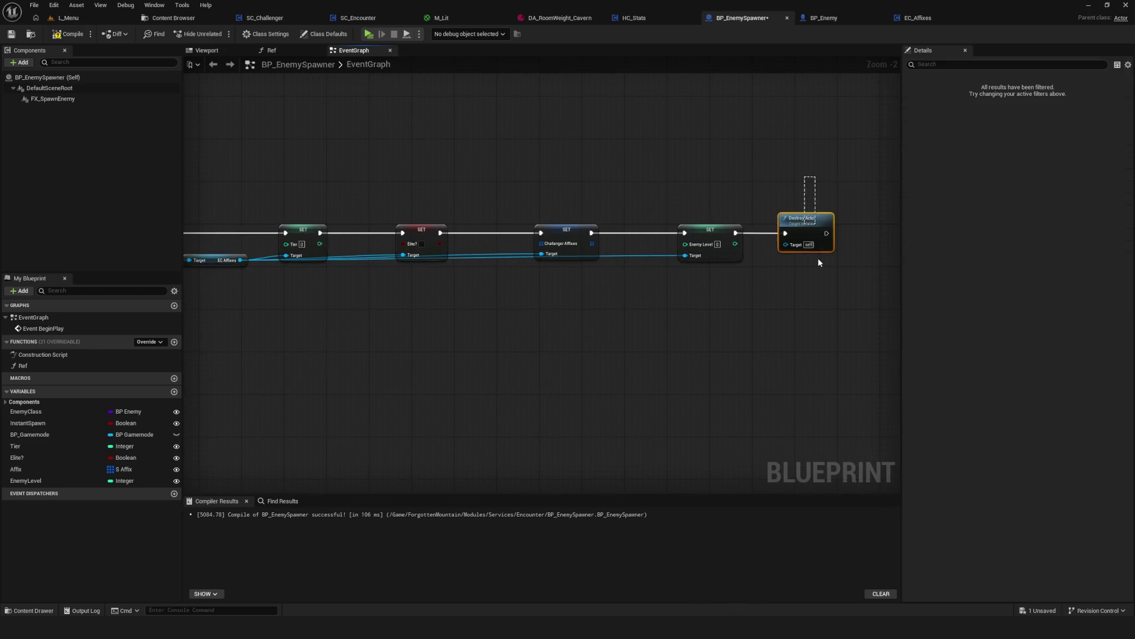
pyautogui.moveTo(808, 235); pyautogui.dragTo(867, 235)
pyautogui.scroll(2, 527, 319)
# Wire Tier and Elite? variable getters into the SET Tier and SET Elite? nodes.
pyautogui.moveTo(553, 211)
pyautogui.mouseDown()
pyautogui.moveTo(546, 277)
pyautogui.moveTo(671, 287)
pyautogui.mouseUp()
pyautogui.moveTo(14, 446)
pyautogui.mouseDown()
pyautogui.moveTo(521, 340)
pyautogui.moveTo(634, 280)
pyautogui.mouseUp()
pyautogui.moveTo(680, 408); pyautogui.dragTo(491, 384)
pyautogui.moveTo(17, 457)
pyautogui.mouseDown()
pyautogui.moveTo(620, 309)
pyautogui.moveTo(503, 305)
pyautogui.moveTo(588, 255)
pyautogui.mouseUp()
pyautogui.moveTo(507, 311); pyautogui.dragTo(514, 326)
# Place an Affix getter in the graph and rename the variable to Affixes.
pyautogui.moveTo(16, 469)
pyautogui.mouseDown()
pyautogui.moveTo(431, 431)
pyautogui.moveTo(730, 325)
pyautogui.moveTo(772, 255)
pyautogui.mouseUp()
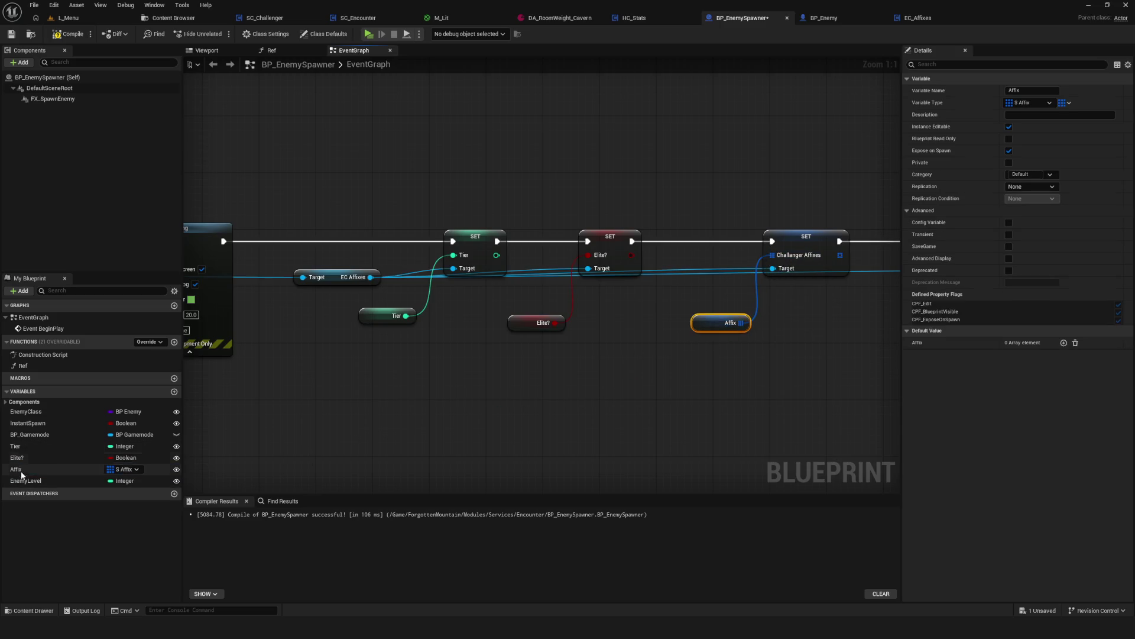
pyautogui.doubleClick(49, 469)
pyautogui.write('s')
pyautogui.press('Return')
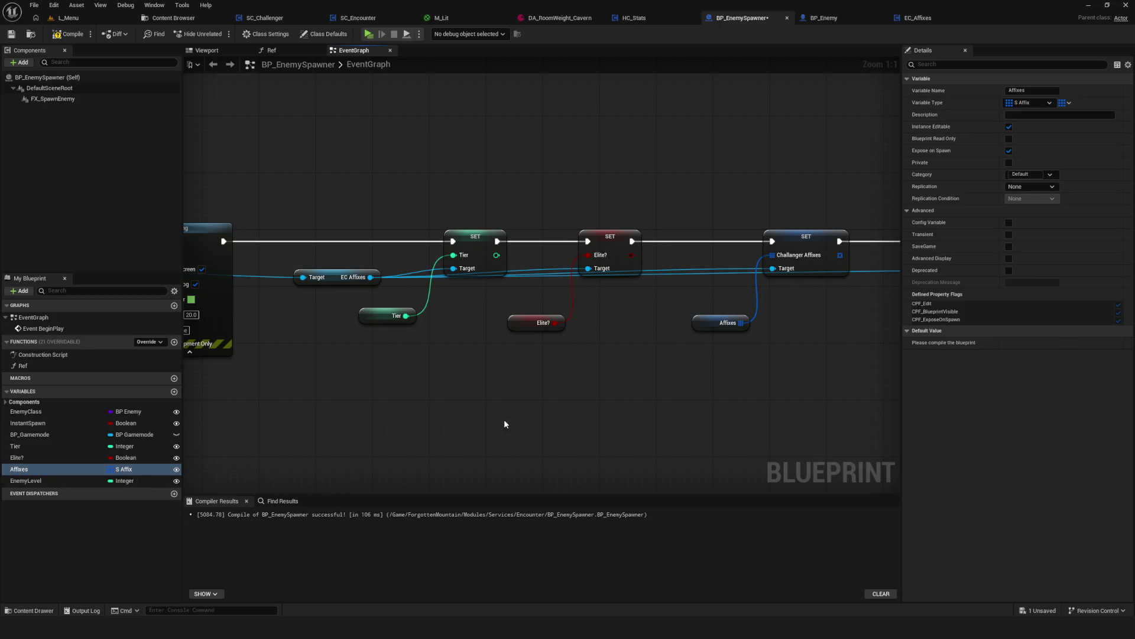
pyautogui.moveTo(516, 313)
pyautogui.mouseDown()
pyautogui.moveTo(524, 319)
pyautogui.moveTo(515, 314)
pyautogui.mouseUp()
# Wire an EnemyLevel getter into SET Enemy Level and save the spawner.
pyautogui.moveTo(25, 480)
pyautogui.mouseDown()
pyautogui.moveTo(638, 317)
pyautogui.moveTo(598, 307)
pyautogui.moveTo(666, 235)
pyautogui.mouseUp()
pyautogui.scroll(-5, 745, 281)
pyautogui.scroll(4, 709, 290)
pyautogui.hotkey('ctrl', 's')
pyautogui.moveTo(773, 318); pyautogui.dragTo(764, 305)
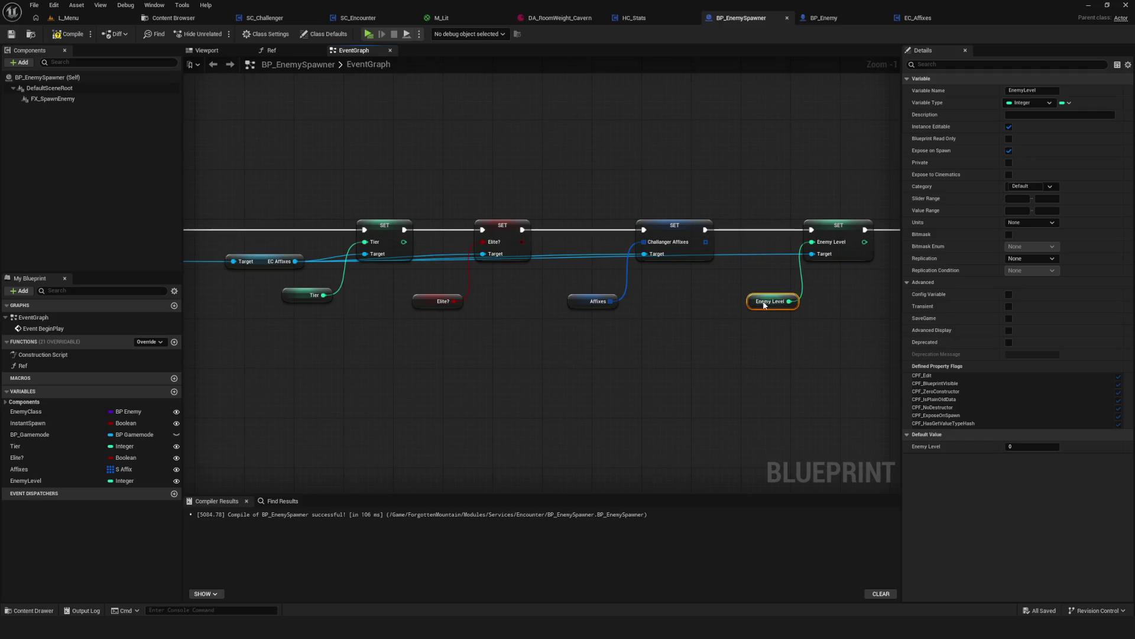
# Compile the spawner, return to the EC_Affixes graph, and save all assets.
pyautogui.click(72, 35)
pyautogui.scroll(-2, 728, 183)
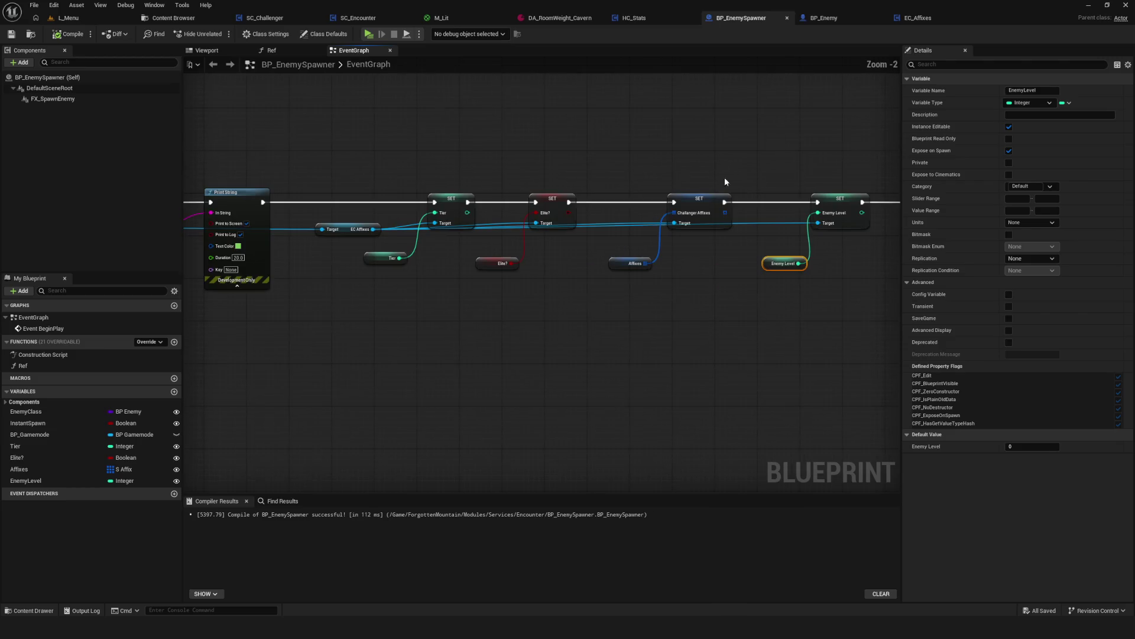
pyautogui.click(824, 18)
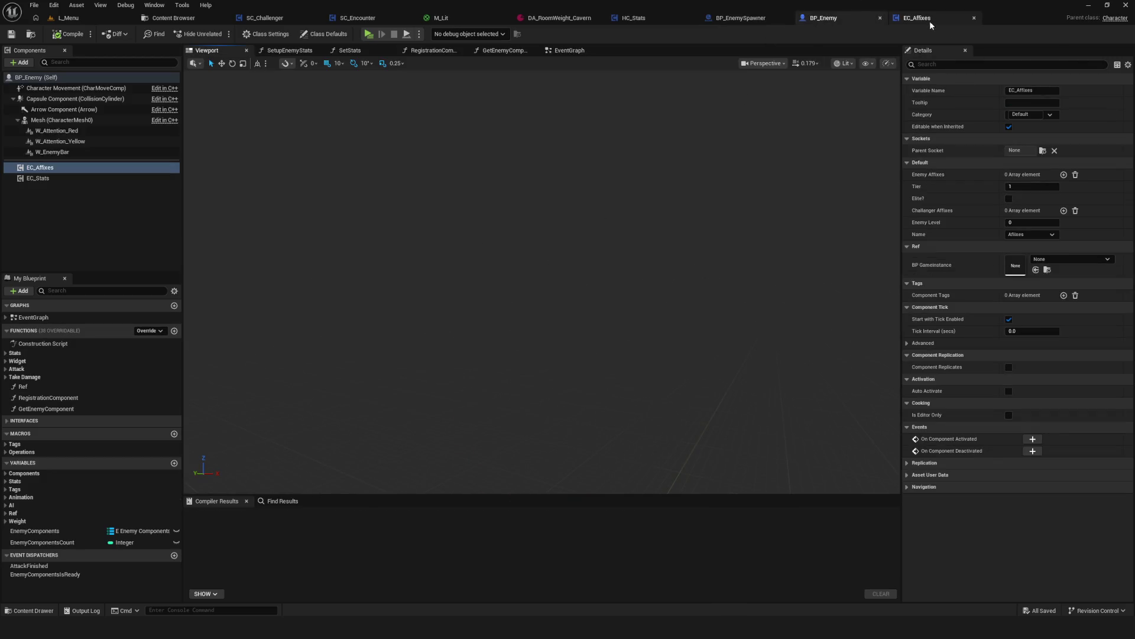
pyautogui.click(916, 18)
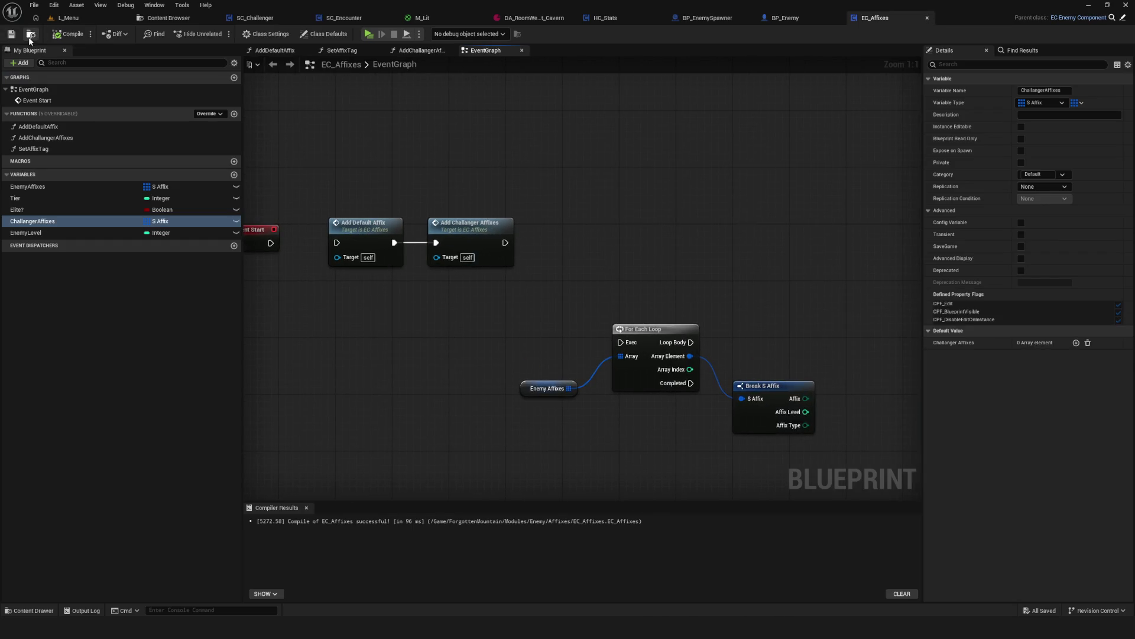
pyautogui.scroll(-3, 650, 245)
pyautogui.moveTo(650, 245); pyautogui.dragTo(797, 265)
pyautogui.hotkey('ctrl', 's')
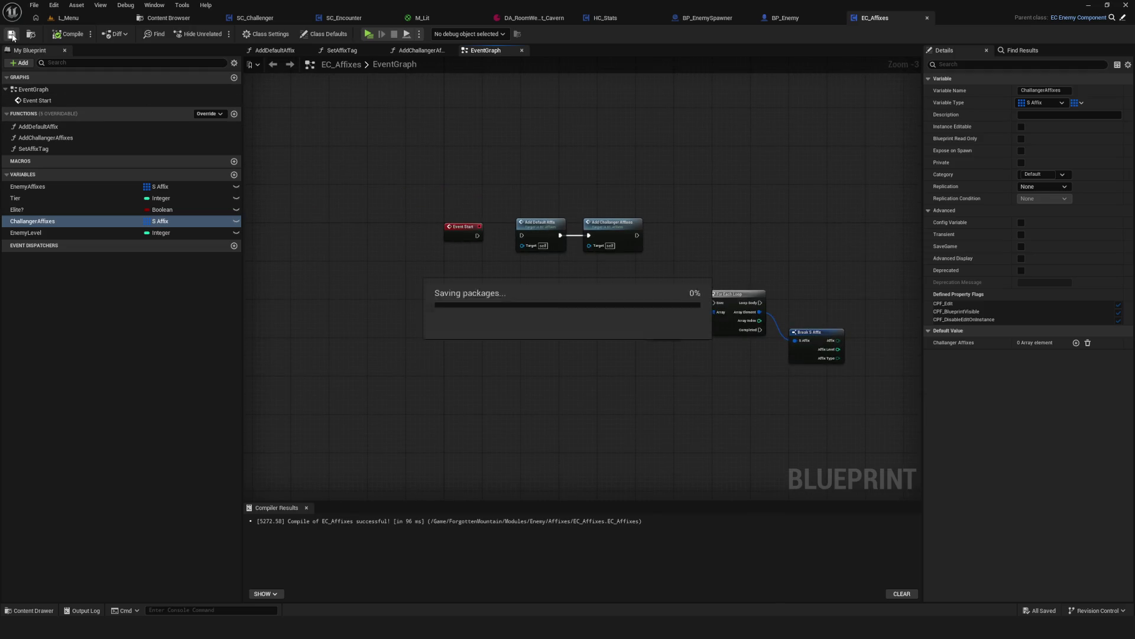
# Play-test a New Game in the editor, then stop it.
pyautogui.click(368, 35)
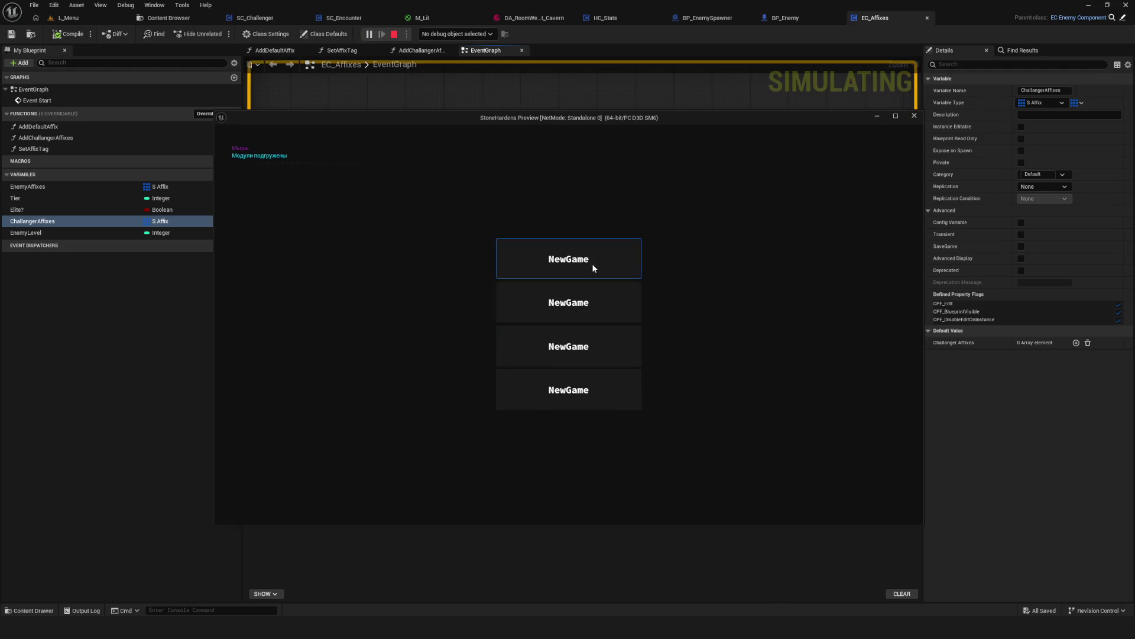
pyautogui.click(591, 264)
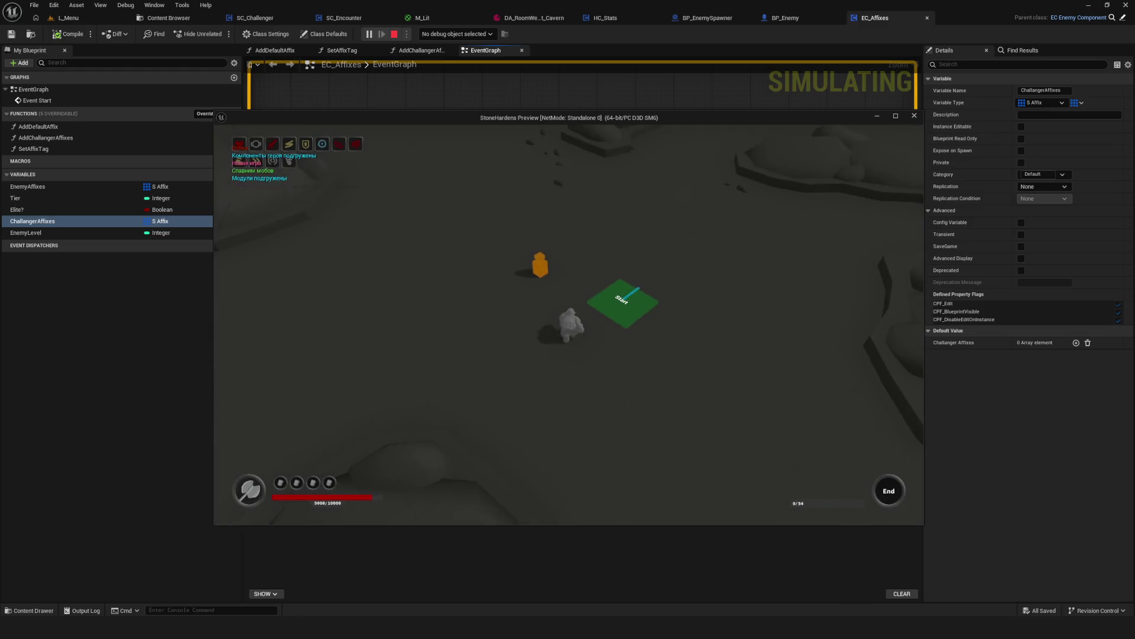
pyautogui.press('Escape')
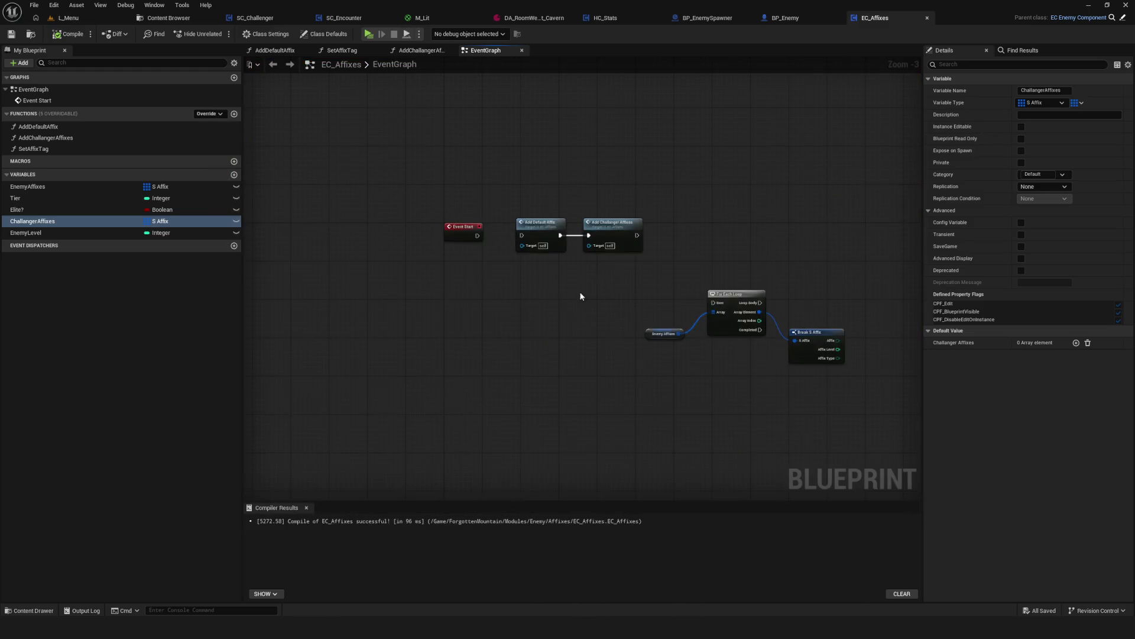
pyautogui.scroll(3, 595, 246)
pyautogui.moveTo(656, 257)
pyautogui.mouseDown()
pyautogui.moveTo(346, 237)
pyautogui.moveTo(787, 296)
pyautogui.mouseUp()
# Move the old affix nodes aside and add a For Each Loop over Challanger Affixes, driven by Event Start.
pyautogui.moveTo(650, 278); pyautogui.dragTo(768, 254)
pyautogui.moveTo(697, 223); pyautogui.dragTo(923, 140)
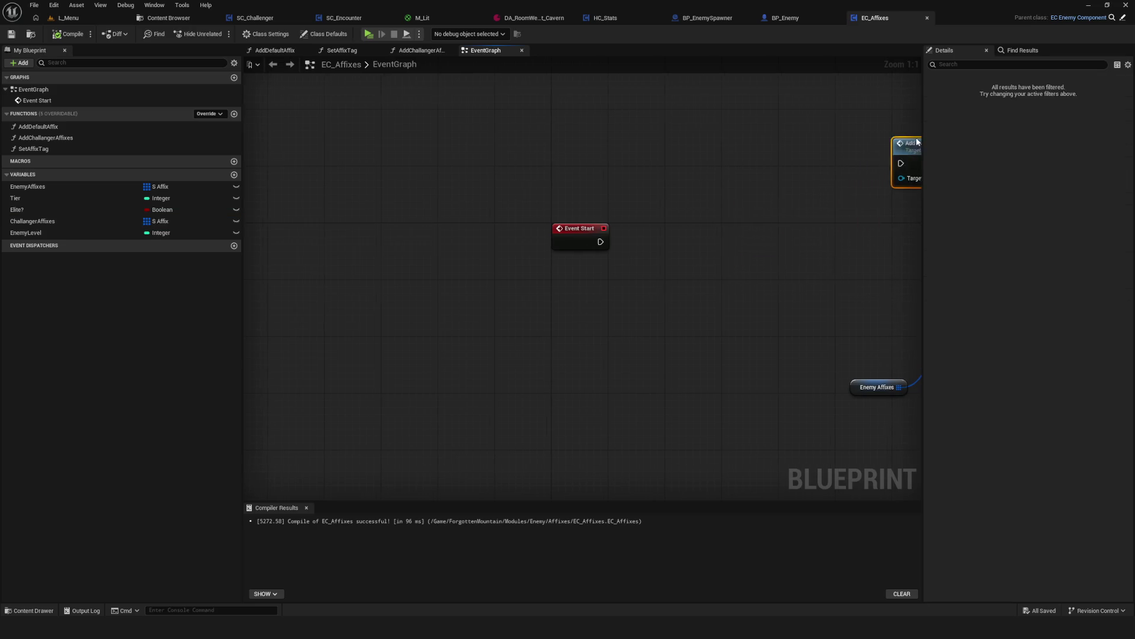
pyautogui.moveTo(645, 204); pyautogui.dragTo(441, 190)
pyautogui.moveTo(27, 221)
pyautogui.mouseDown()
pyautogui.moveTo(349, 255)
pyautogui.moveTo(390, 290)
pyautogui.moveTo(484, 274)
pyautogui.mouseUp()
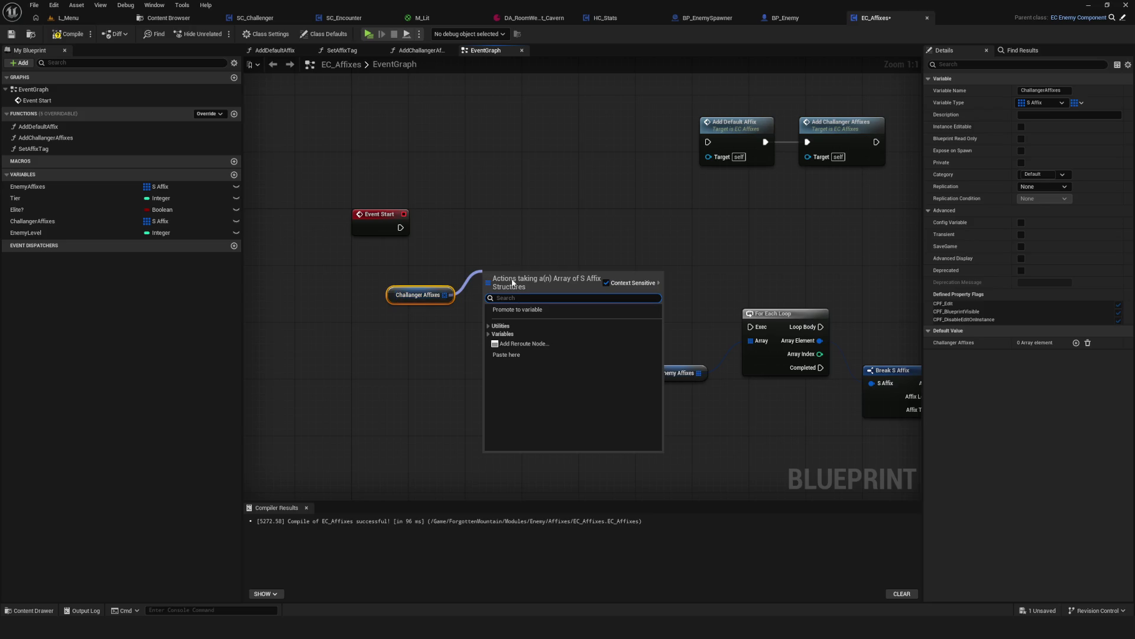
pyautogui.write('for each')
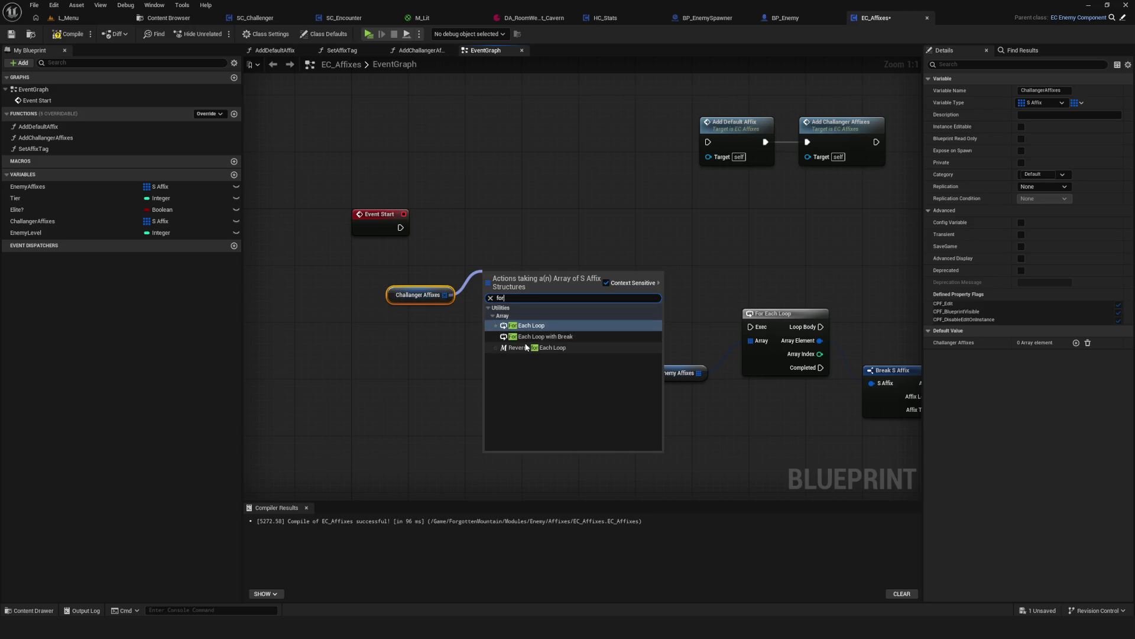
pyautogui.click(527, 349)
pyautogui.moveTo(520, 273); pyautogui.dragTo(520, 220)
pyautogui.moveTo(400, 228); pyautogui.dragTo(496, 234)
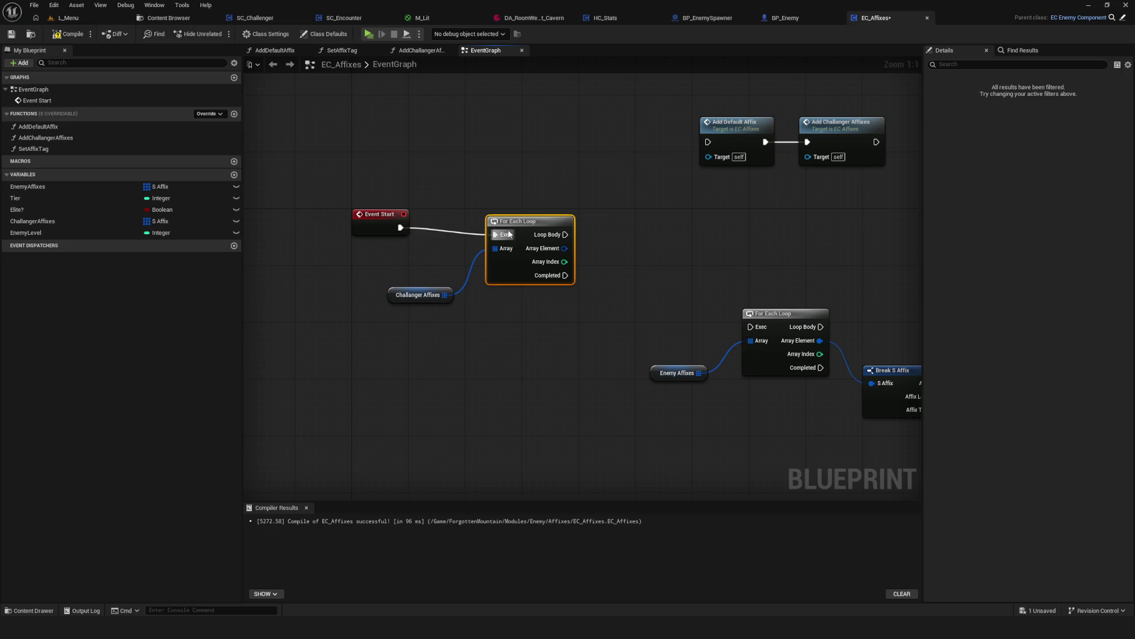
# Clear the old nodes out of the way and break each array element into a Break S Affix.
pyautogui.scroll(-7, 573, 231)
pyautogui.moveTo(720, 190); pyautogui.dragTo(627, 317)
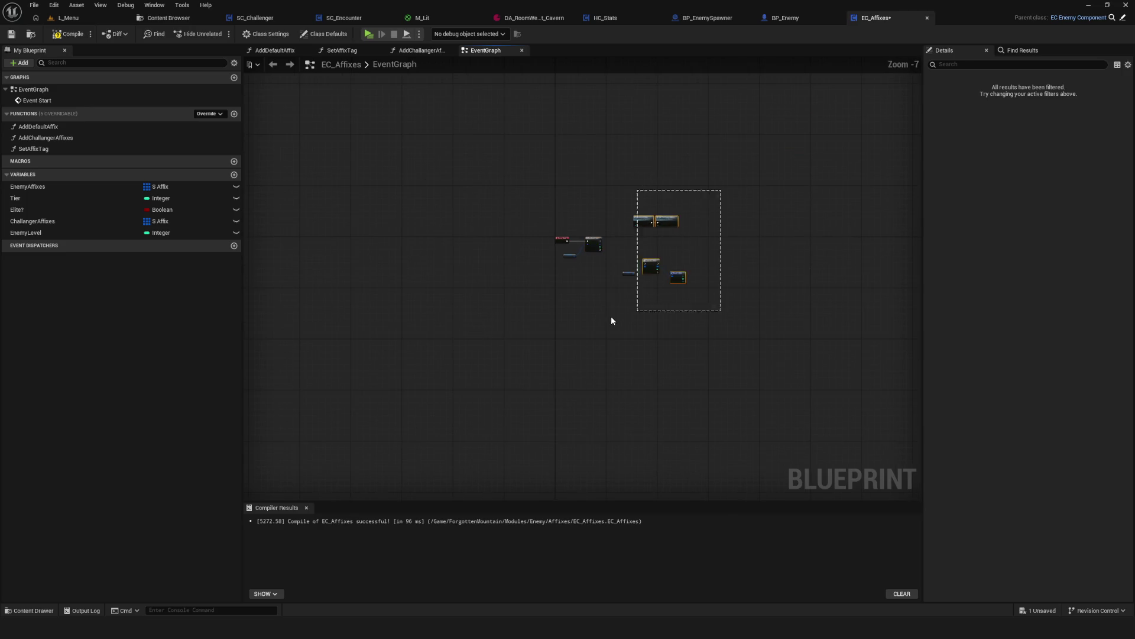
pyautogui.scroll(5, 692, 253)
pyautogui.moveTo(568, 290); pyautogui.dragTo(913, 416)
pyautogui.scroll(2, 413, 223)
pyautogui.moveTo(376, 219)
pyautogui.mouseDown()
pyautogui.moveTo(470, 267)
pyautogui.moveTo(555, 240)
pyautogui.moveTo(586, 249)
pyautogui.moveTo(584, 275)
pyautogui.mouseUp()
pyautogui.click(591, 338)
# Add a Print String in the loop body that prints the Affix value.
pyautogui.moveTo(509, 232); pyautogui.dragTo(698, 229)
pyautogui.write('print string')
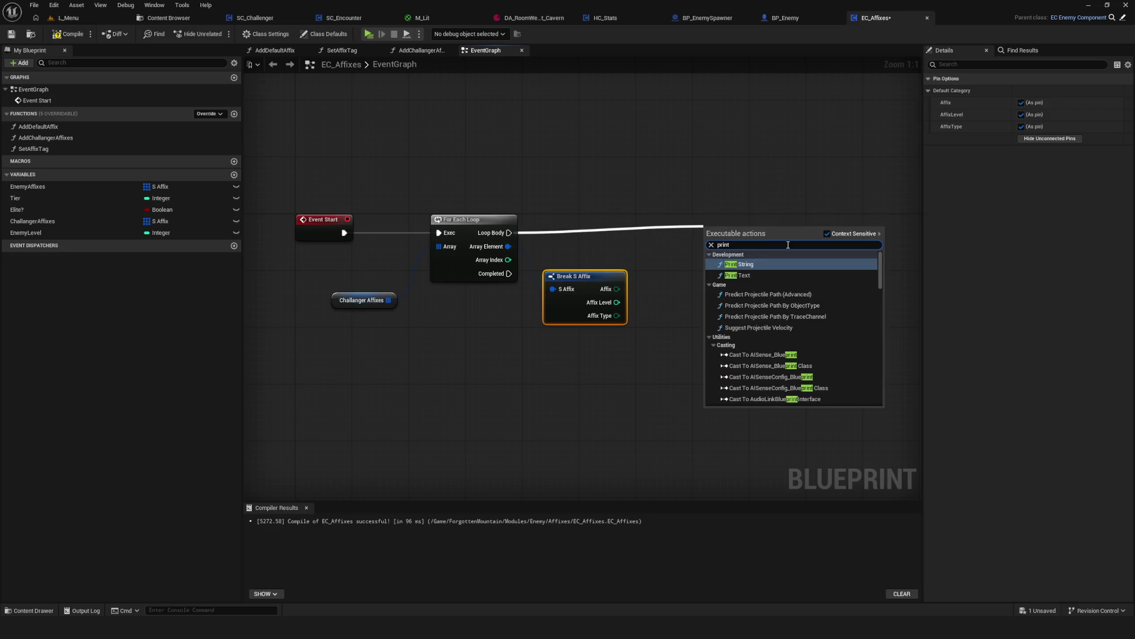
pyautogui.click(744, 262)
pyautogui.moveTo(744, 262); pyautogui.dragTo(729, 255)
pyautogui.moveTo(616, 289)
pyautogui.mouseDown()
pyautogui.moveTo(696, 246)
pyautogui.moveTo(788, 225)
pyautogui.mouseUp()
pyautogui.moveTo(646, 243); pyautogui.dragTo(674, 258)
pyautogui.moveTo(784, 221); pyautogui.dragTo(839, 221)
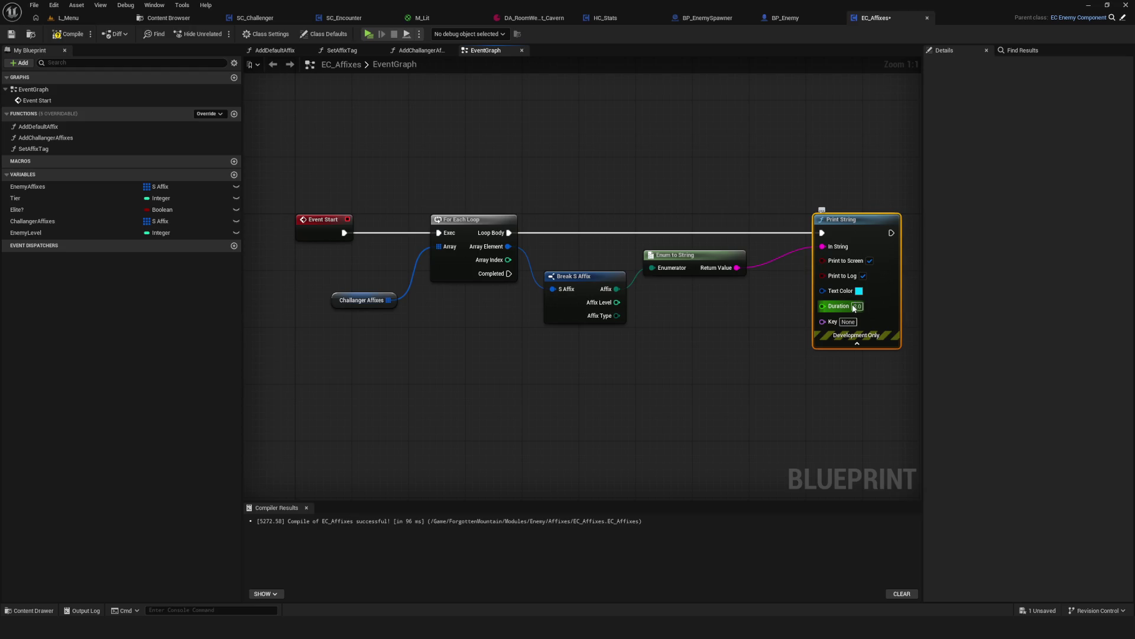
# Set the Print String text colour to pale green.
pyautogui.click(882, 381)
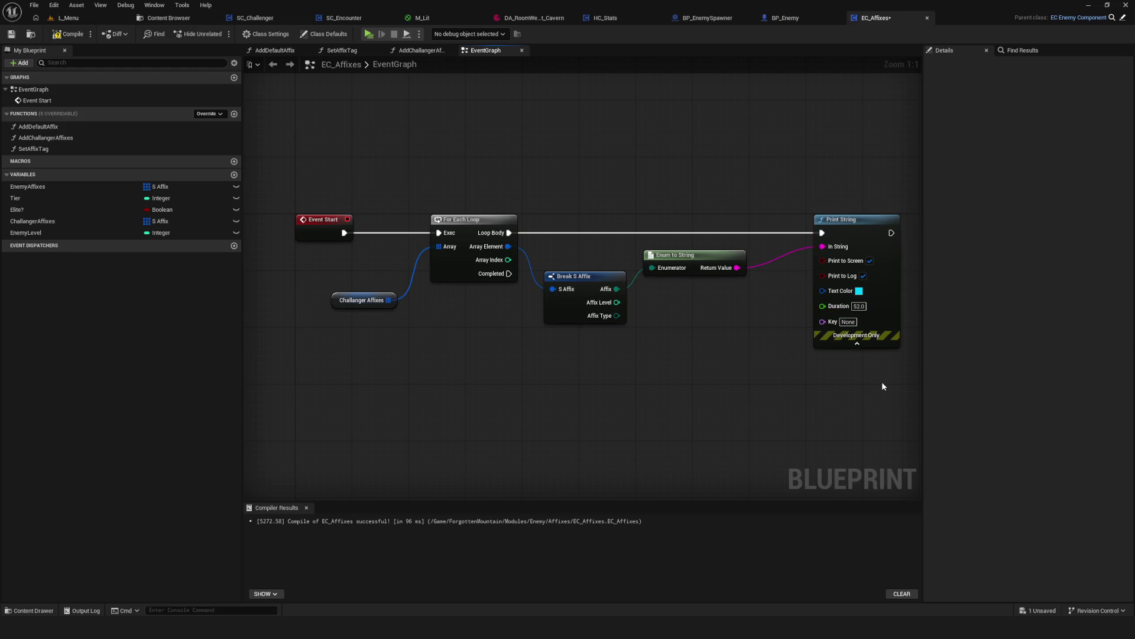
pyautogui.click(859, 291)
pyautogui.moveTo(913, 366); pyautogui.dragTo(907, 377)
pyautogui.click(993, 518)
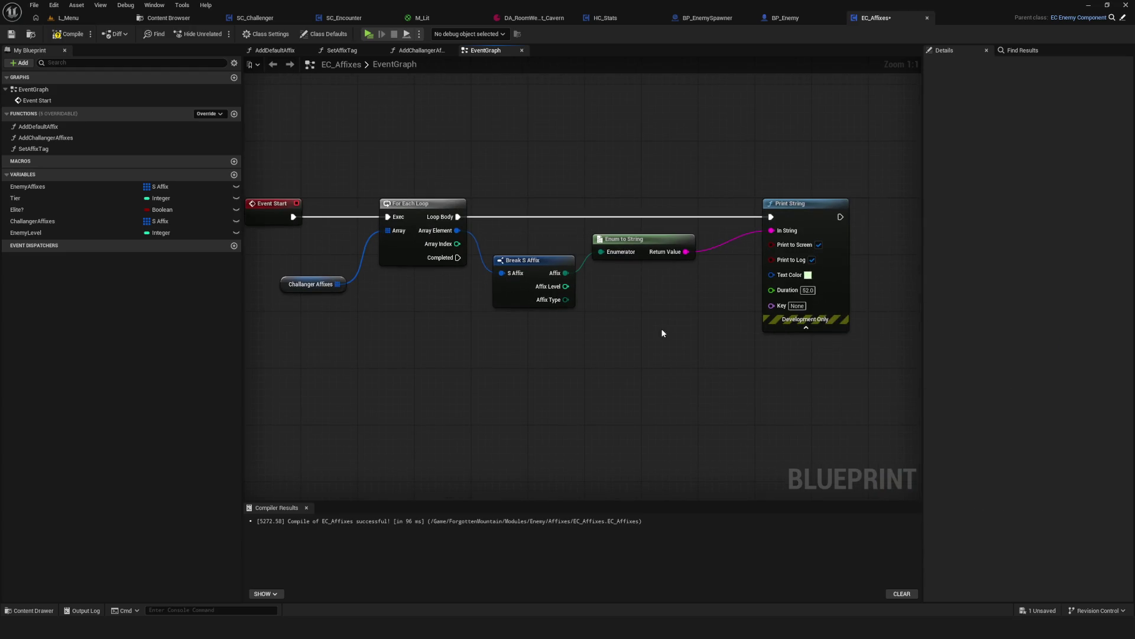
# Duplicate the Print String onto the loop's Completed output with an empty message and purple text.
pyautogui.click(757, 199)
pyautogui.hotkey('ctrl', 'c')
pyautogui.hotkey('ctrl', 'v')
pyautogui.moveTo(502, 354); pyautogui.dragTo(465, 343)
pyautogui.moveTo(409, 253)
pyautogui.mouseDown()
pyautogui.moveTo(432, 370)
pyautogui.moveTo(490, 392)
pyautogui.mouseUp()
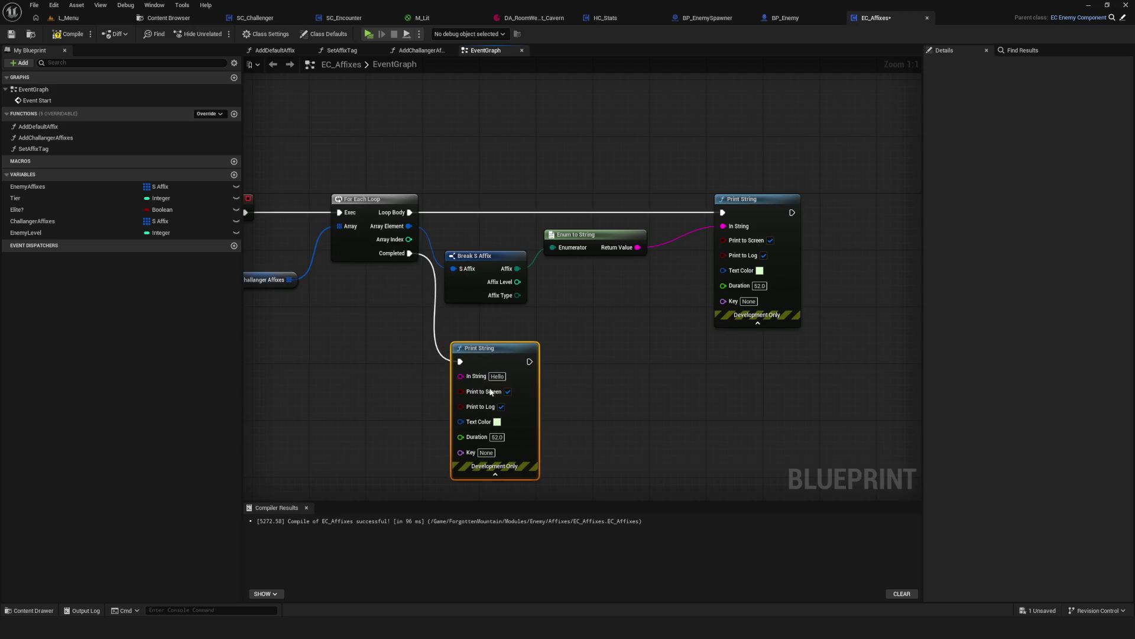
pyautogui.press('BackSpace')
pyautogui.click(498, 421)
pyautogui.click(609, 564)
pyautogui.click(632, 585)
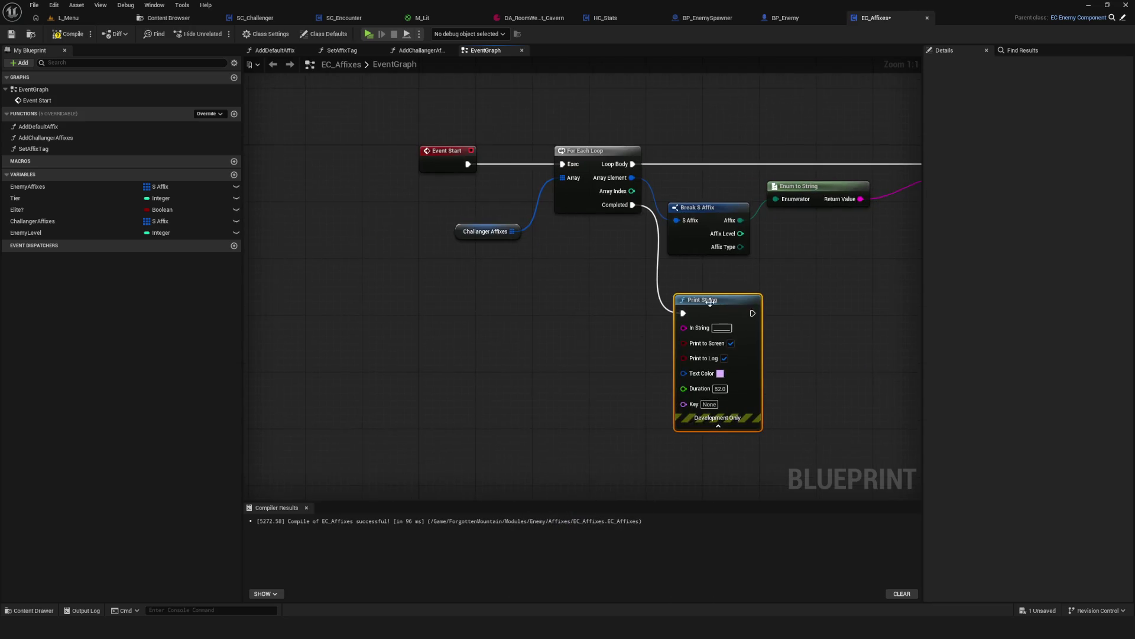
# Compile and save EC_Affixes, then launch the standalone preview and start playing.
pyautogui.click(67, 33)
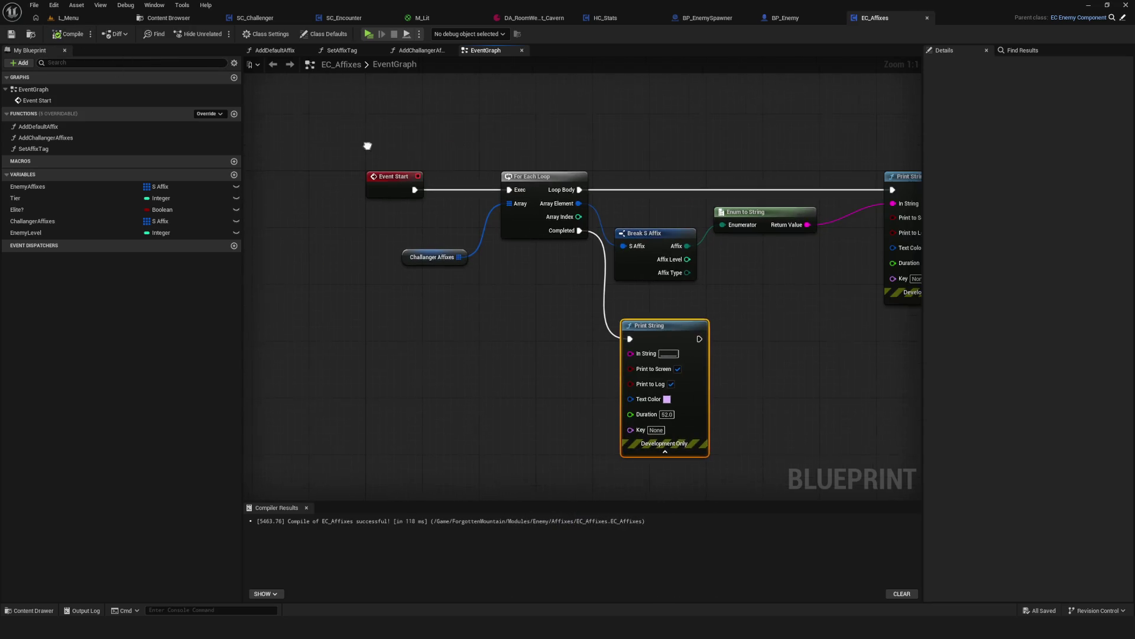
pyautogui.click(369, 34)
pyautogui.click(584, 265)
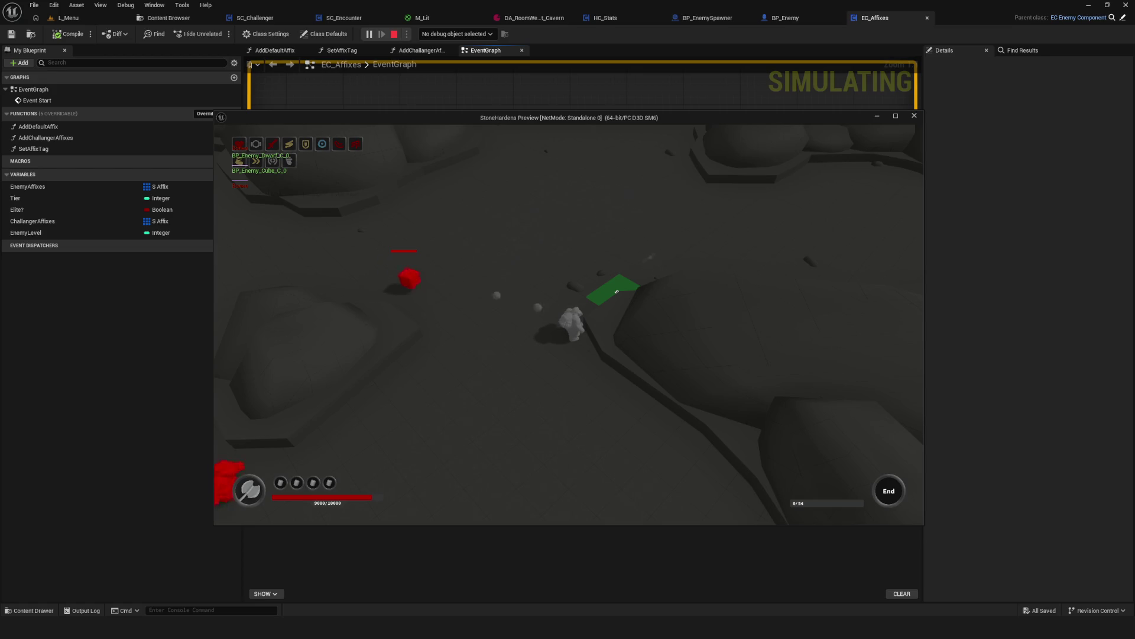
# Close the game preview and recentre the EC_Affixes graph on its nodes.
pyautogui.press('Escape')
pyautogui.moveTo(557, 290)
pyautogui.mouseDown()
pyautogui.moveTo(406, 279)
pyautogui.moveTo(574, 300)
pyautogui.mouseUp()
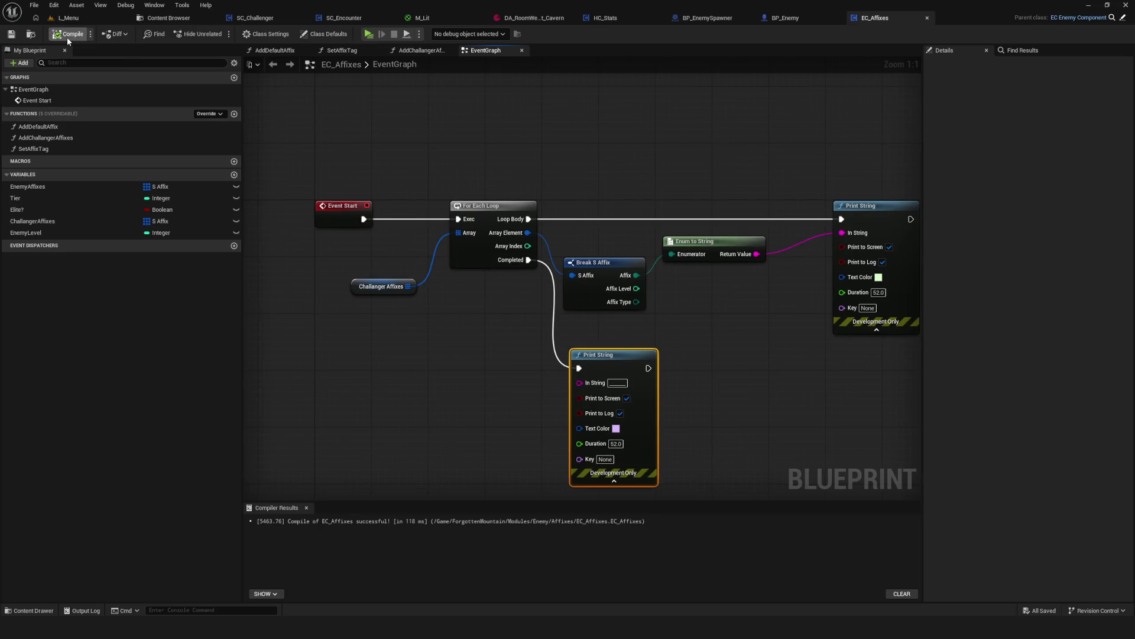
pyautogui.moveTo(474, 186); pyautogui.dragTo(515, 195)
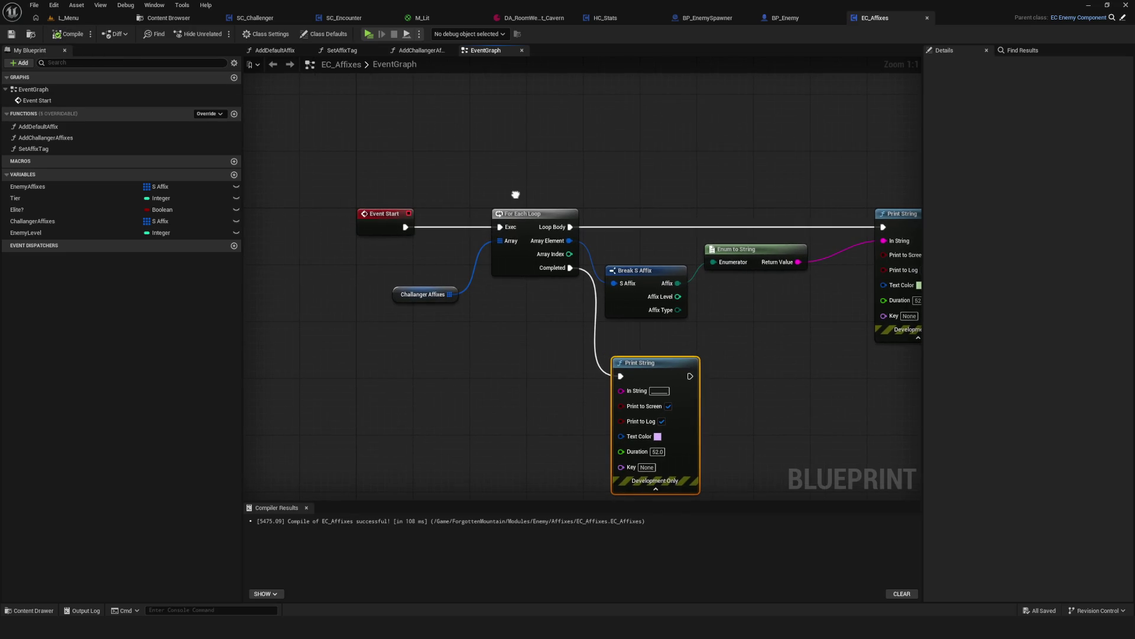
pyautogui.scroll(-5, 515, 194)
pyautogui.scroll(3, 515, 194)
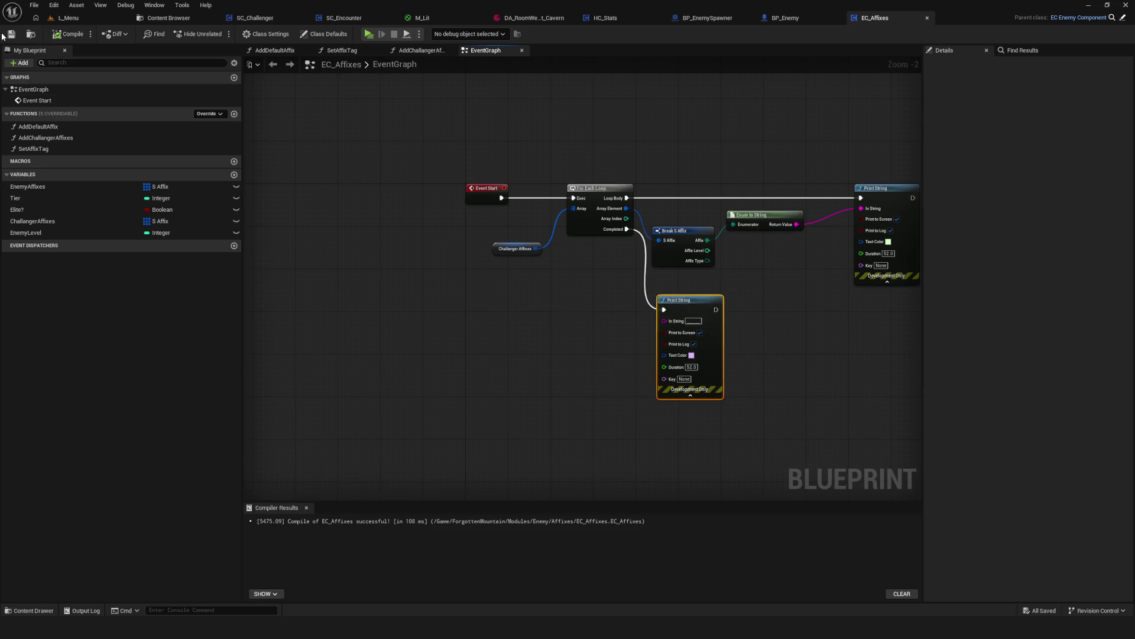
pyautogui.moveTo(445, 137); pyautogui.dragTo(417, 148)
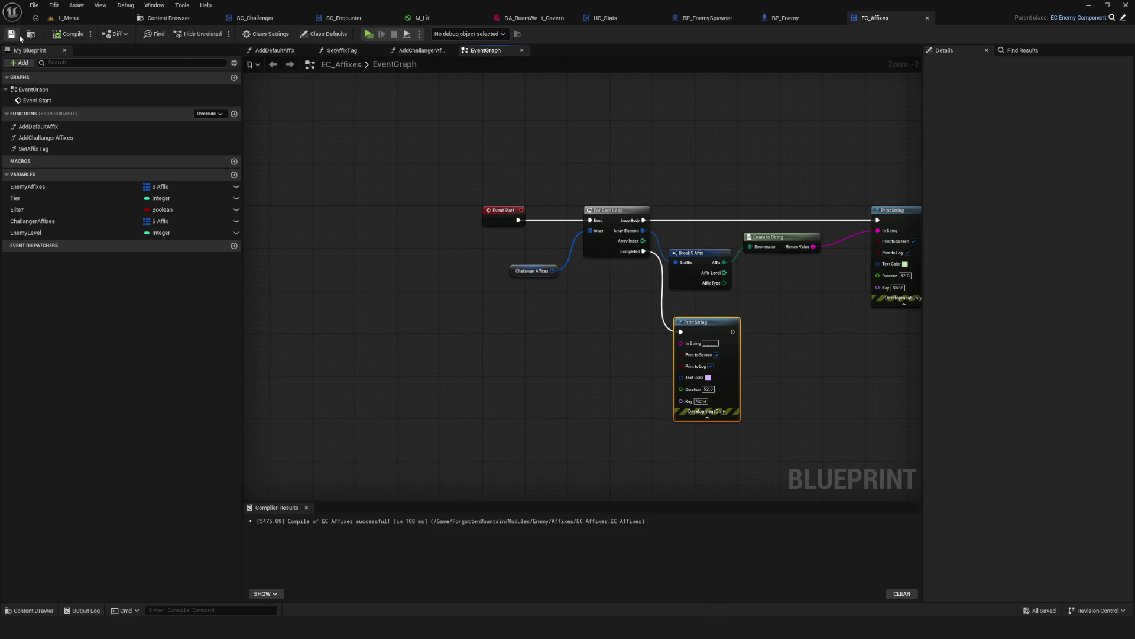
# Play-test from the L_Menu level, moving the character with D and A, then stop and open BP_Enemy.
pyautogui.click(94, 18)
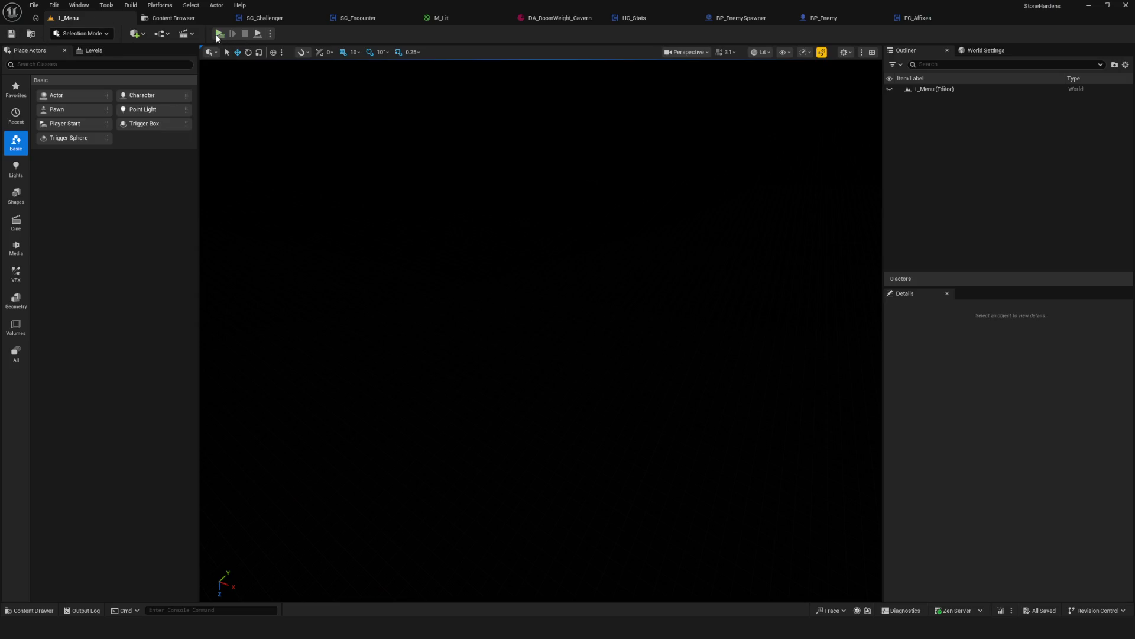
pyautogui.click(218, 33)
pyautogui.click(573, 301)
pyautogui.click(578, 330)
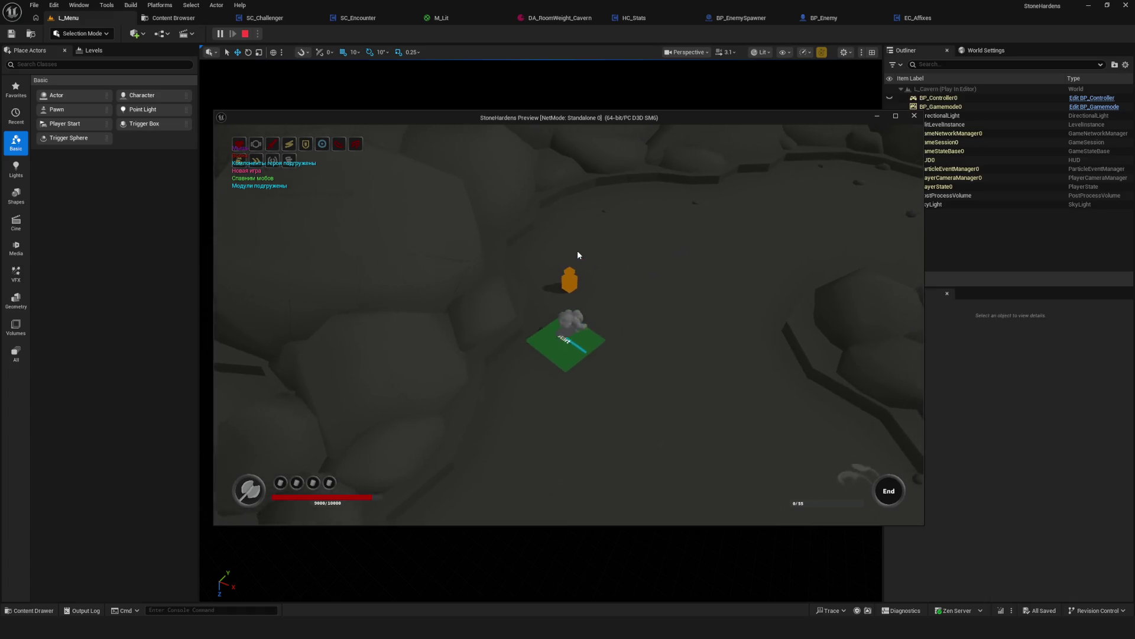
pyautogui.press('d')
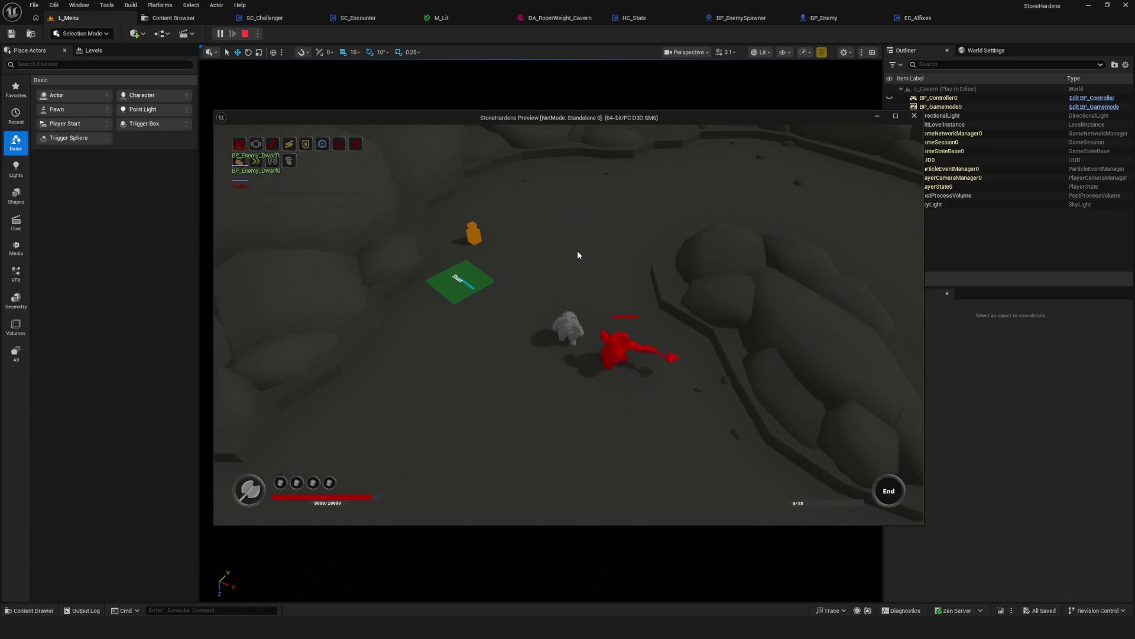
pyautogui.press('a')
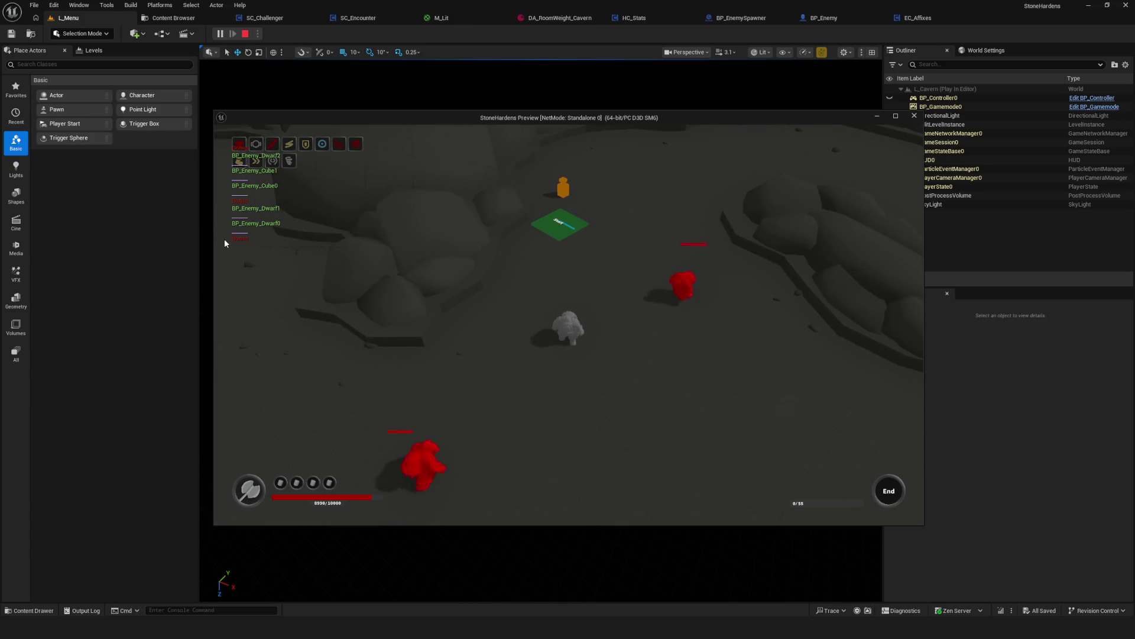
pyautogui.press('d')
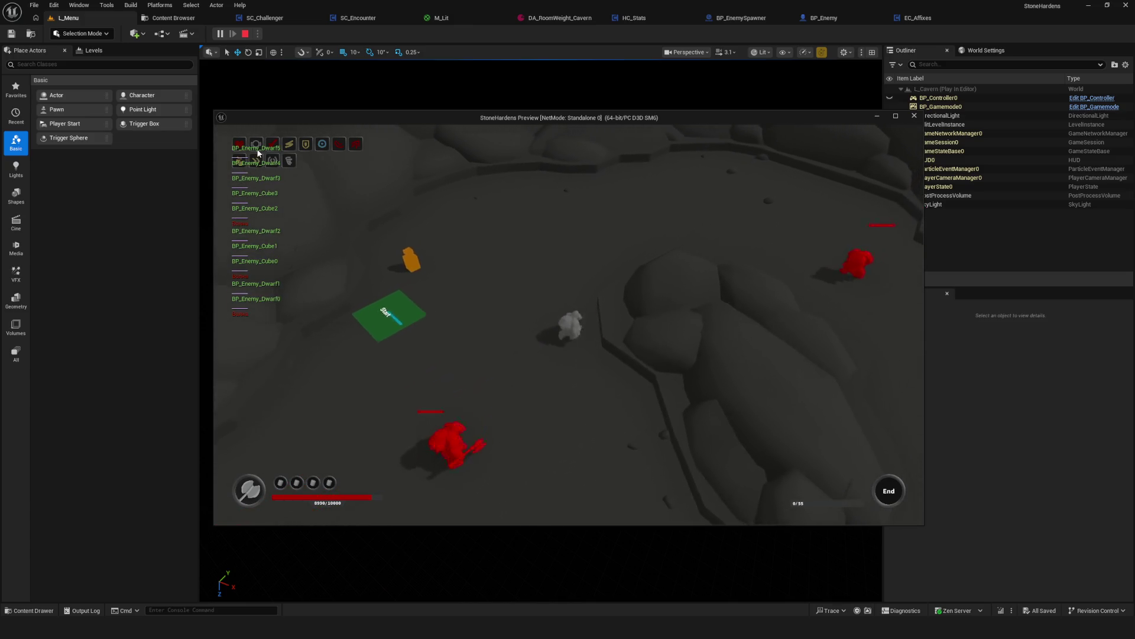
pyautogui.press('Escape')
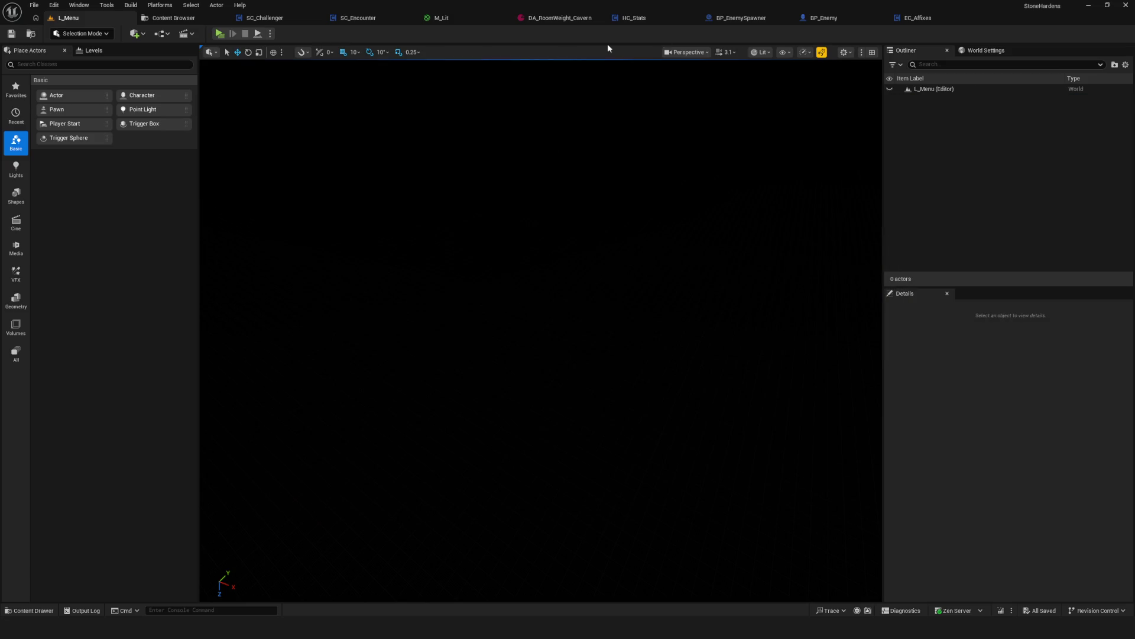
pyautogui.click(825, 18)
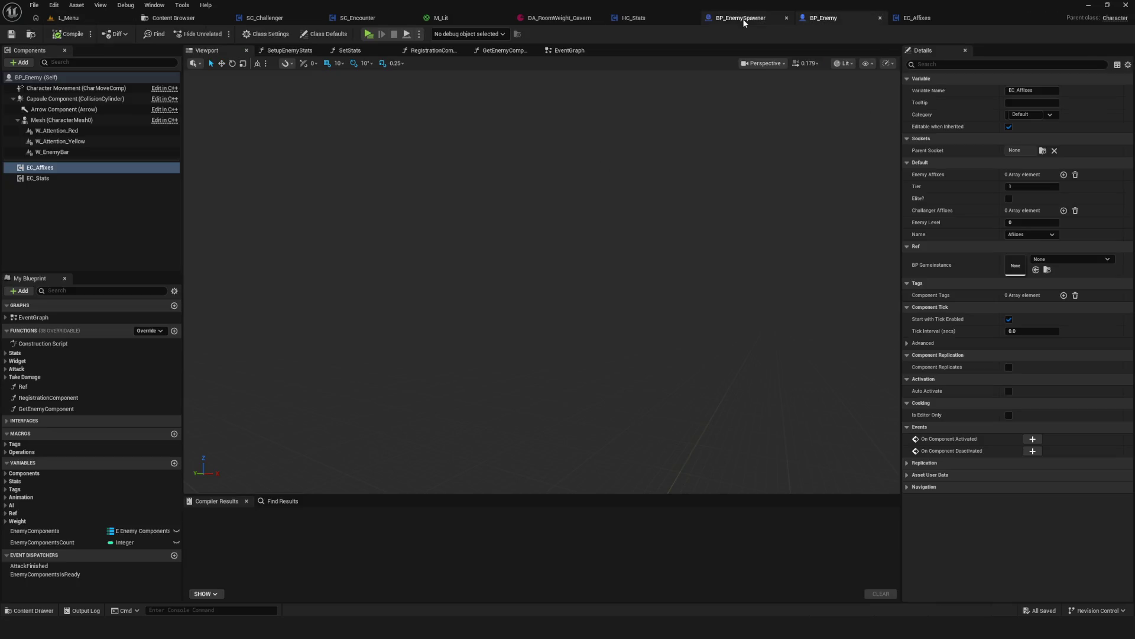
# Inspect BP_EnemySpawner's graph around EC Affixes, undoing an accidental Get Display Name move.
pyautogui.click(742, 17)
pyautogui.scroll(-4, 678, 231)
pyautogui.scroll(5, 678, 230)
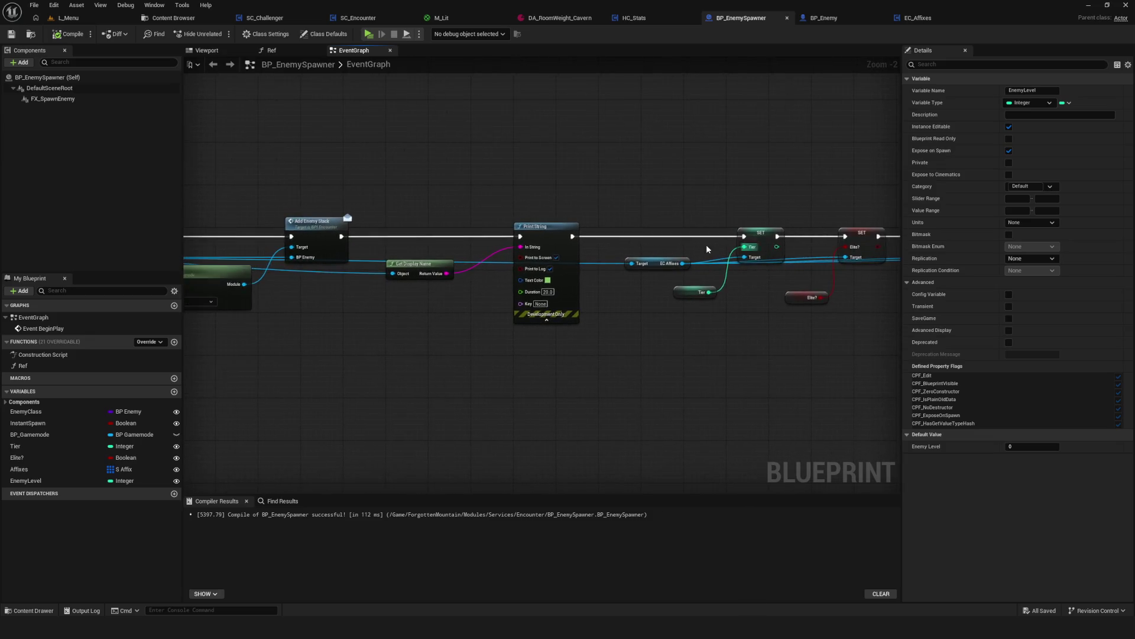
pyautogui.scroll(2, 656, 254)
pyautogui.moveTo(657, 254)
pyautogui.mouseDown()
pyautogui.moveTo(612, 321)
pyautogui.moveTo(621, 268)
pyautogui.moveTo(629, 277)
pyautogui.moveTo(1074, 237)
pyautogui.mouseUp()
pyautogui.moveTo(591, 296); pyautogui.dragTo(744, 301)
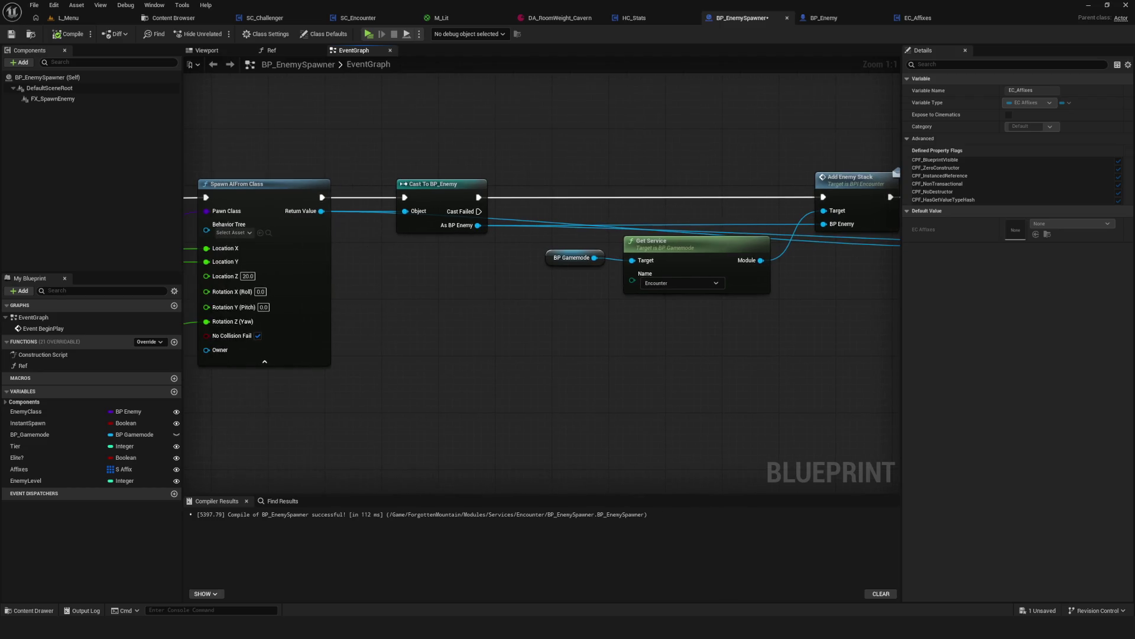
pyautogui.moveTo(1005, 266)
pyautogui.mouseDown()
pyautogui.moveTo(691, 266)
pyautogui.moveTo(669, 283)
pyautogui.moveTo(683, 327)
pyautogui.moveTo(532, 253)
pyautogui.mouseUp()
pyautogui.hotkey('ctrl', 'z')
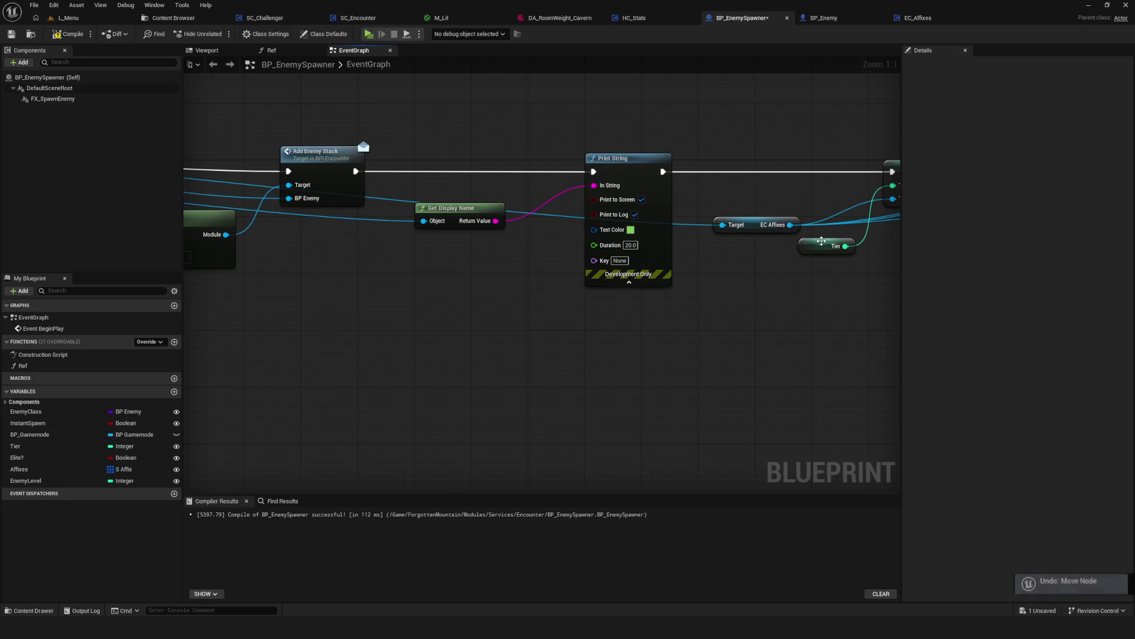
pyautogui.hotkey('ctrl', 'z')
# Bring the EC Affixes SET nodes into view and save BP_EnemySpawner.
pyautogui.moveTo(387, 330)
pyautogui.mouseDown()
pyautogui.moveTo(796, 361)
pyautogui.moveTo(808, 349)
pyautogui.moveTo(601, 314)
pyautogui.moveTo(479, 397)
pyautogui.moveTo(555, 149)
pyautogui.moveTo(553, 176)
pyautogui.moveTo(571, 175)
pyautogui.mouseUp()
pyautogui.scroll(-1, 630, 178)
pyautogui.hotkey('ctrl', 's')
pyautogui.scroll(-3, 644, 203)
pyautogui.scroll(2, 651, 197)
pyautogui.moveTo(739, 229)
pyautogui.mouseDown()
pyautogui.moveTo(523, 230)
pyautogui.moveTo(757, 243)
pyautogui.moveTo(648, 247)
pyautogui.mouseUp()
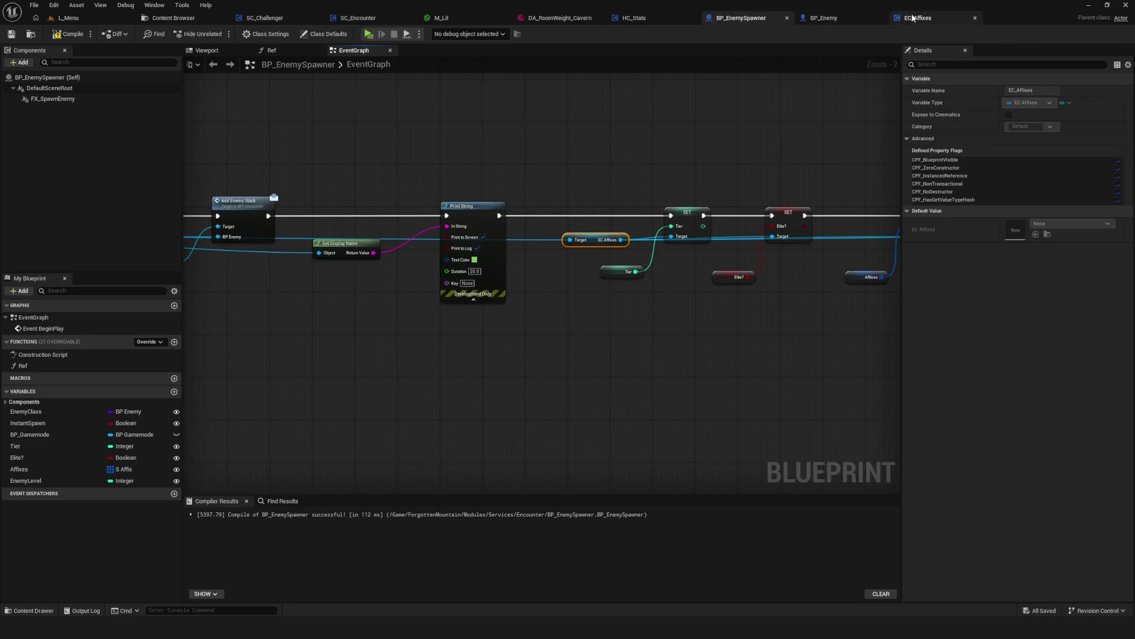
# Add a custom event named Fevent to the EC_Affixes graph.
pyautogui.click(918, 18)
pyautogui.scroll(2, 508, 236)
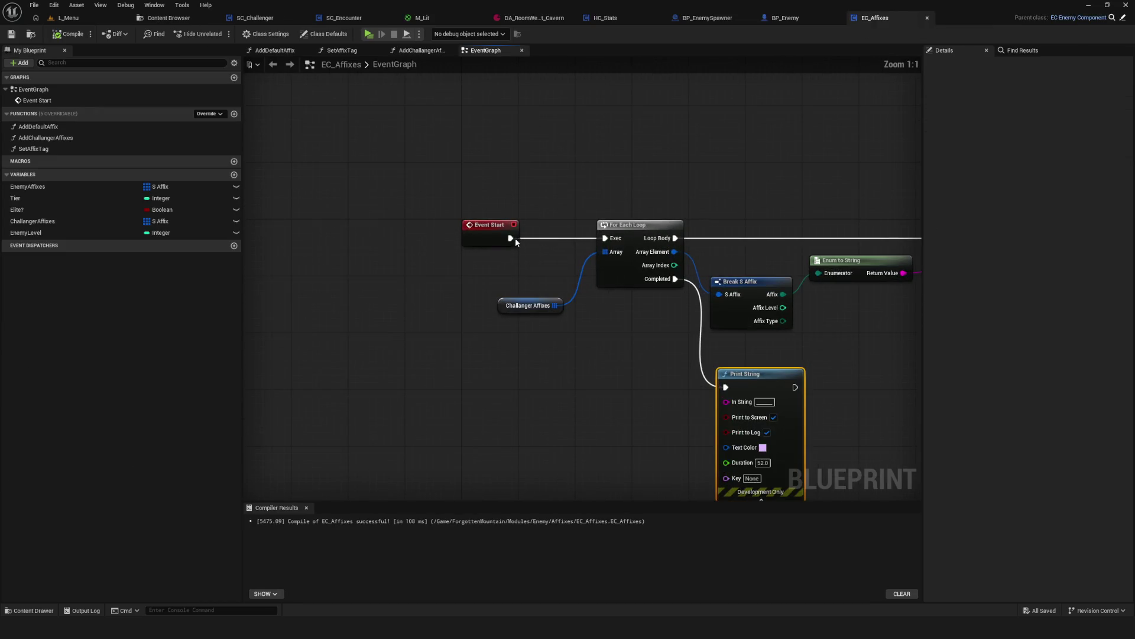
pyautogui.rightClick(520, 424)
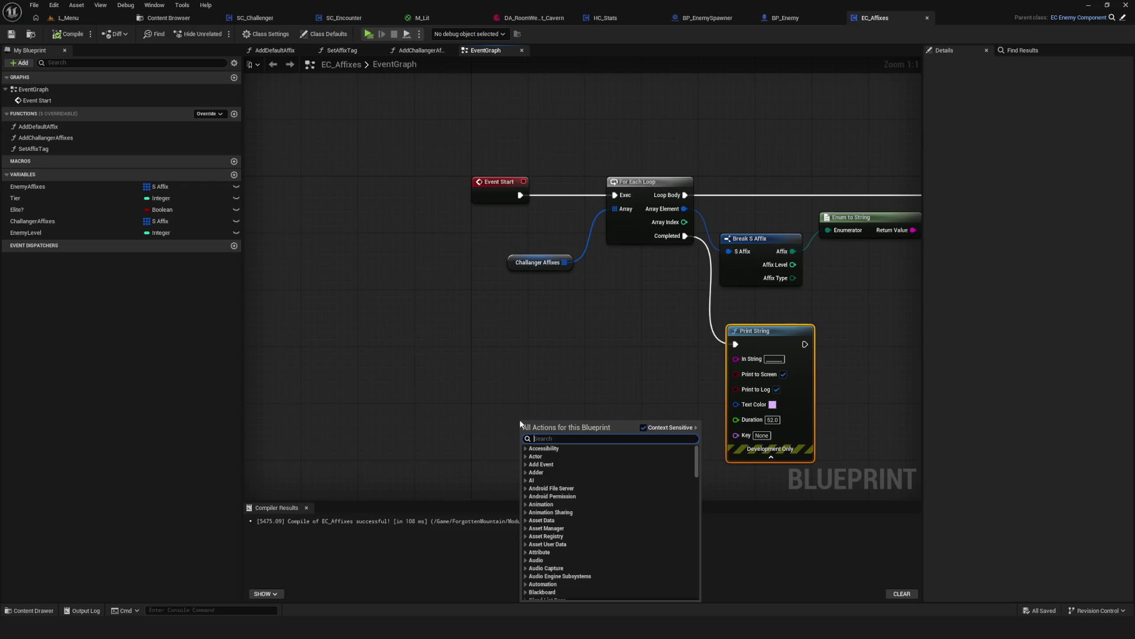
pyautogui.write('custom')
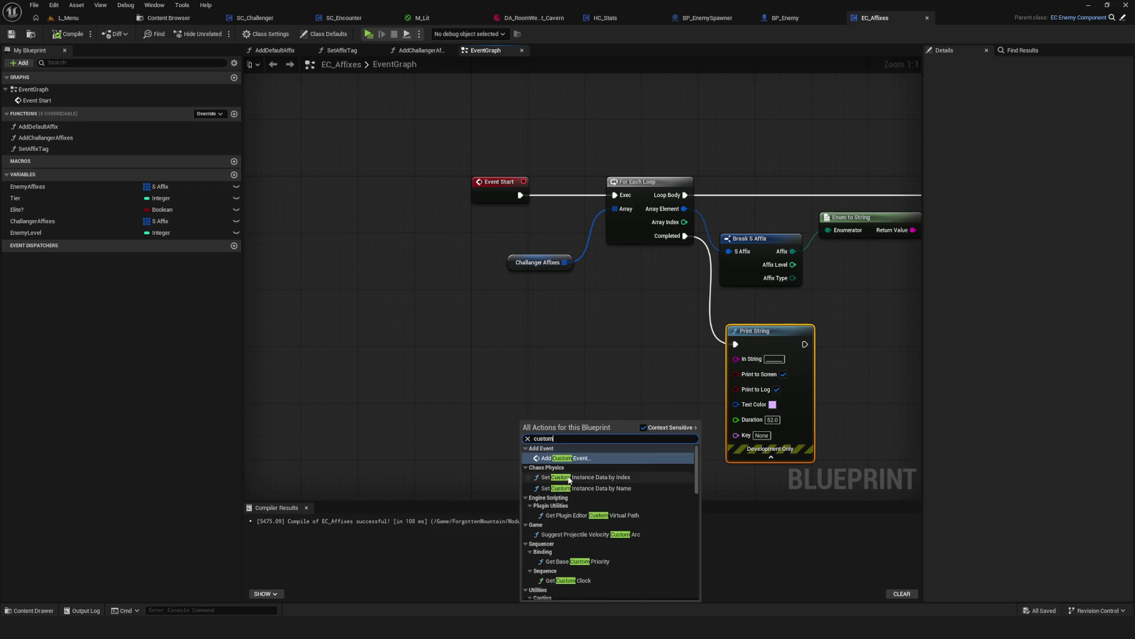
pyautogui.press('Return')
pyautogui.moveTo(562, 281)
pyautogui.mouseDown()
pyautogui.moveTo(526, 334)
pyautogui.moveTo(522, 390)
pyautogui.moveTo(520, 380)
pyautogui.mouseUp()
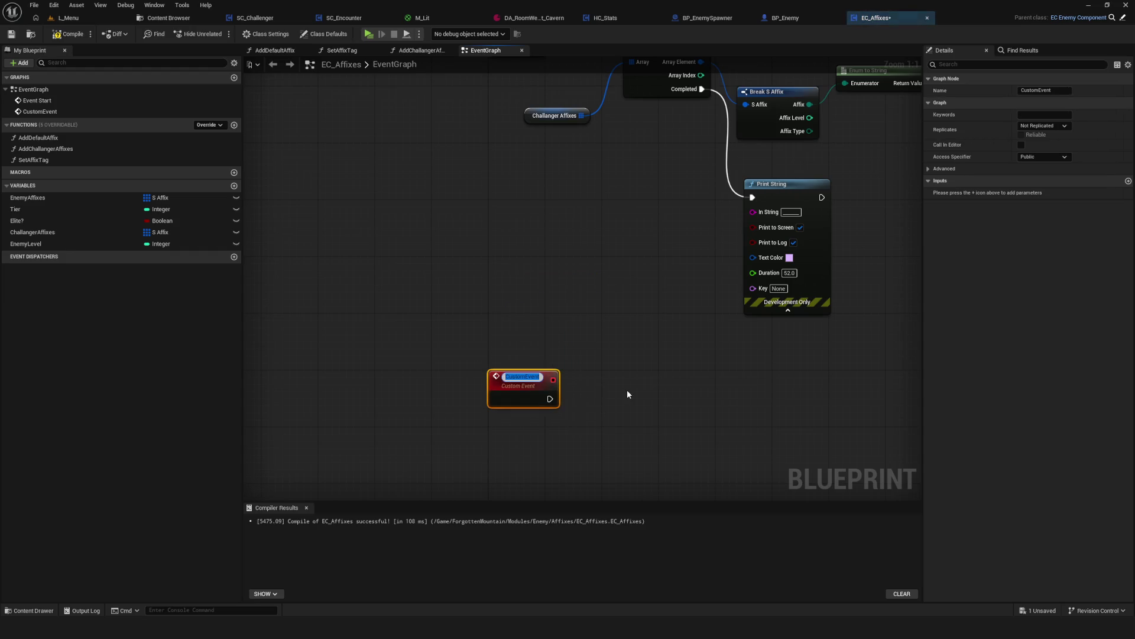
pyautogui.write('Fevent')
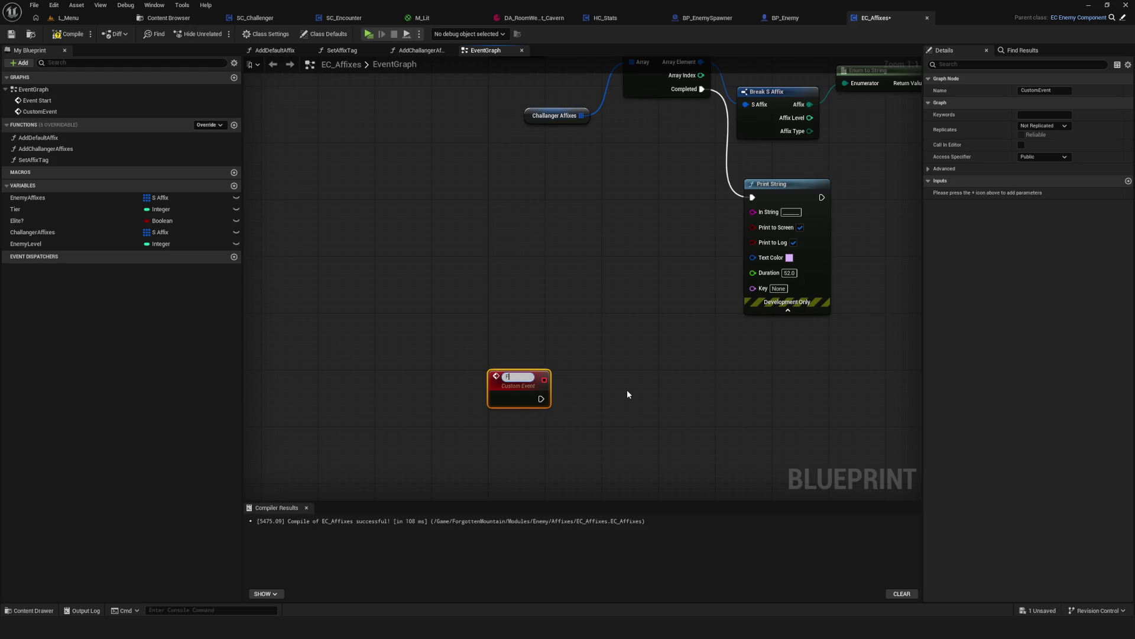
pyautogui.press('Return')
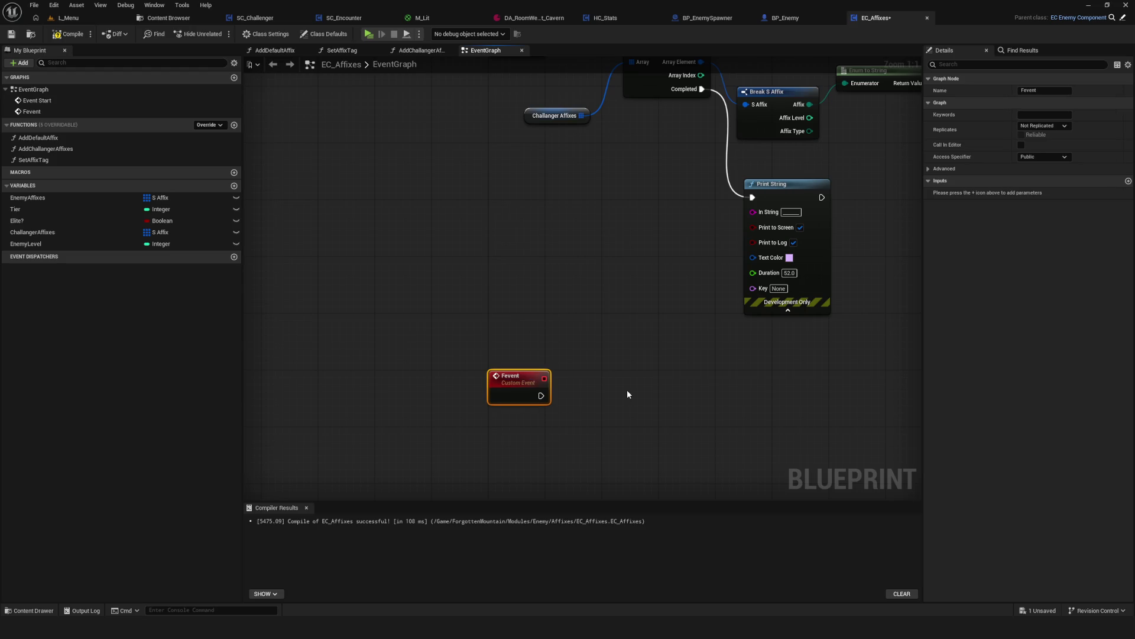
# Wire a Print String printing 'asdasdasd' after Fevent, then compile and save EC_Affixes.
pyautogui.moveTo(549, 397); pyautogui.dragTo(641, 381)
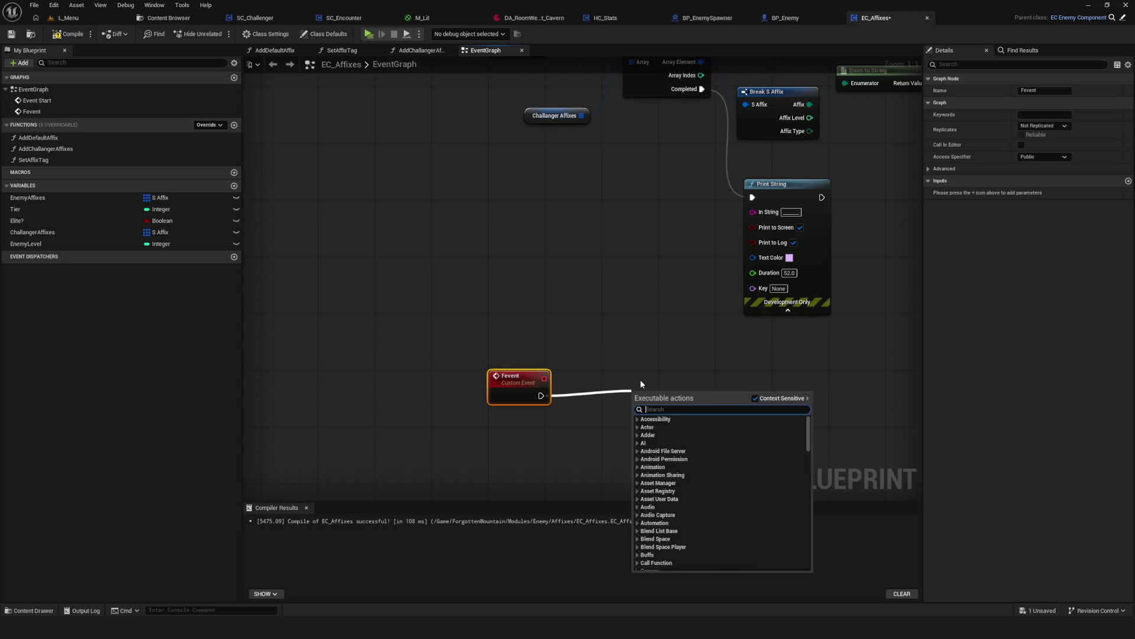
pyautogui.write('print')
pyautogui.click(668, 428)
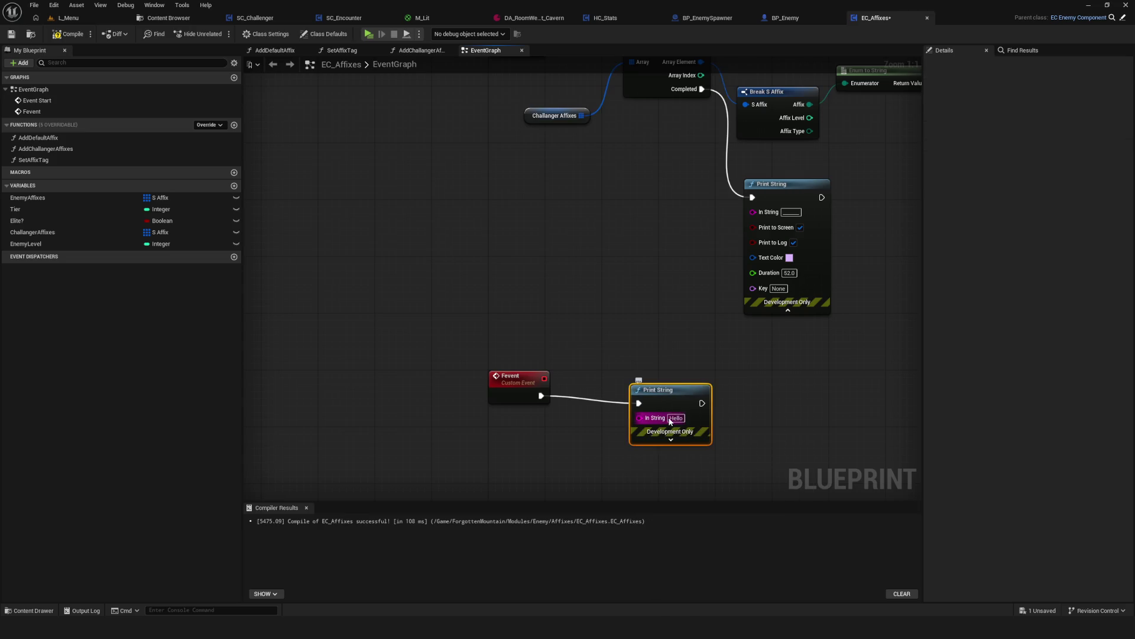
pyautogui.write('asdasdasd')
pyautogui.click(790, 399)
pyautogui.click(65, 34)
pyautogui.click(12, 34)
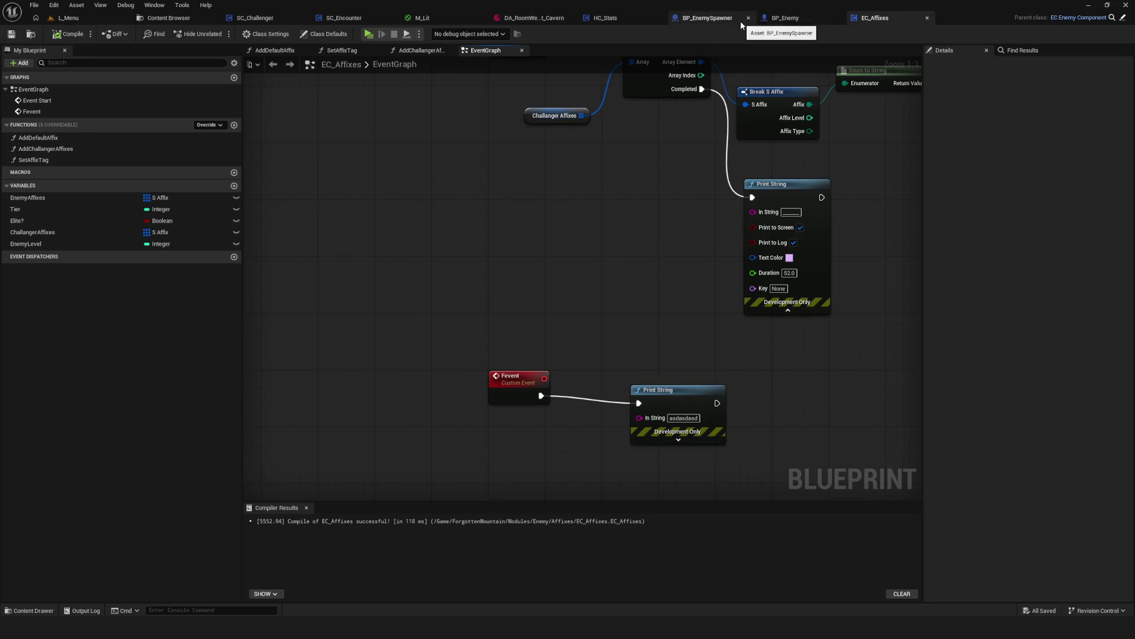
pyautogui.click(725, 19)
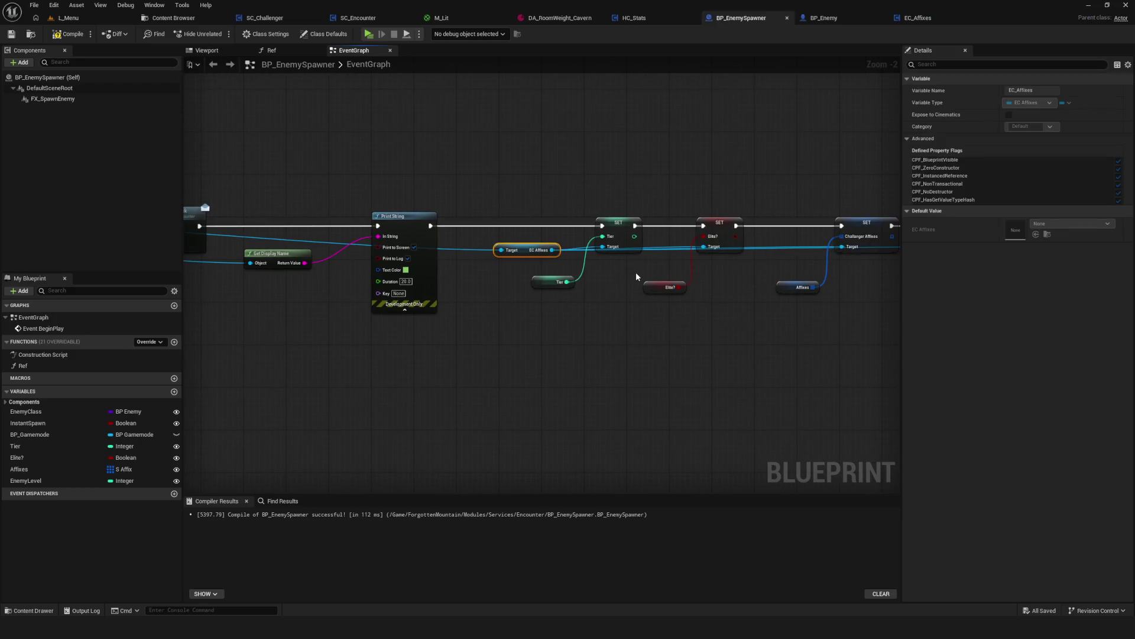
# Insert a Fevent call on EC Affixes between SET Enemy Level and Destroy Actor.
pyautogui.moveTo(490, 346); pyautogui.dragTo(569, 108)
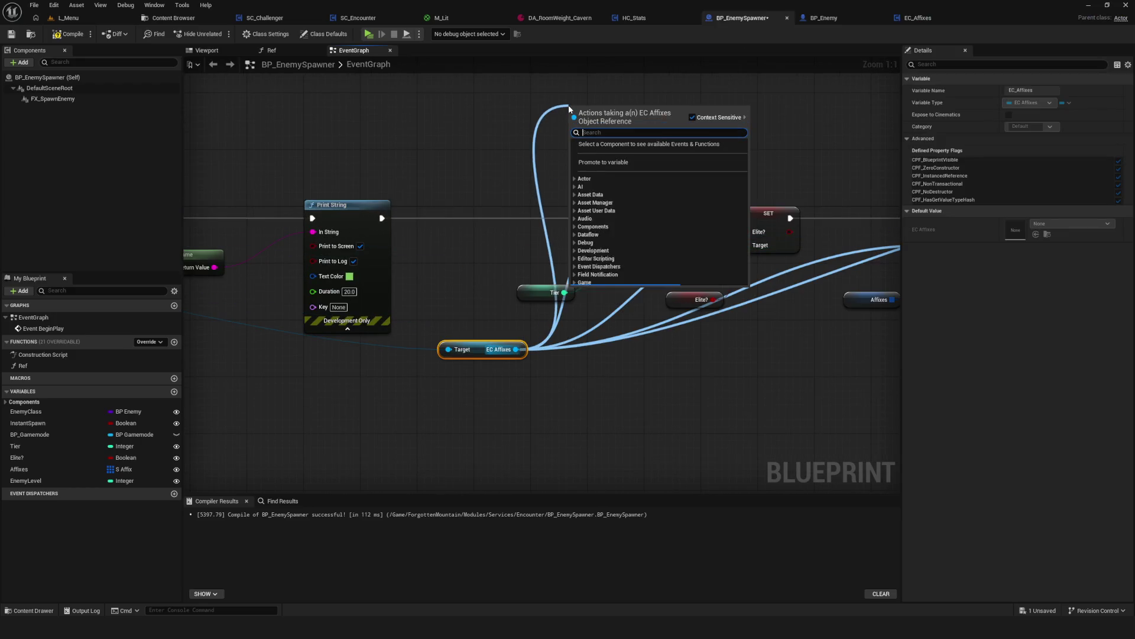
pyautogui.write('feven')
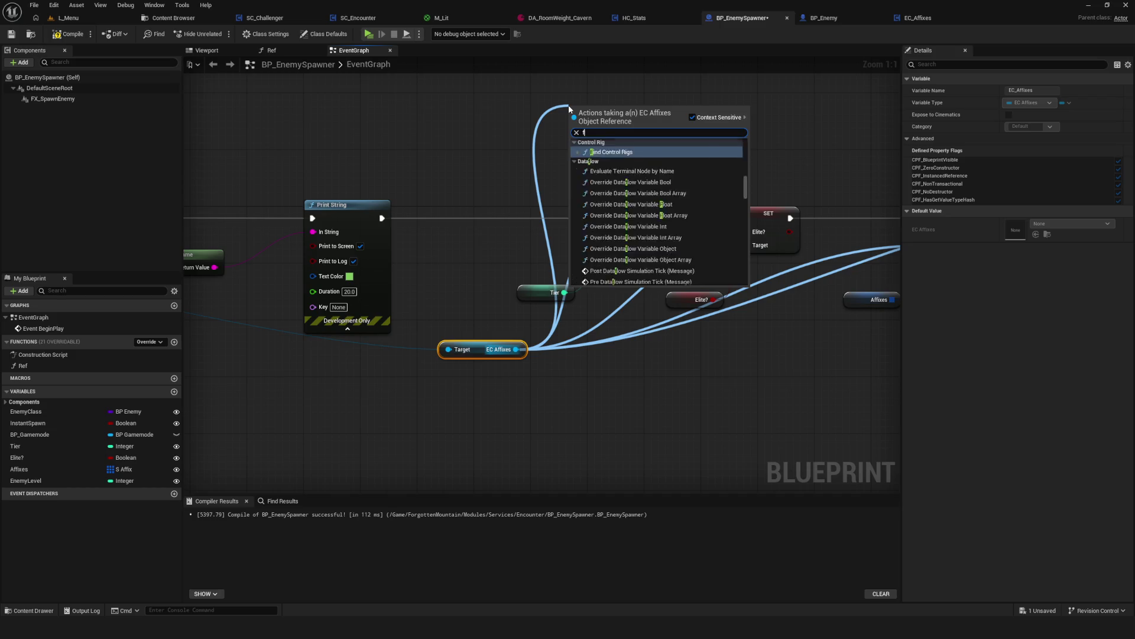
pyautogui.press('Return')
pyautogui.moveTo(591, 114)
pyautogui.mouseDown()
pyautogui.moveTo(547, 115)
pyautogui.moveTo(556, 236)
pyautogui.moveTo(571, 268)
pyautogui.moveTo(565, 324)
pyautogui.mouseUp()
pyautogui.moveTo(616, 211); pyautogui.dragTo(779, 211)
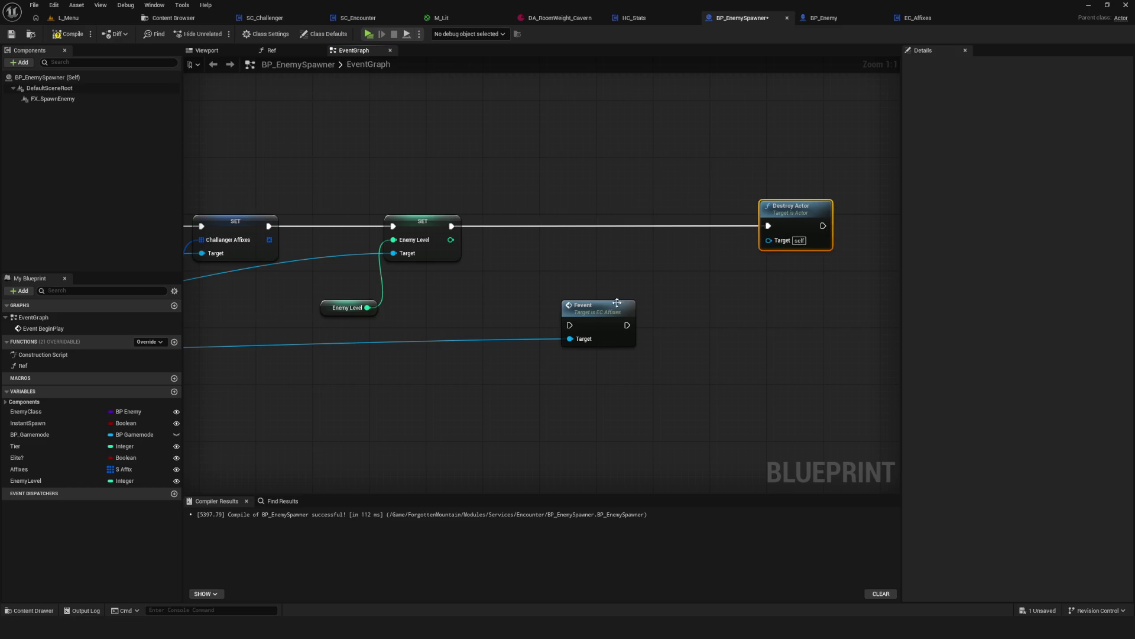
pyautogui.moveTo(609, 308); pyautogui.dragTo(649, 213)
pyautogui.moveTo(452, 226); pyautogui.dragTo(770, 226)
# Compile and save BP_EnemySpawner, then play a new game, walking forward to spawn enemies.
pyautogui.click(18, 34)
pyautogui.click(366, 34)
pyautogui.click(578, 265)
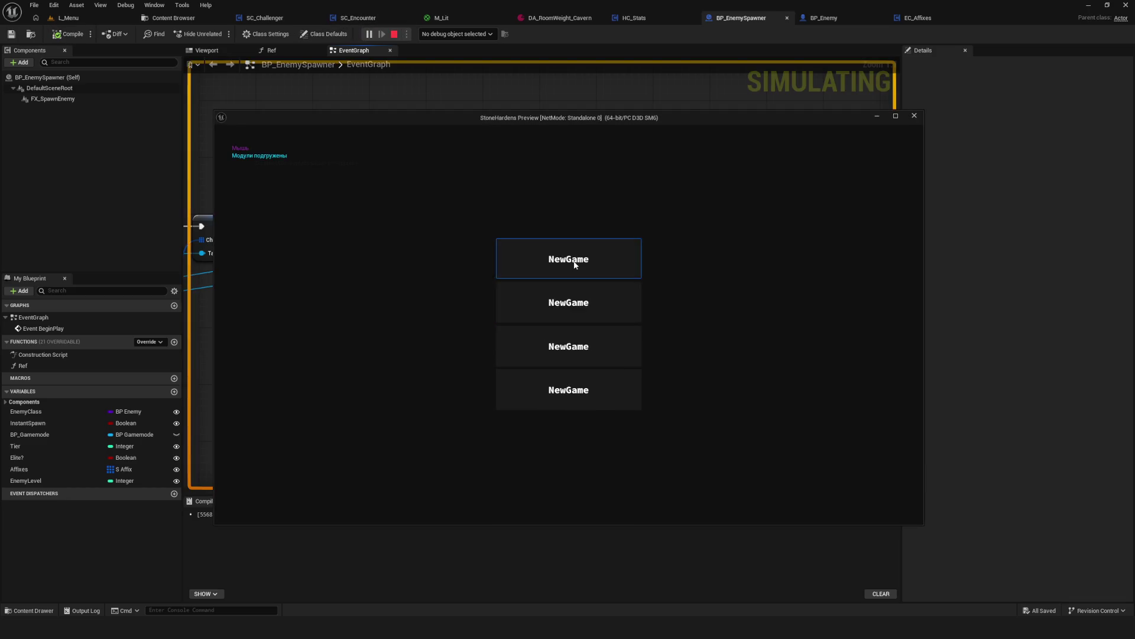
pyautogui.click(575, 261)
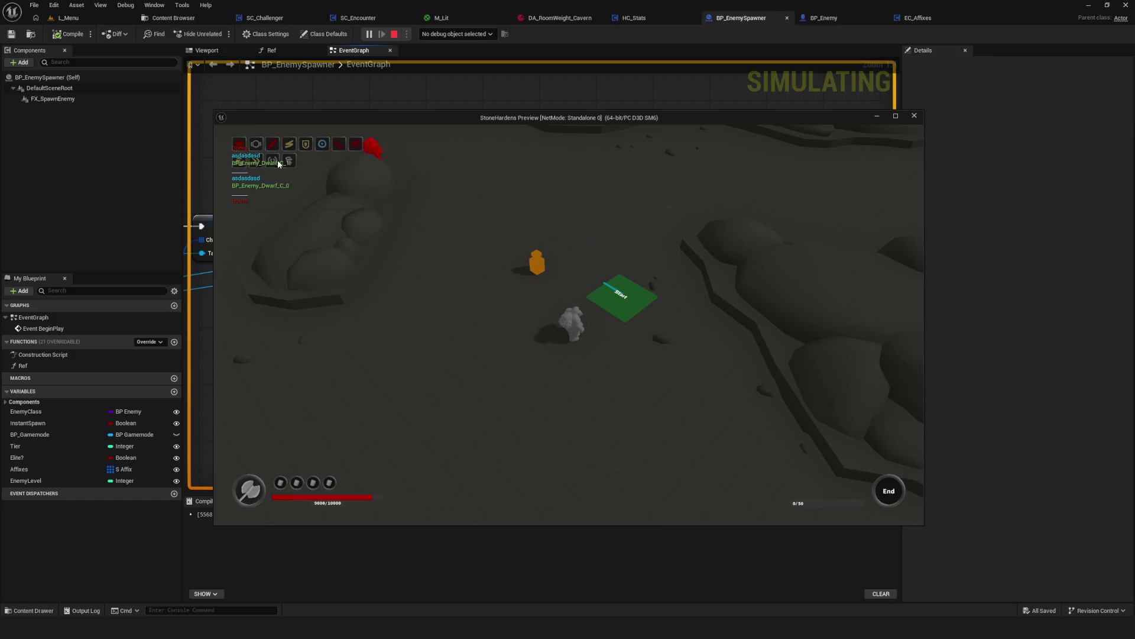
pyautogui.press('w')
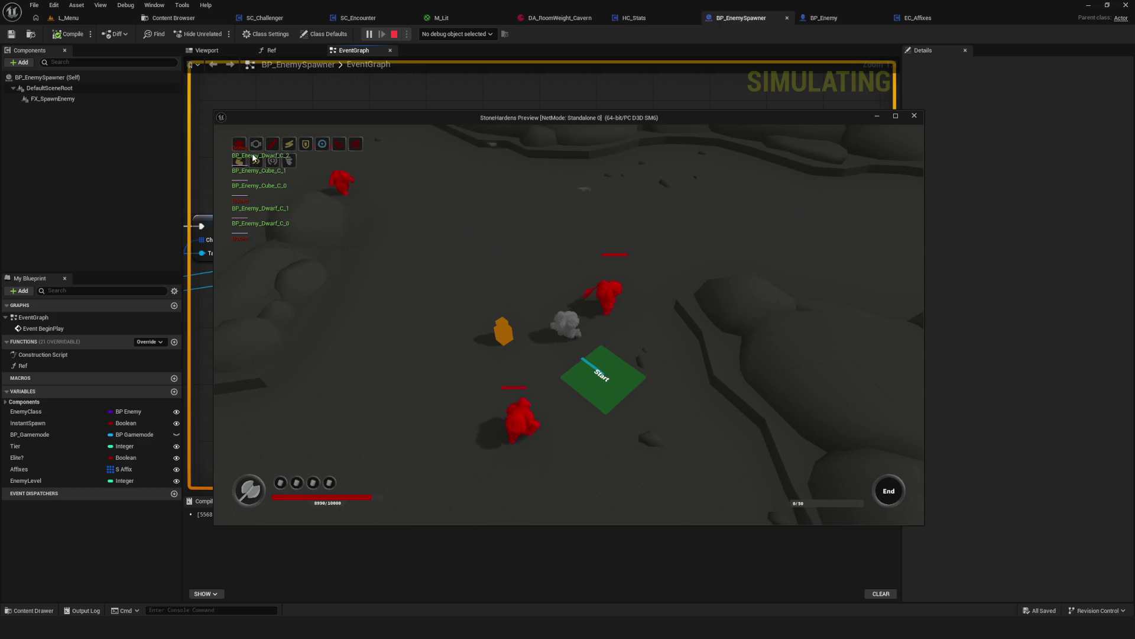
pyautogui.press('w')
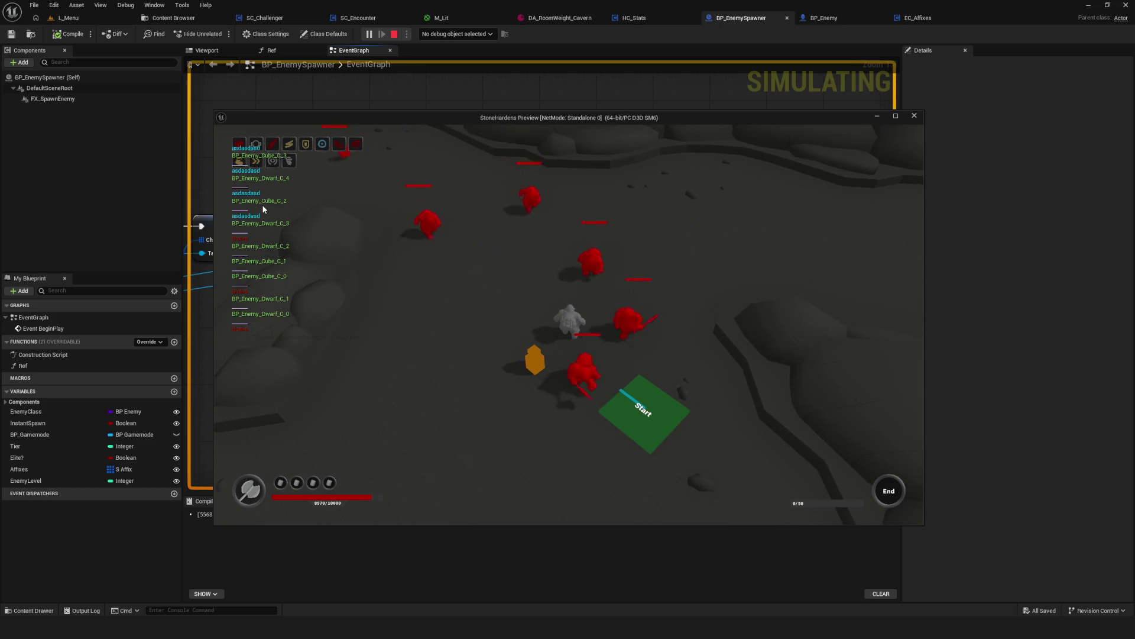
pyautogui.press('Escape')
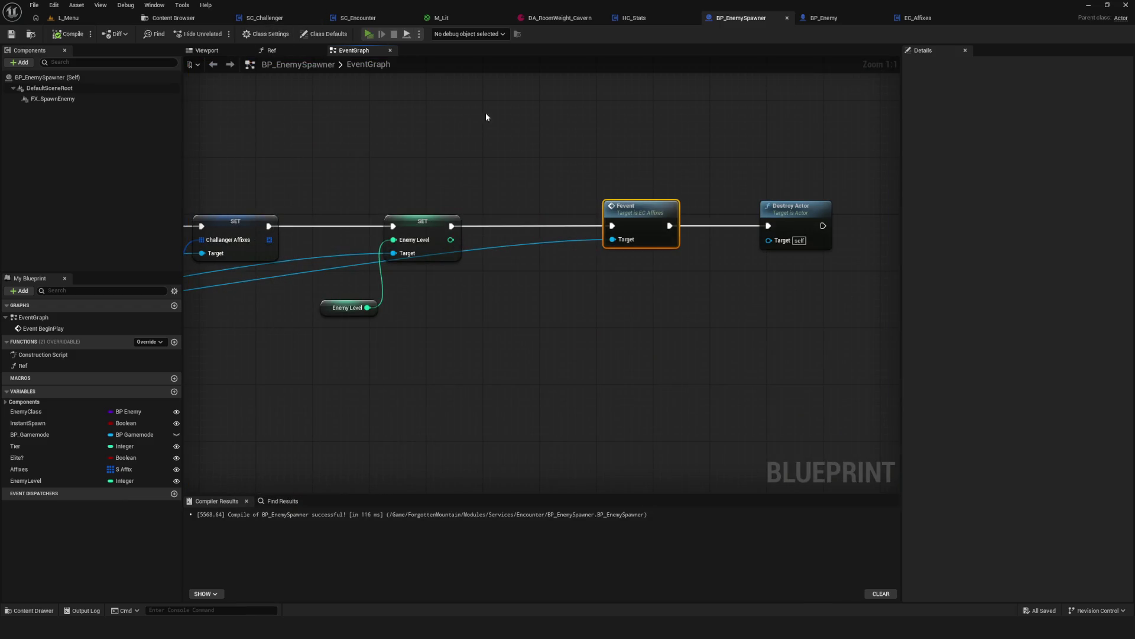
# Run a second play test with Alt+P, moving right to trigger spawns, then stop.
pyautogui.hotkey('alt', 'p')
pyautogui.click(532, 271)
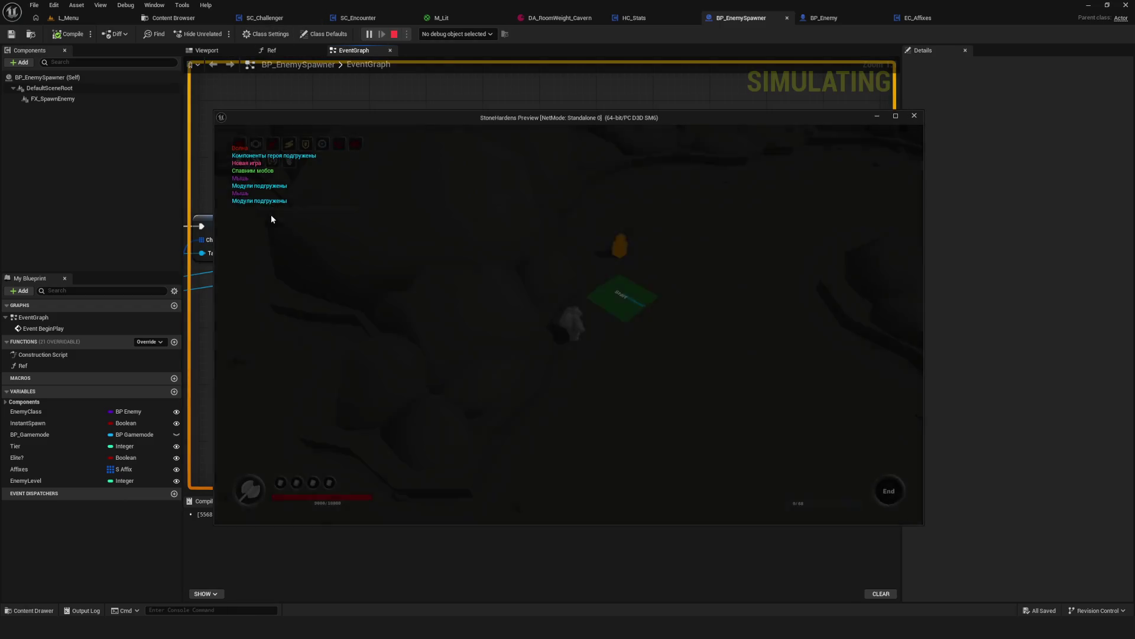
pyautogui.press('d')
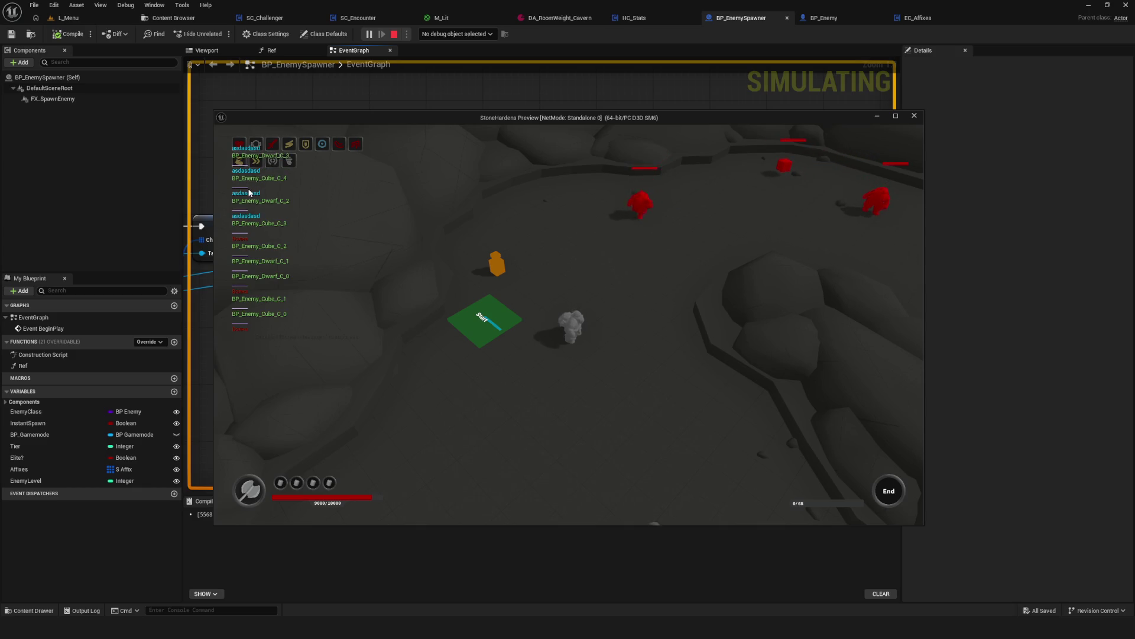
pyautogui.press('Escape')
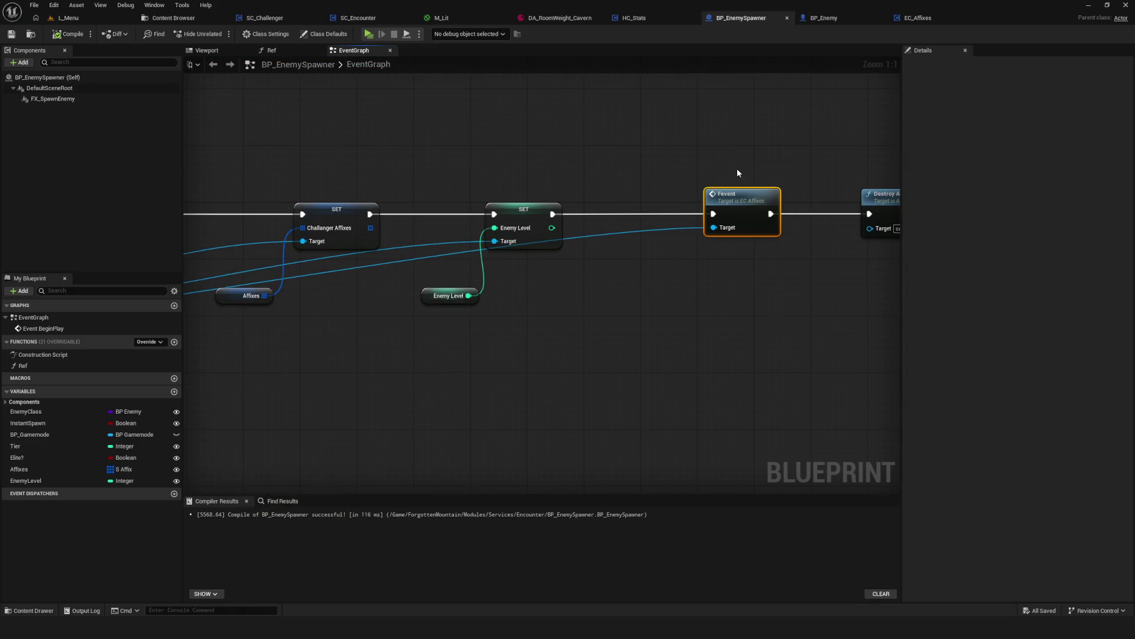
# Delete the Fevent custom event from EC_Affixes and view SC_Encounter's spawn nodes.
pyautogui.click(916, 17)
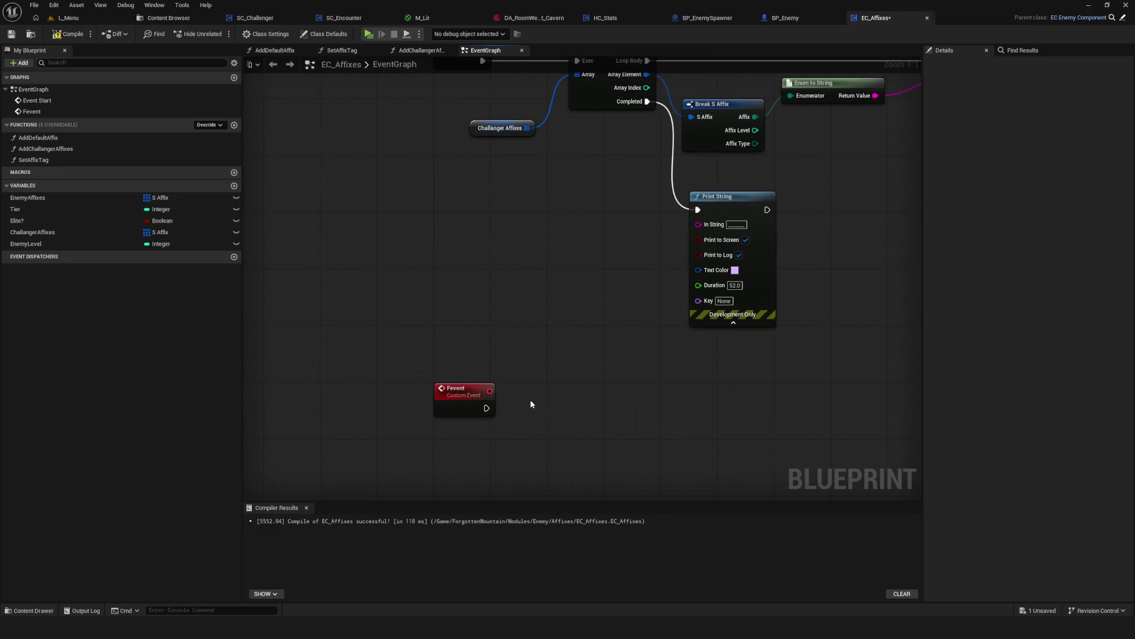
pyautogui.press('Delete')
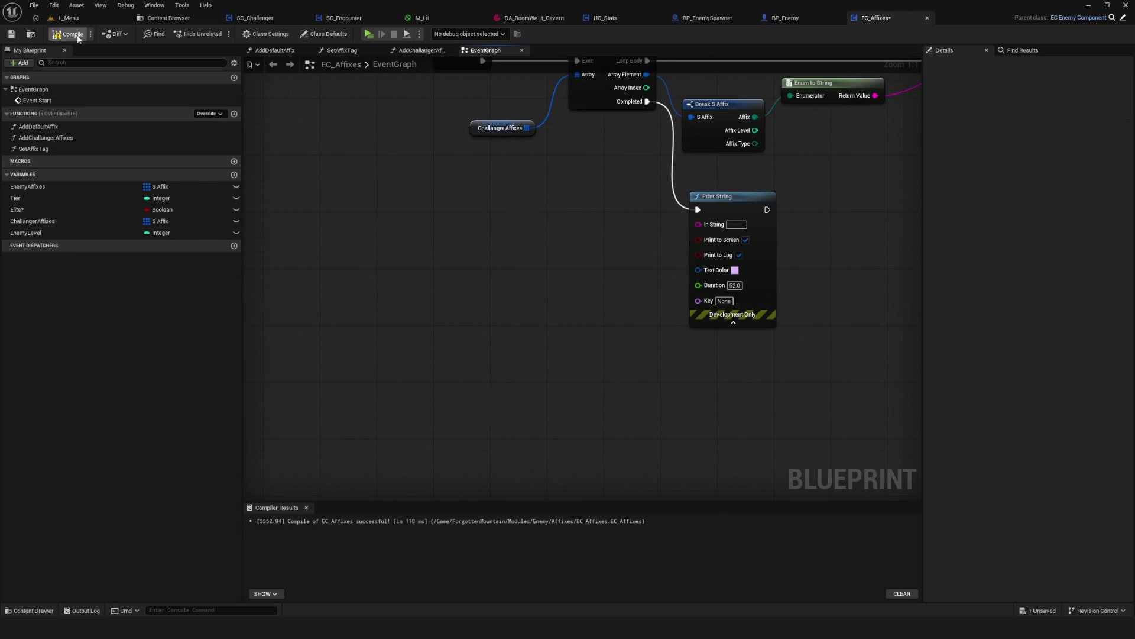
pyautogui.click(341, 18)
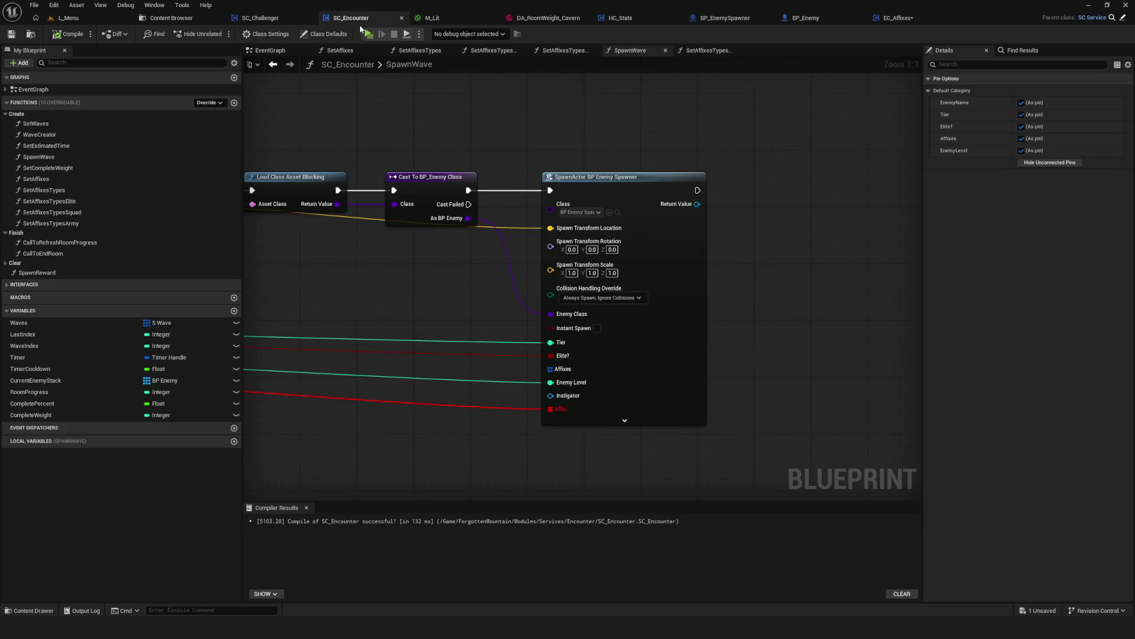
pyautogui.moveTo(378, 218)
pyautogui.mouseDown()
pyautogui.moveTo(614, 181)
pyautogui.moveTo(520, 171)
pyautogui.mouseUp()
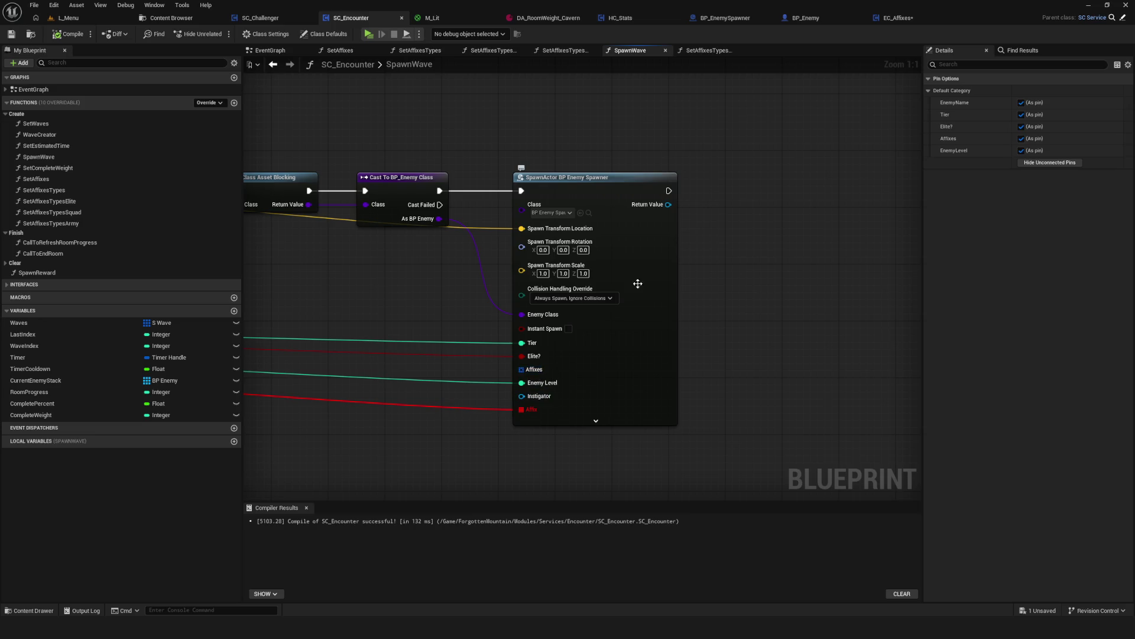
# Remove the Fevent call from BP_EnemySpawner, relink SET to Destroy Actor, compile and save.
pyautogui.click(719, 19)
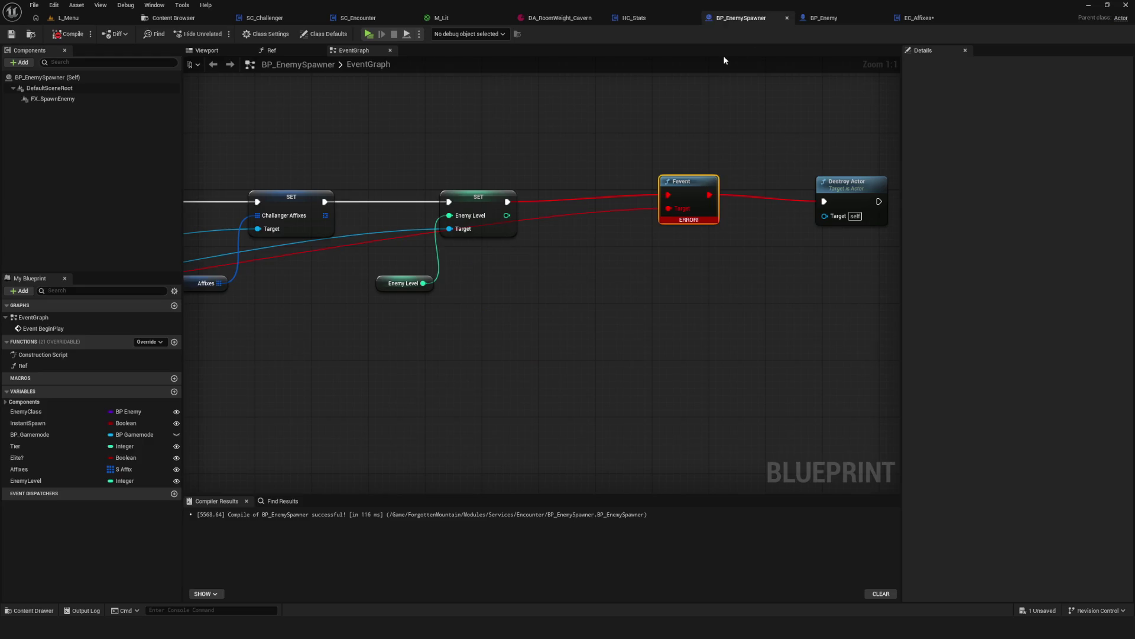
pyautogui.moveTo(621, 133); pyautogui.dragTo(669, 188)
pyautogui.press('Delete')
pyautogui.moveTo(505, 207); pyautogui.dragTo(842, 214)
pyautogui.click(68, 34)
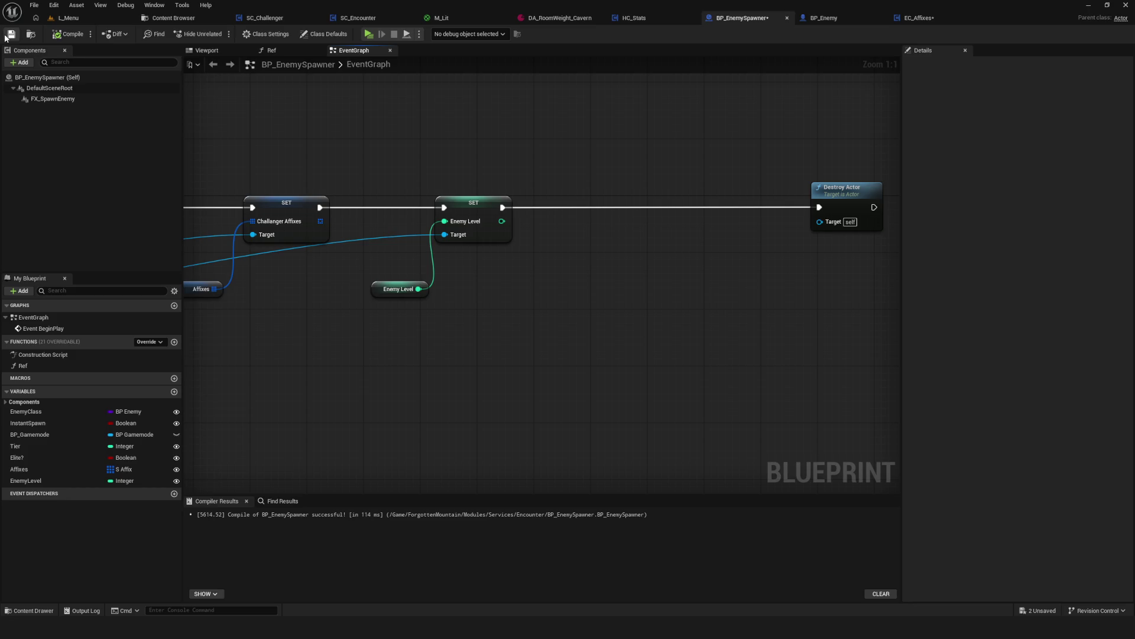
pyautogui.hotkey('ctrl', 's')
pyautogui.click(349, 23)
# Refresh SpawnActor, wire its Affixes from Break S Enemy, compile and save SC_Encounter, then play-test.
pyautogui.rightClick(606, 187)
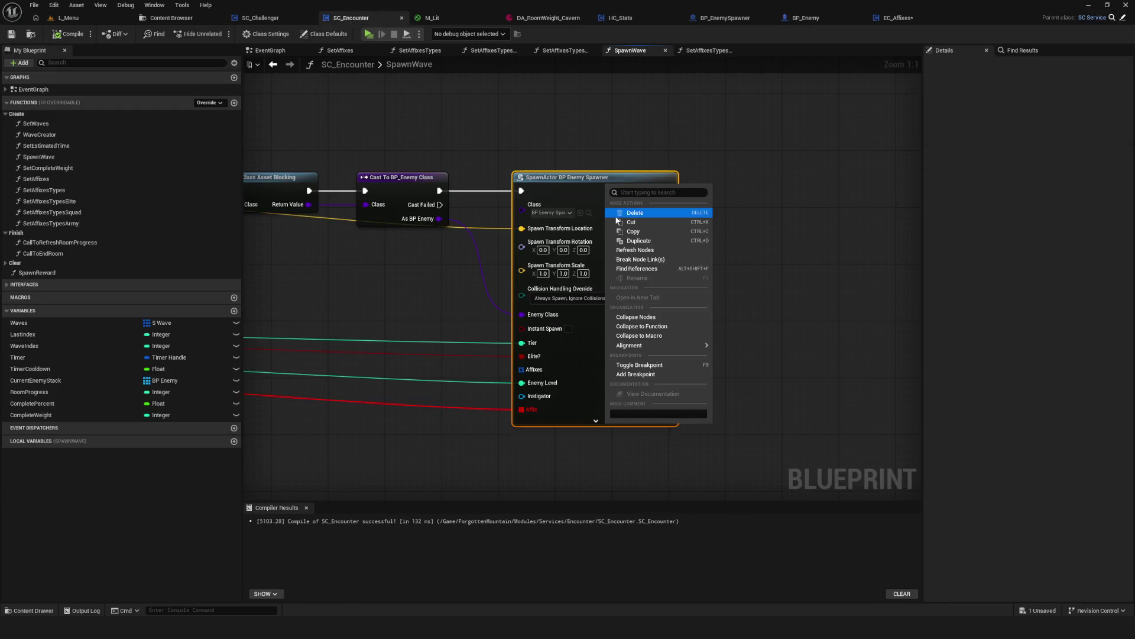
pyautogui.click(635, 250)
pyautogui.moveTo(766, 328)
pyautogui.mouseDown()
pyautogui.moveTo(223, 301)
pyautogui.moveTo(518, 339)
pyautogui.moveTo(382, 372)
pyautogui.moveTo(493, 323)
pyautogui.mouseUp()
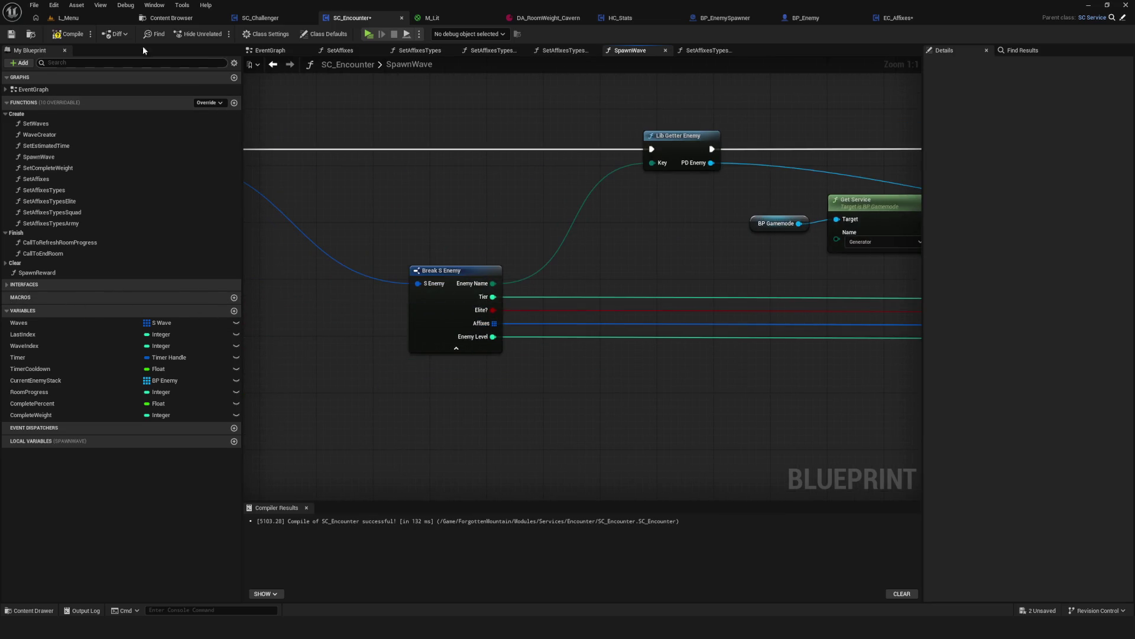
pyautogui.click(68, 34)
pyautogui.click(11, 34)
pyautogui.scroll(-4, 680, 297)
pyautogui.scroll(3, 680, 297)
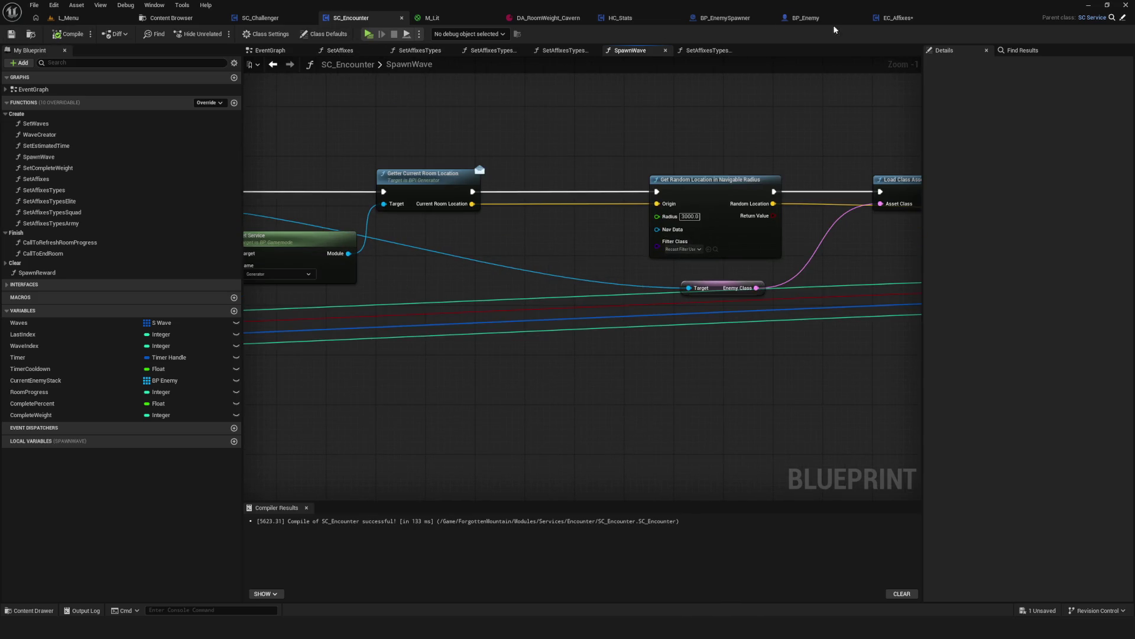
pyautogui.click(905, 20)
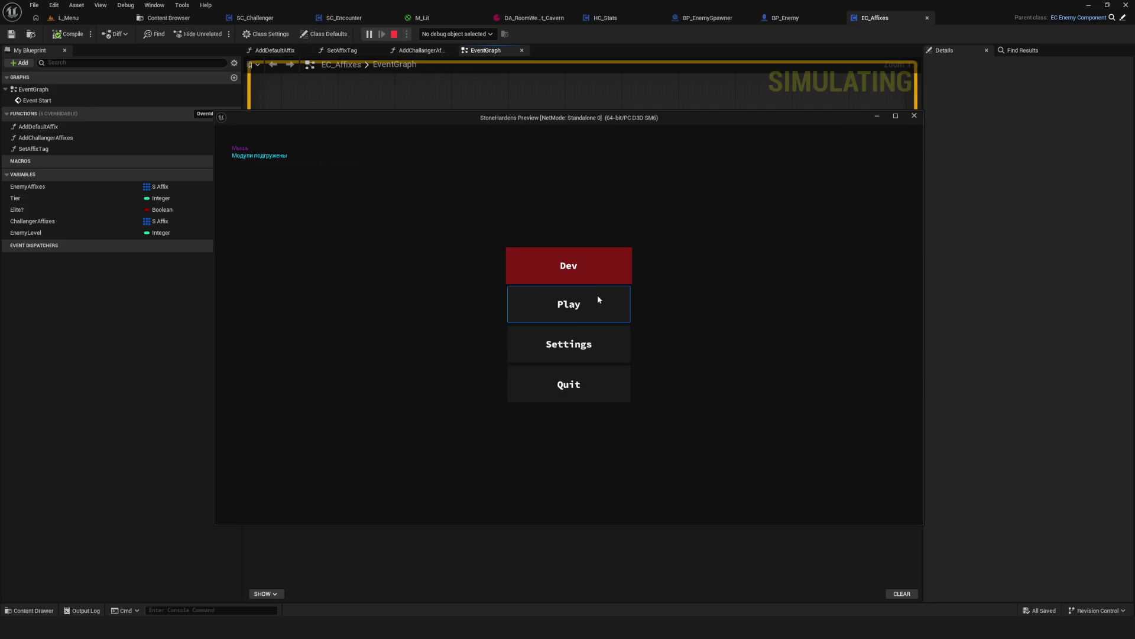
pyautogui.click(565, 293)
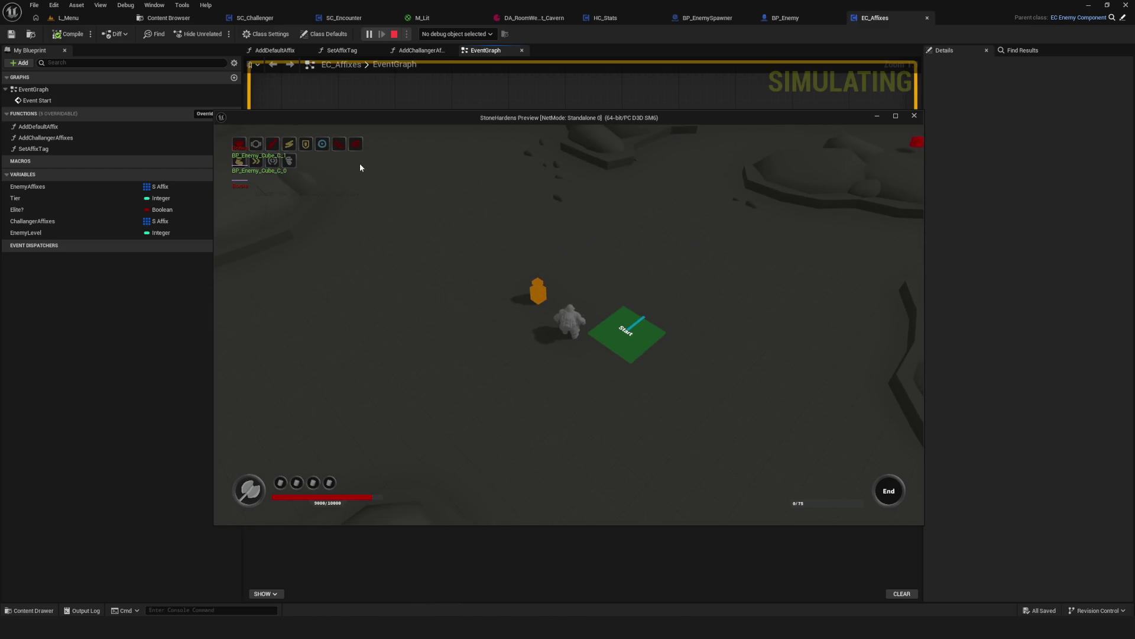
# Stop the play test and nudge EC_Affixes' lower Print String node down-left.
pyautogui.press('Escape')
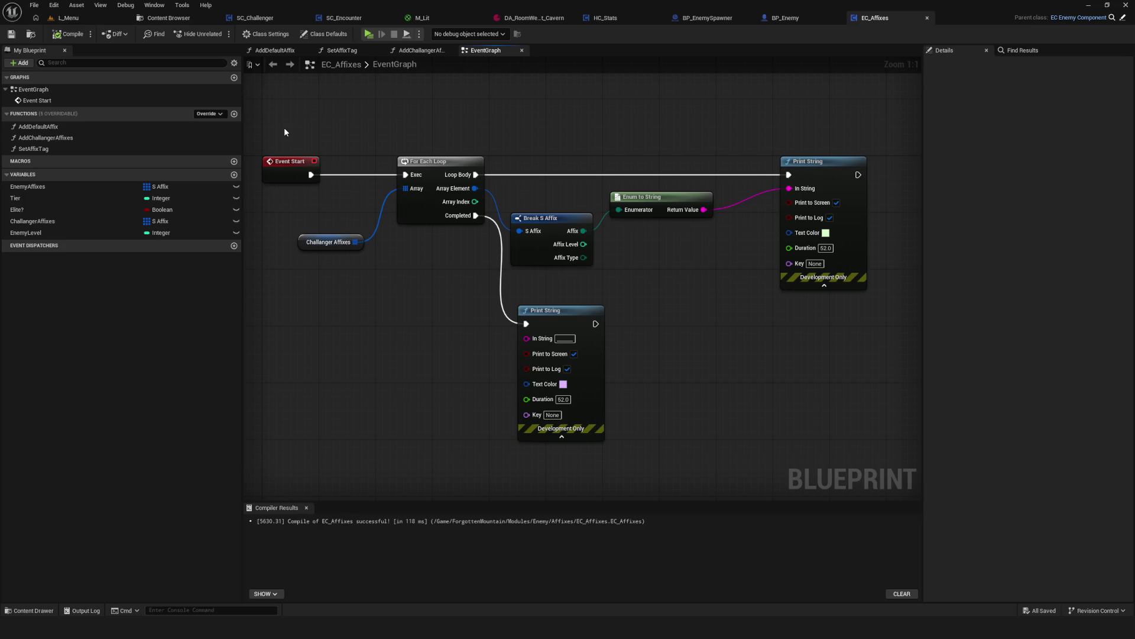
pyautogui.moveTo(288, 129); pyautogui.dragTo(302, 159)
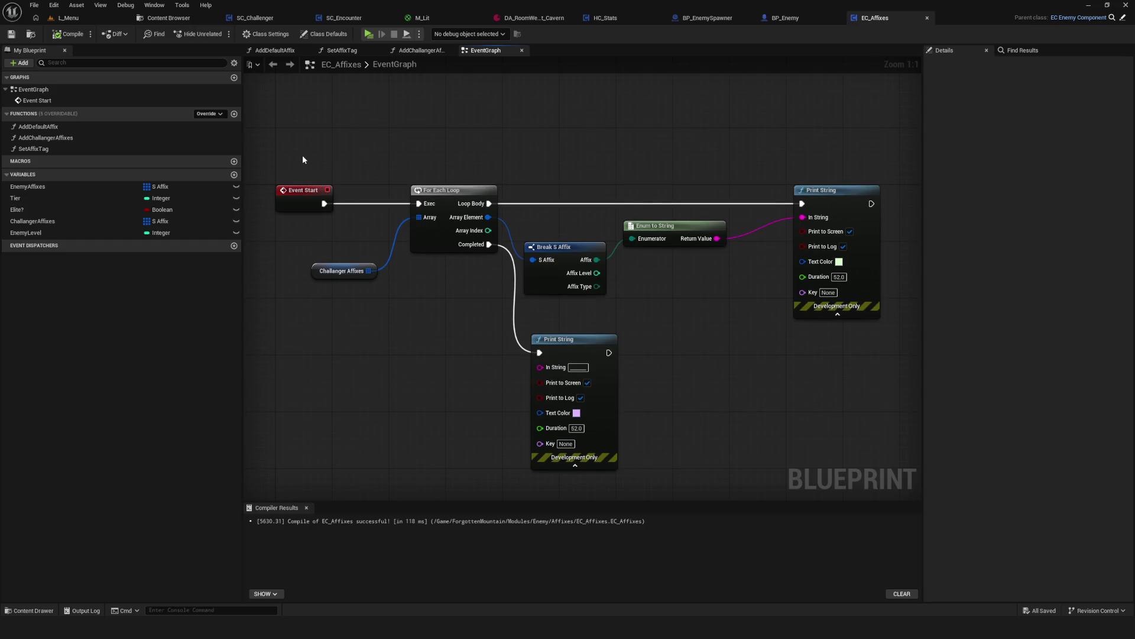
pyautogui.moveTo(564, 339); pyautogui.dragTo(552, 376)
pyautogui.moveTo(612, 334); pyautogui.dragTo(675, 334)
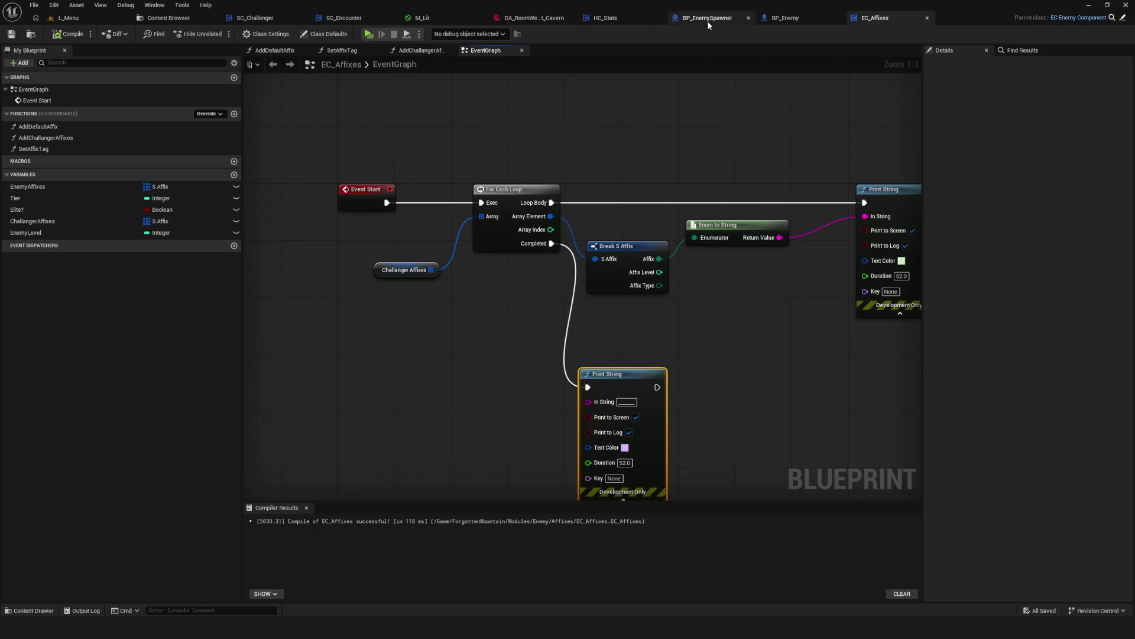
# Inspect SC_Encounter's For Each Loop and Break S Enemy, open SpawnWave from its call, and save.
pyautogui.click(351, 18)
pyautogui.moveTo(522, 81)
pyautogui.mouseDown()
pyautogui.moveTo(550, 98)
pyautogui.moveTo(1132, 63)
pyautogui.mouseUp()
pyautogui.moveTo(887, 331); pyautogui.dragTo(621, 324)
pyautogui.scroll(-5, 849, 329)
pyautogui.scroll(6, 850, 328)
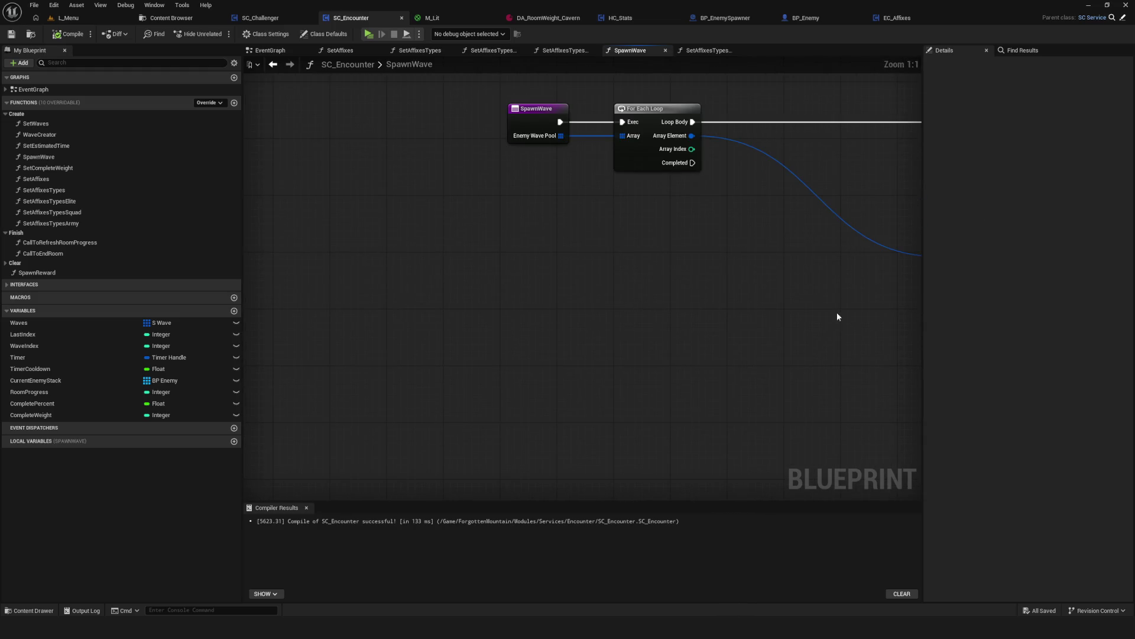
pyautogui.moveTo(787, 306); pyautogui.dragTo(591, 294)
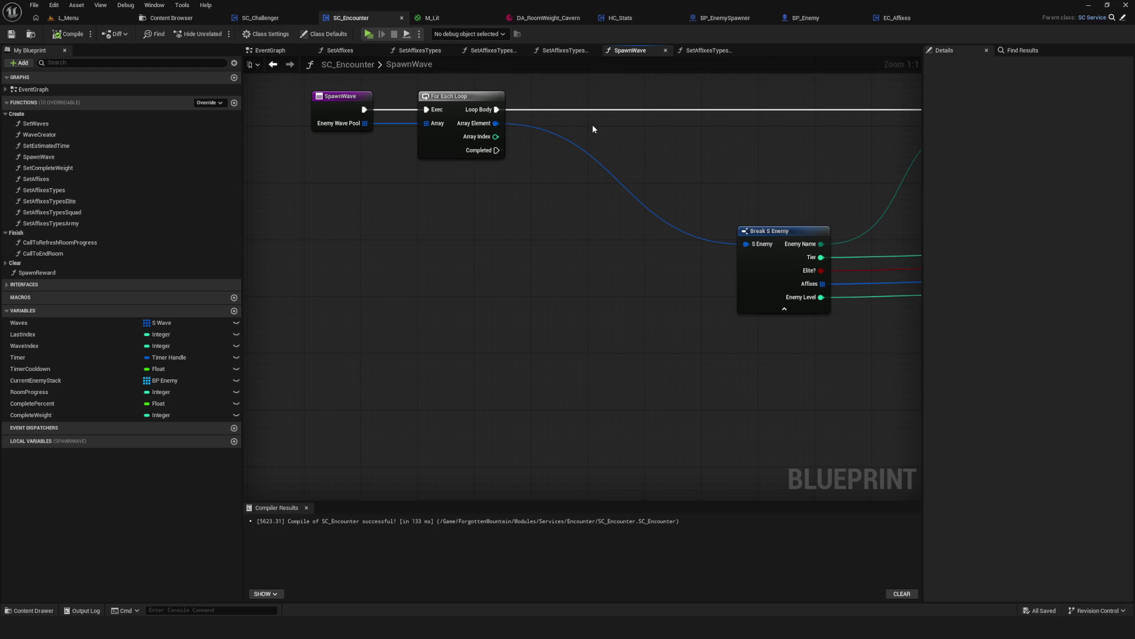
pyautogui.click(272, 64)
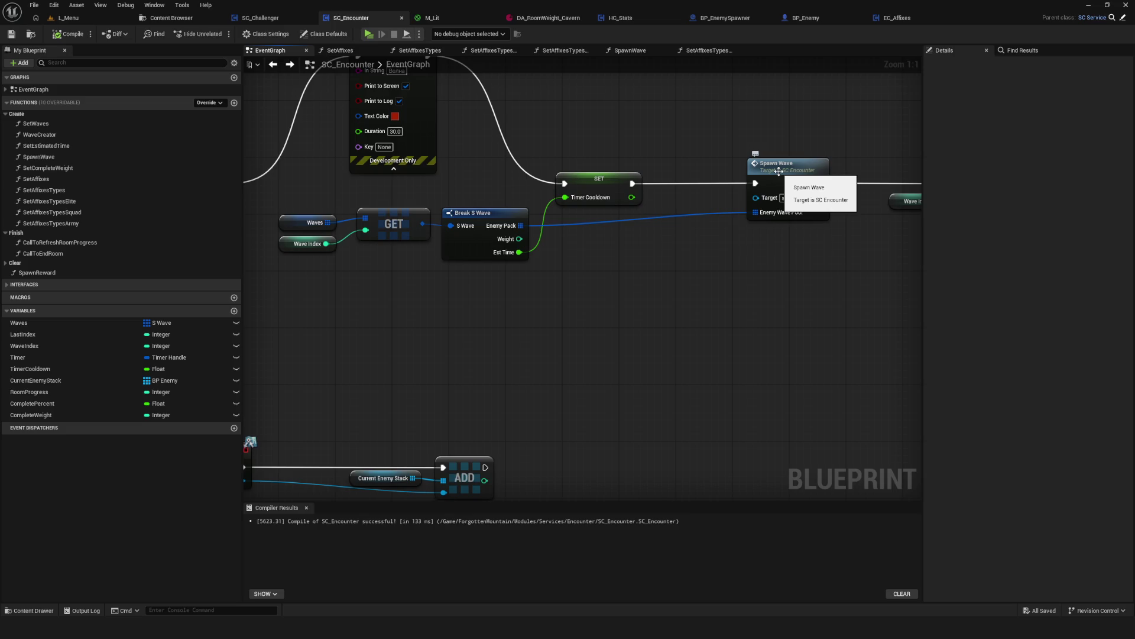
pyautogui.doubleClick(779, 172)
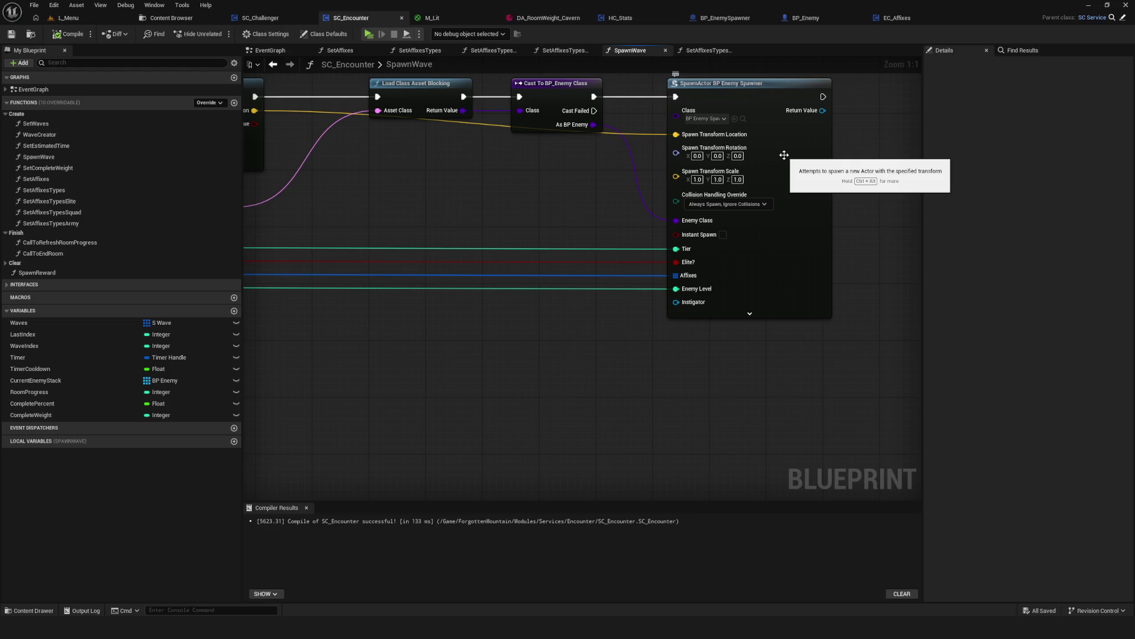
pyautogui.hotkey('ctrl', 's')
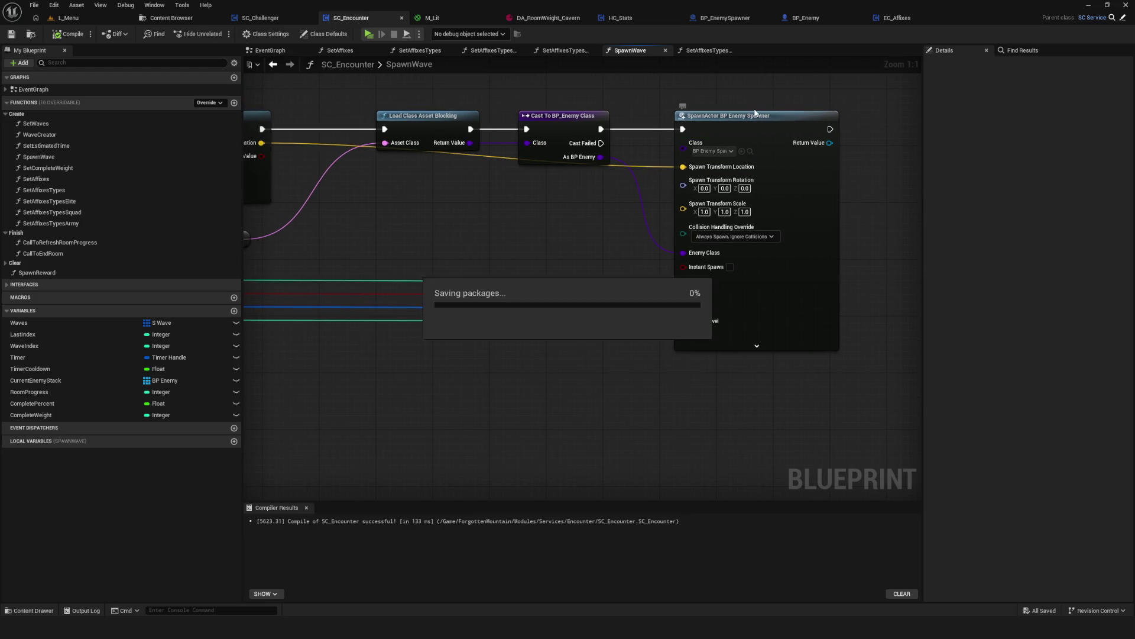
pyautogui.click(724, 18)
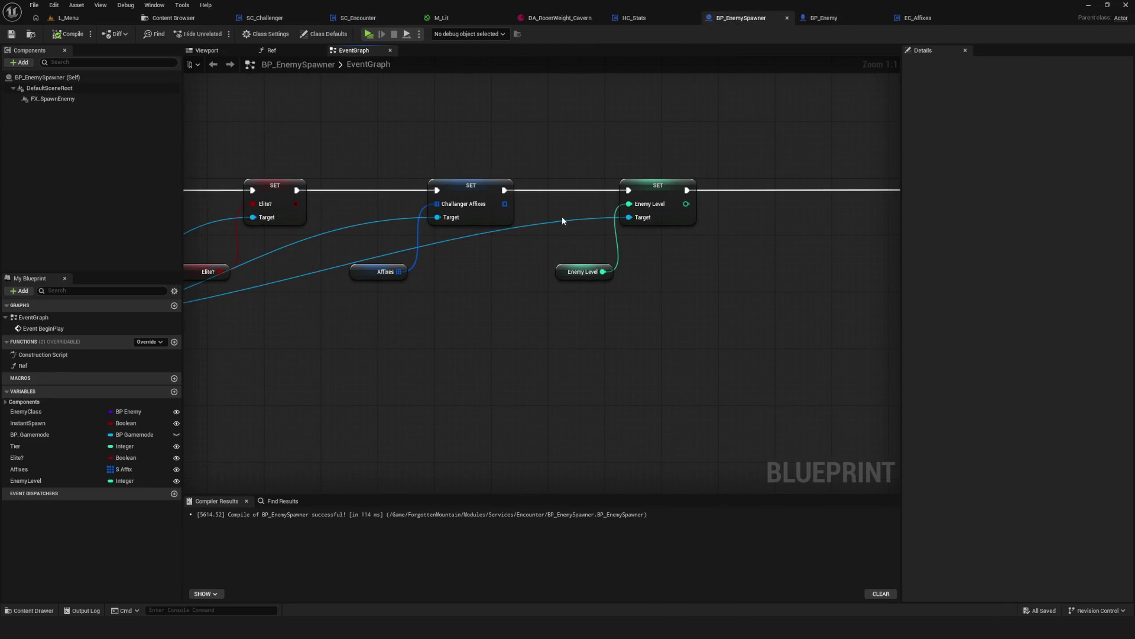
# After the Enemy Level SET, print the Affixes array's Length with a Print String node.
pyautogui.click(408, 266)
pyautogui.moveTo(435, 307); pyautogui.dragTo(747, 316)
pyautogui.scroll(-3, 747, 316)
pyautogui.scroll(3, 549, 271)
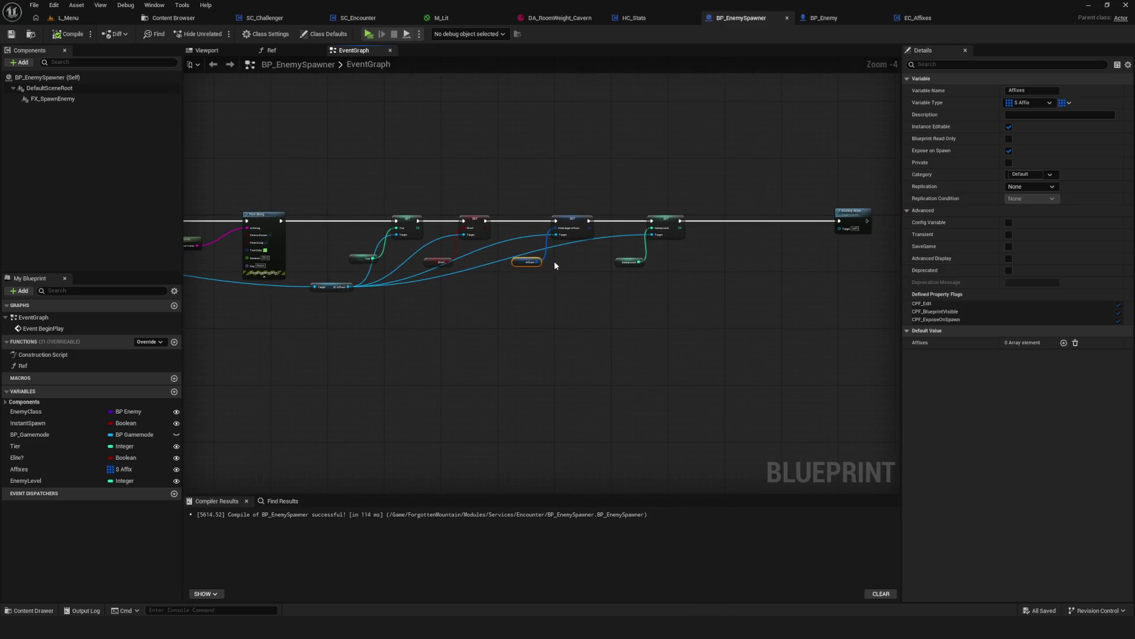
pyautogui.keyDown('alt'); pyautogui.click(536, 262); pyautogui.keyUp('alt')
pyautogui.moveTo(352, 240); pyautogui.dragTo(709, 269)
pyautogui.write('len')
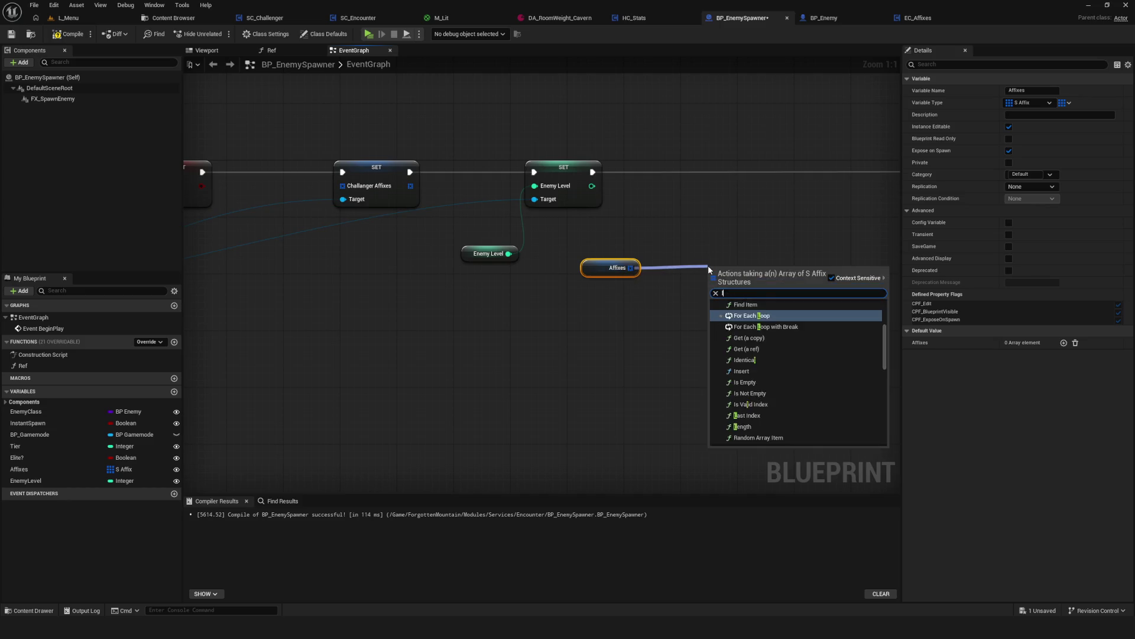
pyautogui.click(742, 320)
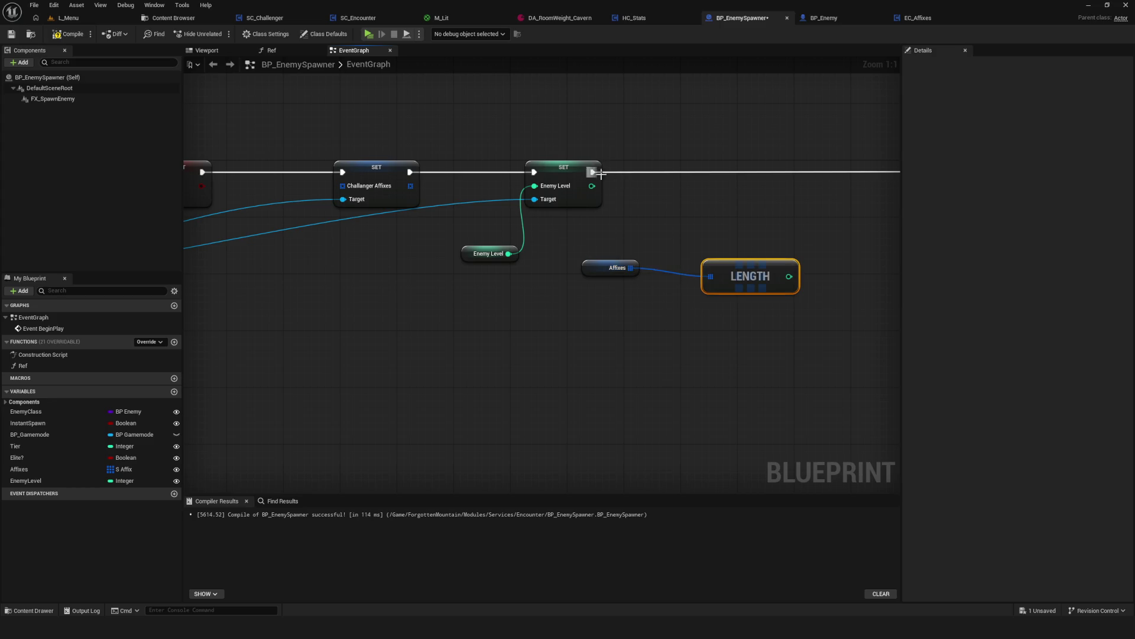
pyautogui.moveTo(591, 172); pyautogui.dragTo(732, 190)
pyautogui.write('print')
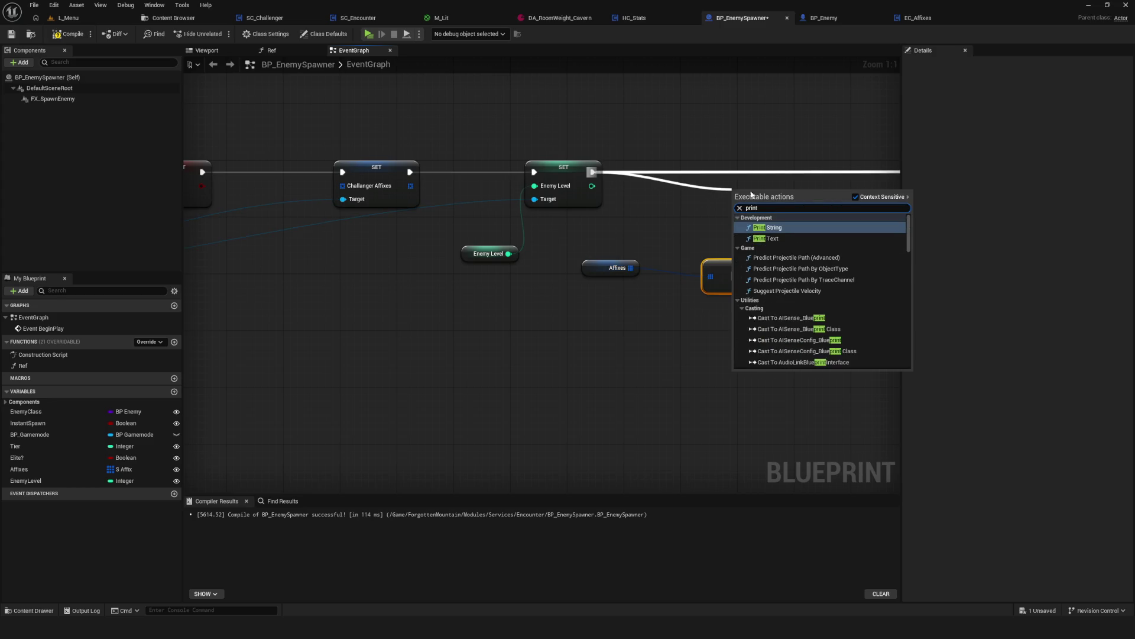
pyautogui.click(810, 232)
pyautogui.moveTo(699, 284)
pyautogui.mouseDown()
pyautogui.moveTo(649, 230)
pyautogui.moveTo(728, 173)
pyautogui.mouseUp()
# Compile, resolve the failing Challanger Affixes SET error, recompile and start a play test.
pyautogui.click(82, 33)
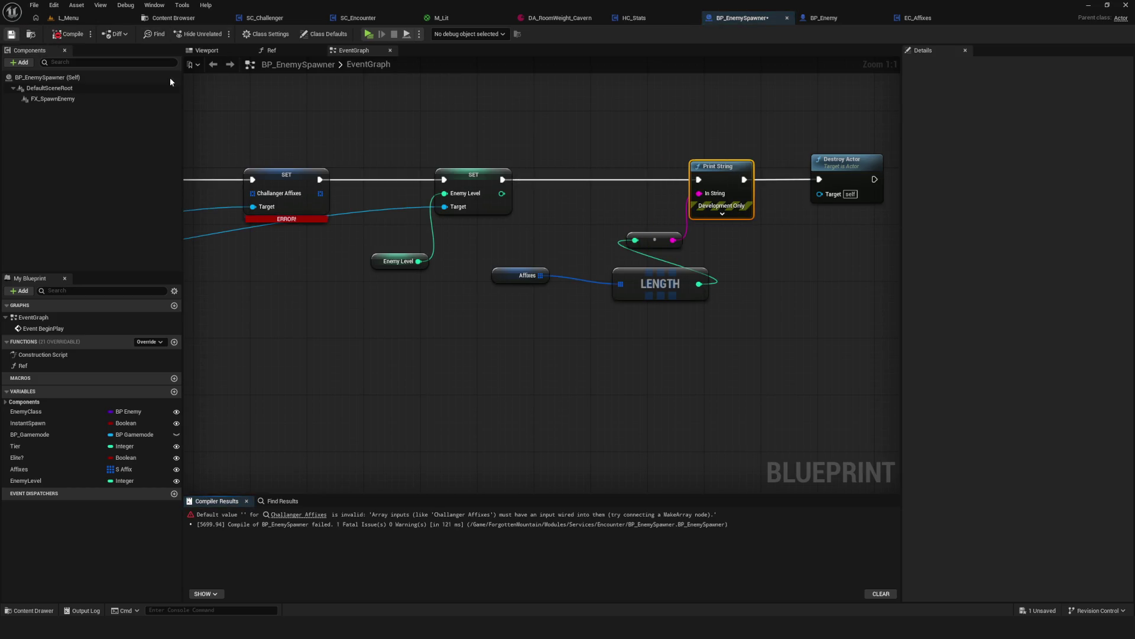
pyautogui.moveTo(317, 155); pyautogui.dragTo(436, 177)
pyautogui.click(402, 221)
pyautogui.press('Delete')
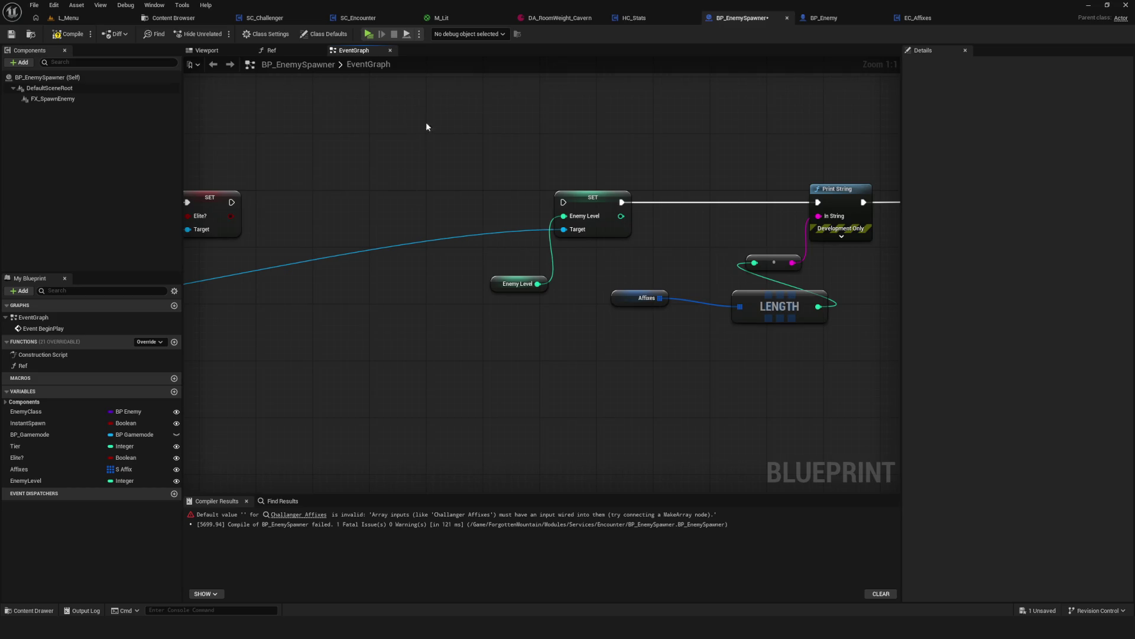
pyautogui.hotkey('ctrl', 'z')
pyautogui.hotkey('ctrl', 'z')
pyautogui.rightClick(483, 119)
pyautogui.click(69, 34)
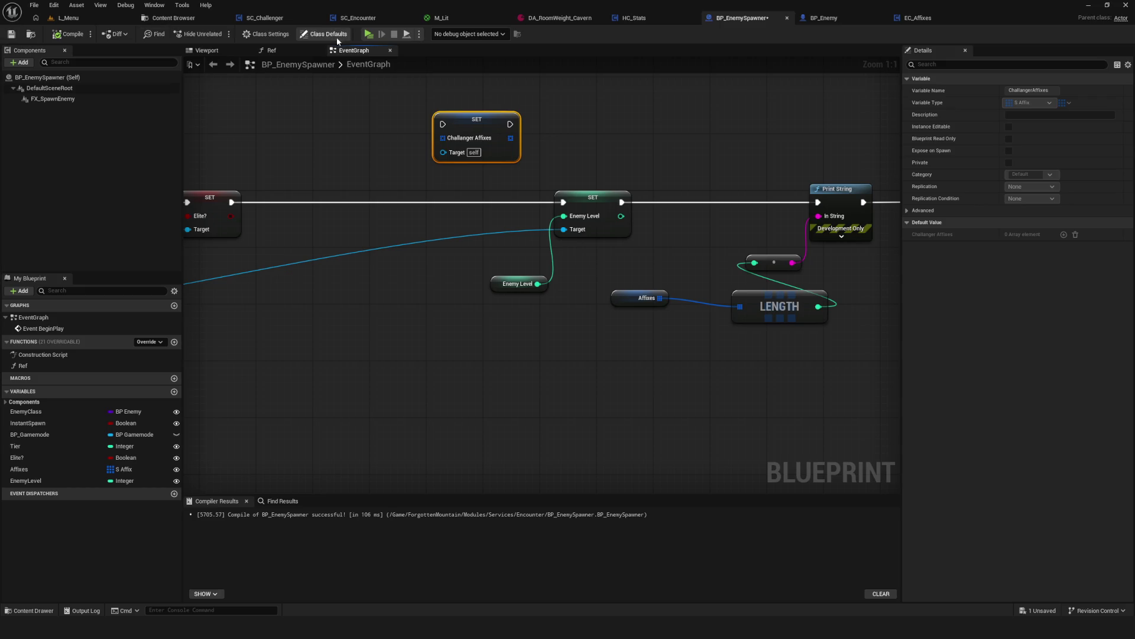
pyautogui.click(368, 34)
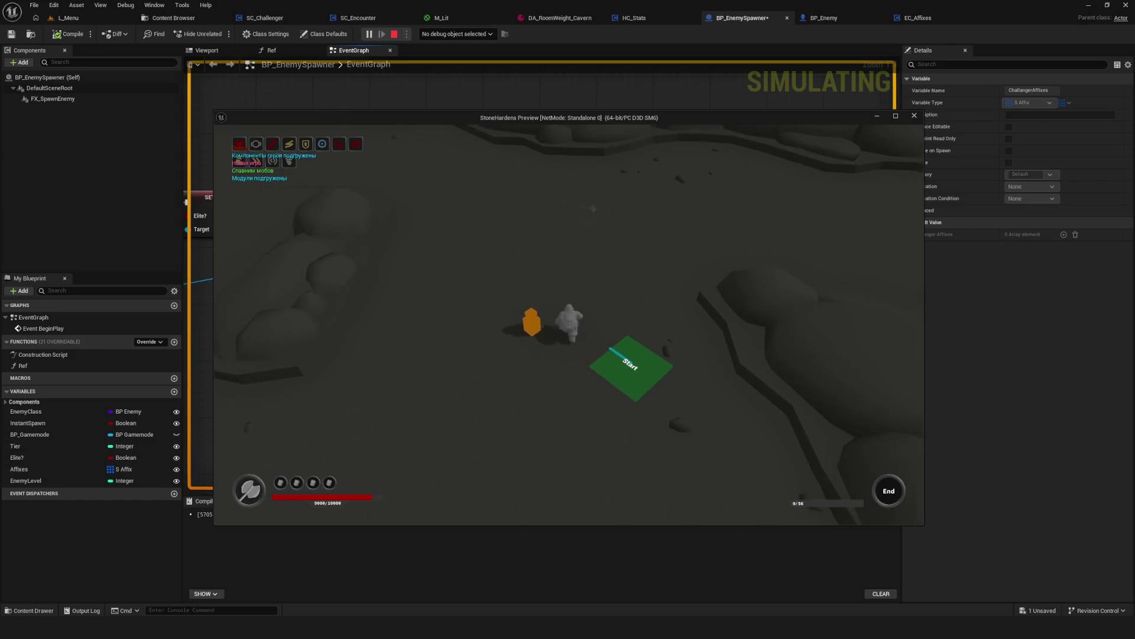
# Play-test the level by moving around, then replay via New Game and stop the preview.
pyautogui.press('w')
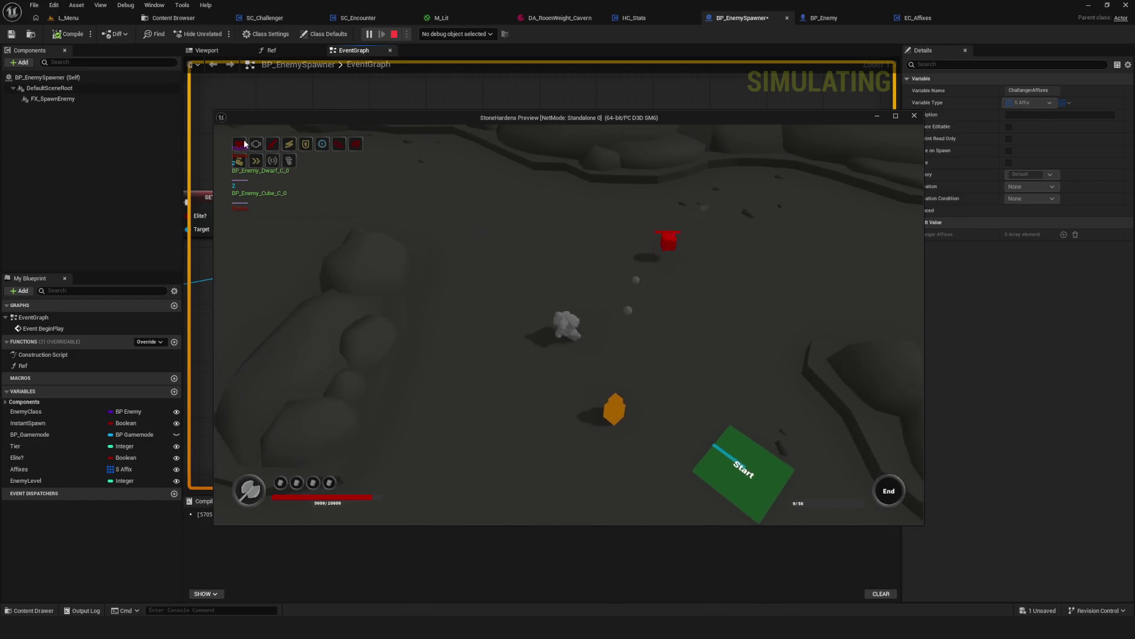
pyautogui.press('a')
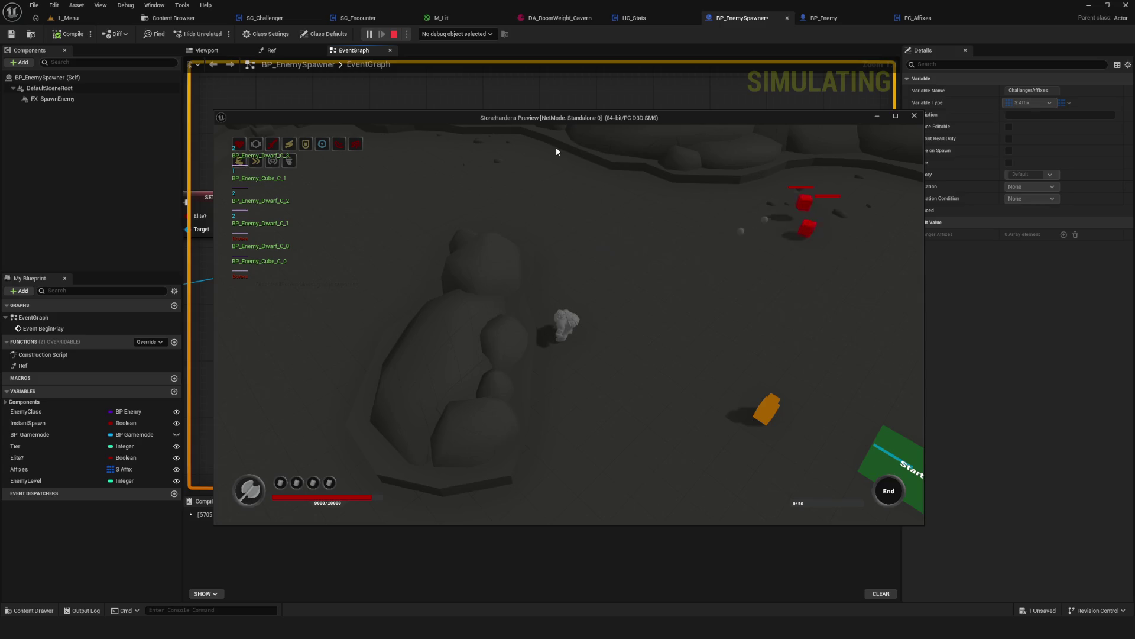
pyautogui.press('d')
pyautogui.press('Escape')
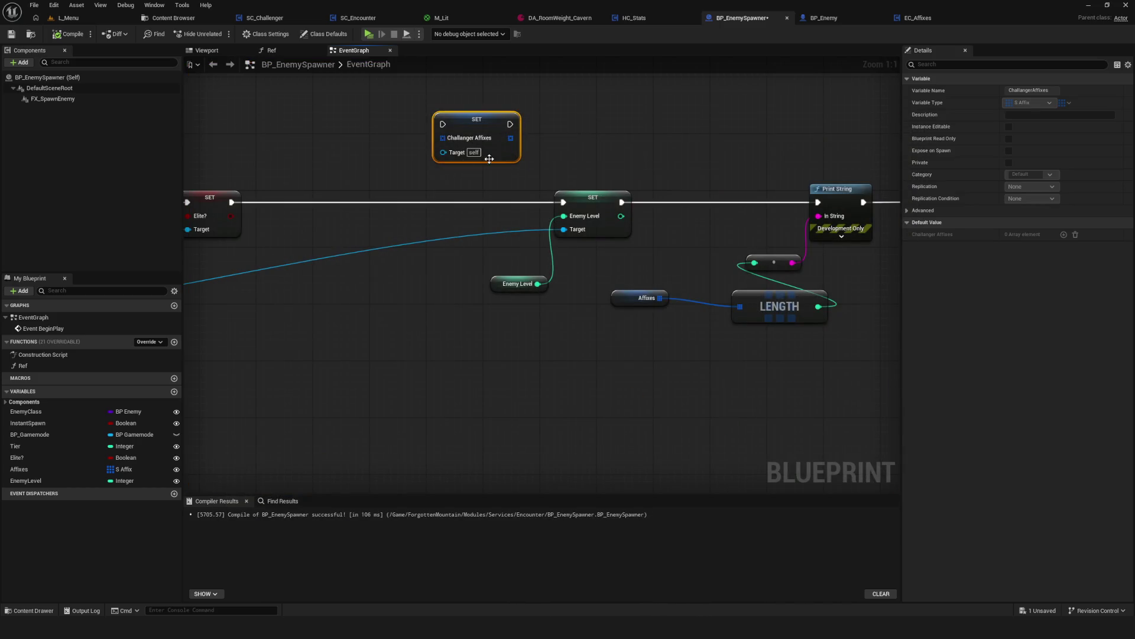
pyautogui.click(369, 34)
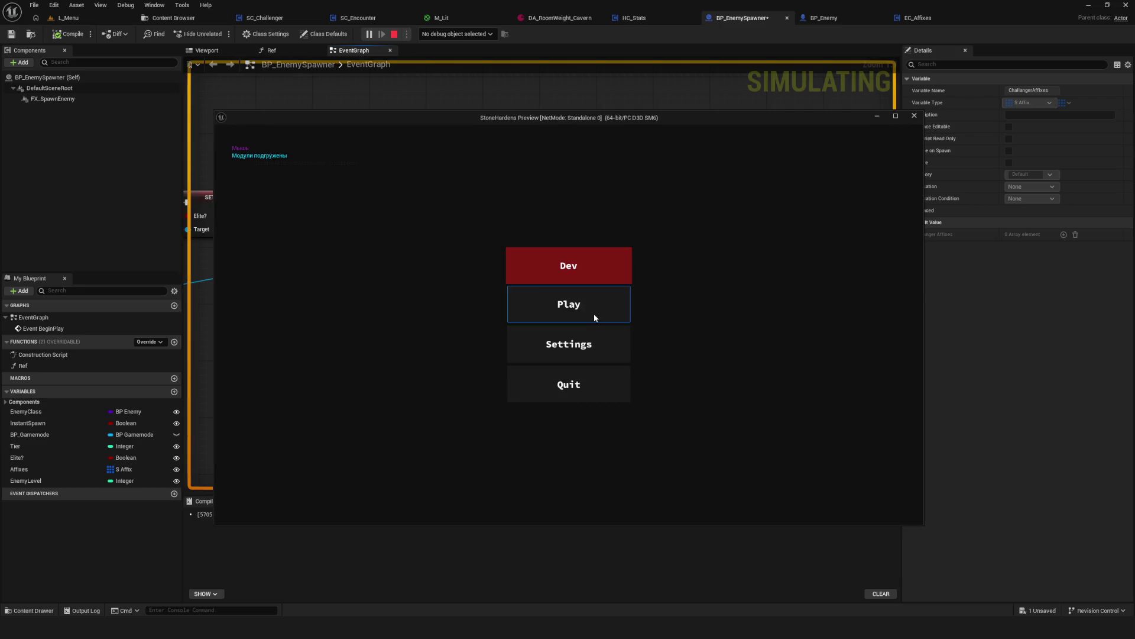
pyautogui.click(580, 273)
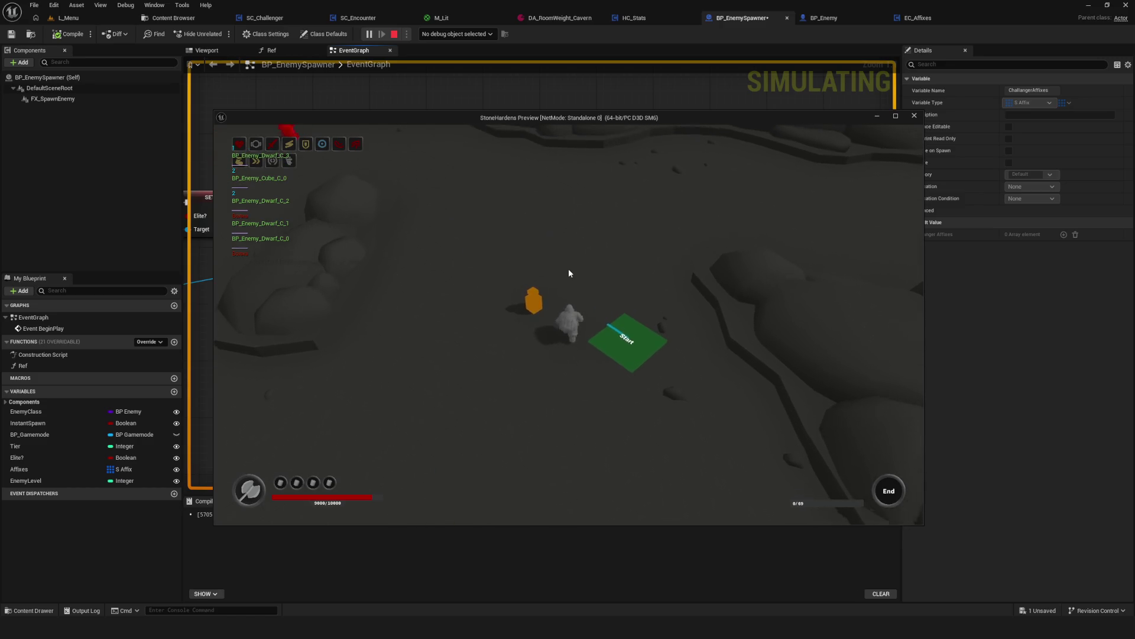
pyautogui.press('Escape')
# Move the Challanger Affixes SET onto the execution line after the Elite? SET.
pyautogui.moveTo(570, 274)
pyautogui.mouseDown()
pyautogui.moveTo(351, 268)
pyautogui.moveTo(394, 266)
pyautogui.mouseUp()
pyautogui.moveTo(472, 141); pyautogui.dragTo(626, 371)
pyautogui.moveTo(433, 262)
pyautogui.mouseDown()
pyautogui.moveTo(684, 266)
pyautogui.moveTo(872, 289)
pyautogui.mouseUp()
pyautogui.moveTo(736, 130); pyautogui.dragTo(651, 208)
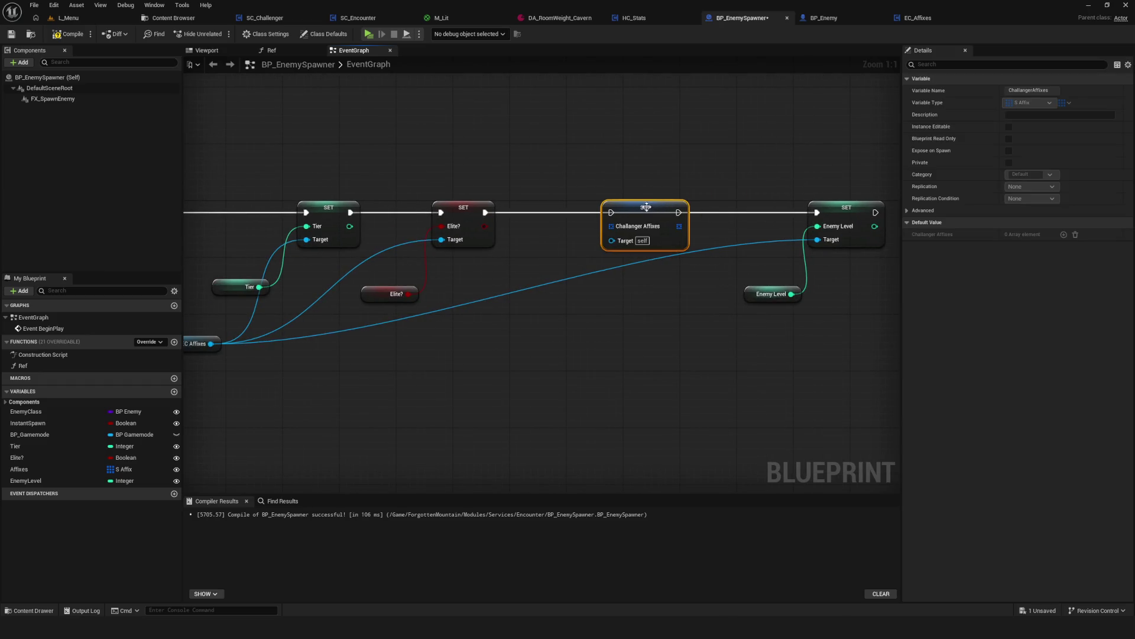
# Route execution Elite? → Challanger Affixes SET → Enemy Level and add an Affixes getter.
pyautogui.moveTo(485, 212)
pyautogui.mouseDown()
pyautogui.moveTo(739, 223)
pyautogui.moveTo(816, 212)
pyautogui.mouseUp()
pyautogui.moveTo(680, 257); pyautogui.dragTo(772, 249)
pyautogui.click(653, 287)
pyautogui.moveTo(23, 469)
pyautogui.mouseDown()
pyautogui.moveTo(664, 324)
pyautogui.moveTo(618, 294)
pyautogui.moveTo(675, 243)
pyautogui.moveTo(651, 291)
pyautogui.moveTo(709, 224)
pyautogui.mouseUp()
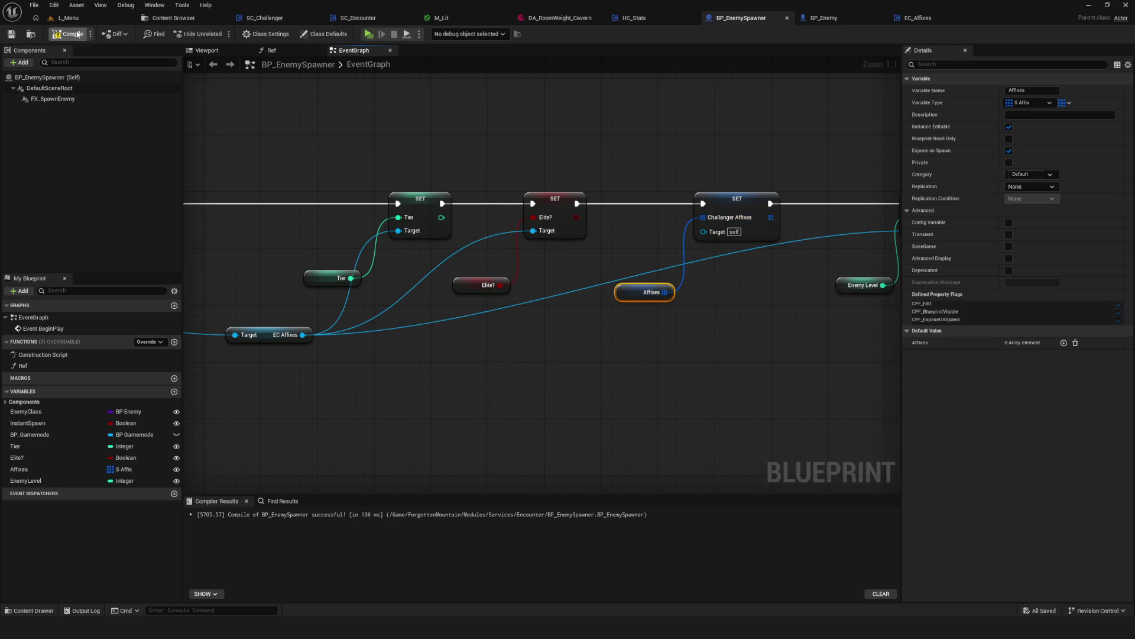
# Wire EC Affixes as the SET target, compile and save, then switch to EC_Affixes.
pyautogui.click(10, 34)
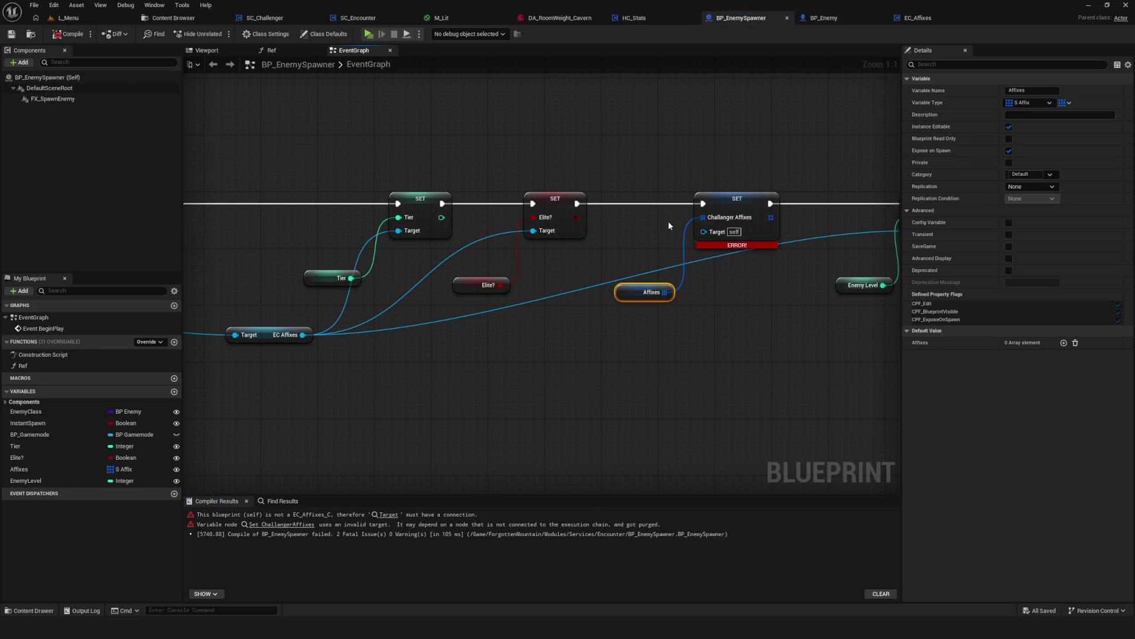
pyautogui.moveTo(318, 333); pyautogui.dragTo(719, 228)
pyautogui.hotkey('ctrl', 's')
pyautogui.click(68, 34)
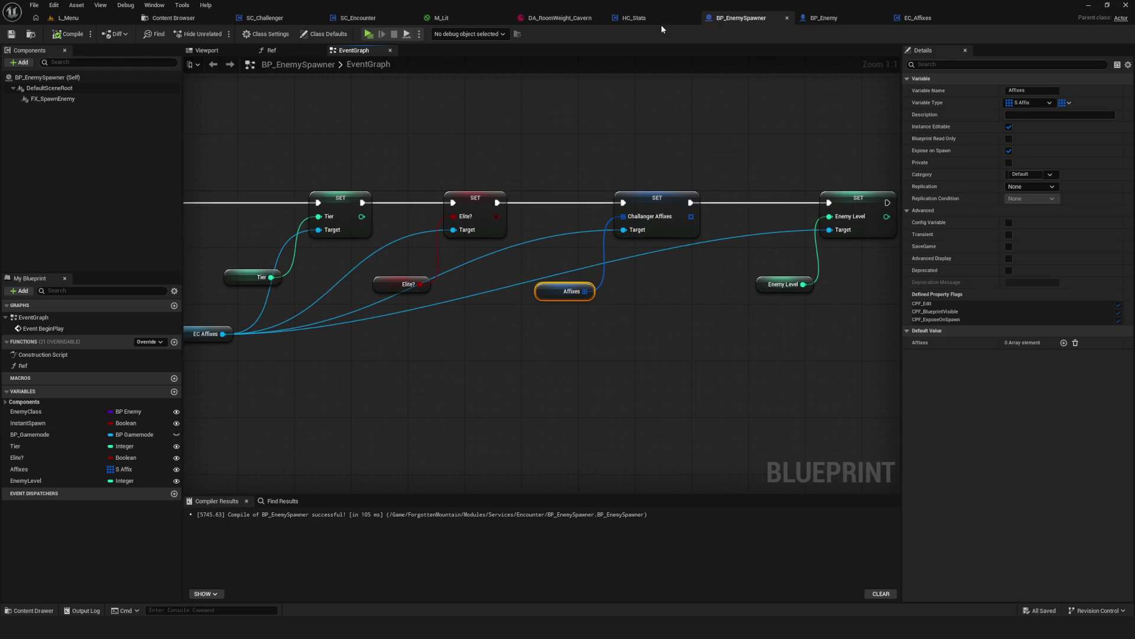
pyautogui.click(909, 23)
pyautogui.moveTo(544, 197); pyautogui.dragTo(448, 161)
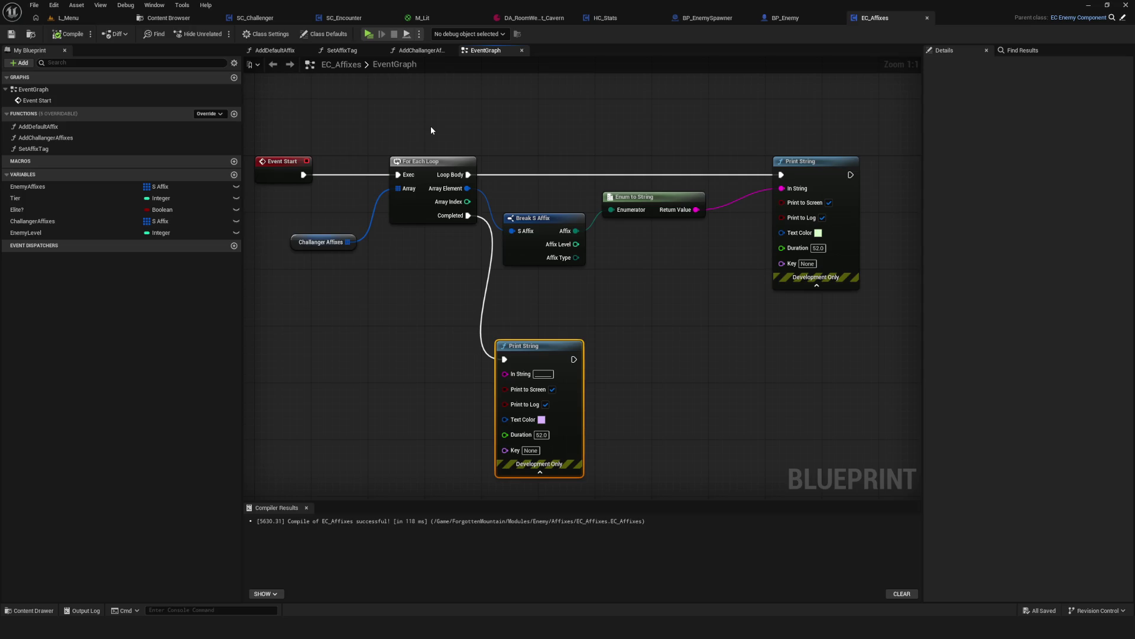
# Insert a 1.0-second Delay between Event Start and the For Each Loop.
pyautogui.moveTo(482, 162); pyautogui.dragTo(583, 180)
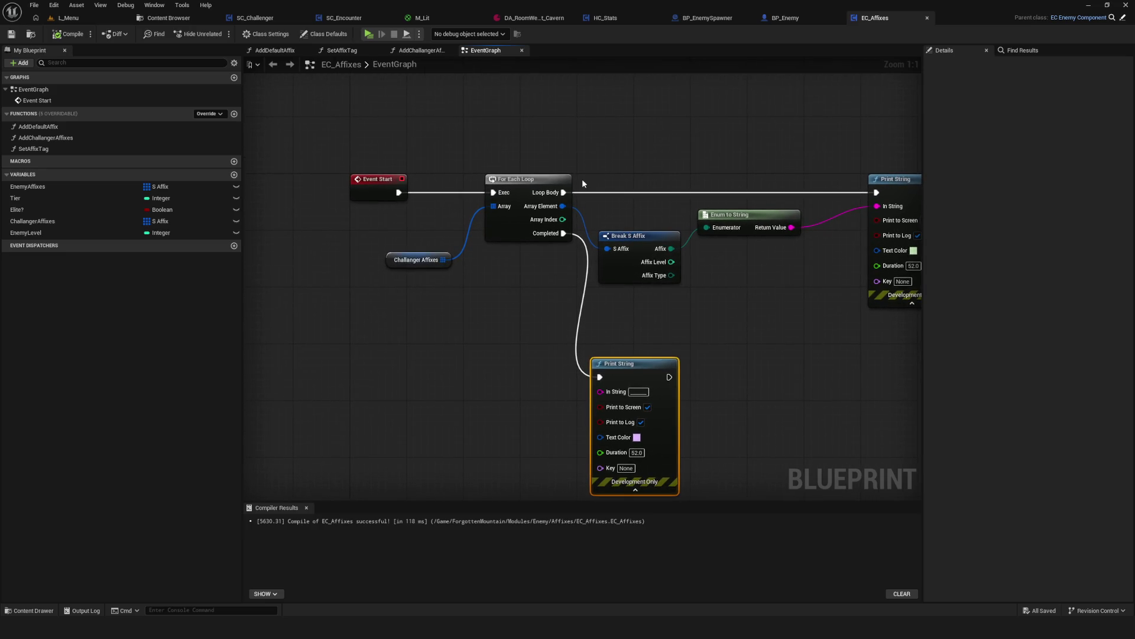
pyautogui.scroll(-6, 583, 183)
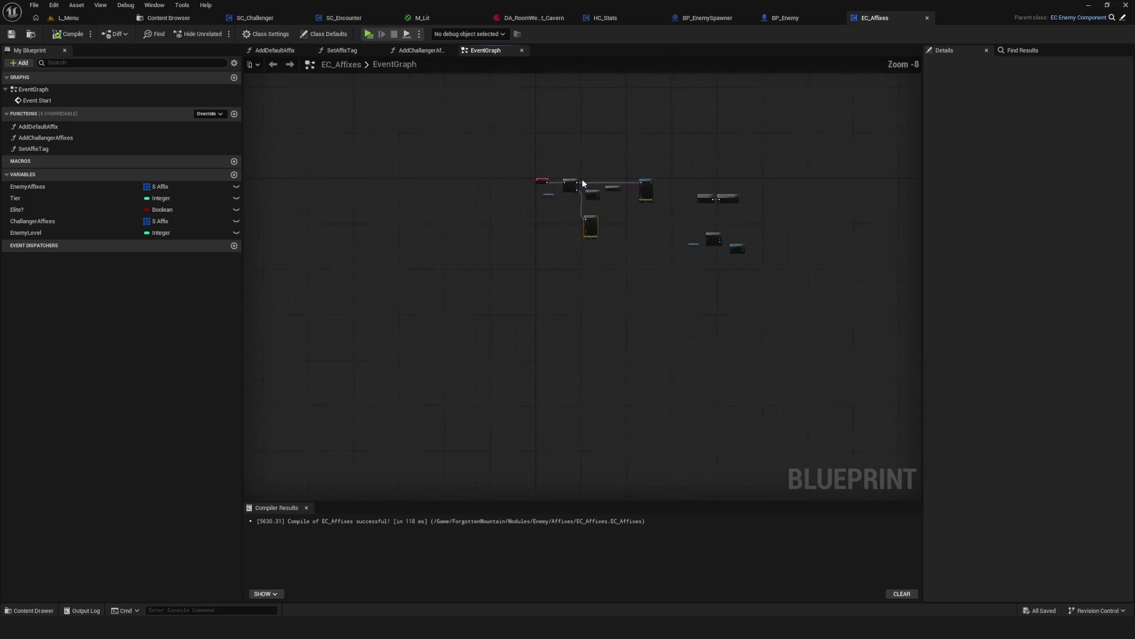
pyautogui.scroll(6, 582, 178)
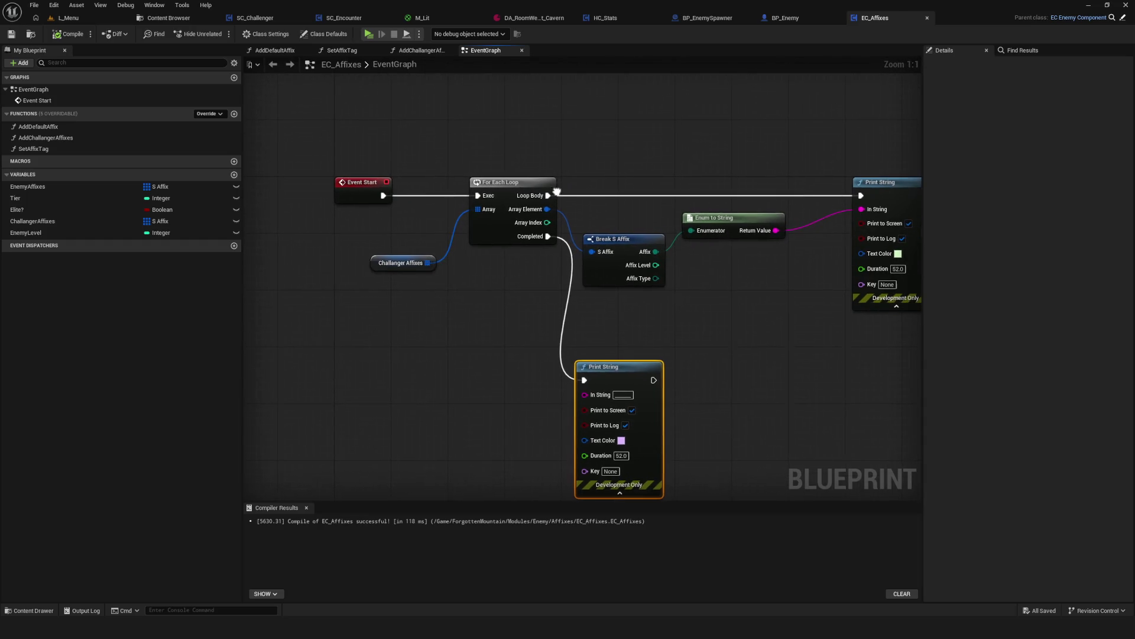
pyautogui.click(14, 37)
pyautogui.scroll(-6, 447, 176)
pyautogui.scroll(4, 455, 173)
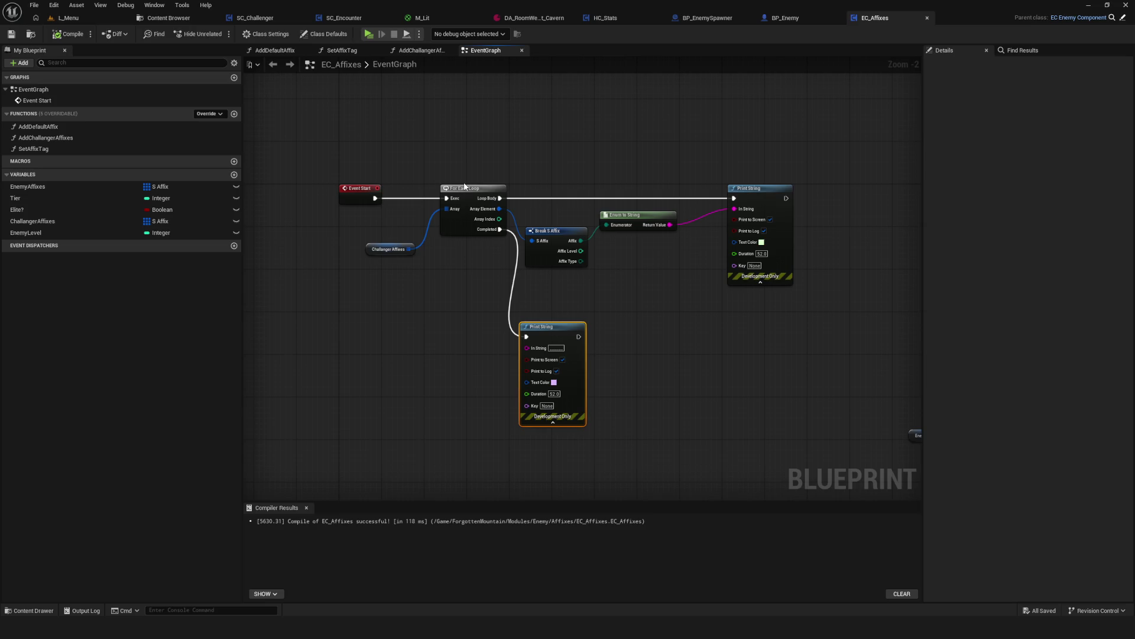
pyautogui.scroll(2, 366, 180)
pyautogui.moveTo(355, 208)
pyautogui.mouseDown()
pyautogui.moveTo(424, 125)
pyautogui.moveTo(367, 175)
pyautogui.moveTo(352, 211)
pyautogui.moveTo(428, 168)
pyautogui.moveTo(473, 105)
pyautogui.moveTo(458, 195)
pyautogui.moveTo(474, 206)
pyautogui.mouseUp()
pyautogui.keyDown('alt'); pyautogui.click(379, 206); pyautogui.keyUp('alt')
pyautogui.write('del')
pyautogui.click(513, 159)
pyautogui.click(533, 127)
pyautogui.click(68, 34)
# Save EC_Affixes and play-test it with a New Game.
pyautogui.click(11, 35)
pyautogui.click(368, 33)
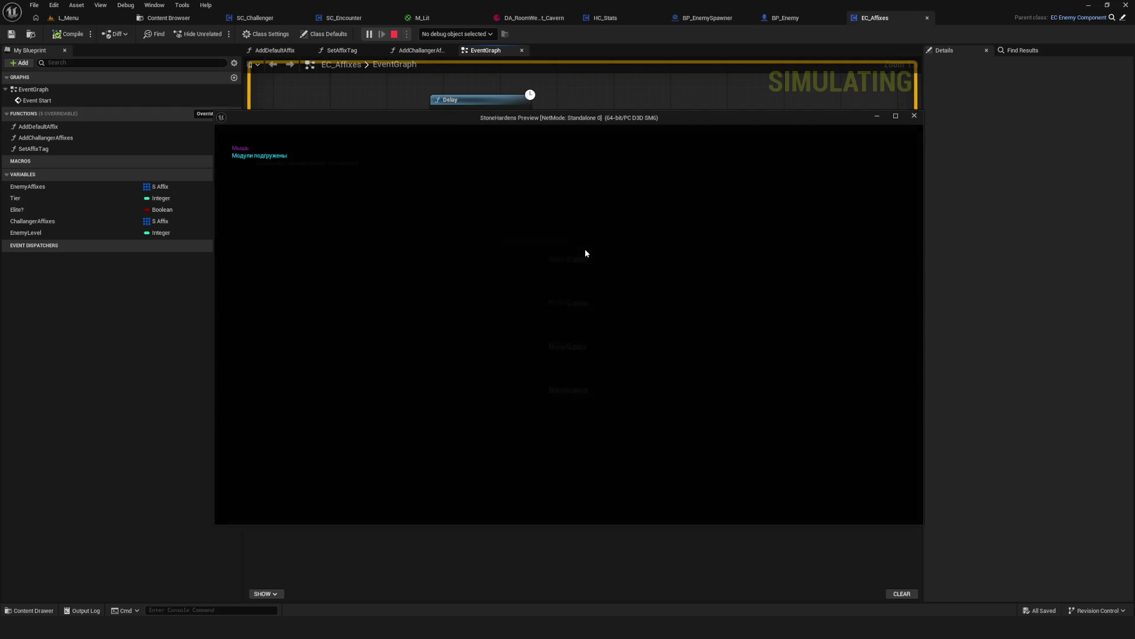
pyautogui.click(585, 253)
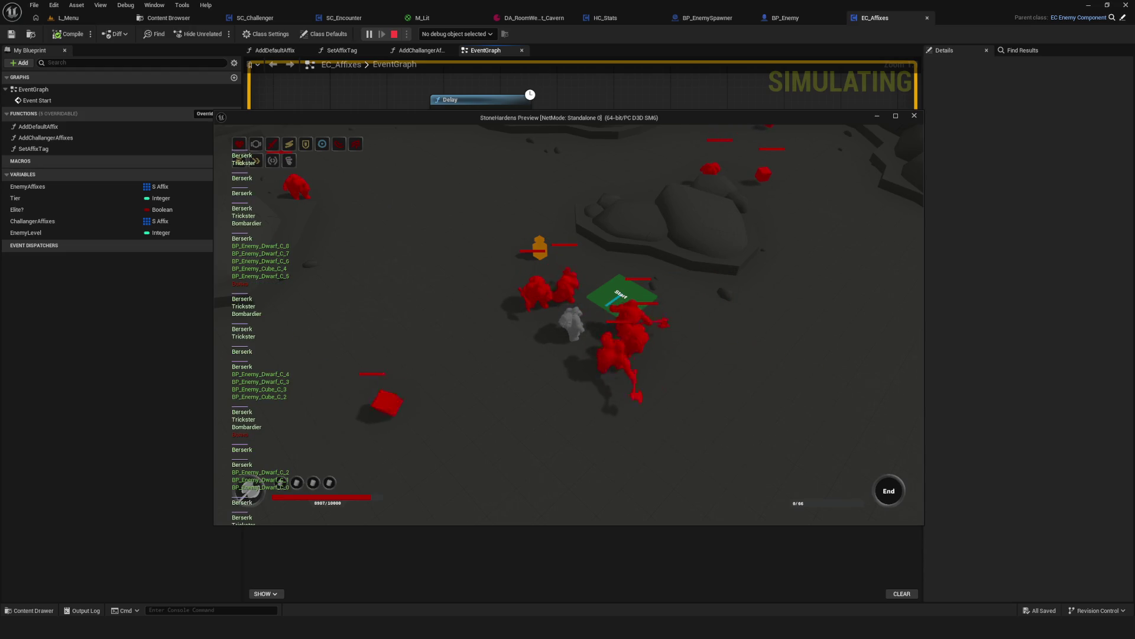
# Stop the preview, delete the Delay node from EC_Affixes, and save.
pyautogui.press('Escape')
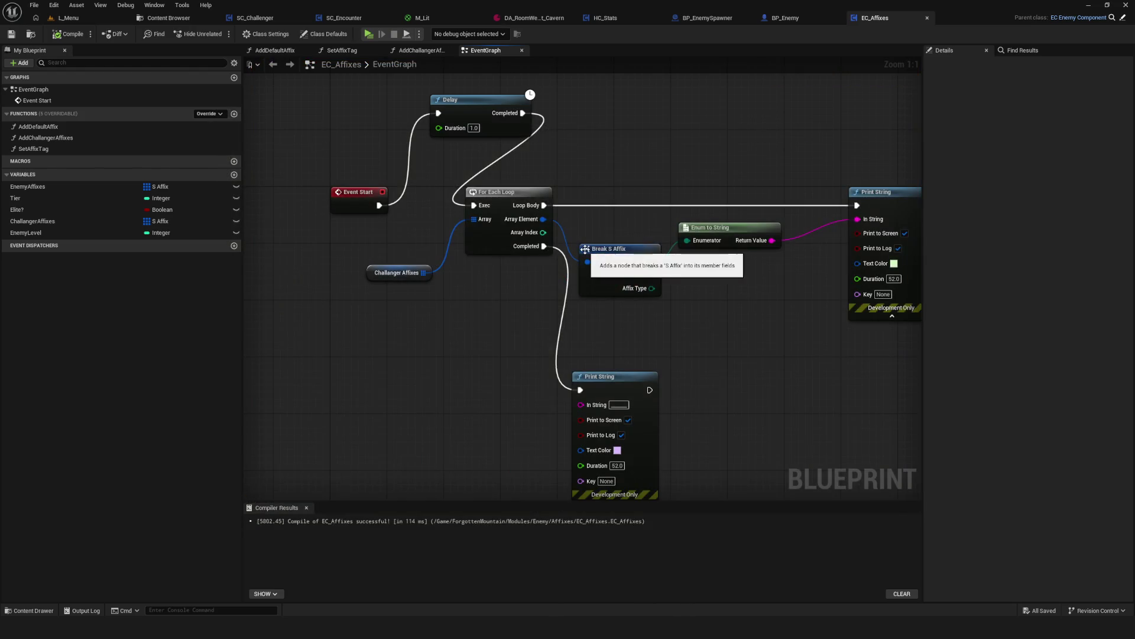
pyautogui.click(469, 112)
pyautogui.press('Delete')
pyautogui.hotkey('ctrl', 's')
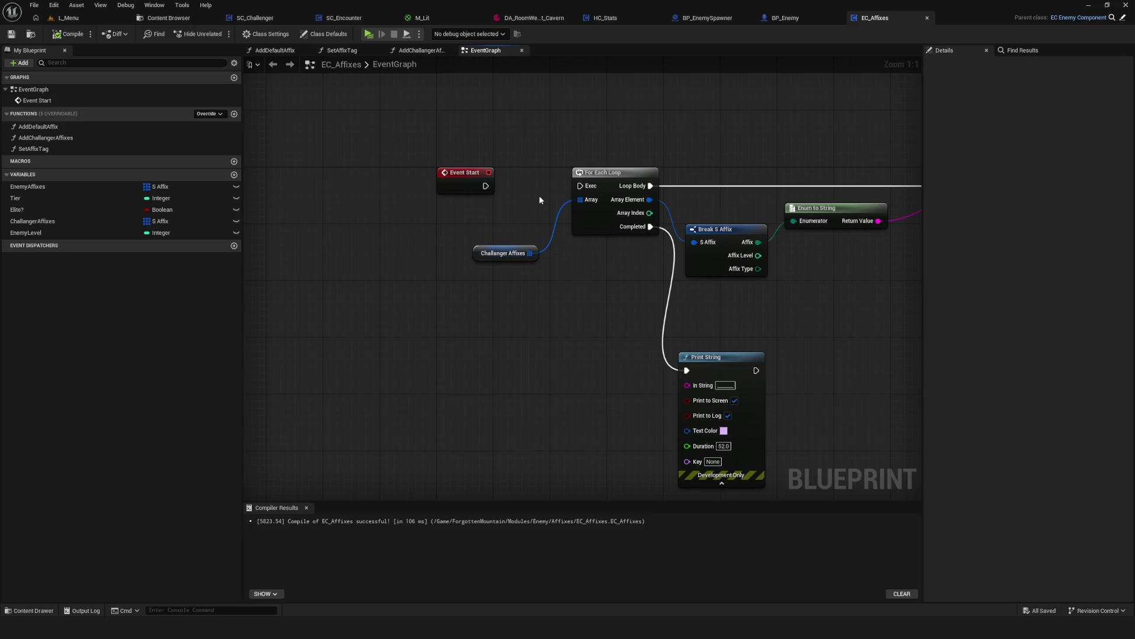
pyautogui.hotkey('alt', 'Tab')
# Add a Russian 'break 5 minutes' text note in the overlay tool and position it.
pyautogui.moveTo(536, 241)
pyautogui.mouseDown()
pyautogui.moveTo(218, 241)
pyautogui.moveTo(350, 253)
pyautogui.mouseUp()
pyautogui.press('Delete')
pyautogui.click(247, 507)
pyautogui.click(384, 278)
pyautogui.rightClick(384, 278)
pyautogui.click(417, 385)
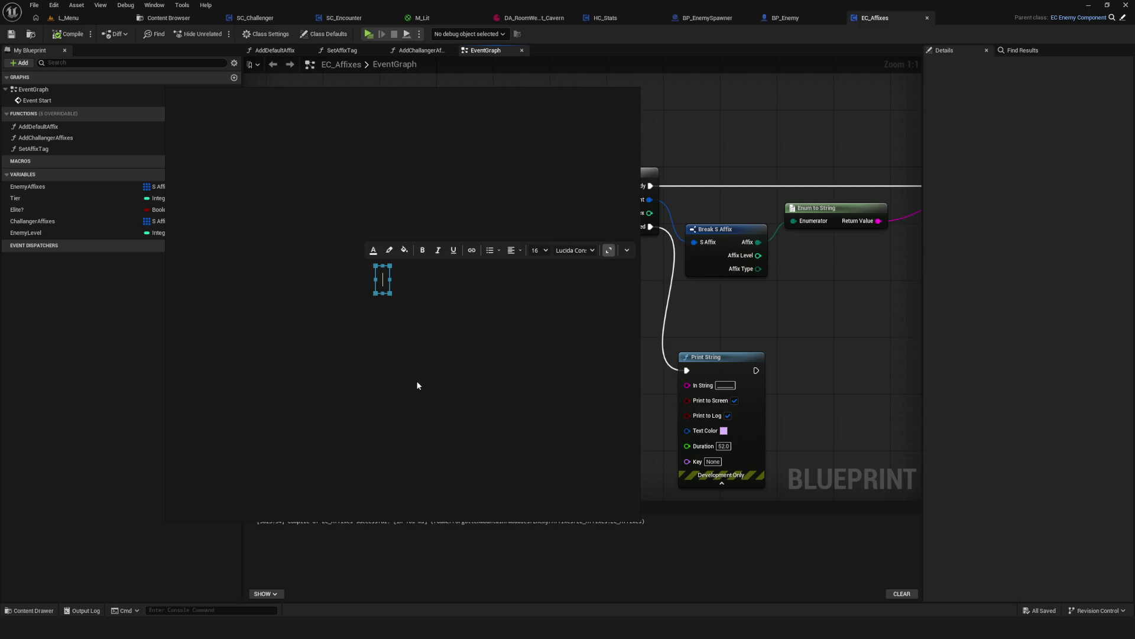
pyautogui.write('nер')
pyautogui.write('рыв ')
pyautogui.write('5 минут')
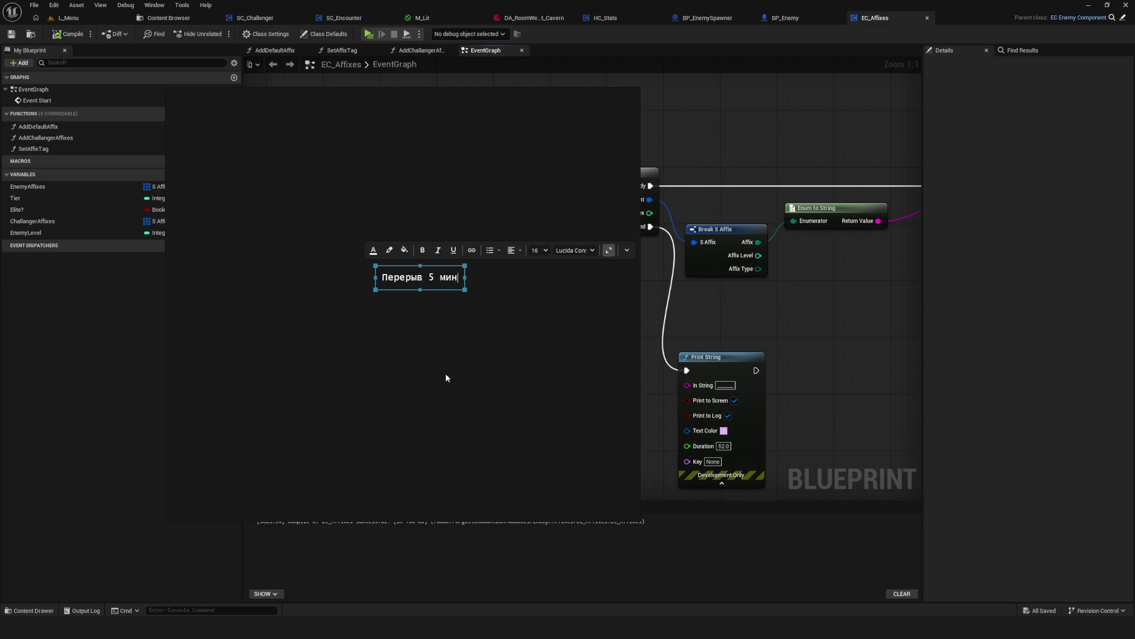
pyautogui.click(463, 380)
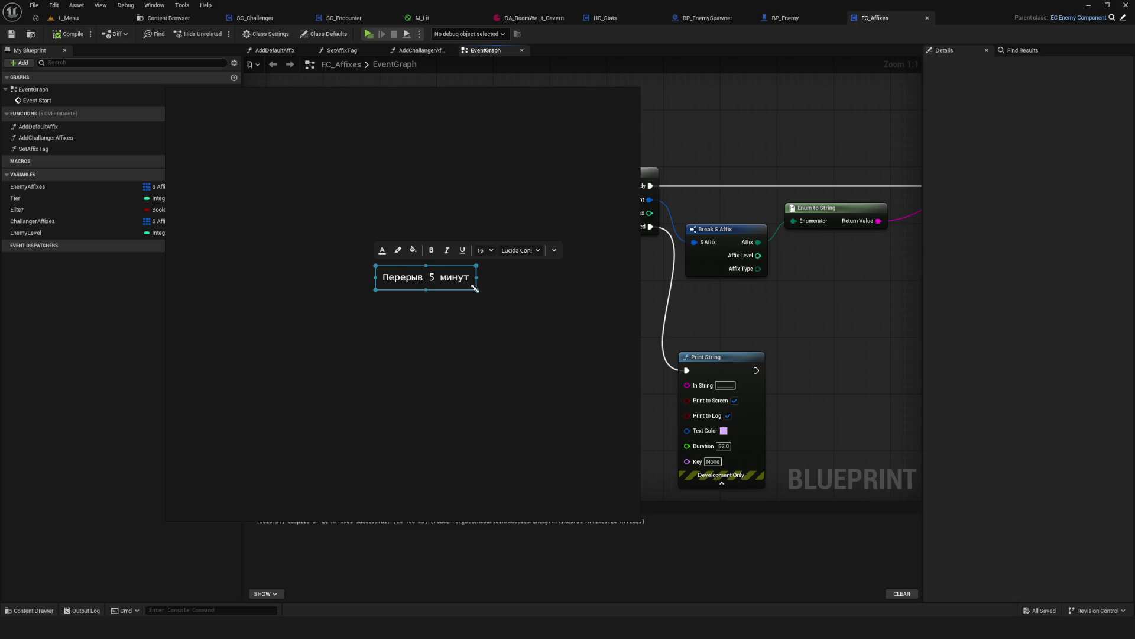
pyautogui.moveTo(475, 288); pyautogui.dragTo(629, 330)
pyautogui.moveTo(501, 283); pyautogui.dragTo(445, 367)
pyautogui.moveTo(376, 264)
pyautogui.mouseDown()
pyautogui.moveTo(951, 321)
pyautogui.moveTo(926, 325)
pyautogui.mouseUp()
pyautogui.moveTo(715, 145)
pyautogui.mouseDown()
pyautogui.moveTo(887, 319)
pyautogui.moveTo(829, 319)
pyautogui.mouseUp()
pyautogui.click(261, 121)
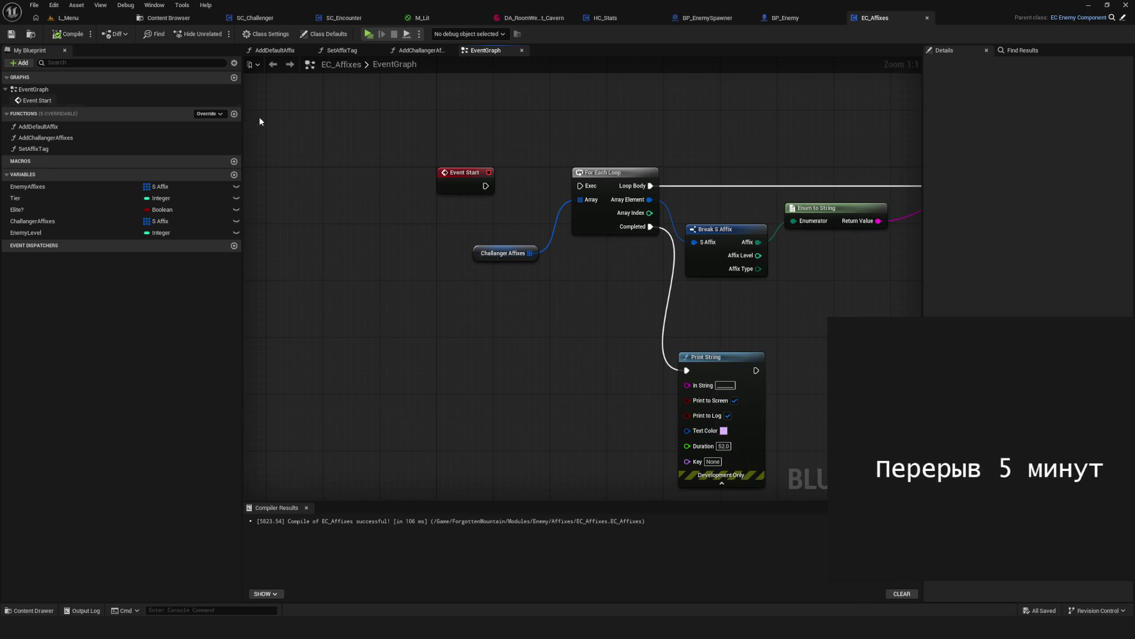
# Run a standalone game preview, start a New Game, play, then quit with Esc.
pyautogui.click(70, 21)
pyautogui.click(220, 33)
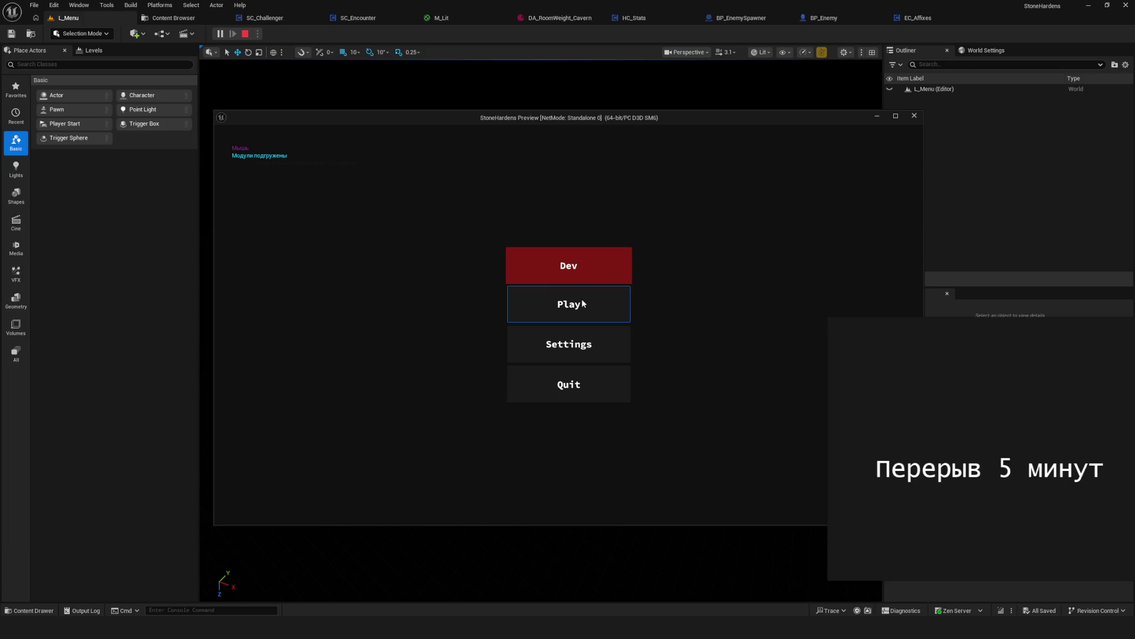
pyautogui.press('Return')
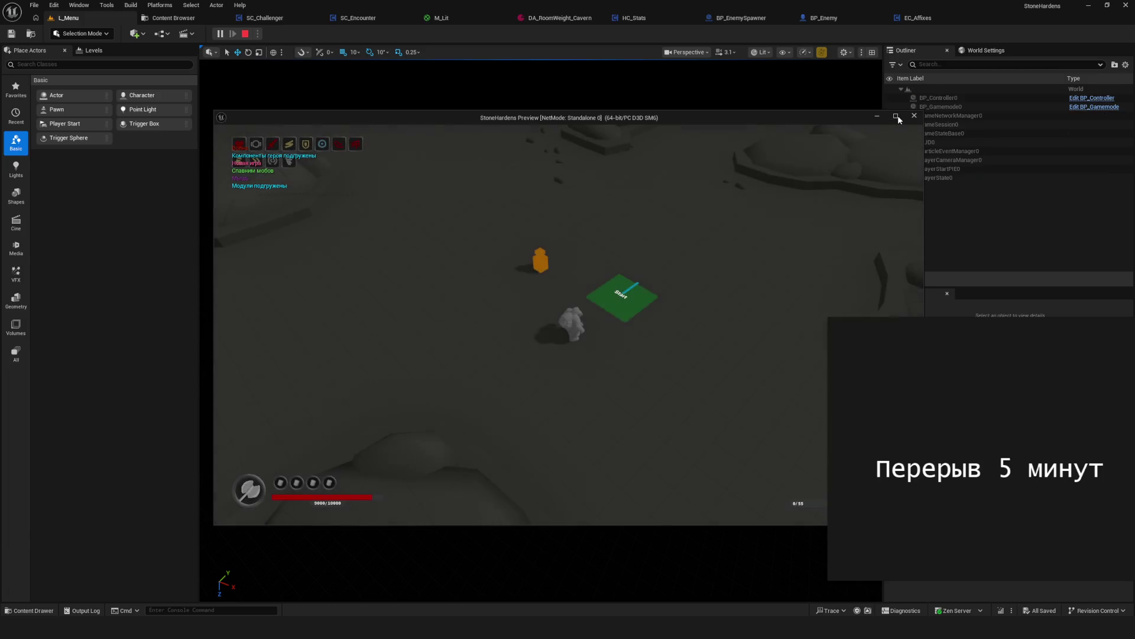
pyautogui.click(895, 116)
pyautogui.moveTo(1004, 378); pyautogui.dragTo(885, 386)
pyautogui.click(875, 470)
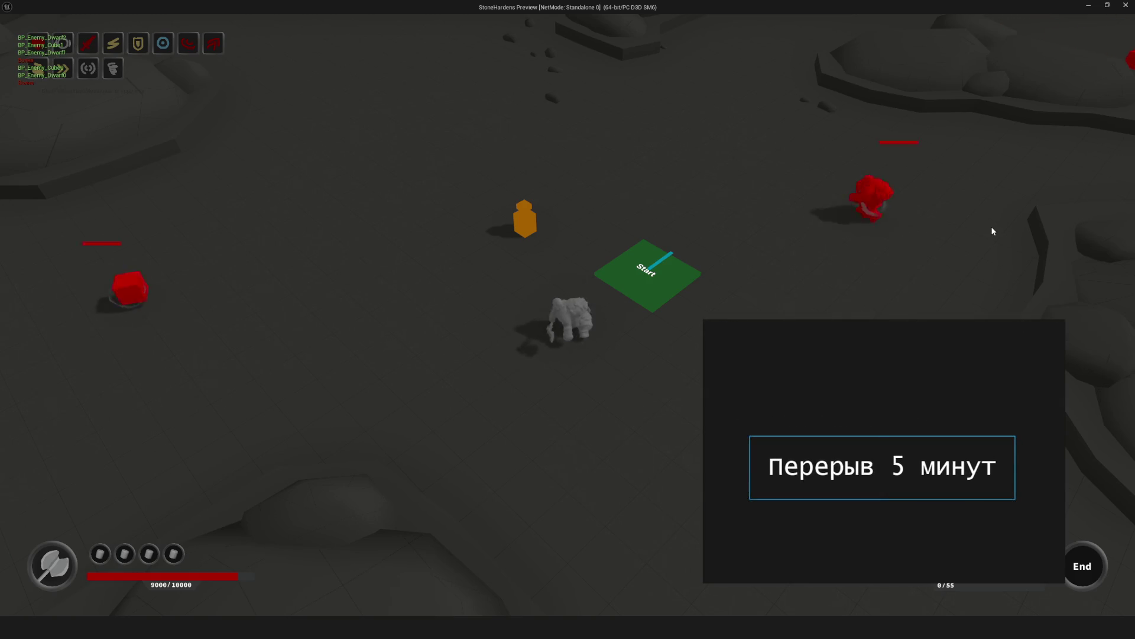
pyautogui.click(896, 363)
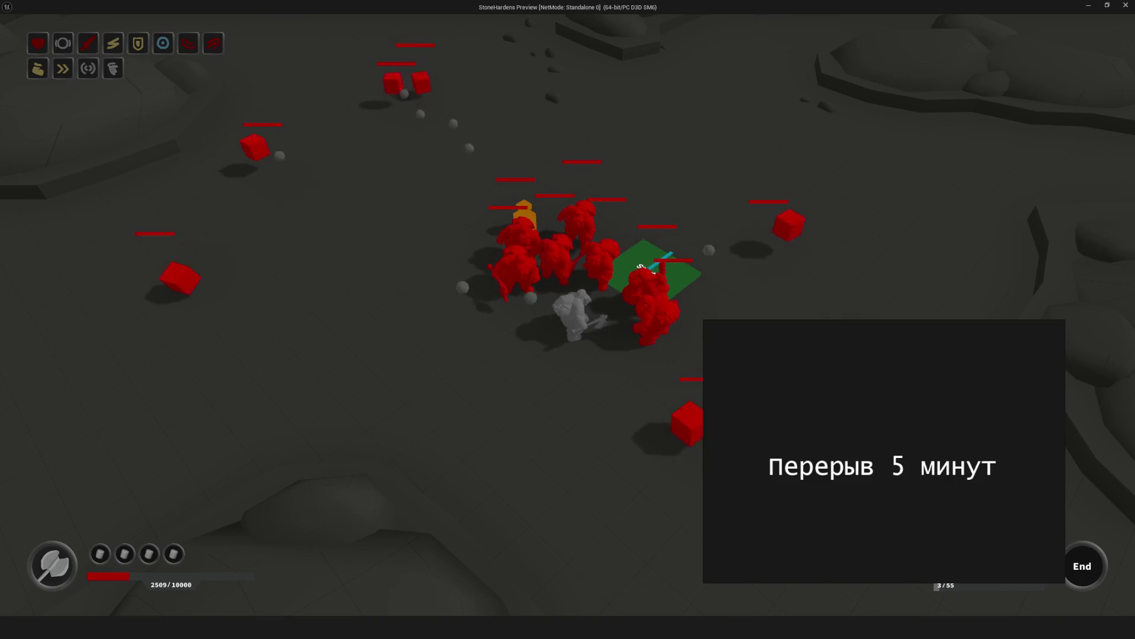
pyautogui.press('Escape')
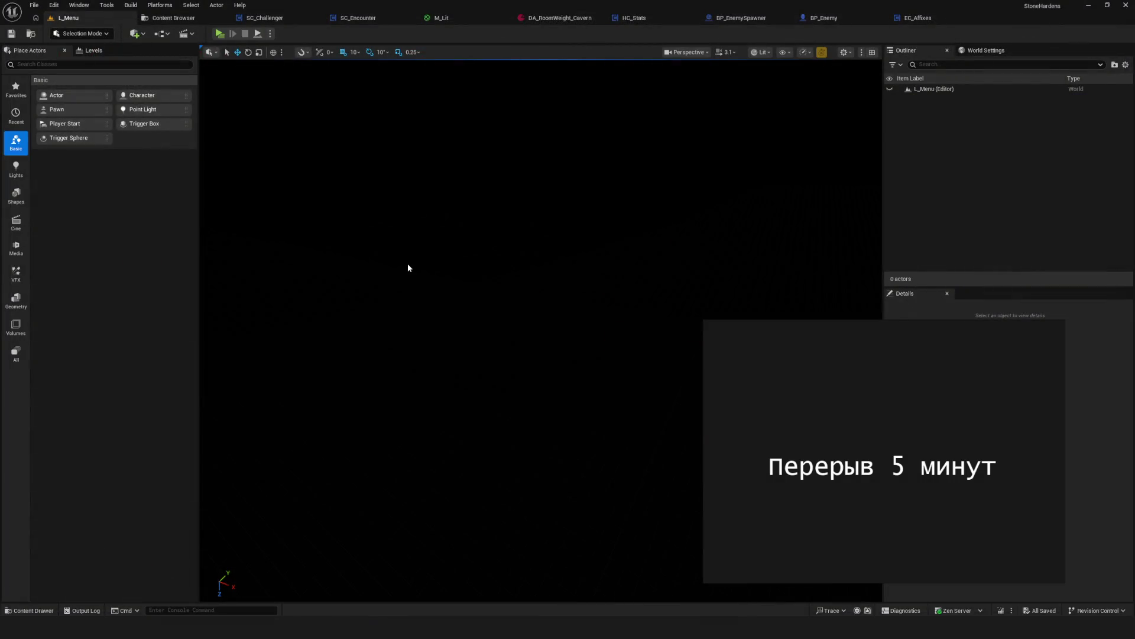
# Close the break notice window without saving and return to the EC_Affixes blueprint.
pyautogui.click(1058, 327)
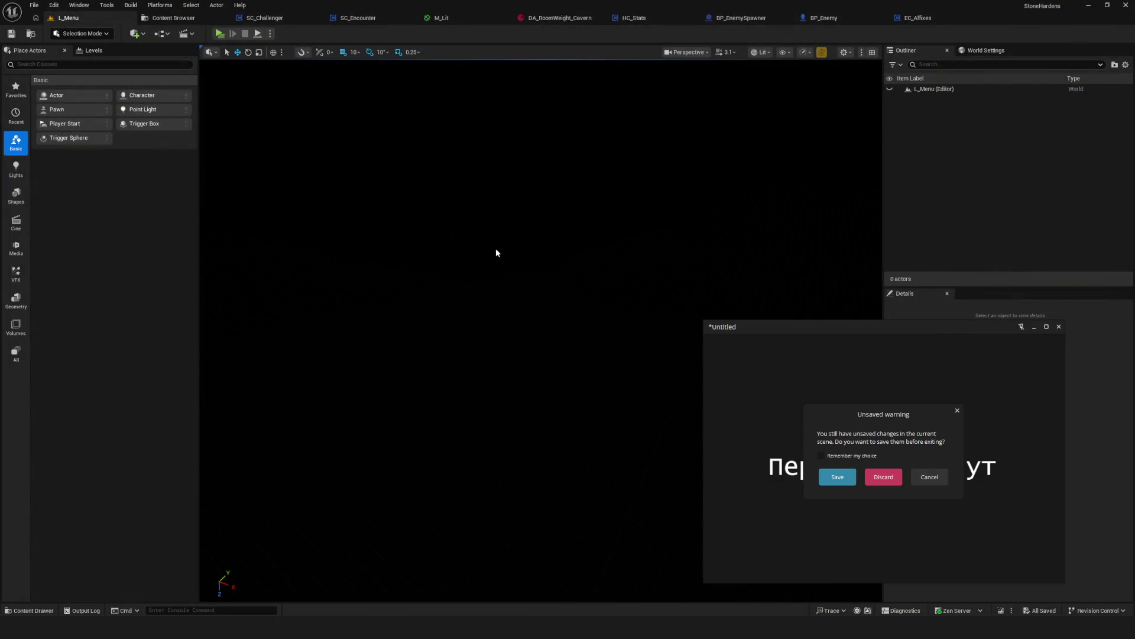
pyautogui.click(887, 480)
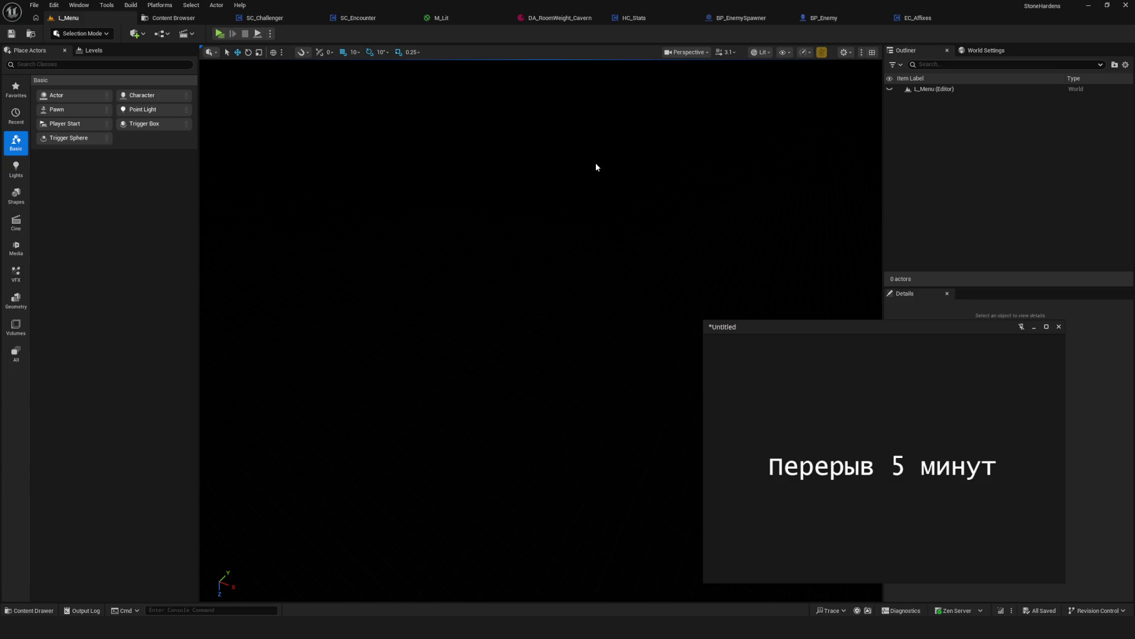
pyautogui.click(817, 22)
pyautogui.click(910, 19)
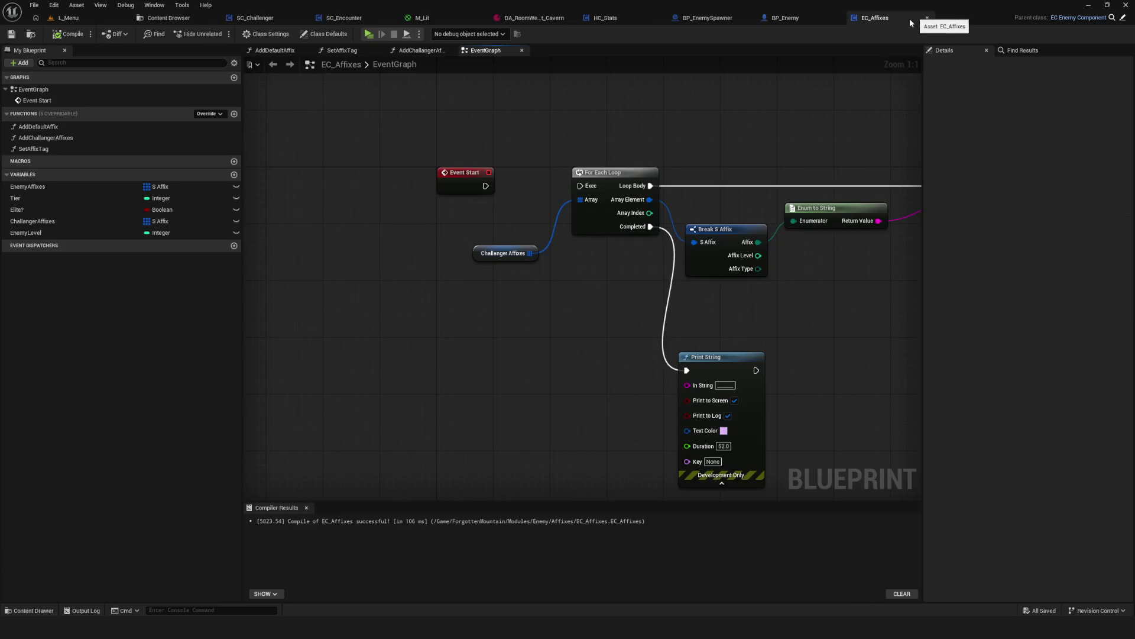
# Frame the Challanger Affixes loop through its Print String chain, then start Play.
pyautogui.scroll(-5, 479, 260)
pyautogui.scroll(5, 537, 254)
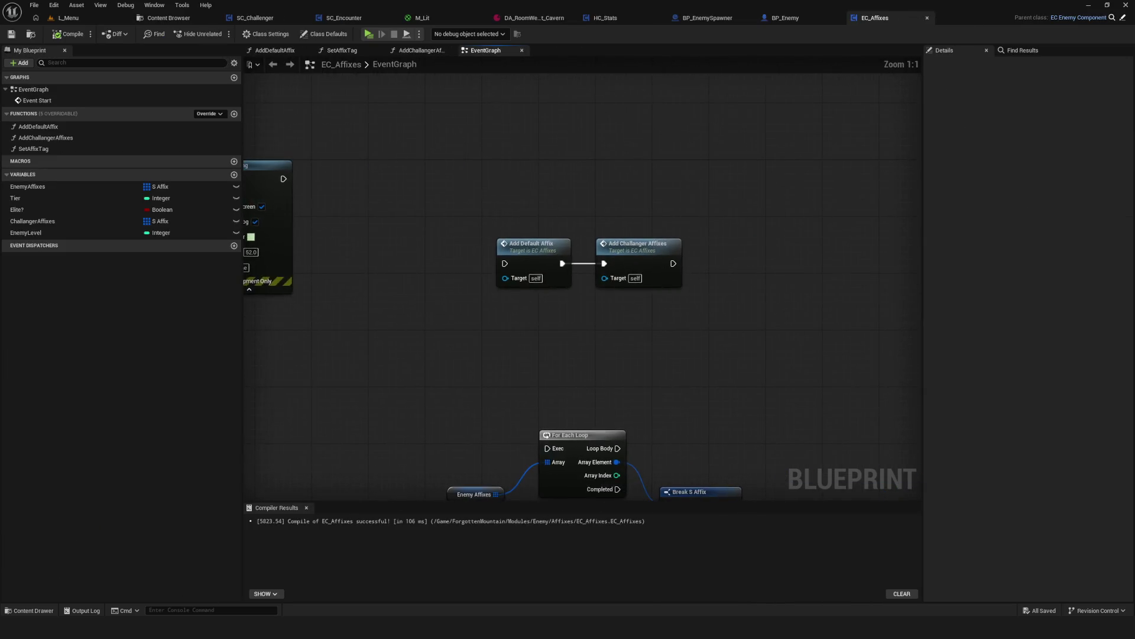
pyautogui.moveTo(597, 473)
pyautogui.mouseDown()
pyautogui.moveTo(597, 251)
pyautogui.moveTo(666, 254)
pyautogui.moveTo(438, 318)
pyautogui.mouseUp()
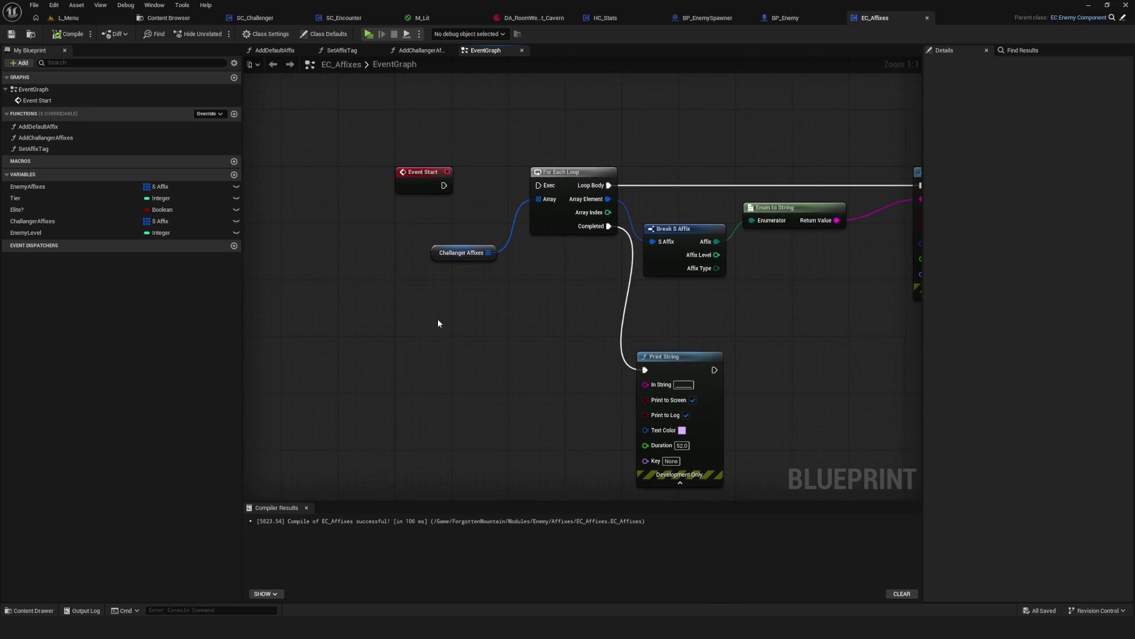
pyautogui.scroll(-4, 461, 300)
pyautogui.scroll(4, 630, 328)
pyautogui.moveTo(630, 328)
pyautogui.mouseDown()
pyautogui.moveTo(620, 318)
pyautogui.moveTo(248, 331)
pyautogui.mouseUp()
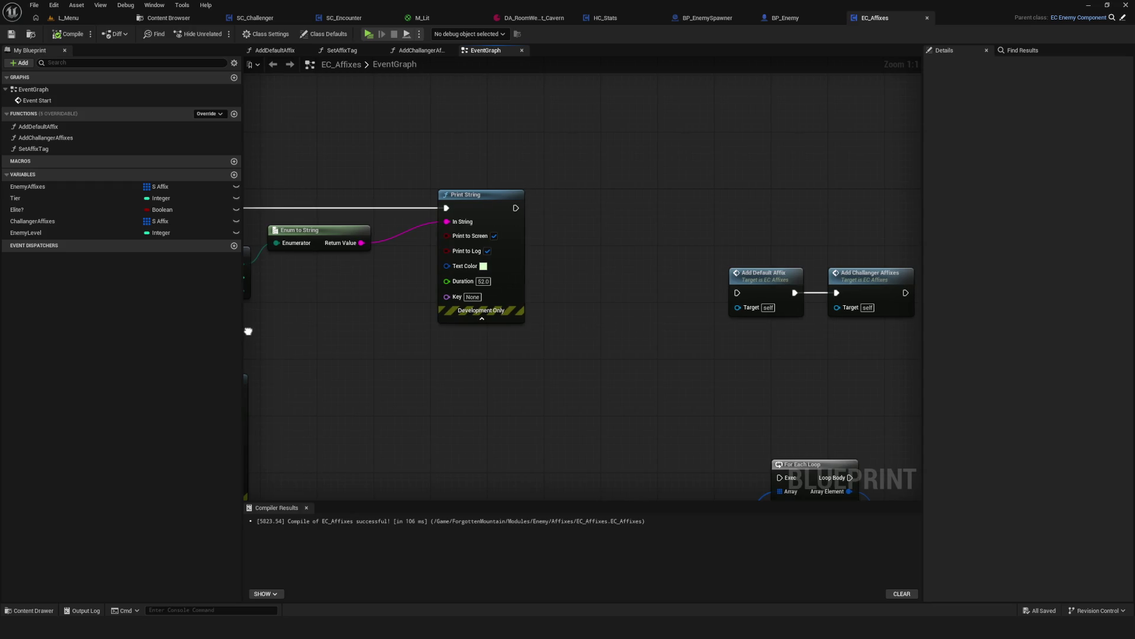
pyautogui.hotkey('ctrl', 'z')
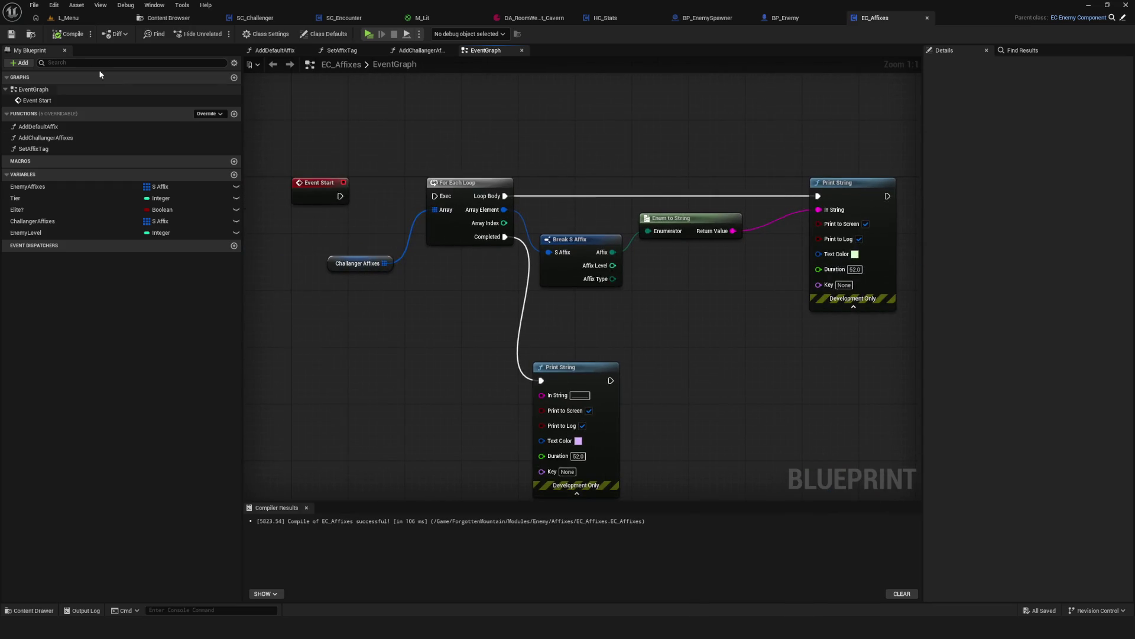
pyautogui.scroll(-4, 591, 284)
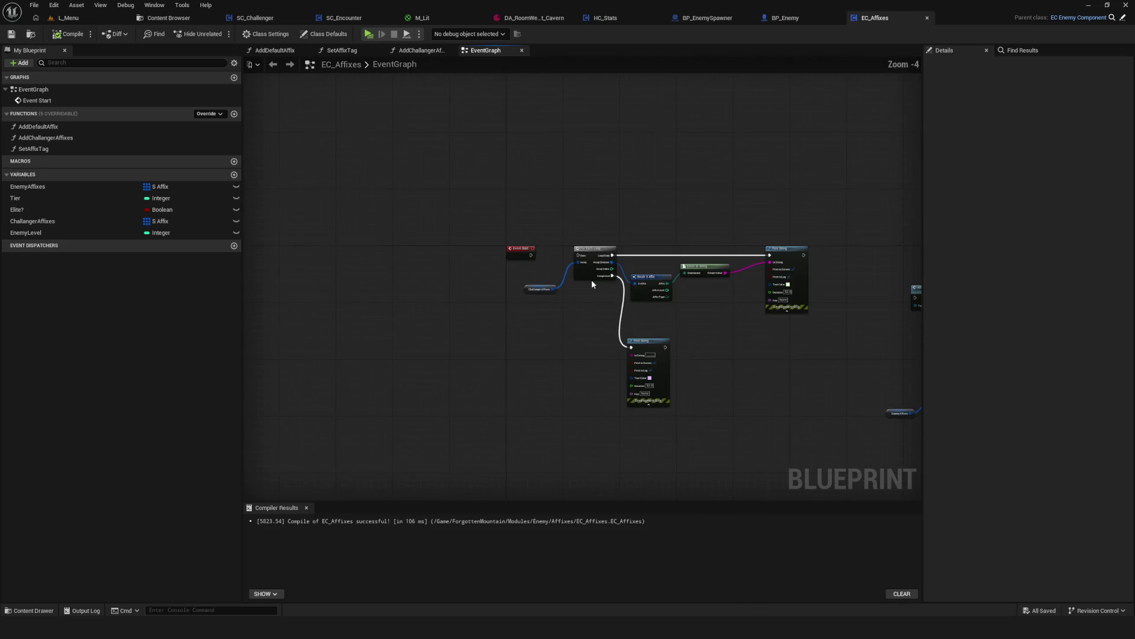
pyautogui.scroll(4, 591, 284)
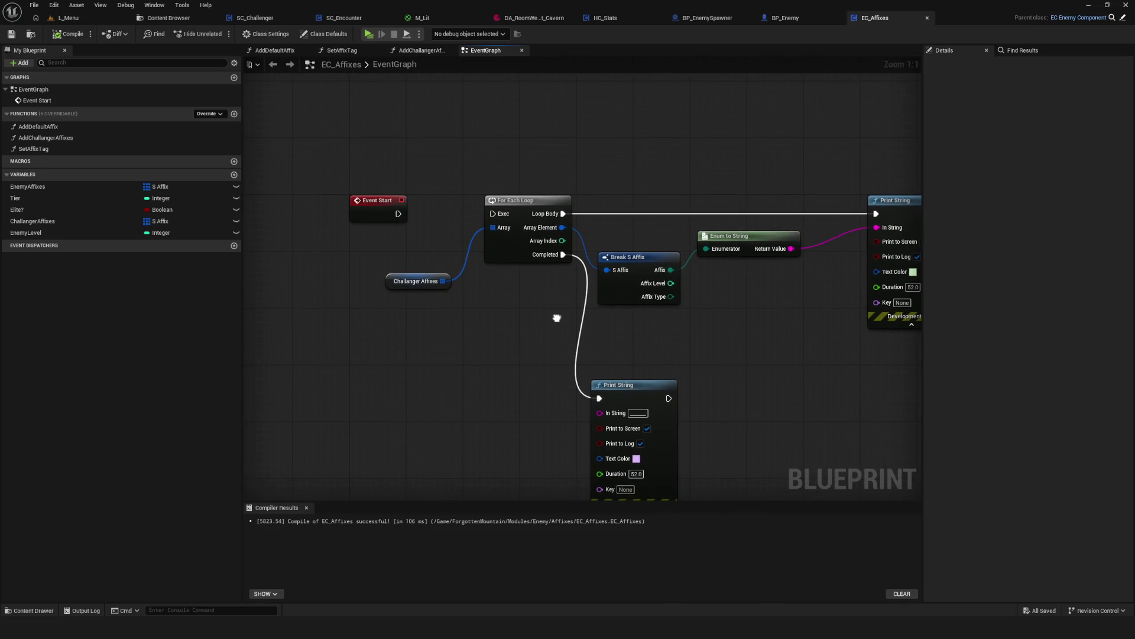
pyautogui.moveTo(548, 335); pyautogui.dragTo(525, 290)
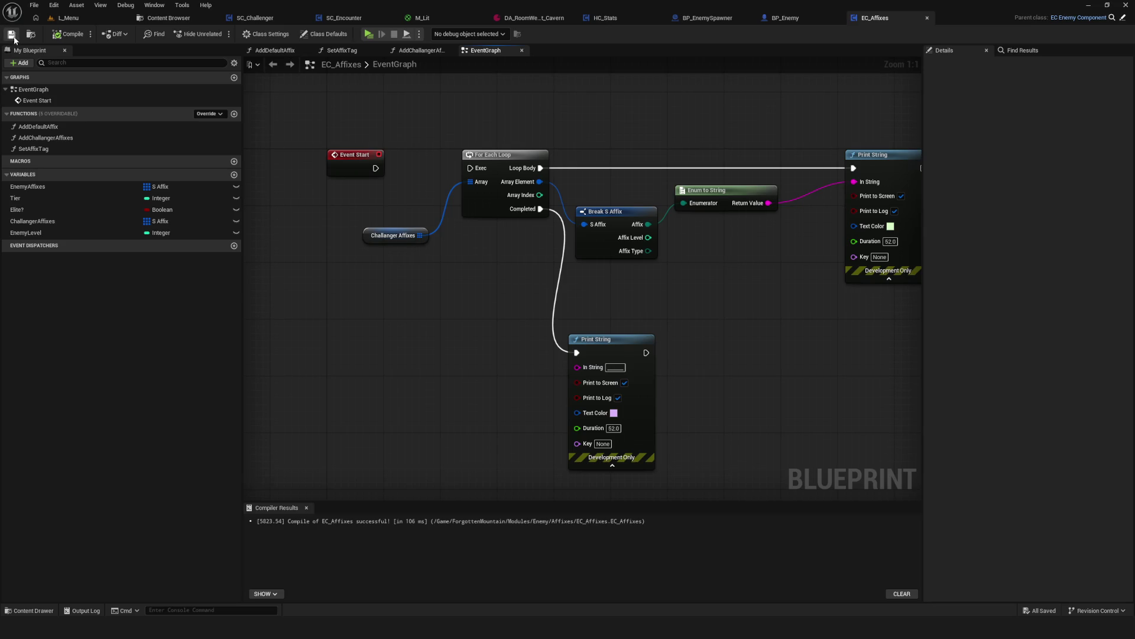
pyautogui.scroll(-5, 520, 115)
pyautogui.scroll(4, 509, 256)
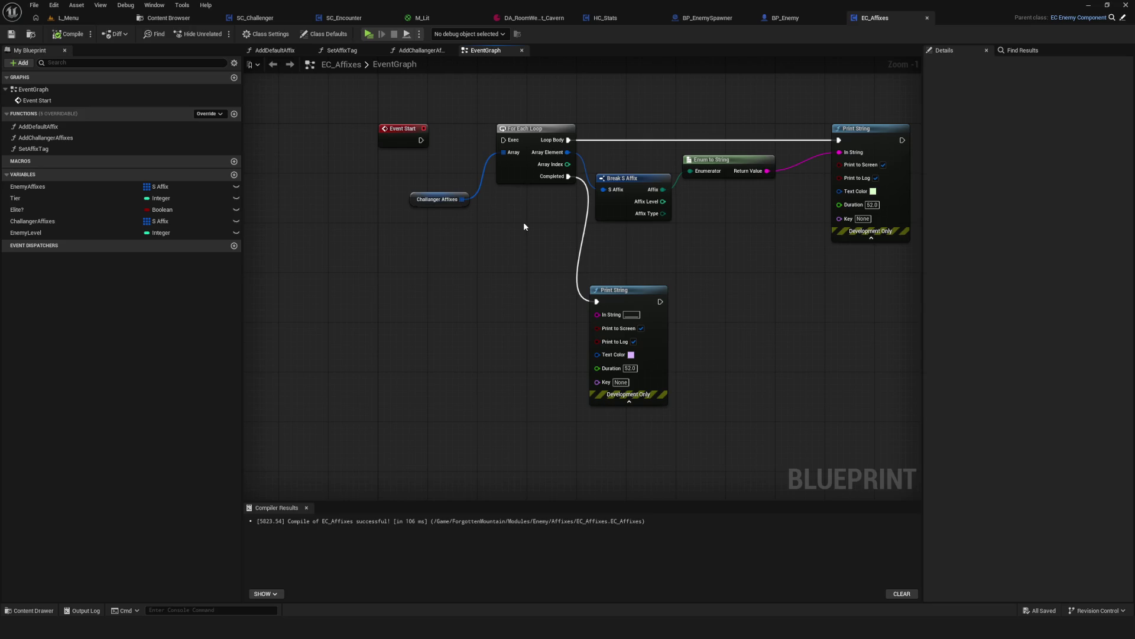
pyautogui.click(370, 34)
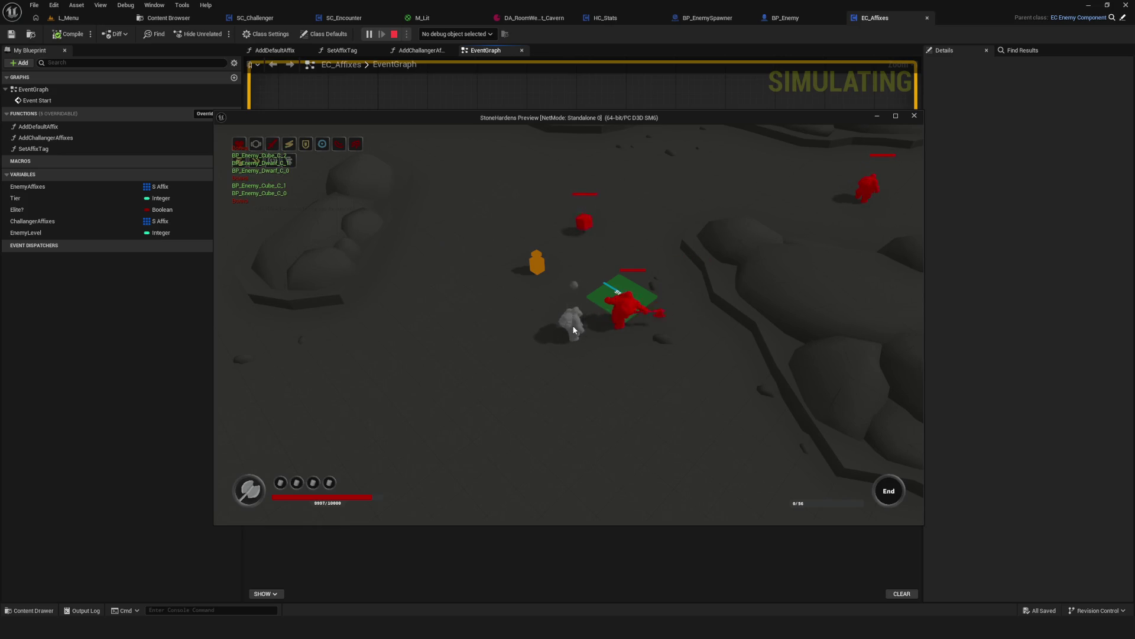
pyautogui.press('w')
pyautogui.press('s')
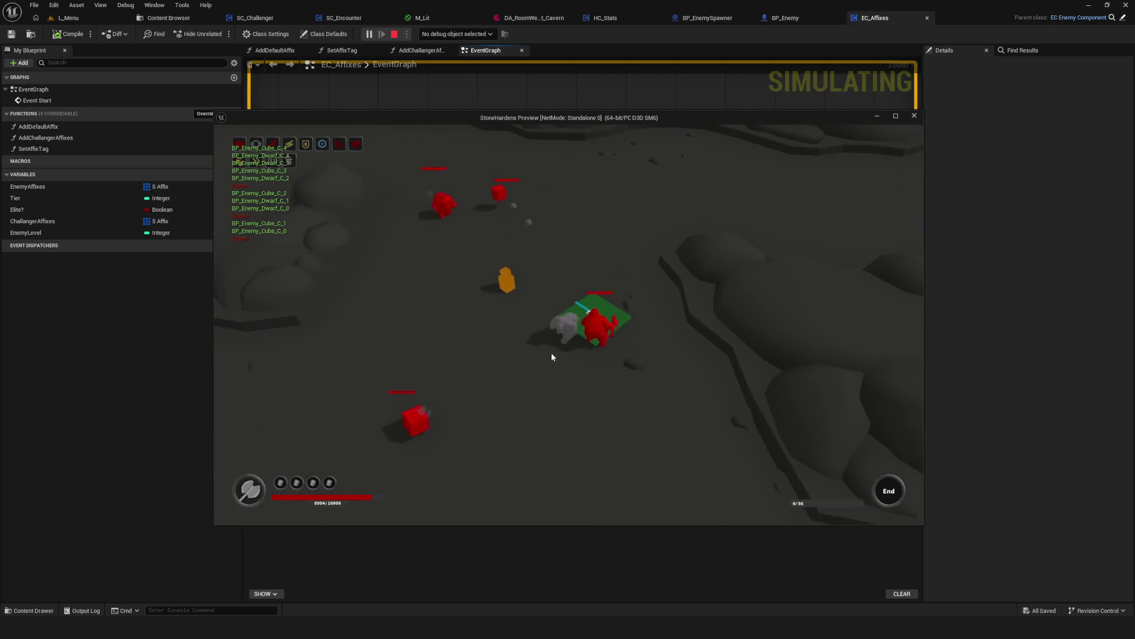
pyautogui.press('w')
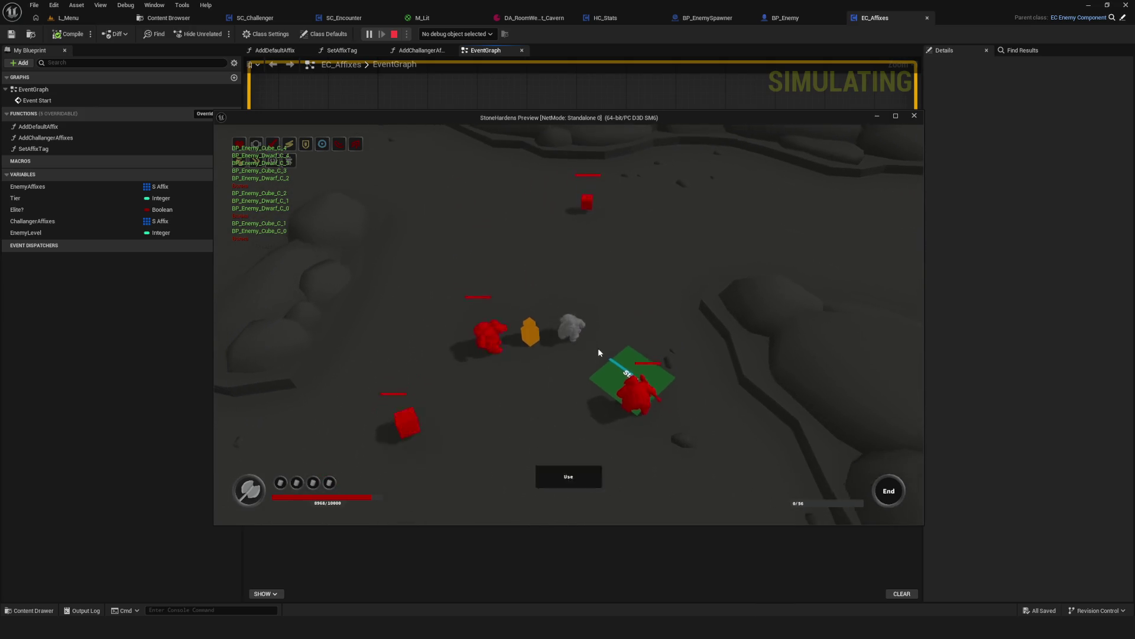
pyautogui.press('s')
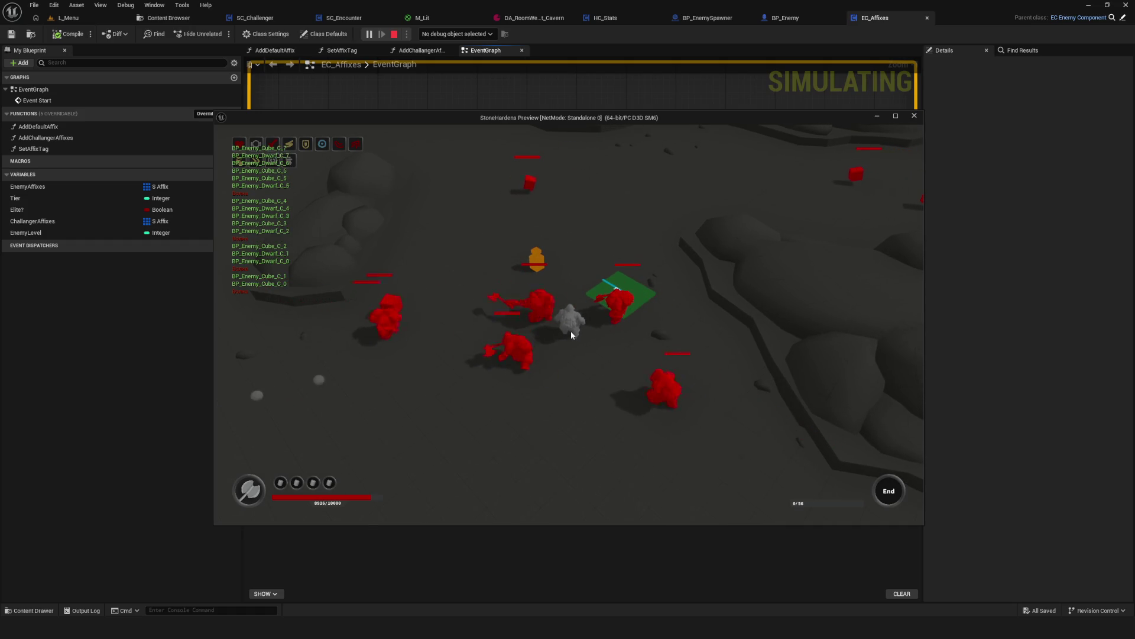
pyautogui.press('w')
pyautogui.press('s')
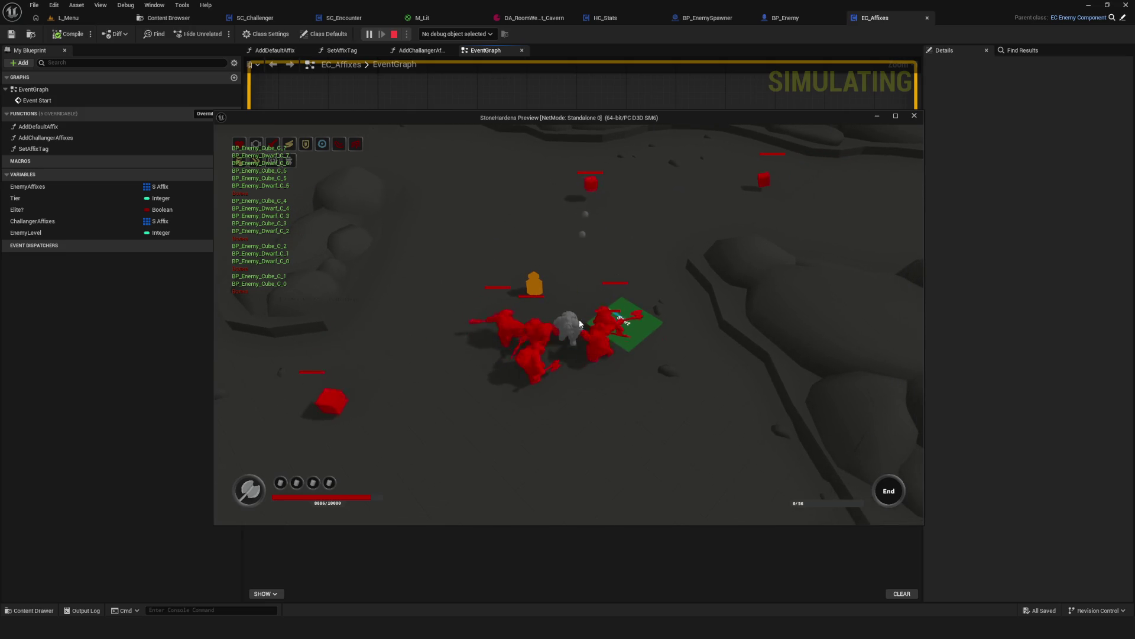
pyautogui.press('d')
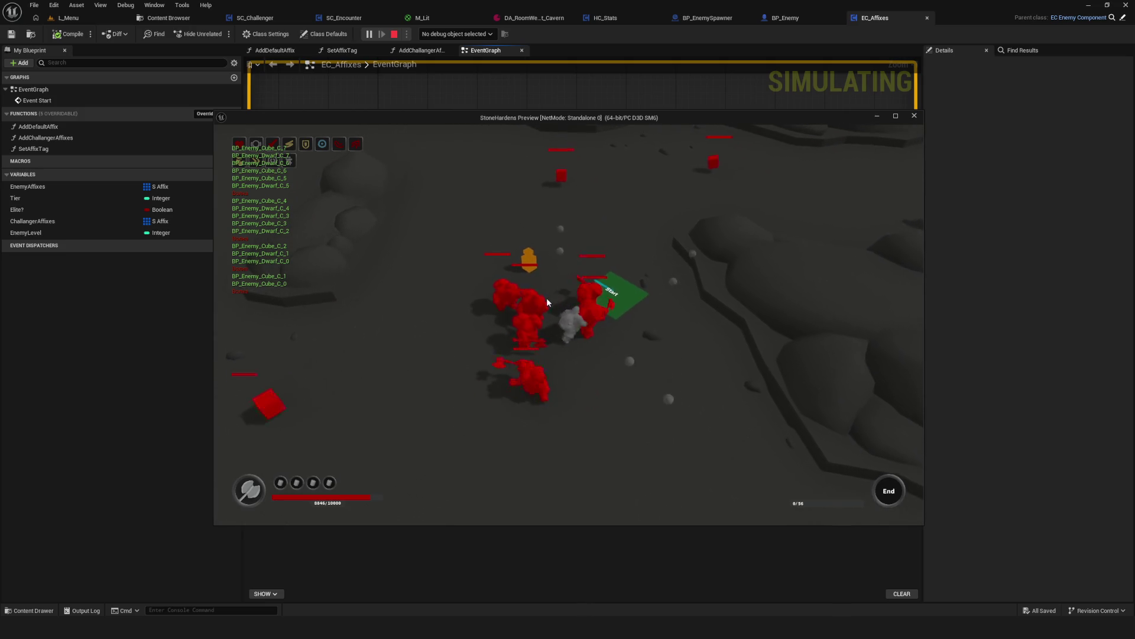
pyautogui.press('w')
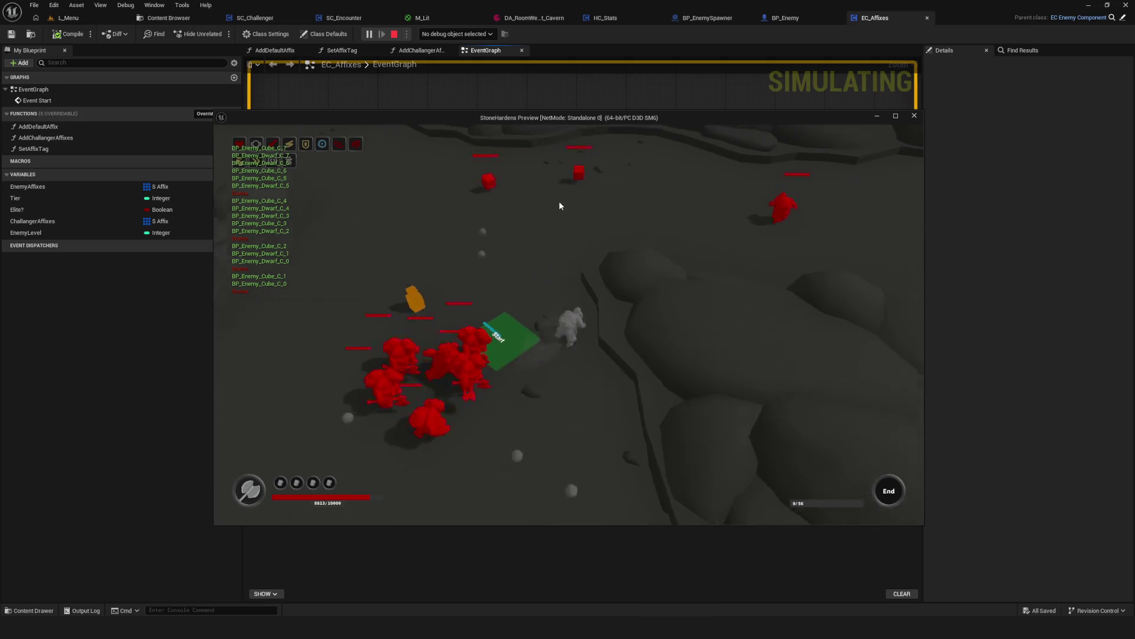
pyautogui.press('w')
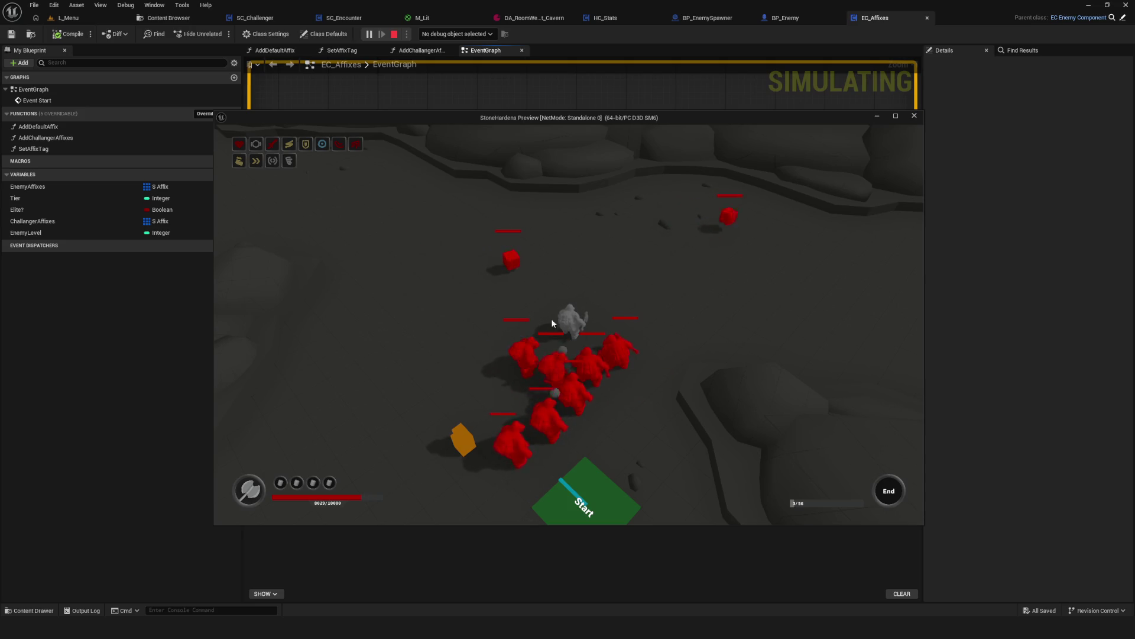
pyautogui.press('w')
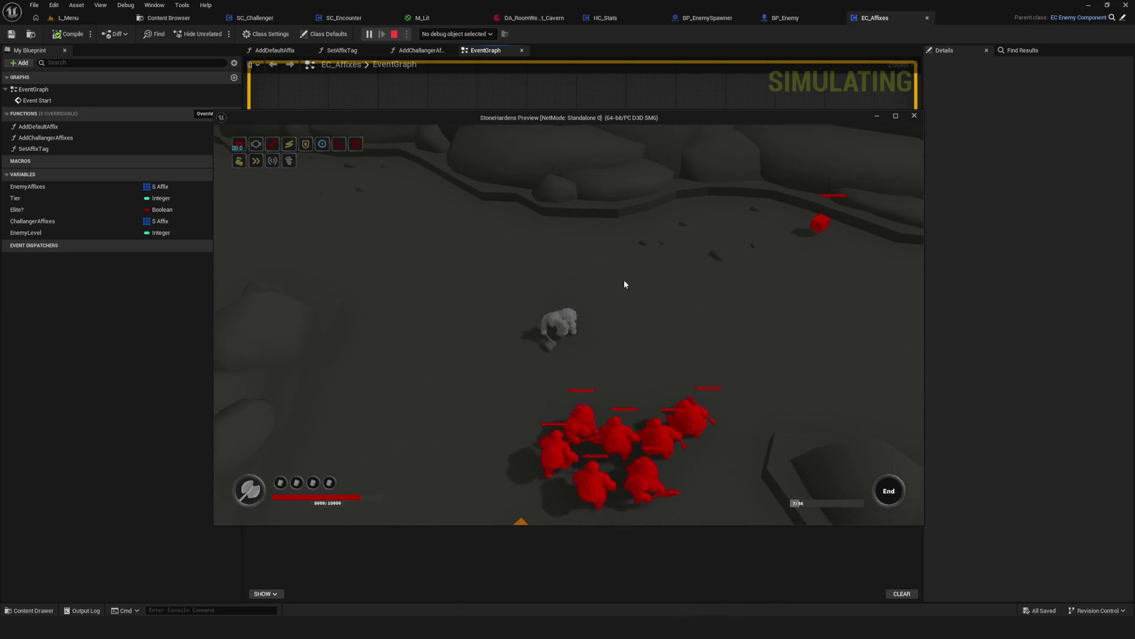
pyautogui.press('1')
pyautogui.press('Escape')
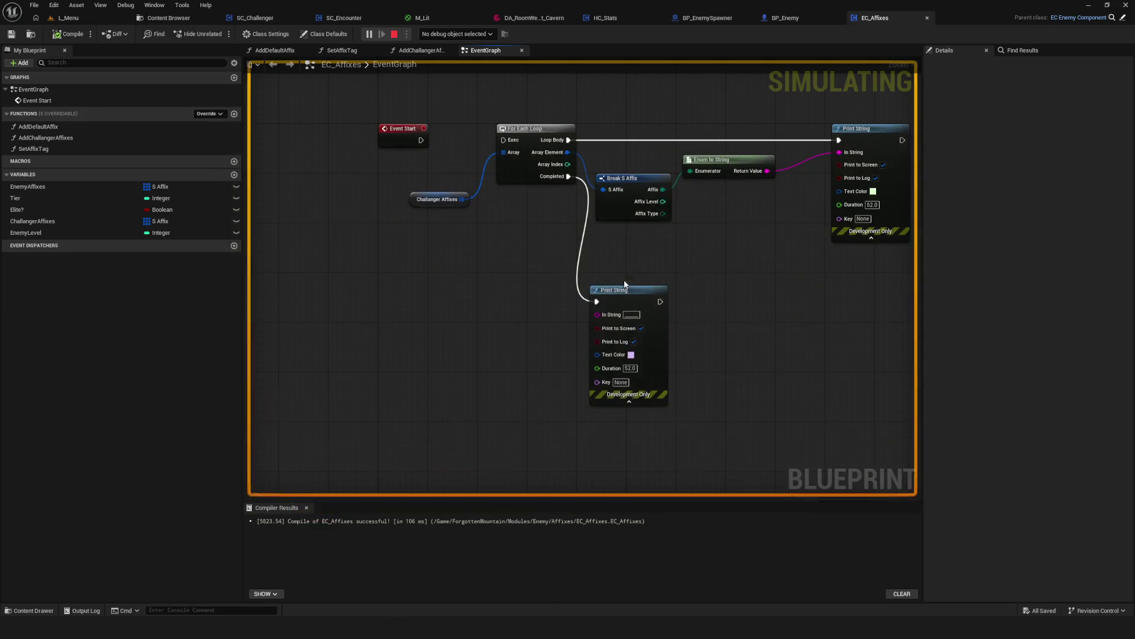
# Save EC_Affixes, frame the affix loop, and open the All Actions menu on empty canvas.
pyautogui.scroll(-6, 664, 306)
pyautogui.scroll(6, 602, 255)
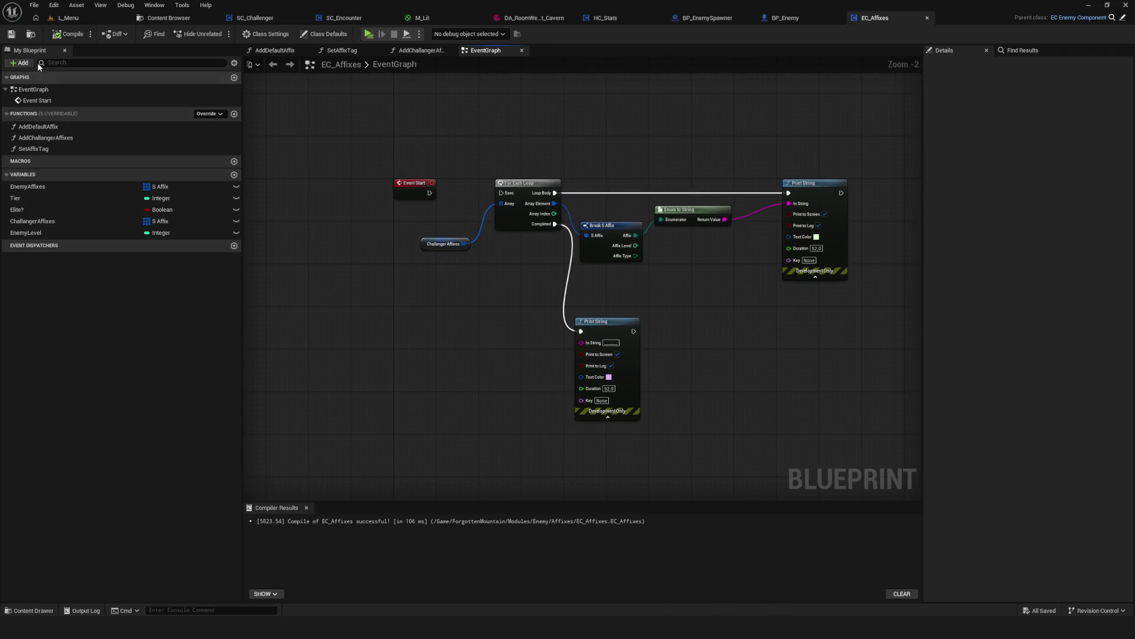
pyautogui.hotkey('ctrl', 's')
pyautogui.moveTo(533, 196)
pyautogui.mouseDown()
pyautogui.moveTo(423, 189)
pyautogui.moveTo(532, 355)
pyautogui.mouseUp()
pyautogui.moveTo(272, 206)
pyautogui.mouseDown()
pyautogui.moveTo(448, 197)
pyautogui.moveTo(473, 210)
pyautogui.mouseUp()
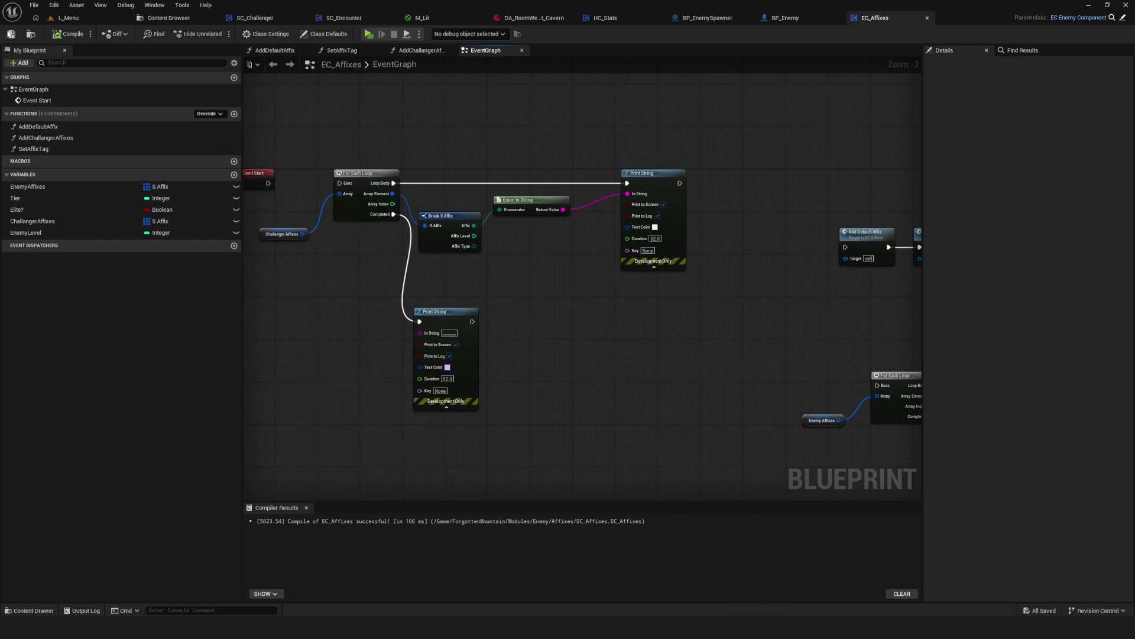
pyautogui.scroll(2, 599, 209)
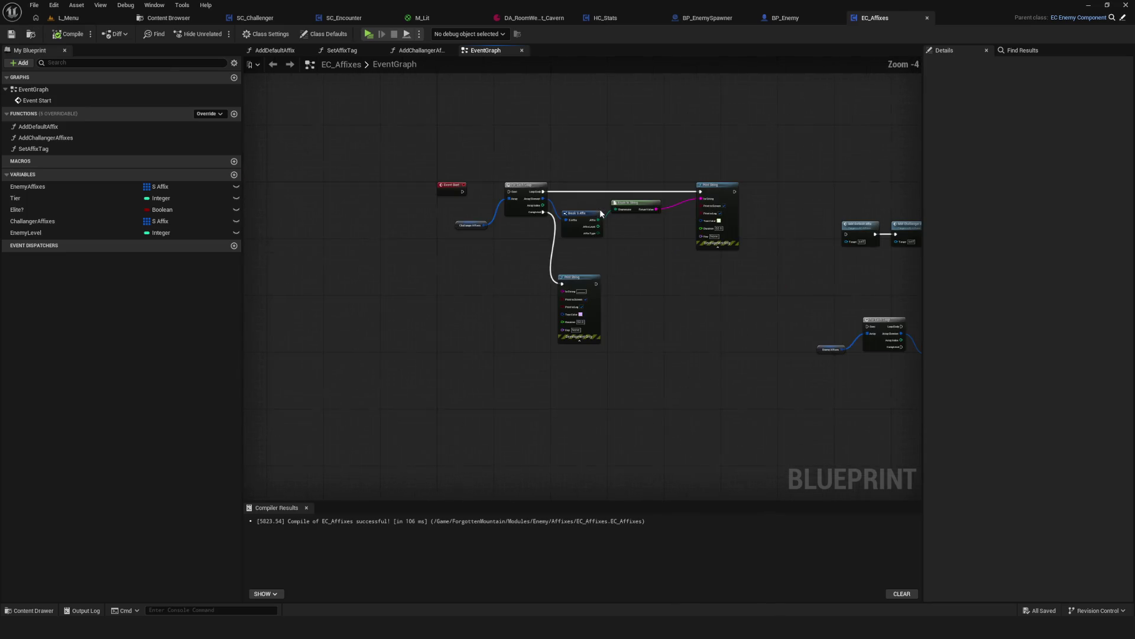
pyautogui.moveTo(634, 209)
pyautogui.mouseDown()
pyautogui.moveTo(645, 167)
pyautogui.moveTo(644, 187)
pyautogui.mouseUp()
pyautogui.scroll(-5, 645, 186)
pyautogui.scroll(4, 645, 186)
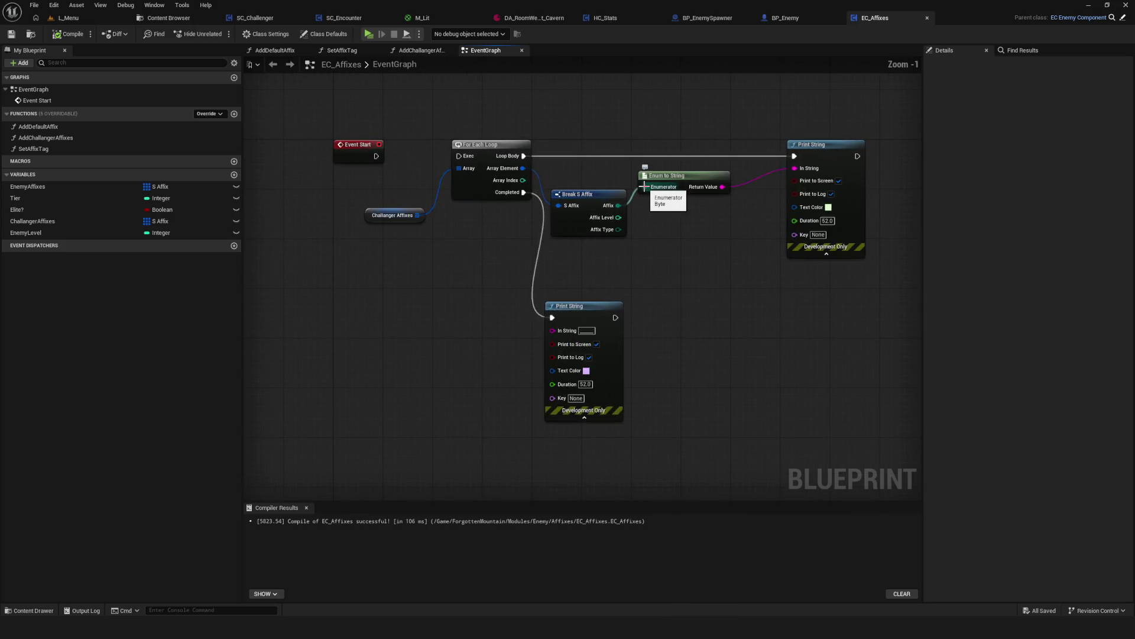
pyautogui.moveTo(644, 186); pyautogui.dragTo(621, 195)
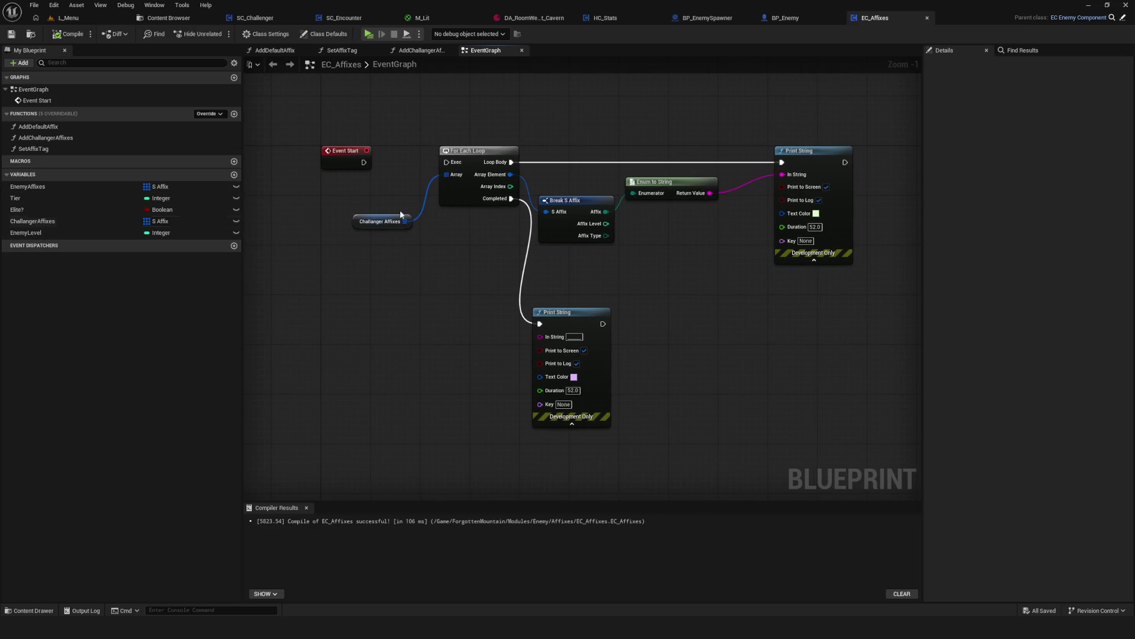
pyautogui.moveTo(439, 286)
pyautogui.mouseDown()
pyautogui.moveTo(508, 244)
pyautogui.moveTo(520, 260)
pyautogui.mouseUp()
pyautogui.rightClick(496, 265)
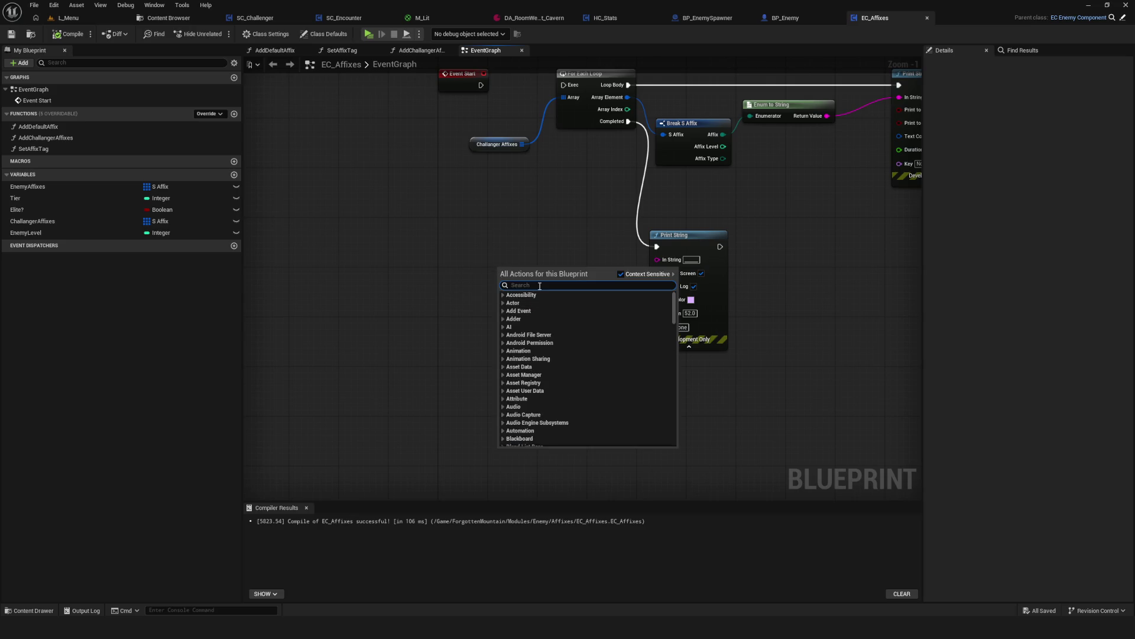
# Begin entering CustomEvent in the action search, deleting a mistyped character.
pyautogui.write('c')
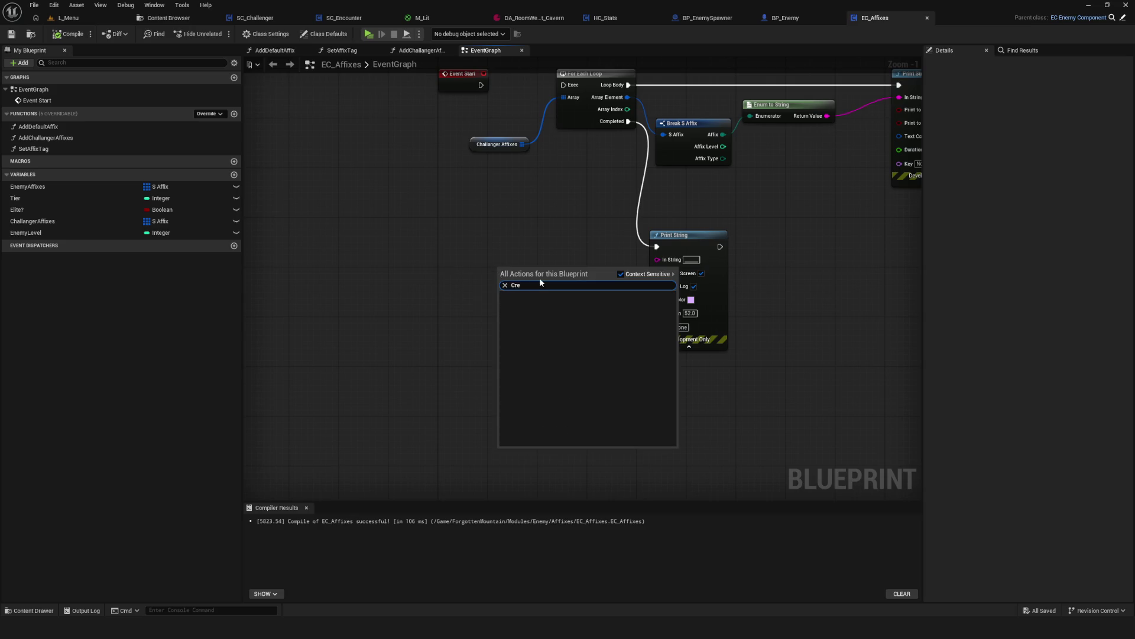
pyautogui.press('BackSpace')
# Dismiss the action search without adding any node.
pyautogui.press('Escape')
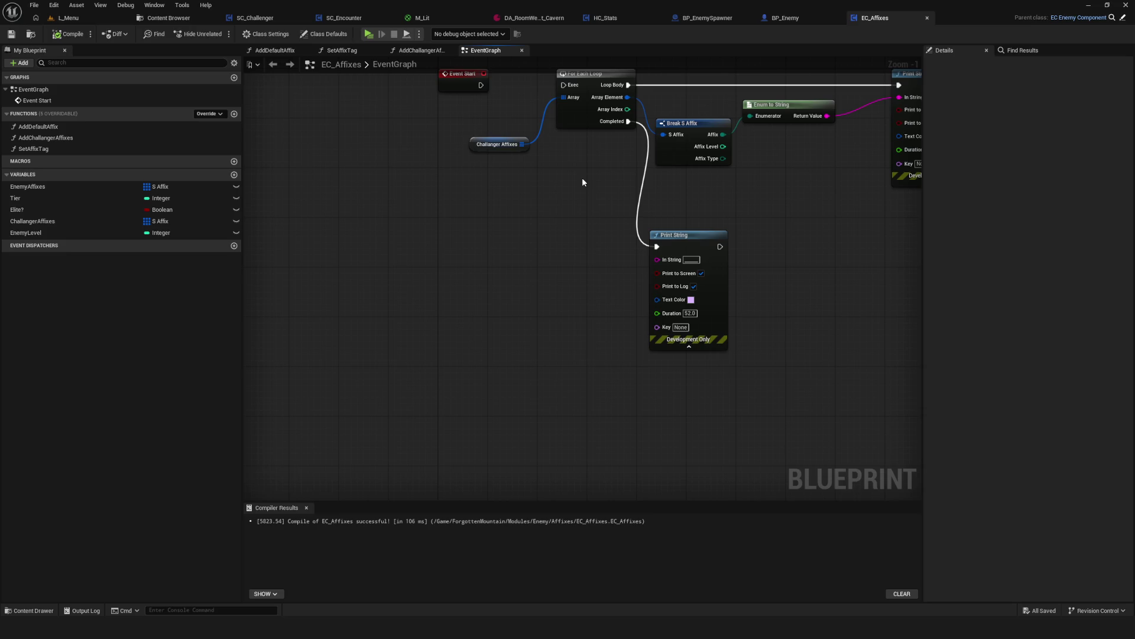
pyautogui.scroll(-6, 437, 223)
pyautogui.scroll(5, 436, 223)
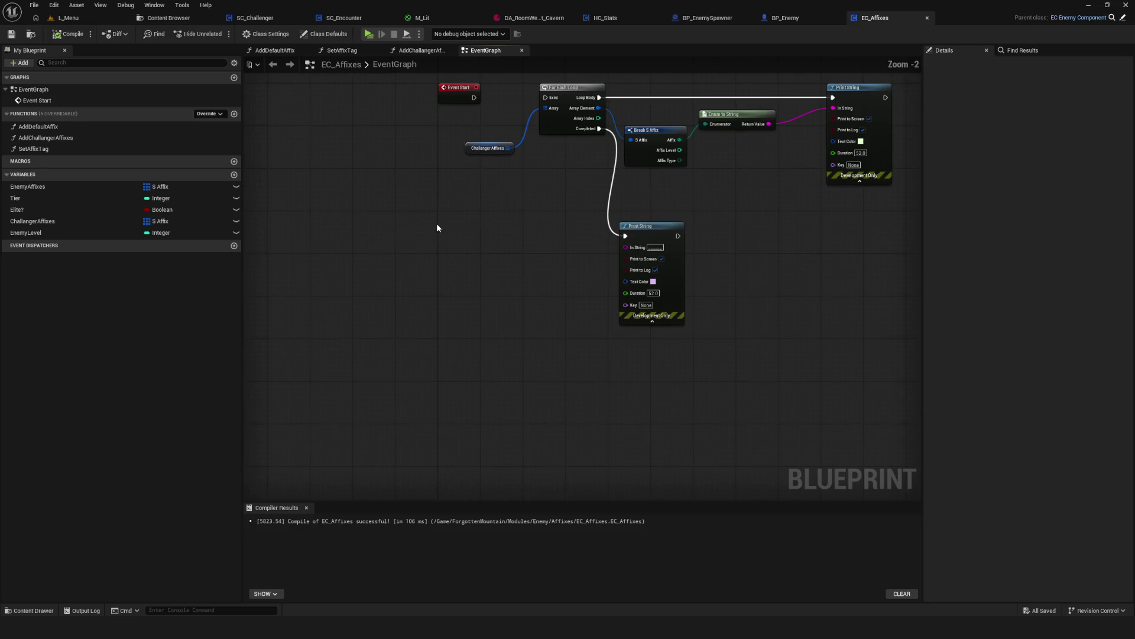
# Look over the EC_Affixes nodes, then switch to the SC_Encounter blueprint's SpawnWave graph.
pyautogui.moveTo(437, 222)
pyautogui.mouseDown()
pyautogui.moveTo(360, 344)
pyautogui.moveTo(386, 324)
pyautogui.moveTo(472, 310)
pyautogui.mouseUp()
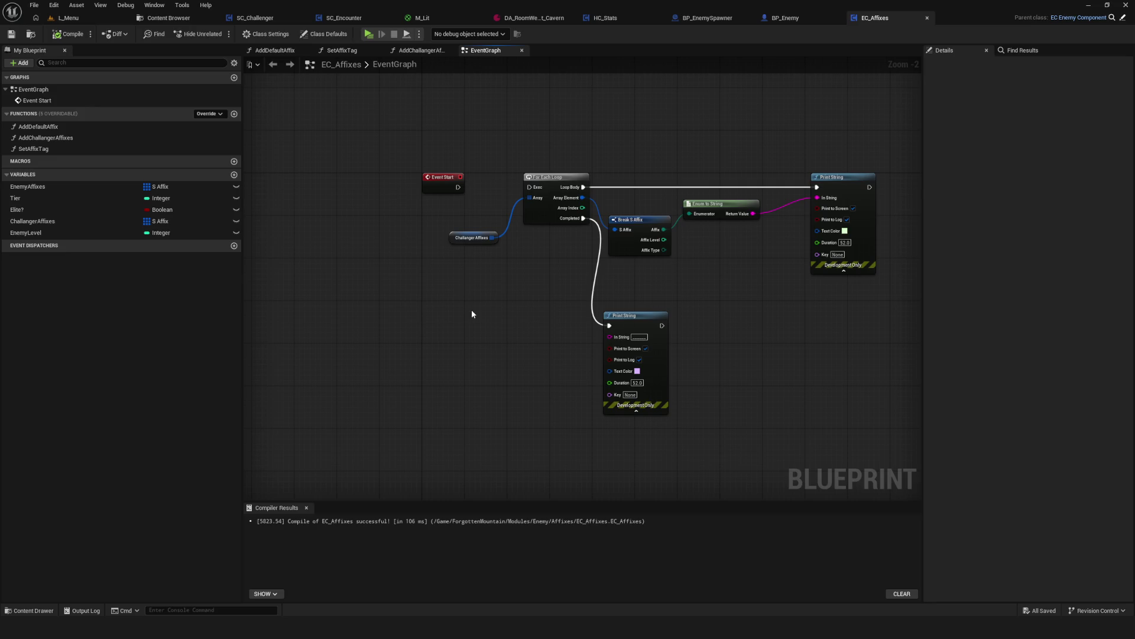
pyautogui.moveTo(471, 311); pyautogui.dragTo(486, 306)
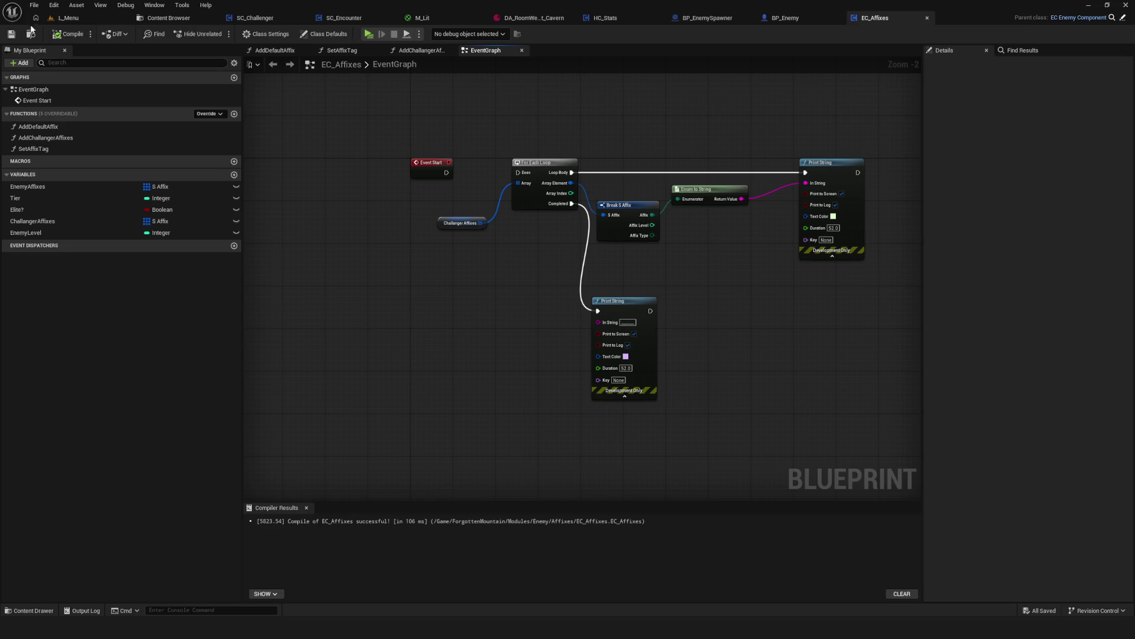
pyautogui.moveTo(371, 342); pyautogui.dragTo(400, 330)
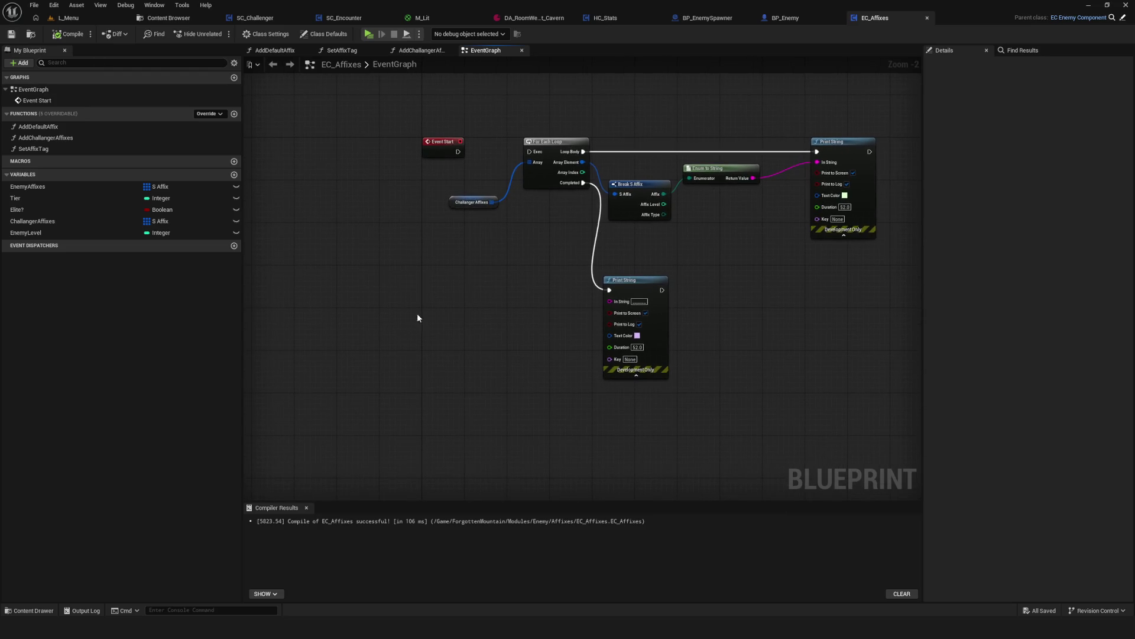
pyautogui.moveTo(350, 68); pyautogui.dragTo(328, 66)
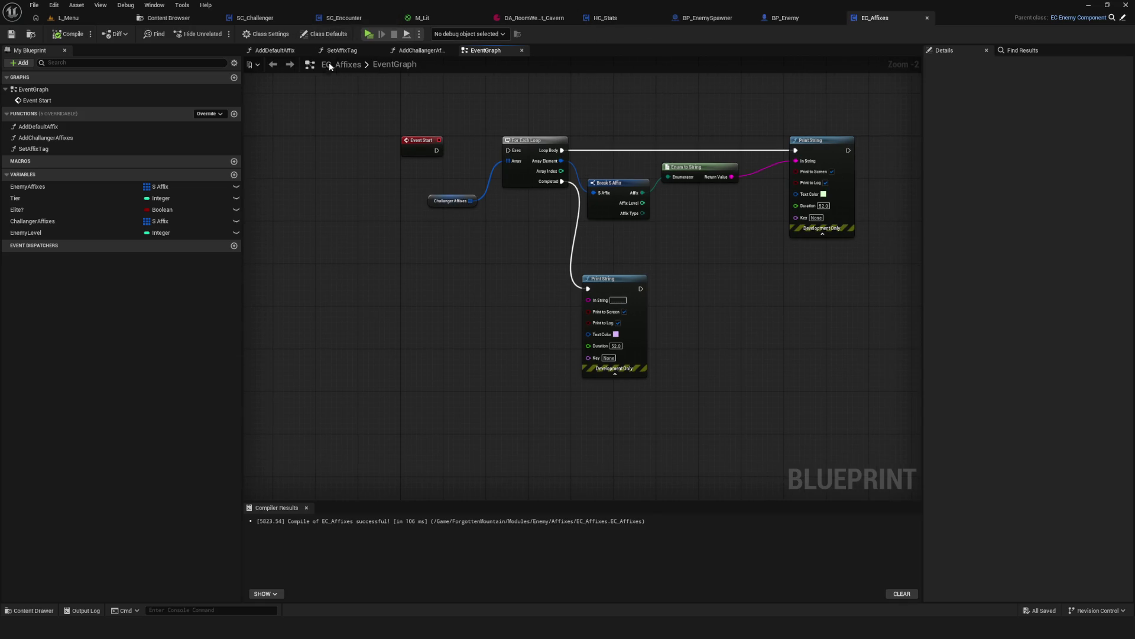
pyautogui.click(338, 19)
pyautogui.scroll(-4, 711, 266)
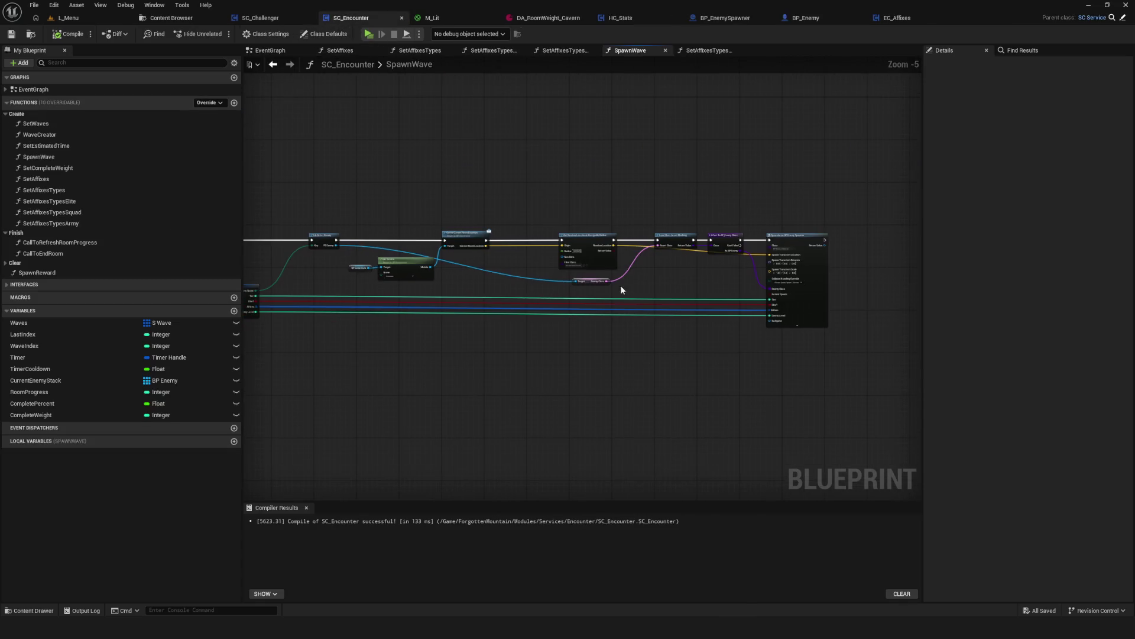
pyautogui.scroll(1, 620, 289)
pyautogui.moveTo(639, 282); pyautogui.dragTo(859, 273)
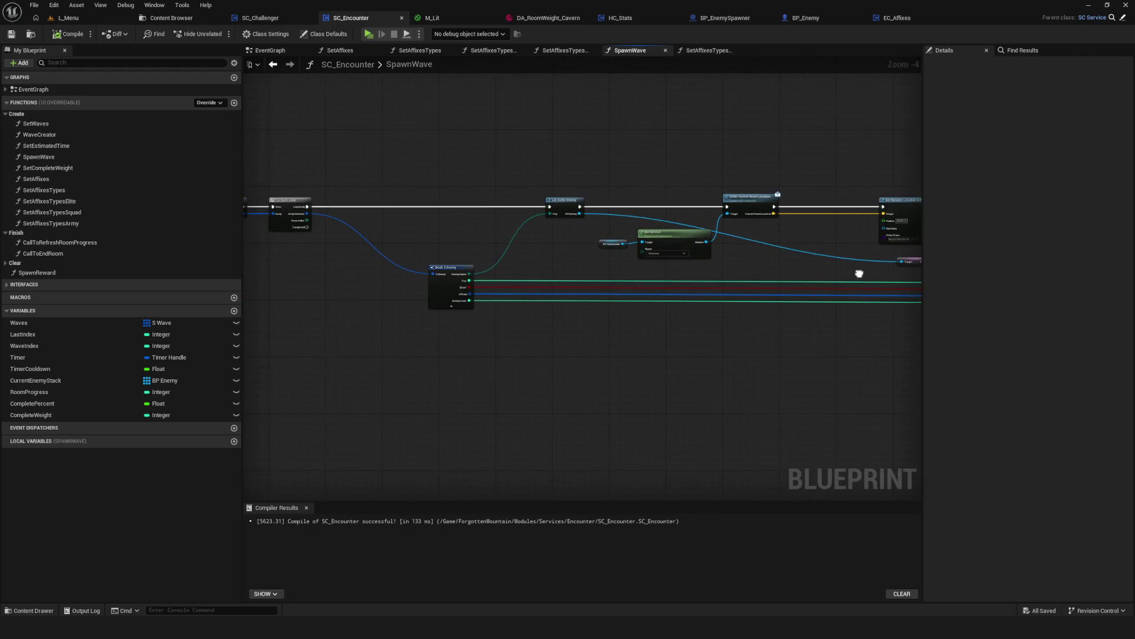
pyautogui.scroll(3, 567, 249)
pyautogui.moveTo(331, 254)
pyautogui.mouseDown()
pyautogui.moveTo(828, 254)
pyautogui.moveTo(499, 243)
pyautogui.mouseUp()
pyautogui.moveTo(782, 252)
pyautogui.mouseDown()
pyautogui.moveTo(659, 255)
pyautogui.moveTo(597, 272)
pyautogui.moveTo(532, 261)
pyautogui.mouseUp()
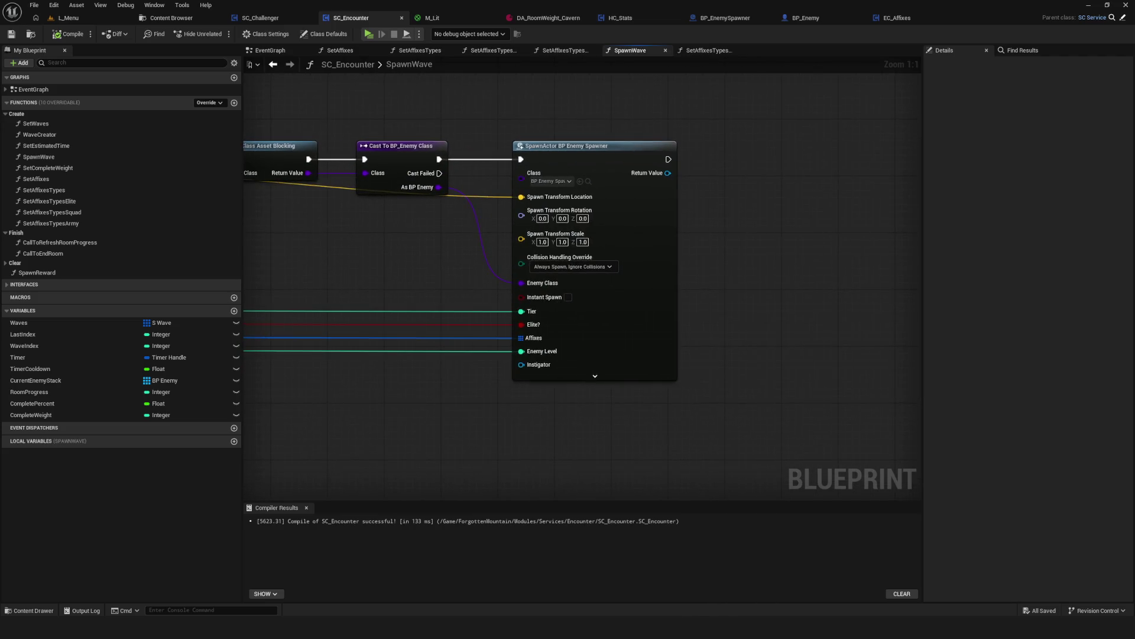
pyautogui.moveTo(555, 312); pyautogui.dragTo(663, 307)
pyautogui.scroll(-6, 663, 307)
pyautogui.scroll(6, 367, 321)
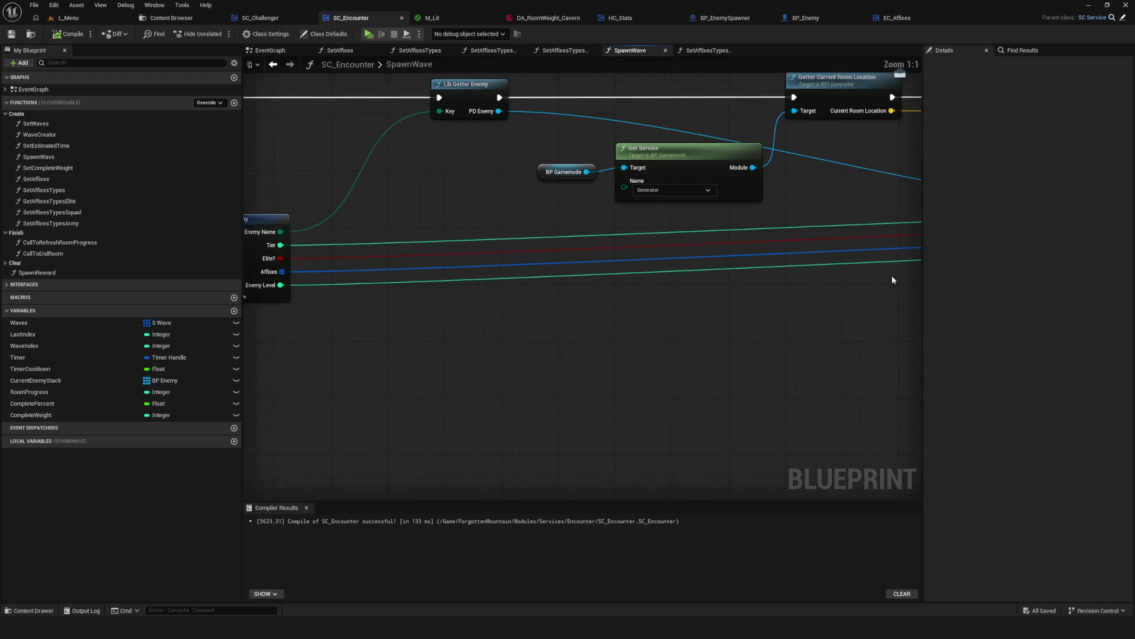
pyautogui.moveTo(743, 282)
pyautogui.mouseDown()
pyautogui.moveTo(760, 271)
pyautogui.moveTo(515, 268)
pyautogui.mouseUp()
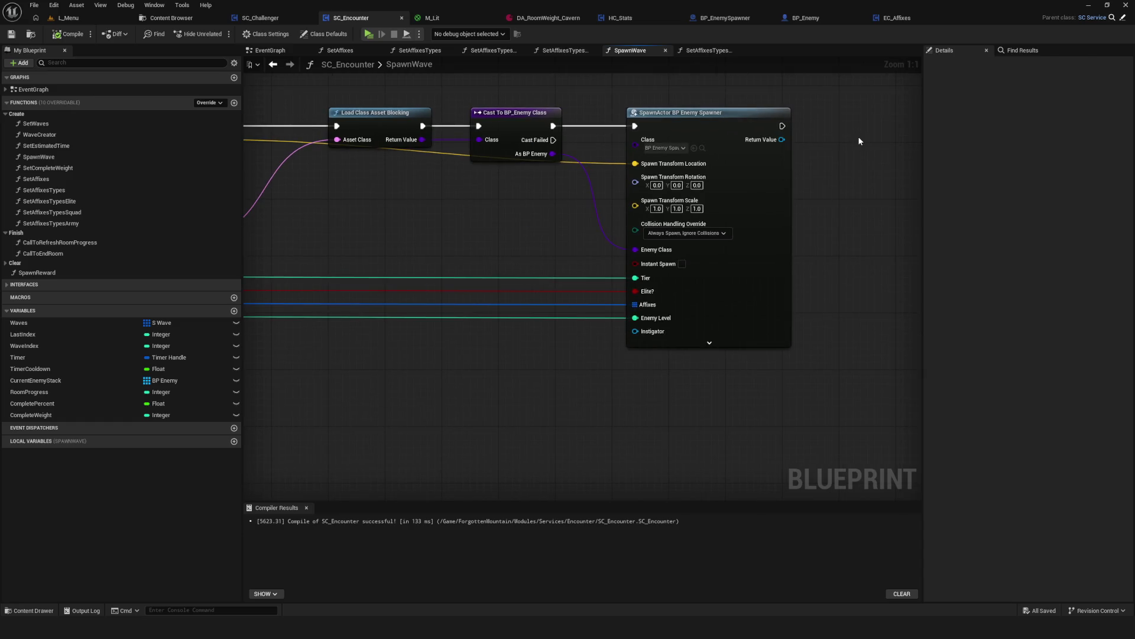
pyautogui.moveTo(859, 140); pyautogui.dragTo(684, 169)
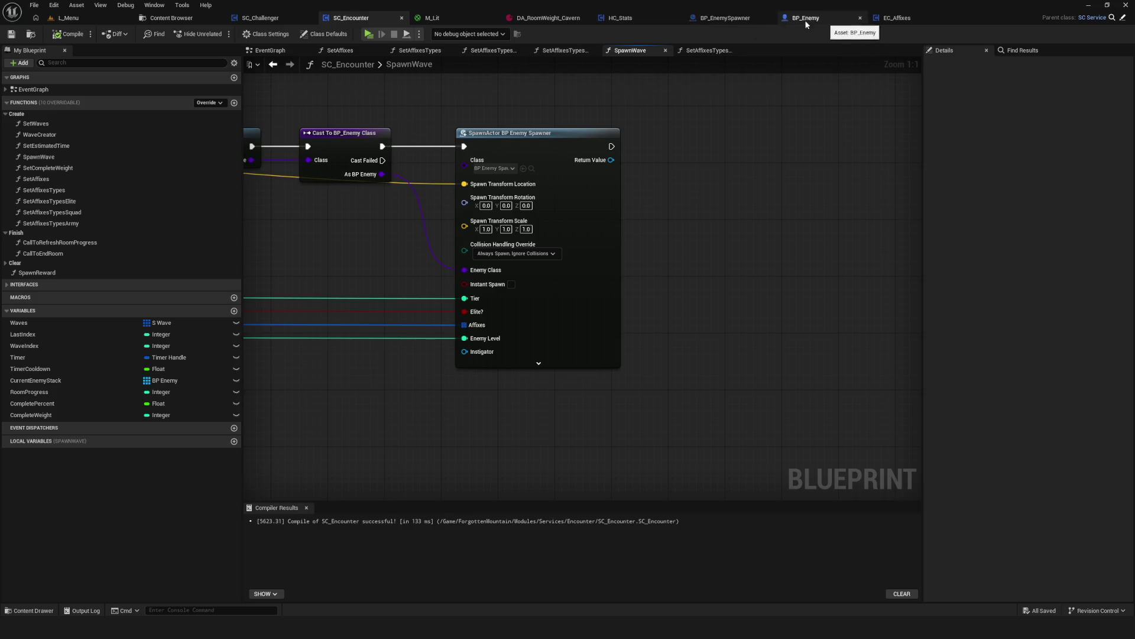
# Glance at BP_EnemySpawner's SET chain, then return to the EC_Affixes event graph.
pyautogui.click(736, 21)
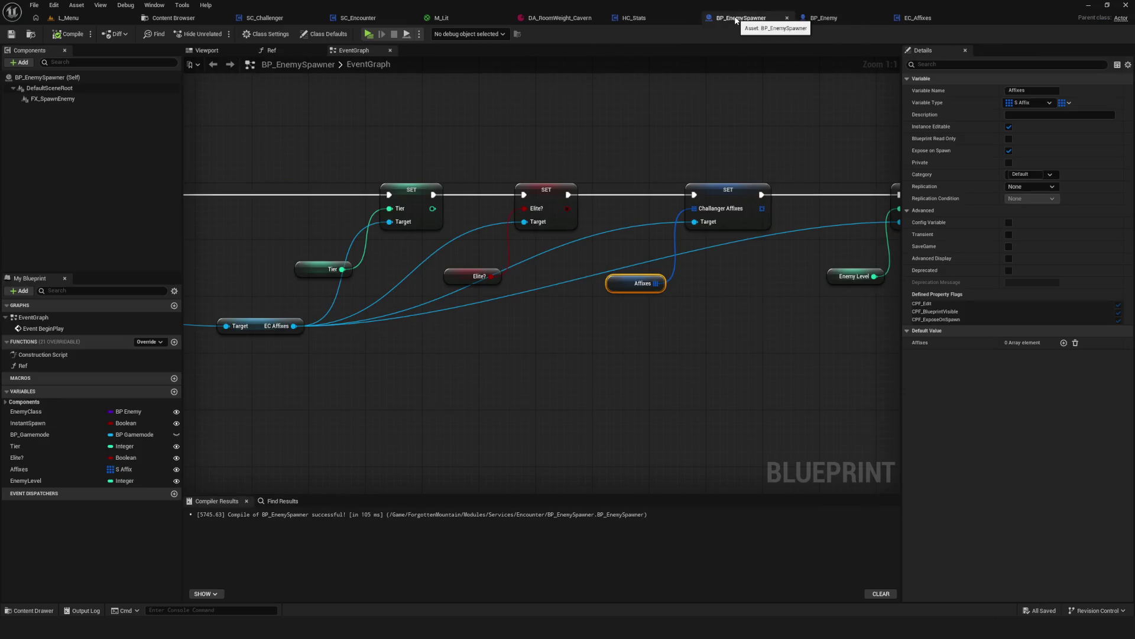
pyautogui.scroll(-7, 650, 204)
pyautogui.scroll(7, 639, 204)
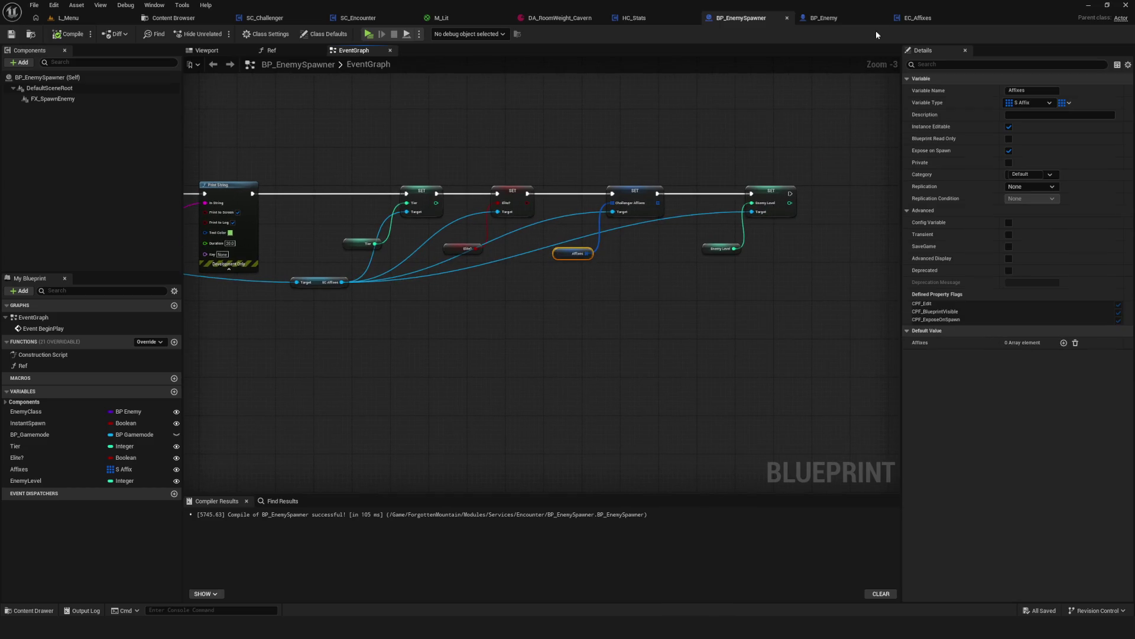
pyautogui.click(904, 21)
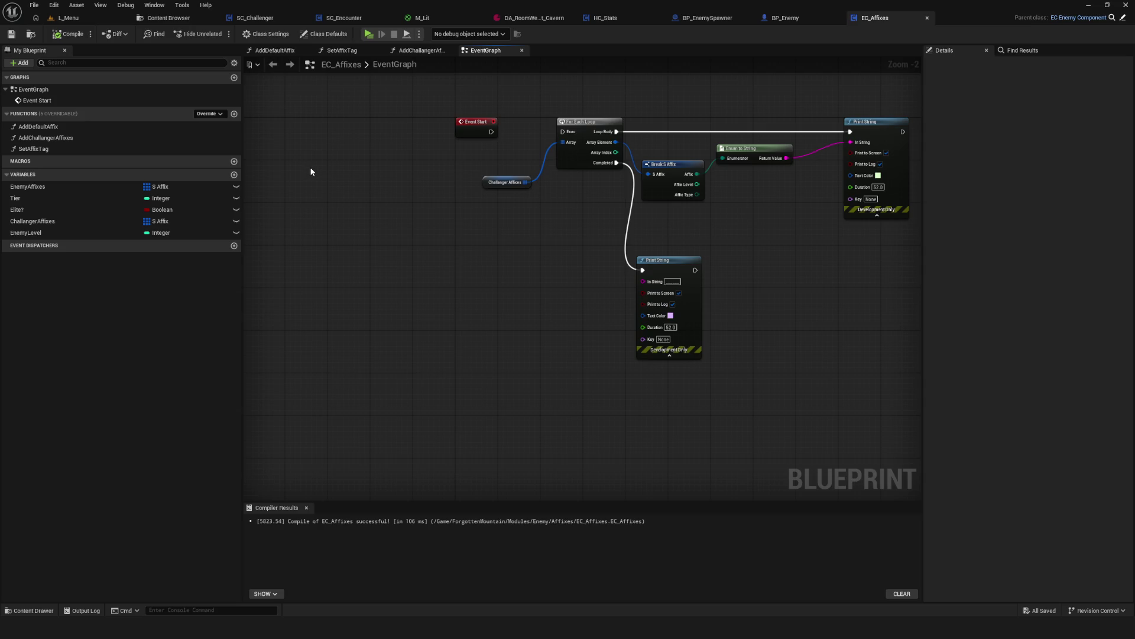
# Move the existing affix loop nodes to the right of Event Start to make room.
pyautogui.moveTo(578, 190); pyautogui.dragTo(917, 388)
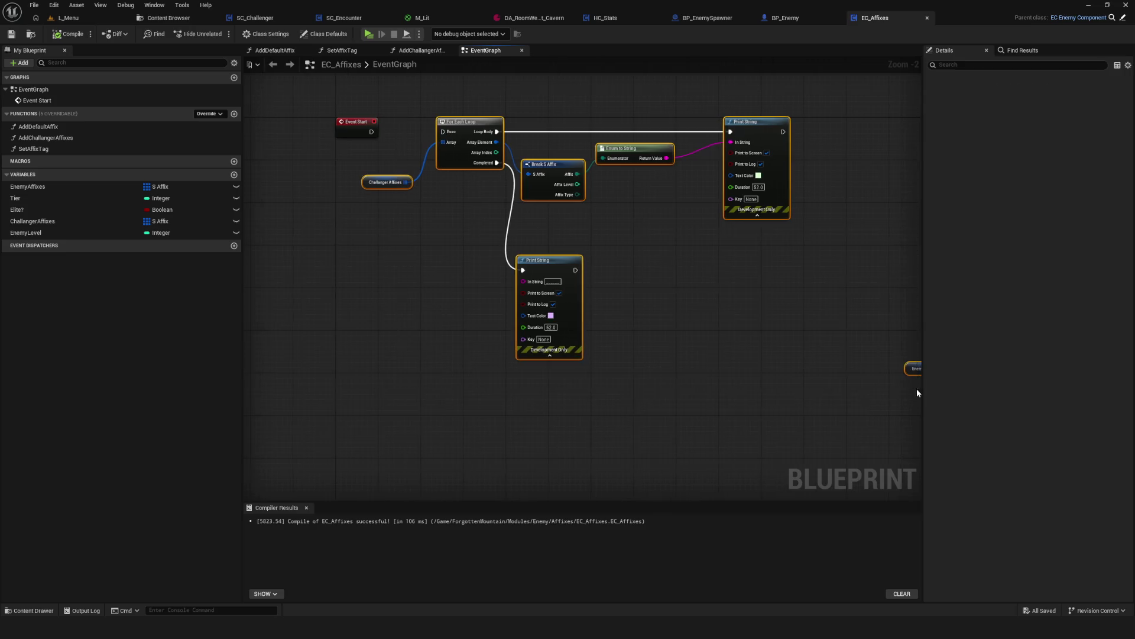
pyautogui.press('Home')
pyautogui.scroll(-5, 588, 216)
pyautogui.scroll(5, 600, 221)
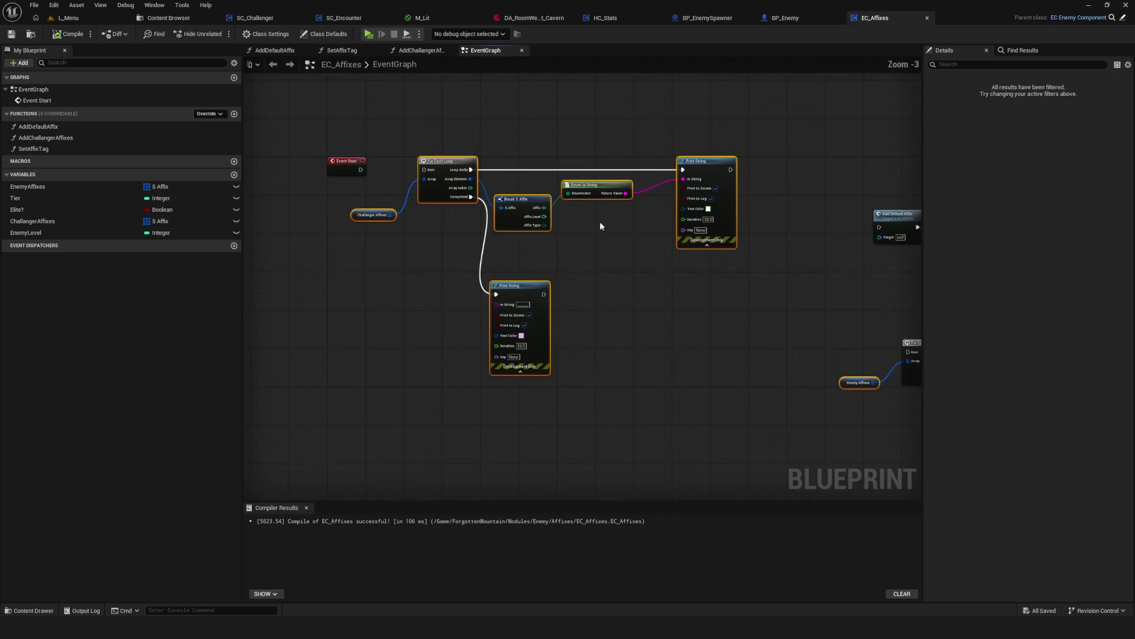
pyautogui.scroll(-6, 600, 222)
pyautogui.moveTo(836, 172); pyautogui.dragTo(561, 324)
pyautogui.scroll(4, 586, 232)
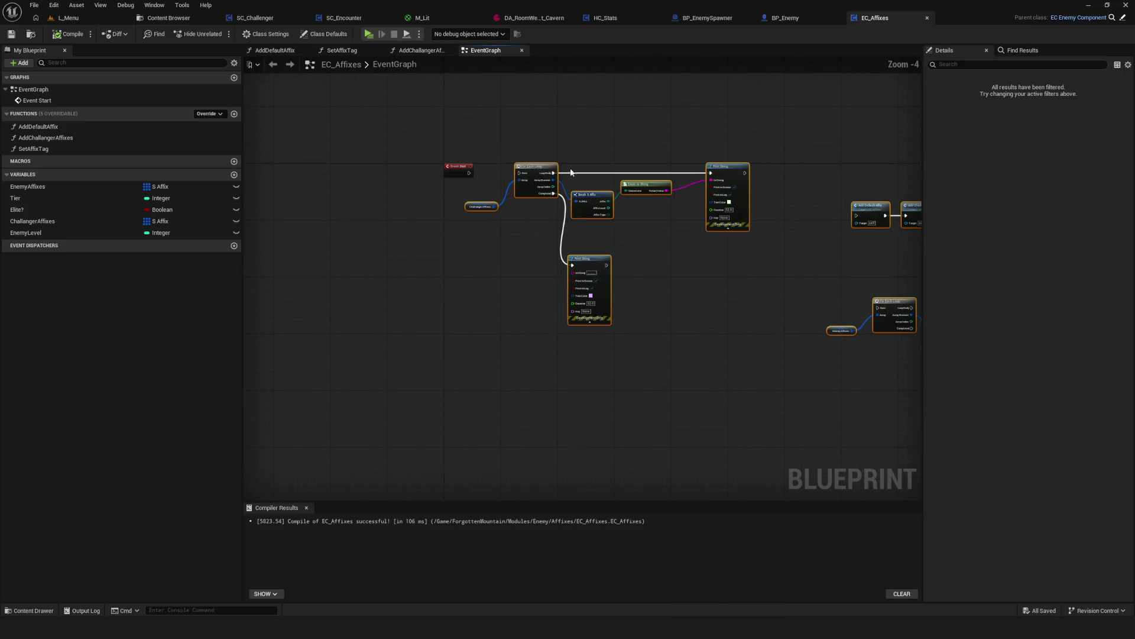
pyautogui.moveTo(592, 207); pyautogui.dragTo(764, 206)
pyautogui.scroll(4, 438, 304)
# Add a custom event named SetAffixParameters.
pyautogui.rightClick(465, 280)
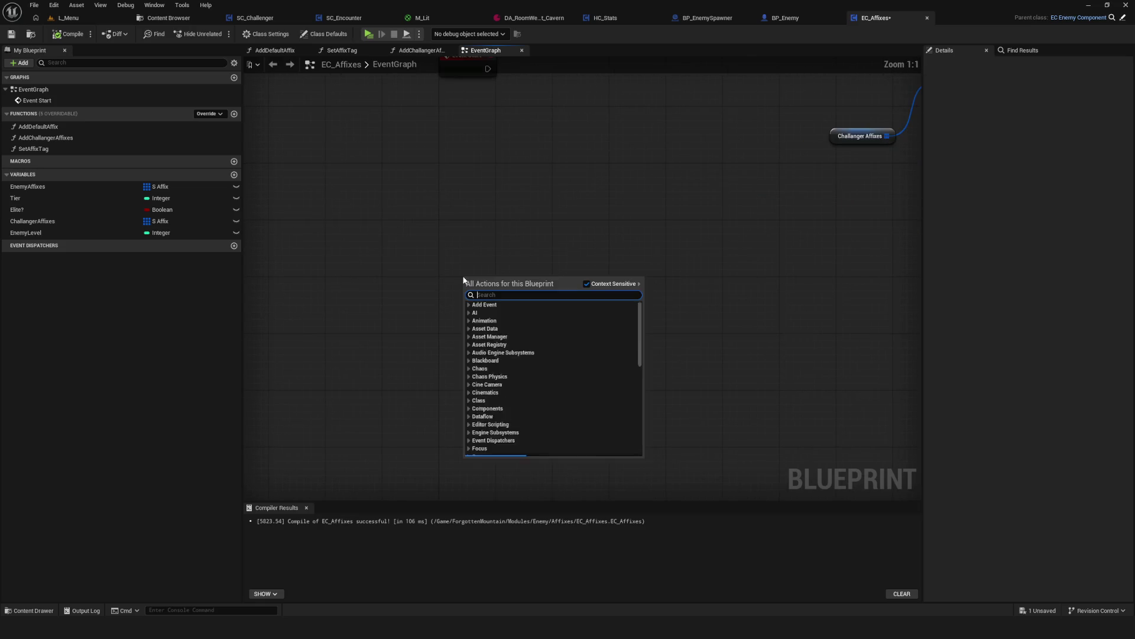
pyautogui.write('custom')
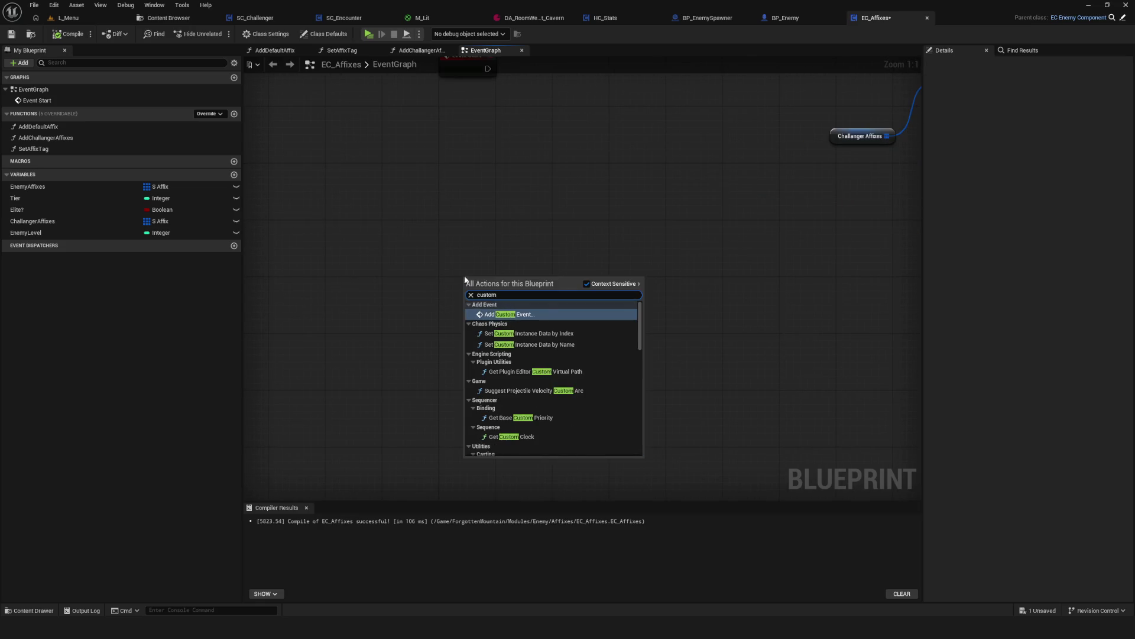
pyautogui.click(531, 317)
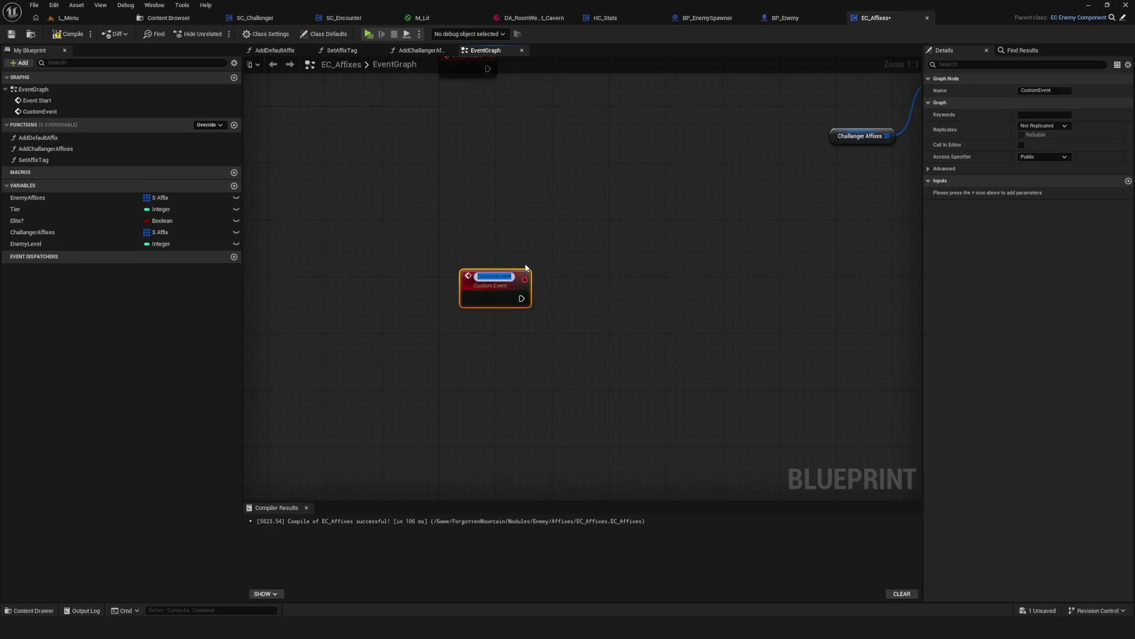
pyautogui.press('BackSpace')
pyautogui.write('C')
pyautogui.press('BackSpace')
pyautogui.write('SetCust')
pyautogui.write('omPar')
pyautogui.press('BackSpace')
pyautogui.press('BackSpace')
pyautogui.press('BackSpace')
pyautogui.write('Parameter')
pyautogui.press('BackSpace')
pyautogui.write('ters')
pyautogui.press('Return')
# Nudge the SetAffixParameters node into place and save EC_Affixes.
pyautogui.moveTo(489, 286); pyautogui.dragTo(468, 293)
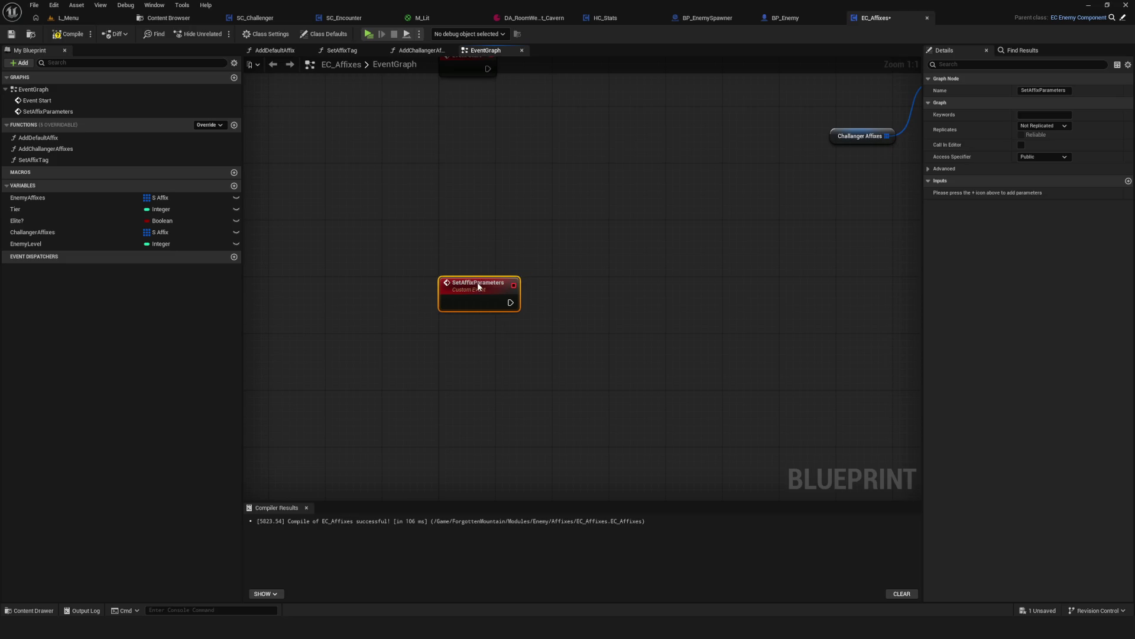
pyautogui.scroll(-5, 537, 288)
pyautogui.scroll(5, 537, 289)
pyautogui.hotkey('ctrl', 's')
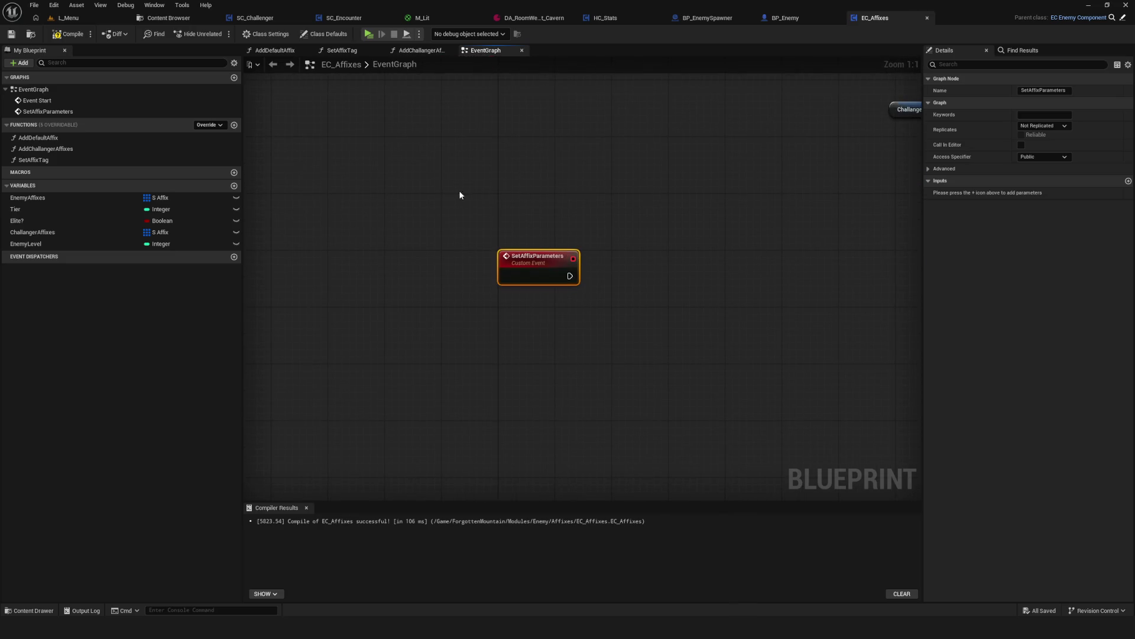
# Compile, then give SetAffixParameters a Tier (Integer) input and an Elite? (Boolean) input.
pyautogui.click(71, 36)
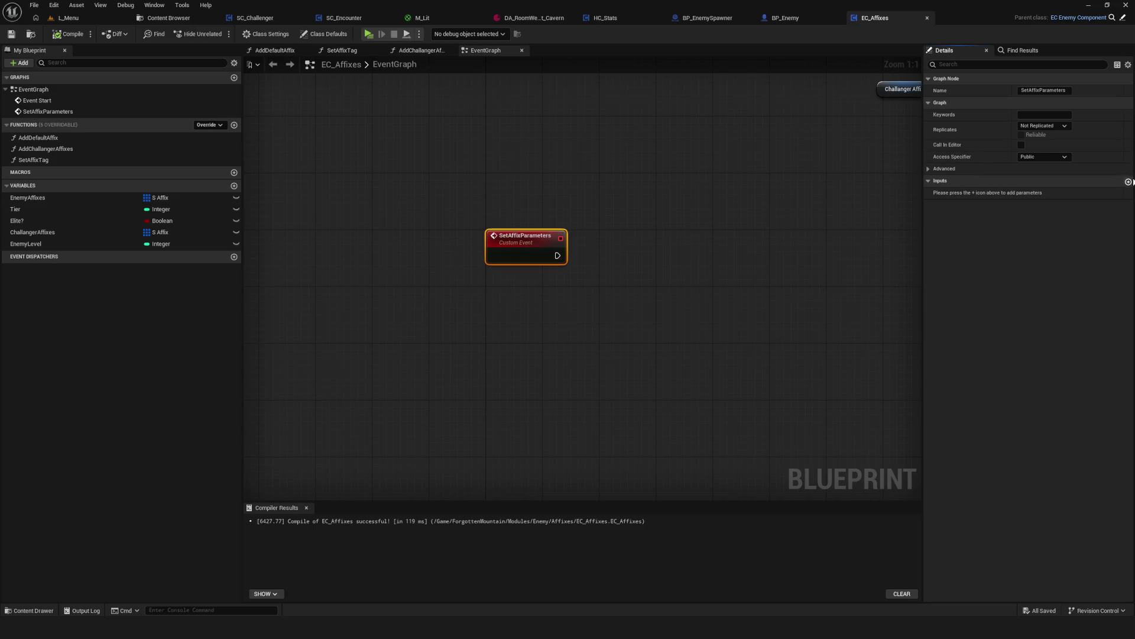
pyautogui.click(1128, 181)
pyautogui.doubleClick(970, 195)
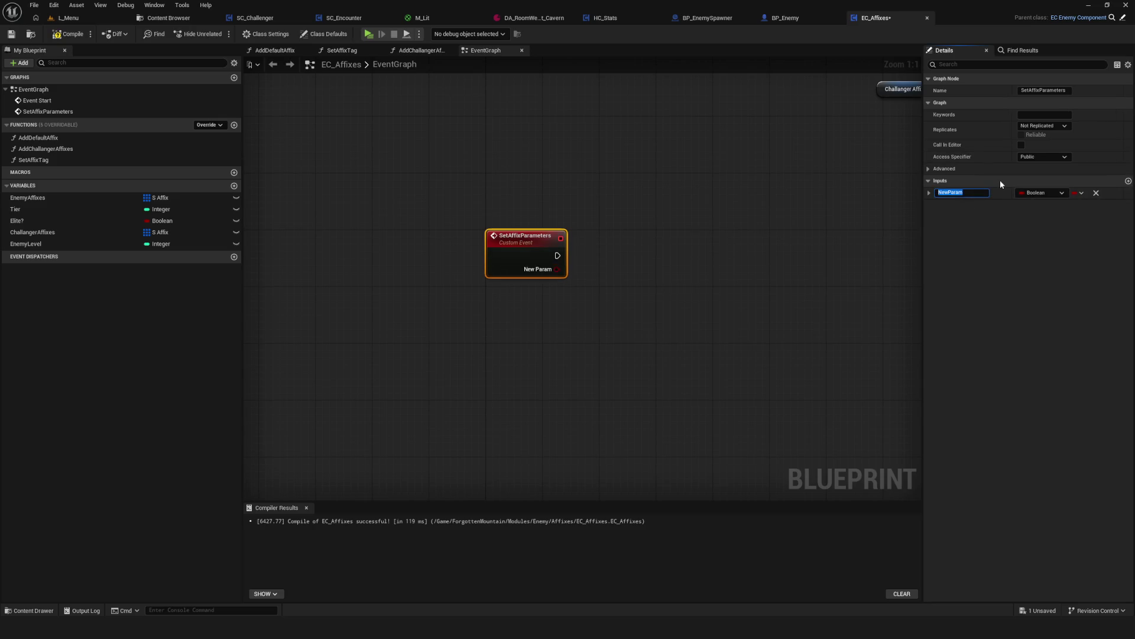
pyautogui.write('Tier')
pyautogui.press('Return')
pyautogui.click(1043, 193)
pyautogui.click(1043, 193)
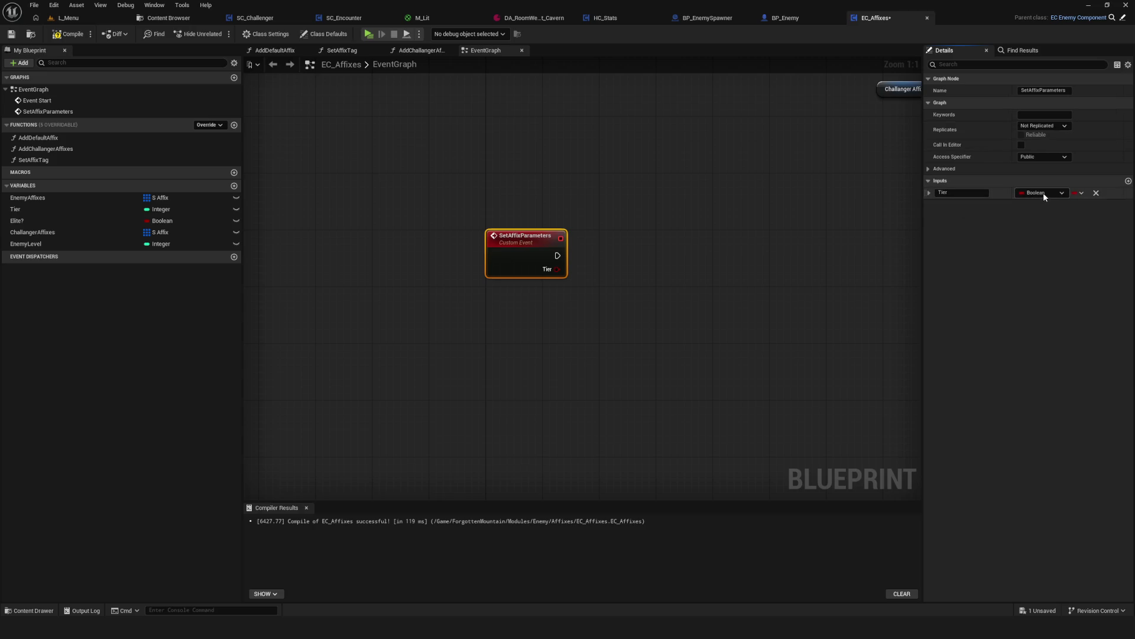
pyautogui.click(1043, 193)
pyautogui.click(1031, 233)
pyautogui.click(1128, 181)
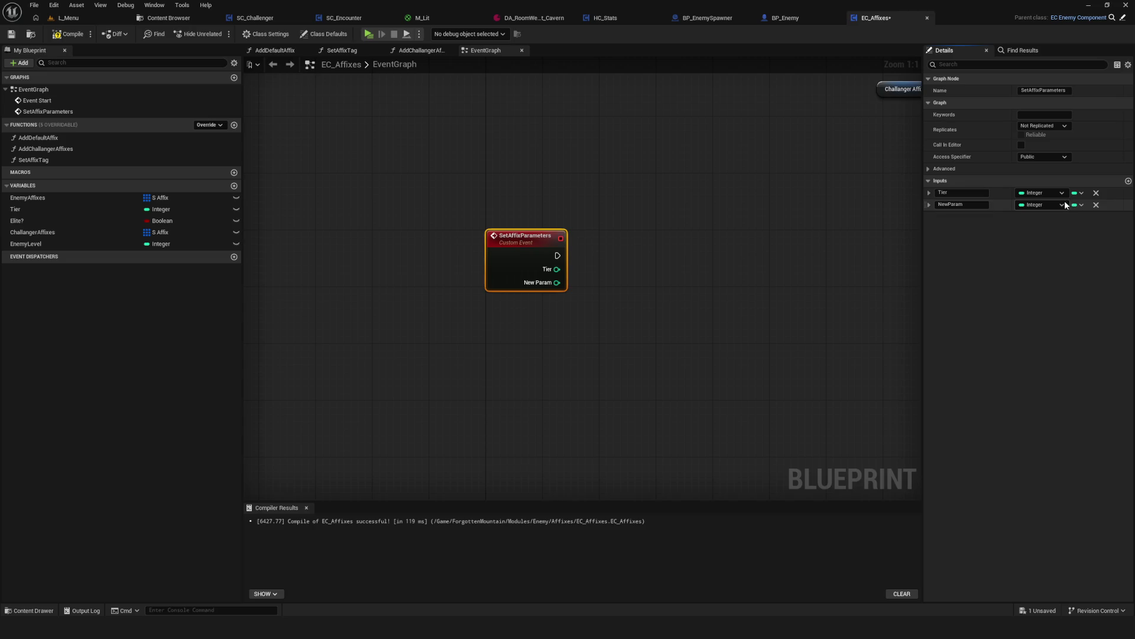
pyautogui.click(1044, 204)
pyautogui.click(1032, 230)
pyautogui.click(978, 206)
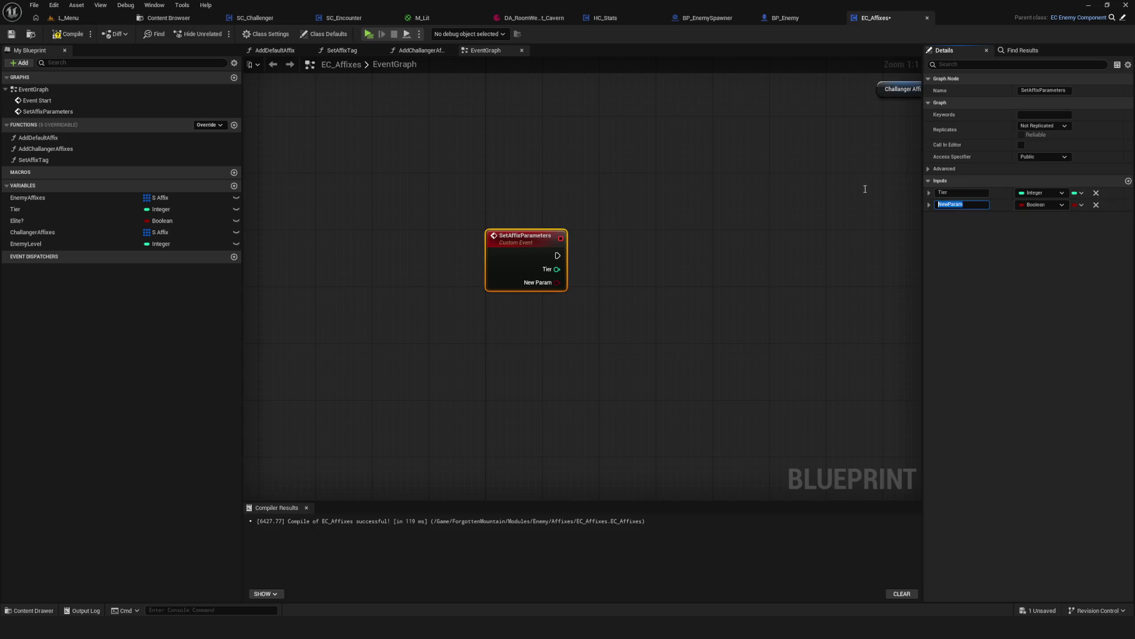
pyautogui.write('Elite')
pyautogui.write('?')
pyautogui.press('Return')
# Add a third input named Affix, typed as an S Affix array.
pyautogui.click(1129, 181)
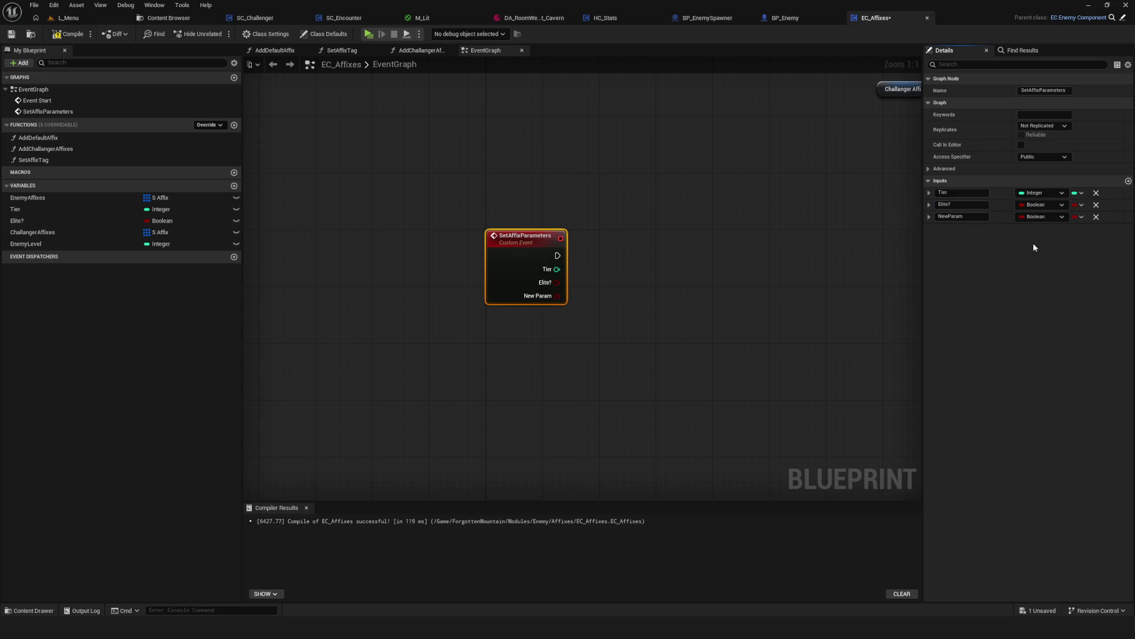
pyautogui.click(1042, 217)
pyautogui.click(1042, 217)
pyautogui.click(1041, 216)
pyautogui.write('Affix')
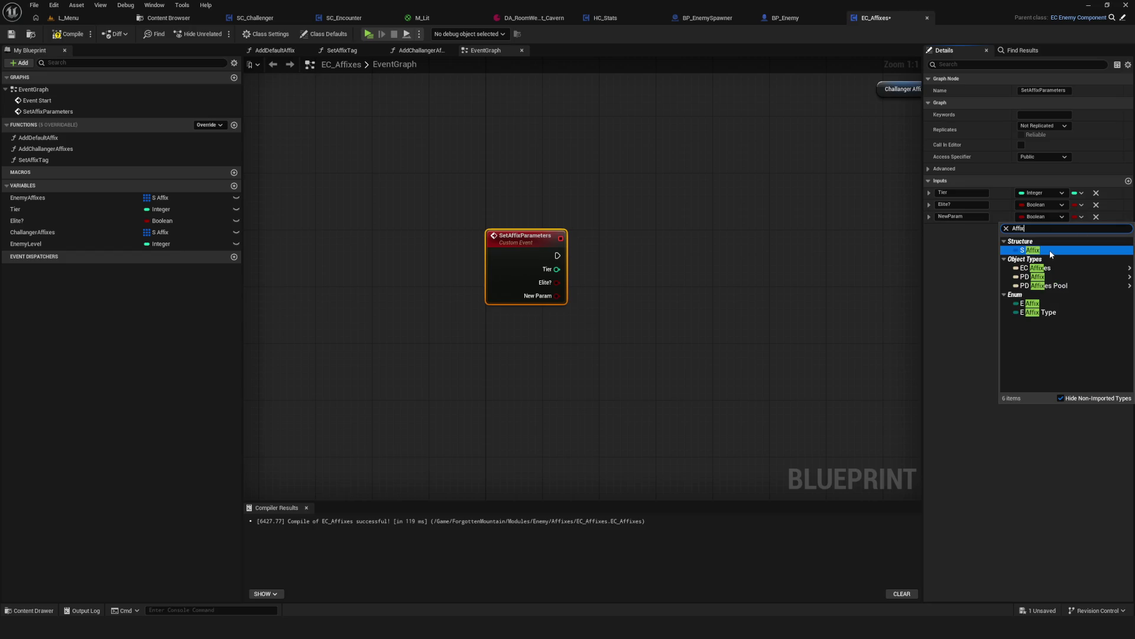
pyautogui.click(1041, 251)
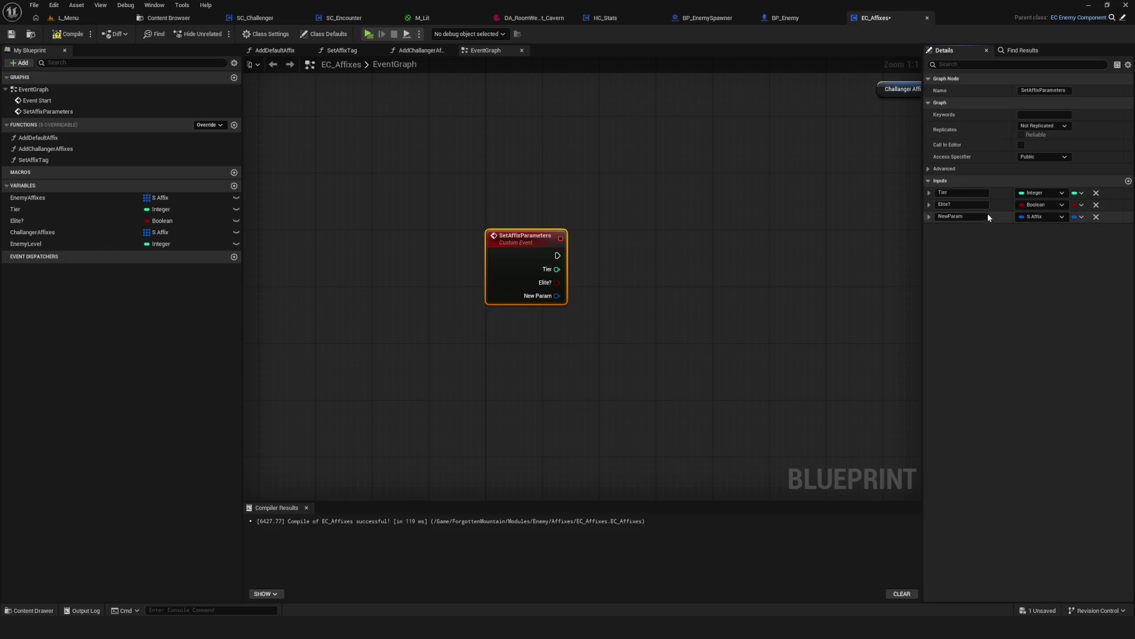
pyautogui.click(1078, 217)
pyautogui.click(1064, 238)
pyautogui.click(976, 216)
pyautogui.write('Affix')
pyautogui.press('Return')
# Add a single Integer input named EnemyLevel, then compile and save the blueprint.
pyautogui.click(1128, 181)
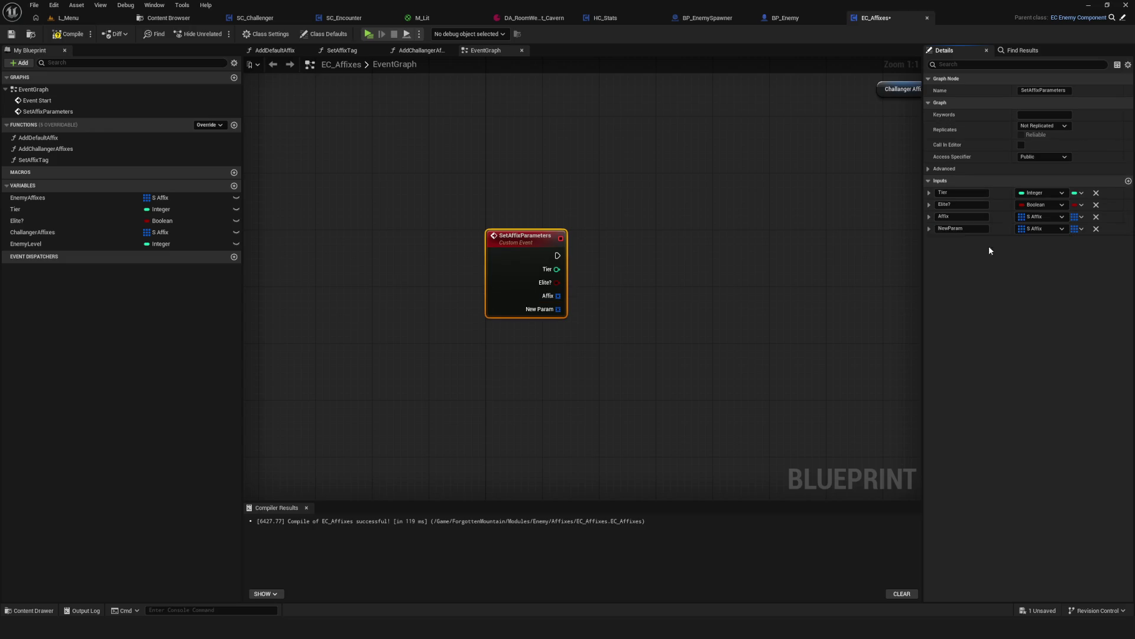
pyautogui.click(1052, 230)
pyautogui.click(1032, 271)
pyautogui.write('E')
pyautogui.press('Return')
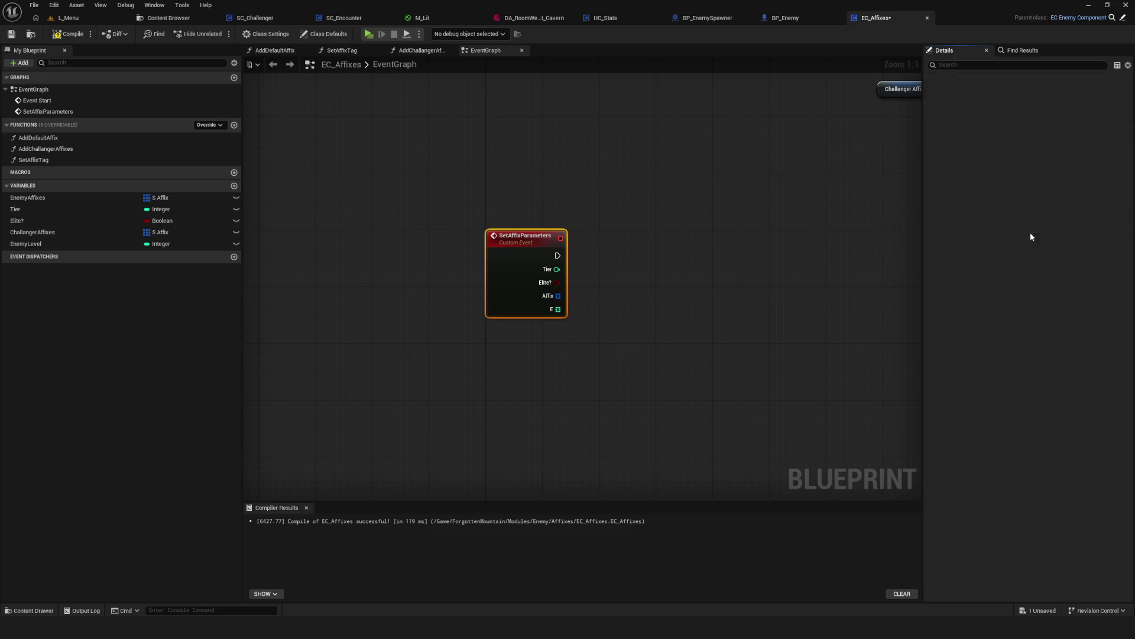
pyautogui.click(1030, 230)
pyautogui.click(974, 235)
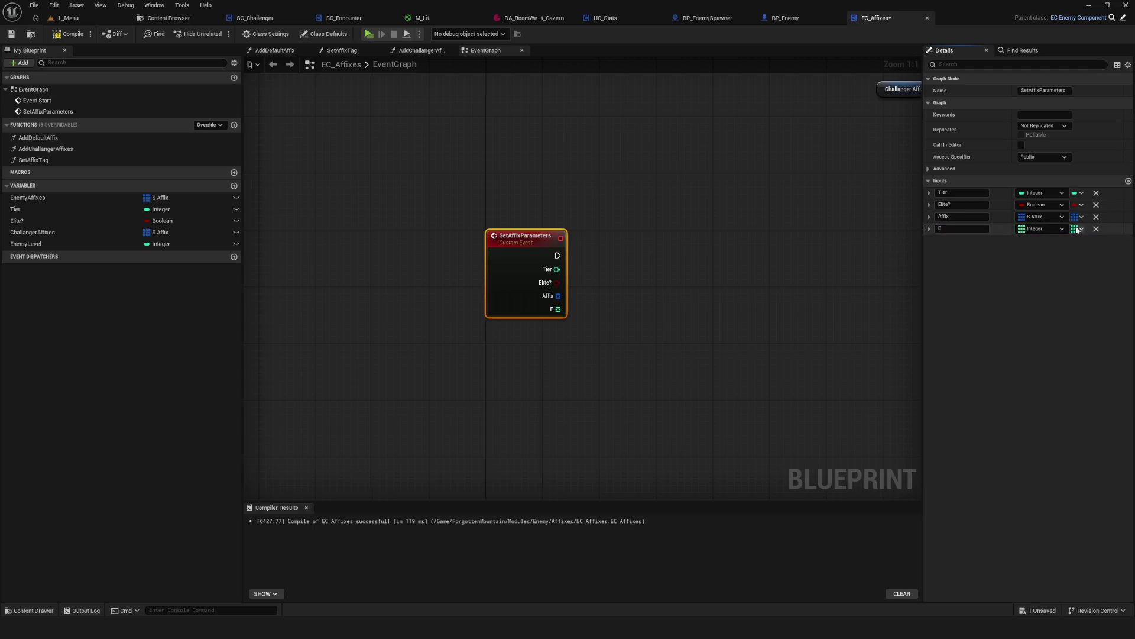
pyautogui.click(1078, 229)
pyautogui.click(1064, 239)
pyautogui.click(956, 229)
pyautogui.write('Level')
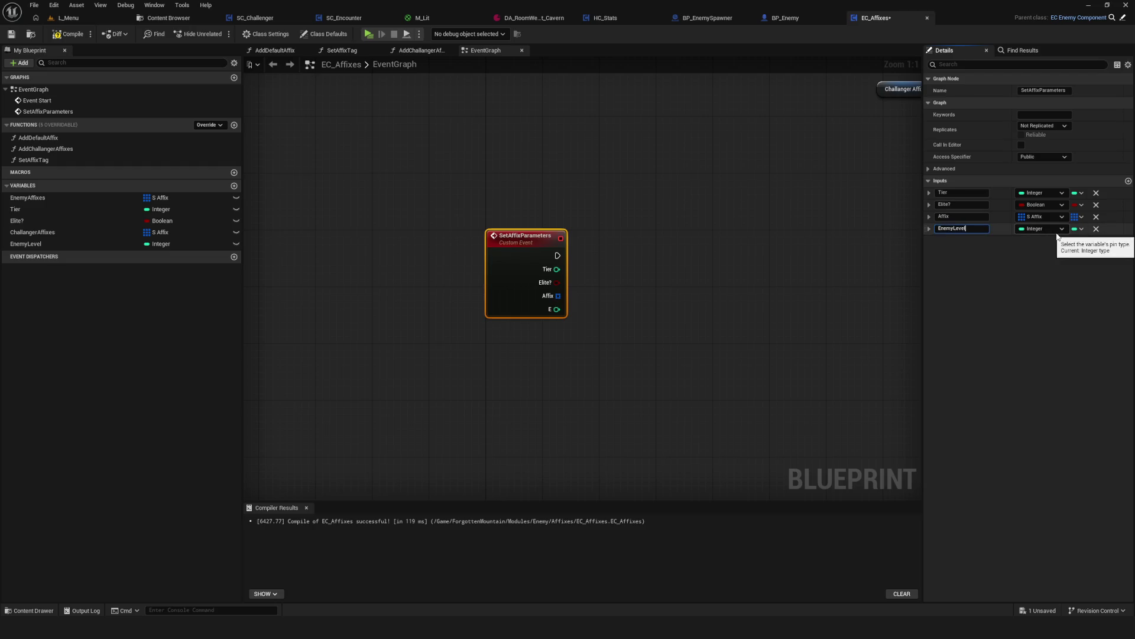
pyautogui.press('Return')
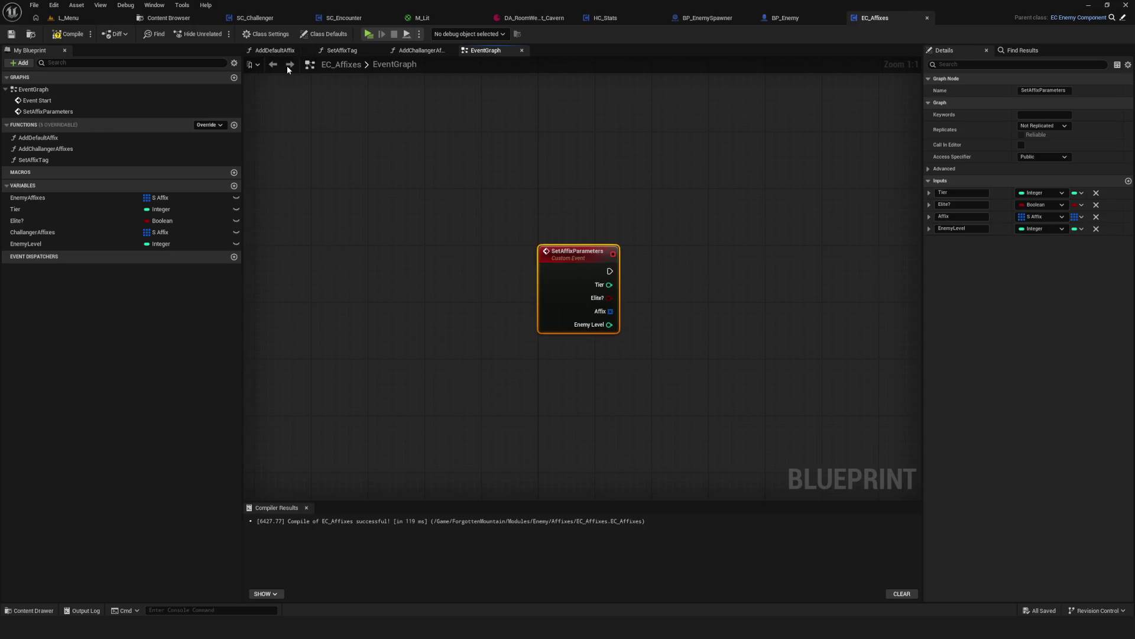
pyautogui.click(68, 34)
pyautogui.click(13, 35)
pyautogui.moveTo(635, 213)
pyautogui.mouseDown()
pyautogui.moveTo(659, 286)
pyautogui.moveTo(672, 426)
pyautogui.mouseUp()
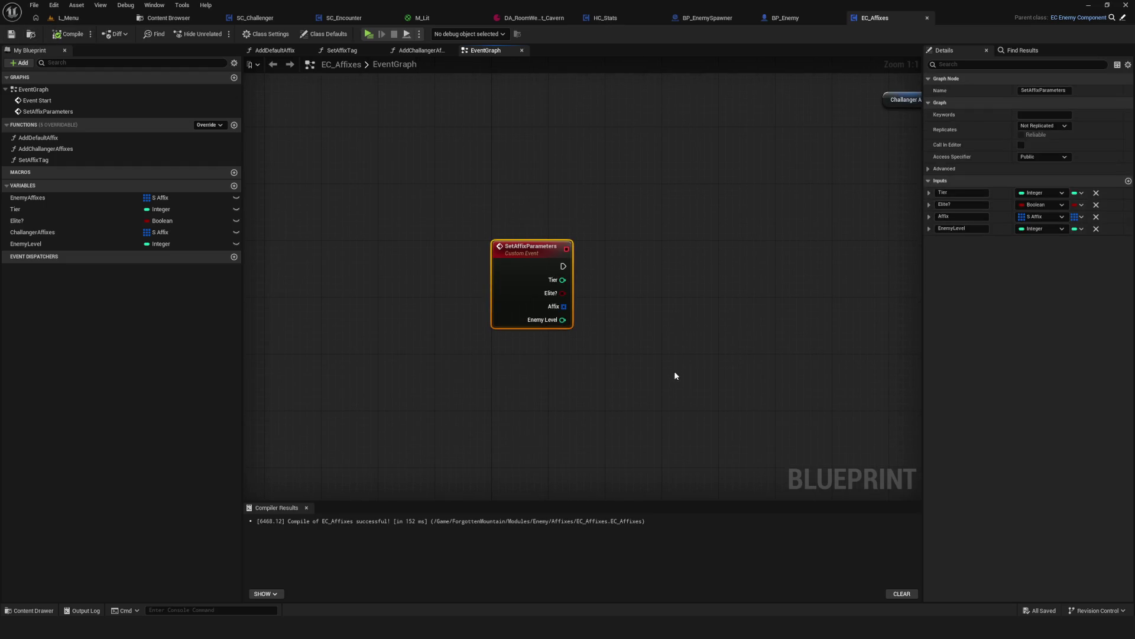
# Chain SET Tier and SET Elite? after SetAffixParameters, fed from the event's inputs.
pyautogui.scroll(-5, 623, 375)
pyautogui.scroll(5, 553, 418)
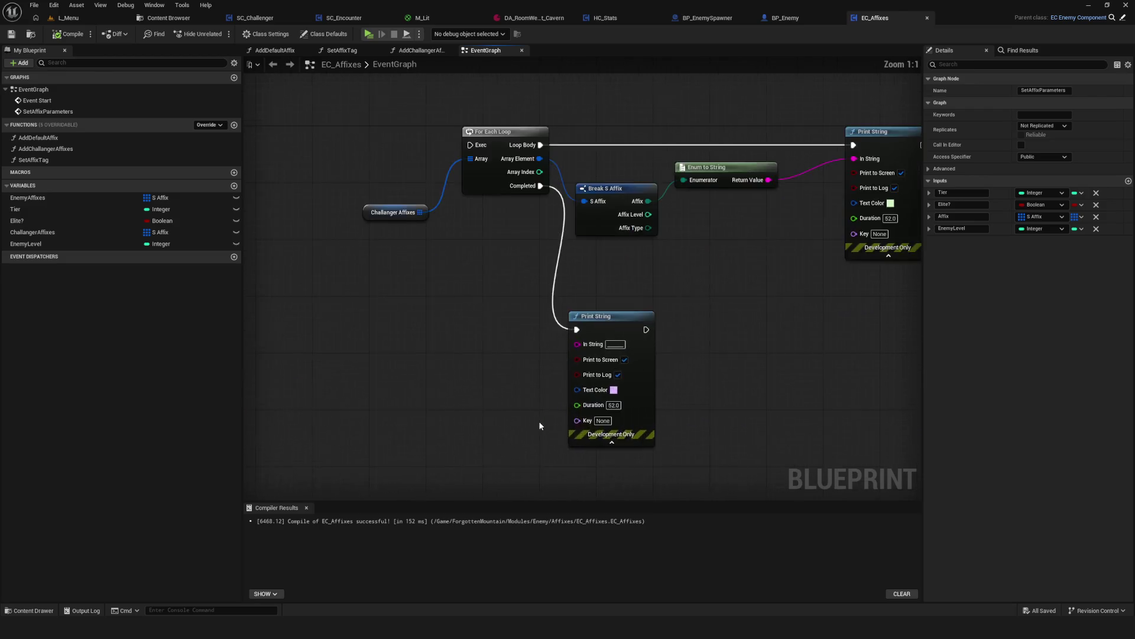
pyautogui.press('Home')
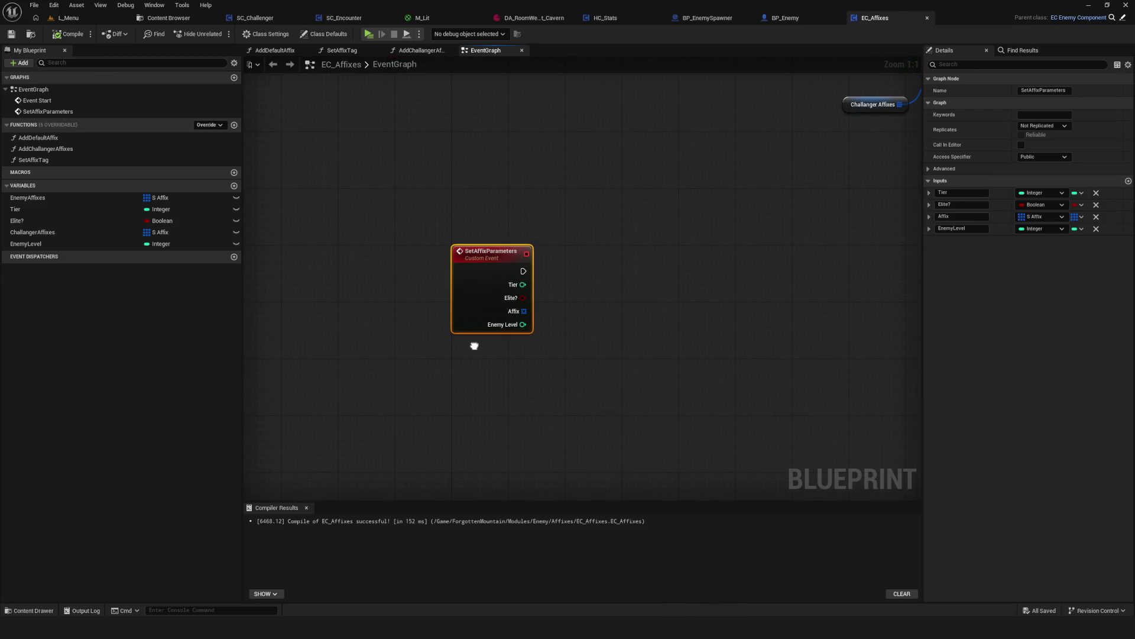
pyautogui.moveTo(27, 204); pyautogui.dragTo(638, 263)
pyautogui.moveTo(523, 270)
pyautogui.mouseDown()
pyautogui.moveTo(646, 270)
pyautogui.moveTo(600, 270)
pyautogui.moveTo(591, 286)
pyautogui.mouseUp()
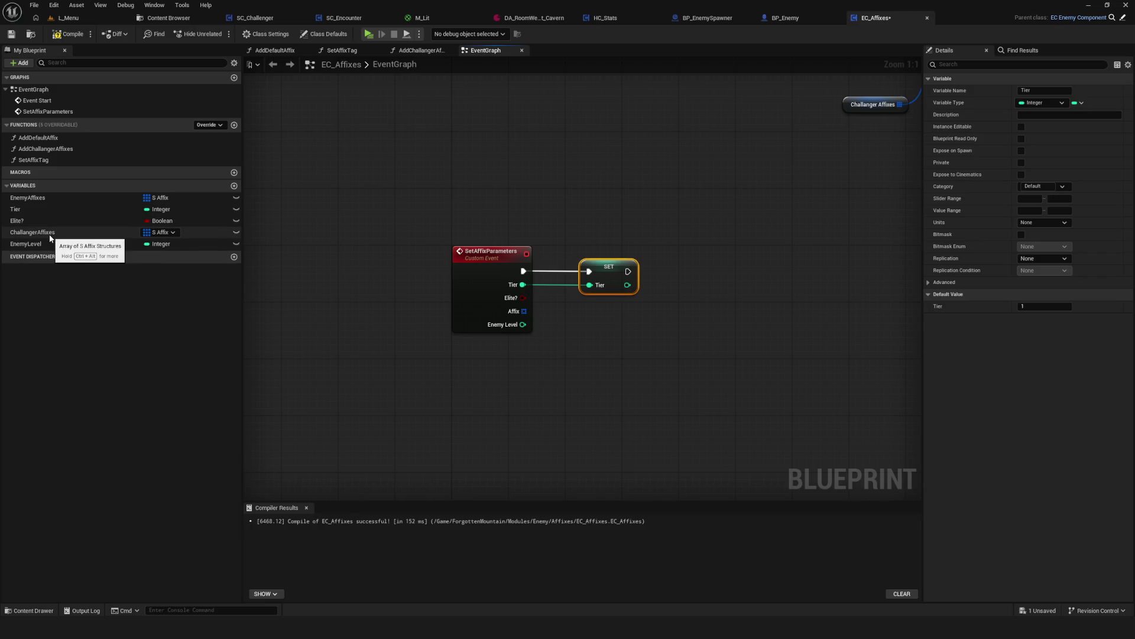
pyautogui.moveTo(50, 238)
pyautogui.mouseDown()
pyautogui.moveTo(531, 314)
pyautogui.moveTo(627, 317)
pyautogui.mouseUp()
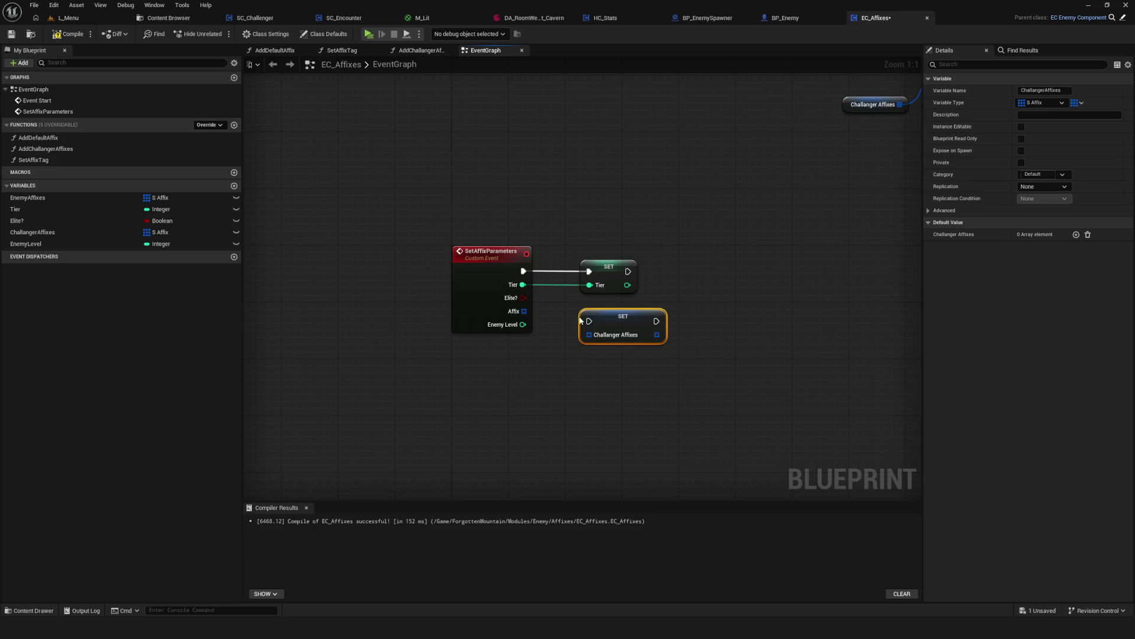
pyautogui.moveTo(24, 220); pyautogui.dragTo(750, 269)
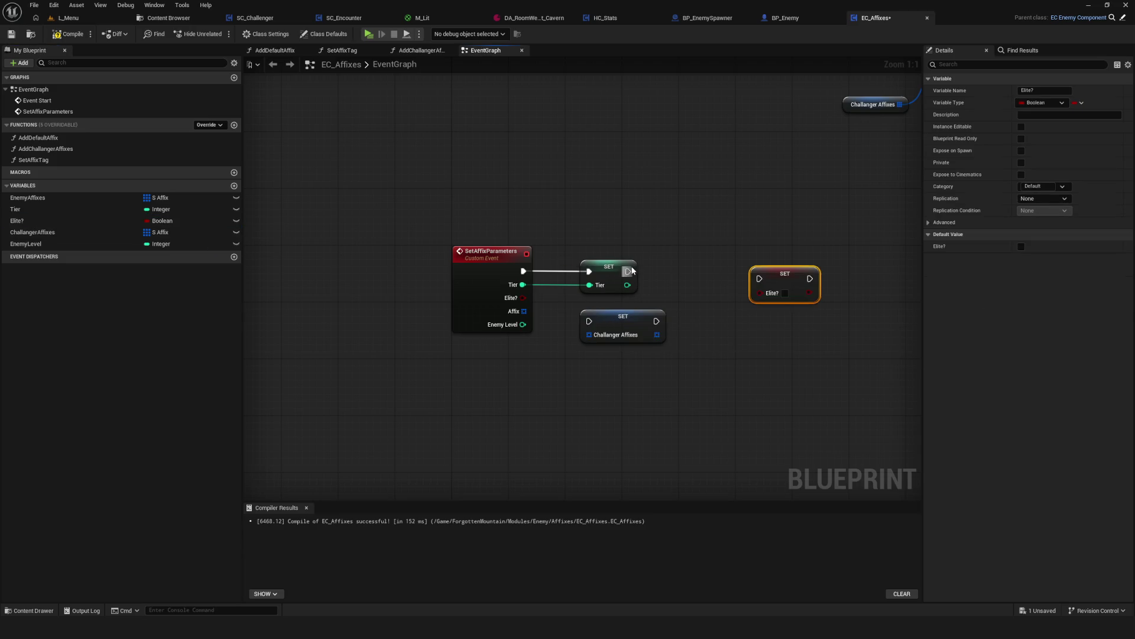
pyautogui.moveTo(628, 271)
pyautogui.mouseDown()
pyautogui.moveTo(760, 278)
pyautogui.moveTo(711, 270)
pyautogui.mouseUp()
pyautogui.moveTo(500, 302); pyautogui.dragTo(694, 289)
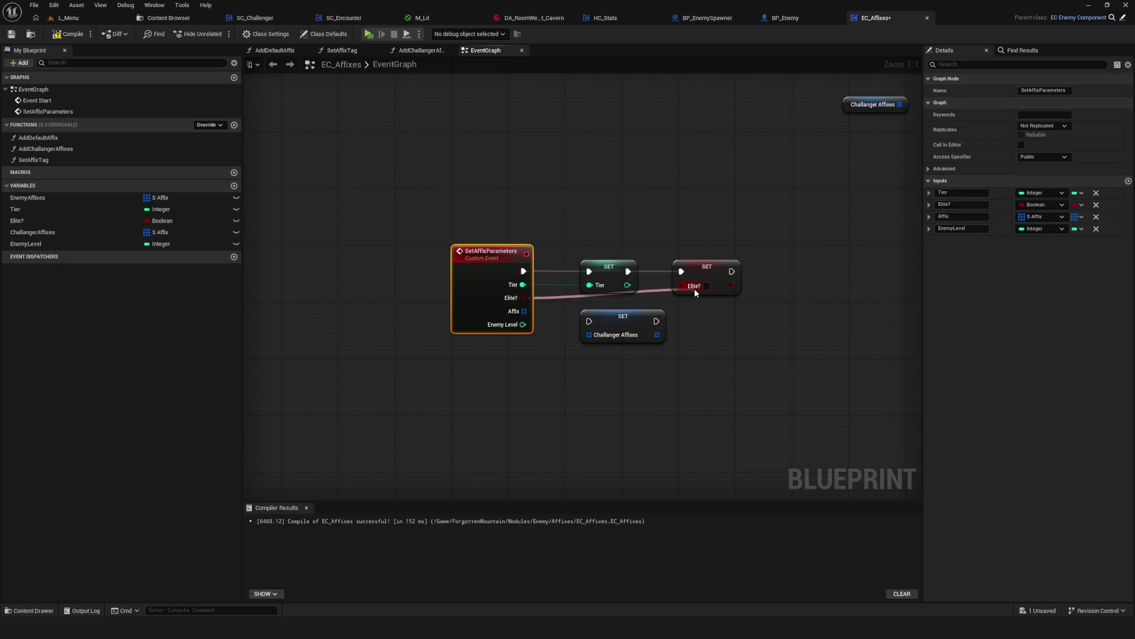
# Continue the chain with SET Challanger Affixes from Affix and SET Enemy Level from EnemyLevel.
pyautogui.moveTo(621, 317)
pyautogui.mouseDown()
pyautogui.moveTo(833, 264)
pyautogui.moveTo(813, 260)
pyautogui.mouseUp()
pyautogui.moveTo(723, 271); pyautogui.dragTo(810, 271)
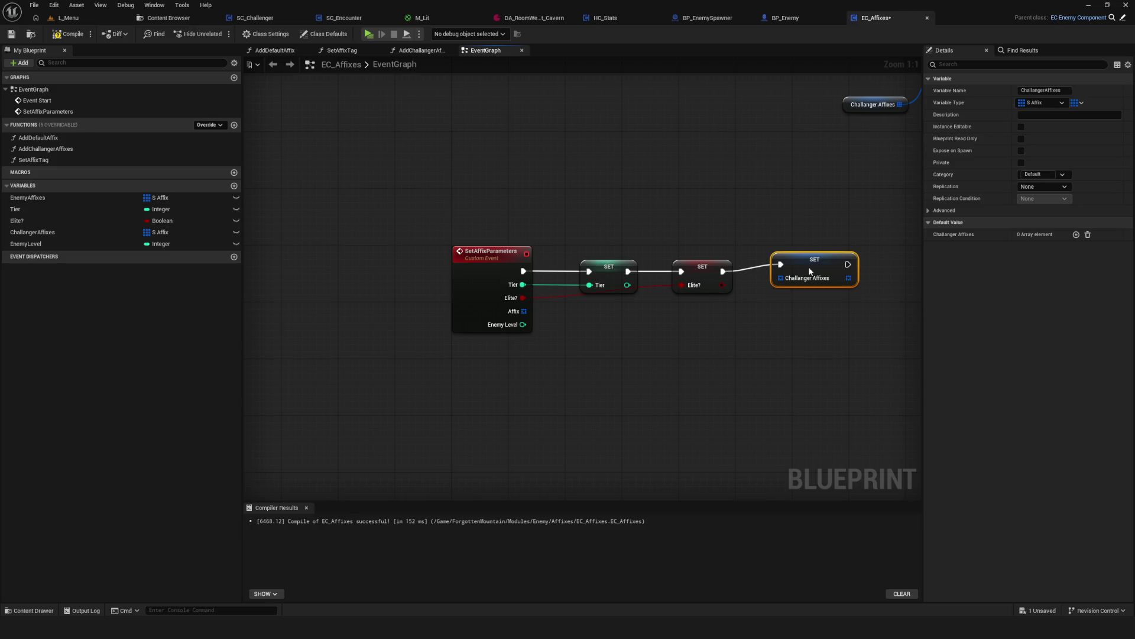
pyautogui.moveTo(524, 311); pyautogui.dragTo(780, 278)
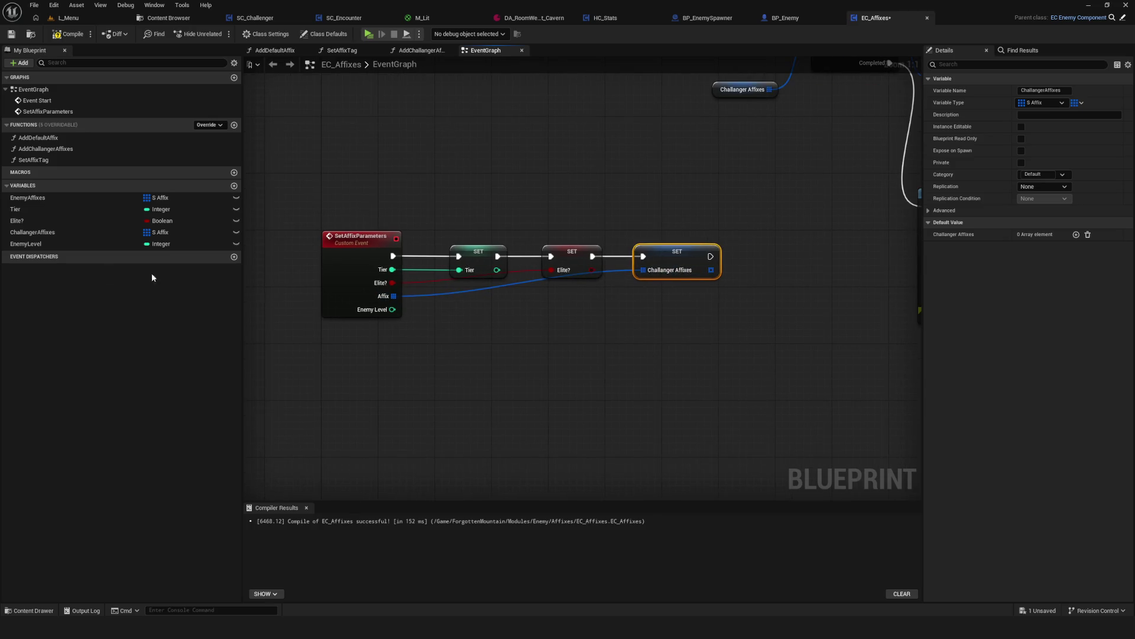
pyautogui.moveTo(27, 244)
pyautogui.mouseDown()
pyautogui.moveTo(579, 270)
pyautogui.moveTo(749, 256)
pyautogui.mouseUp()
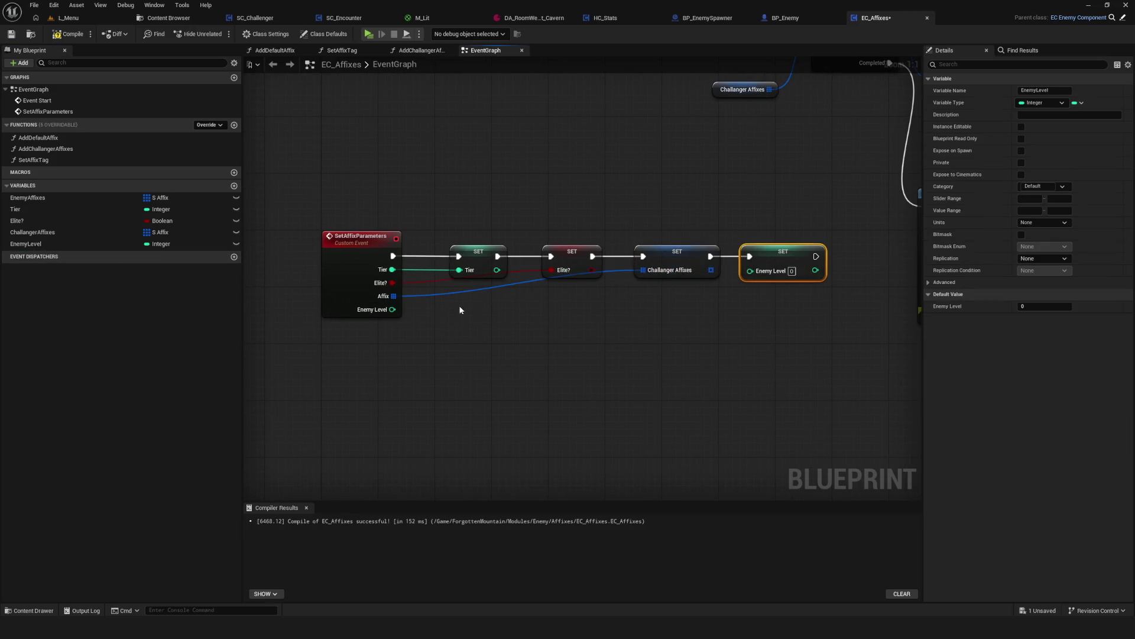
pyautogui.moveTo(392, 309)
pyautogui.mouseDown()
pyautogui.moveTo(628, 299)
pyautogui.moveTo(761, 271)
pyautogui.moveTo(750, 270)
pyautogui.mouseUp()
# Move the affix loop and Print String nodes up out of the way and add a new event dispatcher.
pyautogui.scroll(-5, 604, 261)
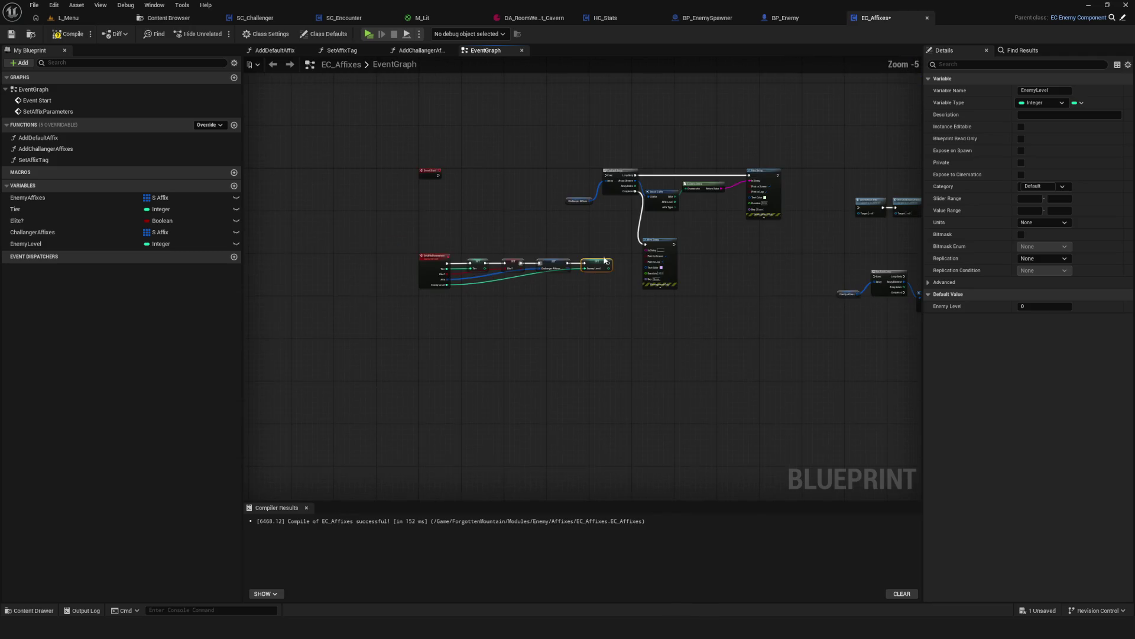
pyautogui.moveTo(565, 145)
pyautogui.mouseDown()
pyautogui.moveTo(754, 215)
pyautogui.moveTo(762, 293)
pyautogui.mouseUp()
pyautogui.moveTo(563, 229); pyautogui.dragTo(632, 128)
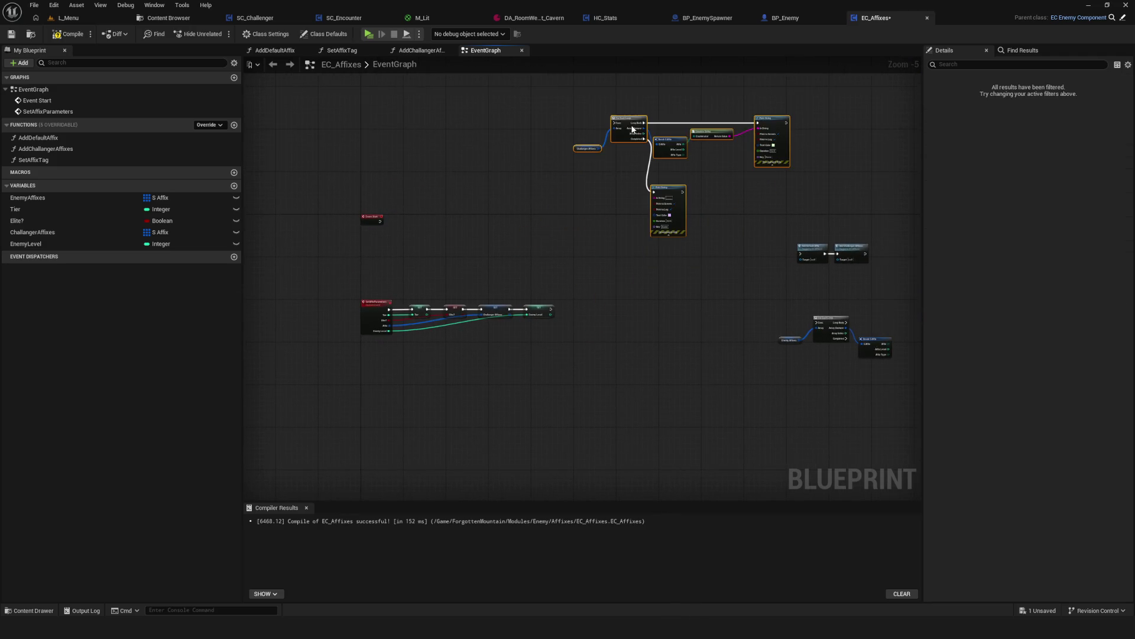
pyautogui.scroll(3, 442, 317)
pyautogui.click(234, 257)
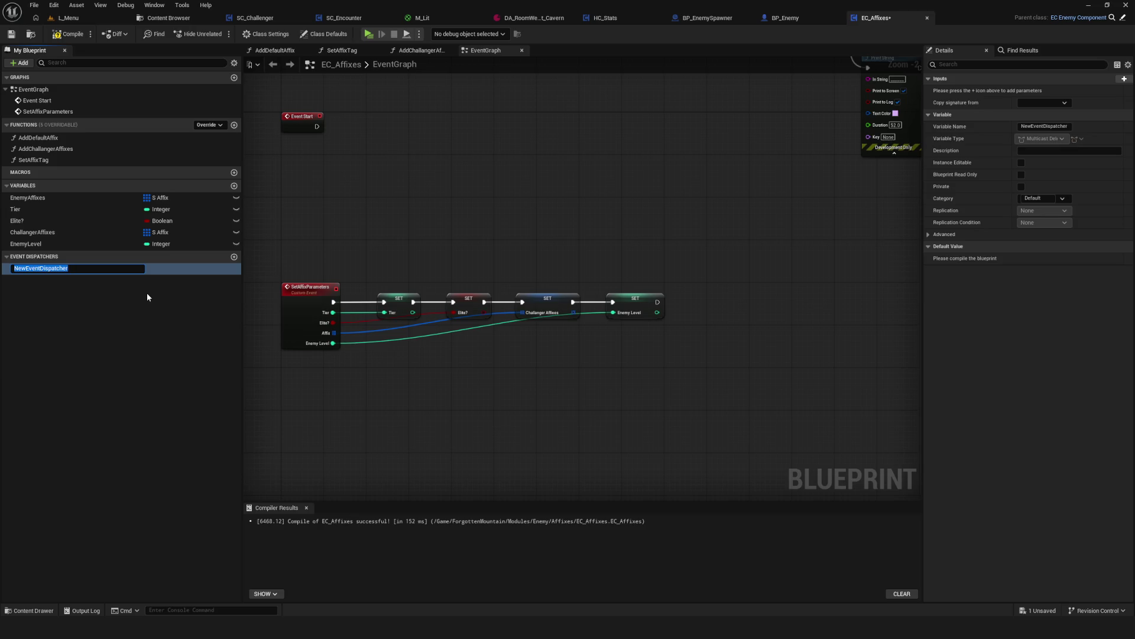
# Name the new dispatcher AffixParametersReady and save.
pyautogui.write('AffixP')
pyautogui.write('arameters')
pyautogui.write('Ready')
pyautogui.press('Return')
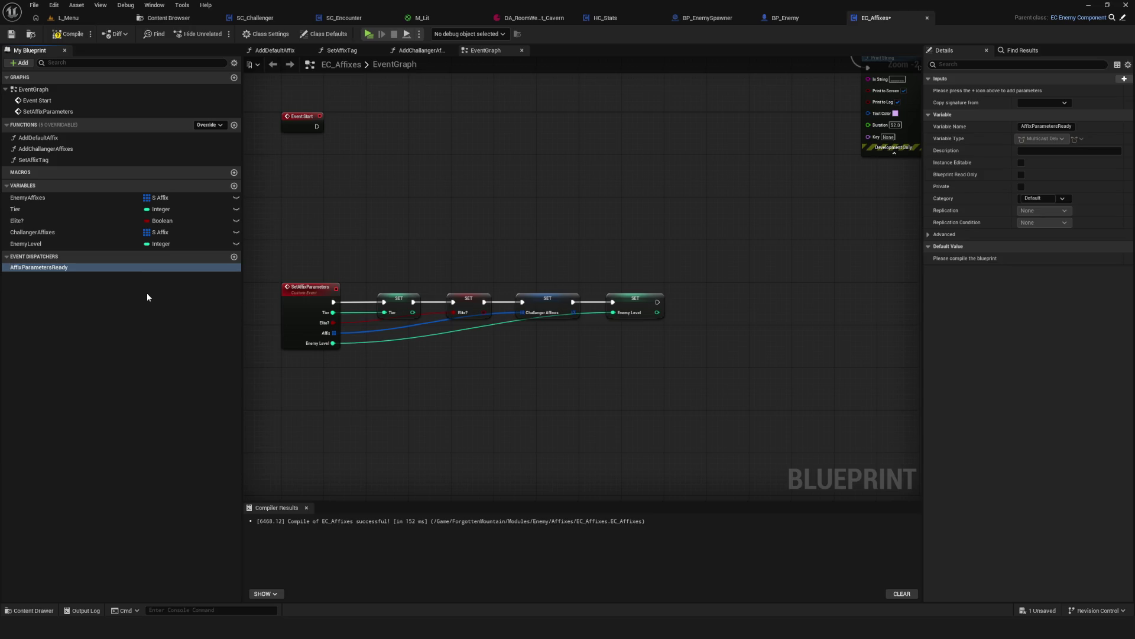
pyautogui.hotkey('ctrl', 's')
# Call AffixParametersReady after SET Enemy Level and compile EC_Affixes.
pyautogui.moveTo(53, 267)
pyautogui.mouseDown()
pyautogui.moveTo(228, 287)
pyautogui.moveTo(713, 303)
pyautogui.mouseUp()
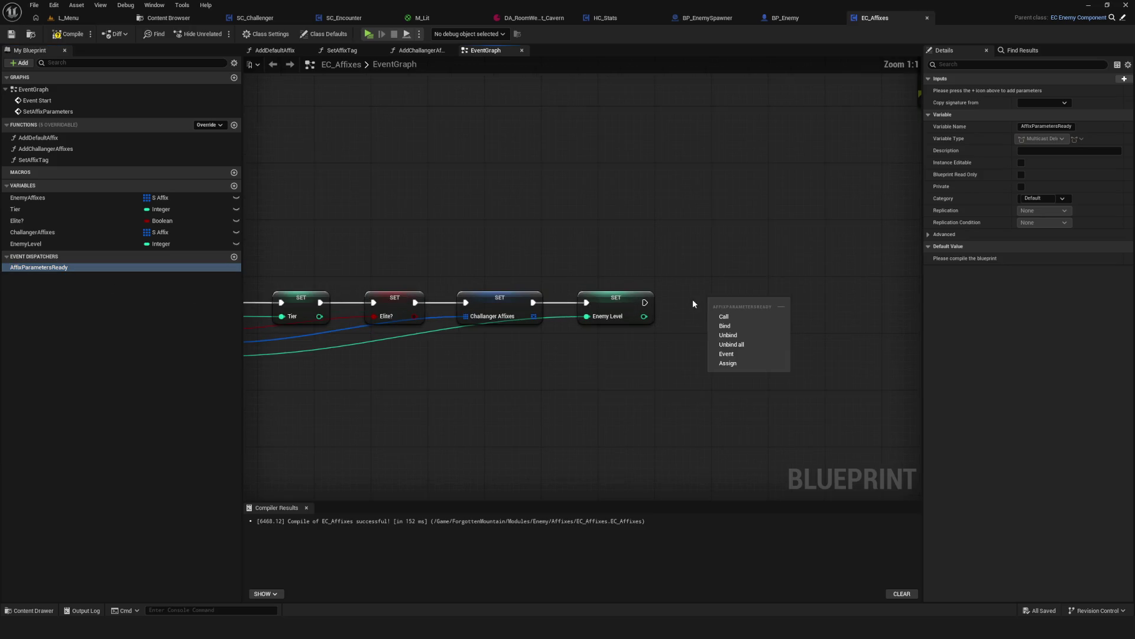
pyautogui.click(733, 317)
pyautogui.moveTo(643, 302)
pyautogui.mouseDown()
pyautogui.moveTo(721, 309)
pyautogui.moveTo(754, 289)
pyautogui.mouseUp()
pyautogui.click(69, 34)
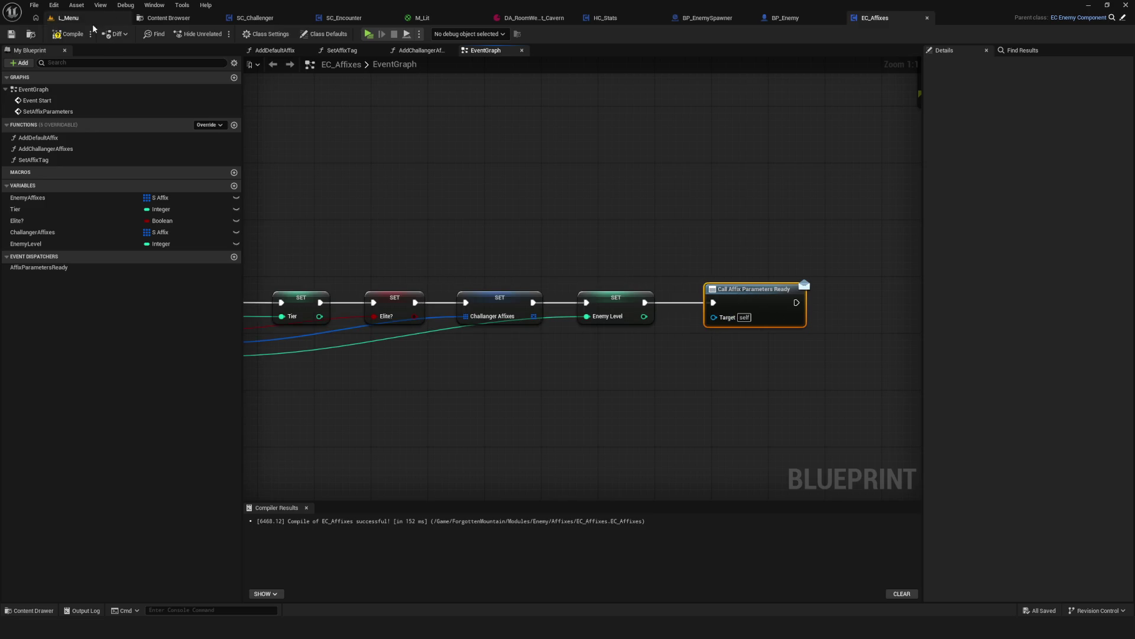
pyautogui.scroll(-4, 695, 303)
pyautogui.scroll(4, 695, 301)
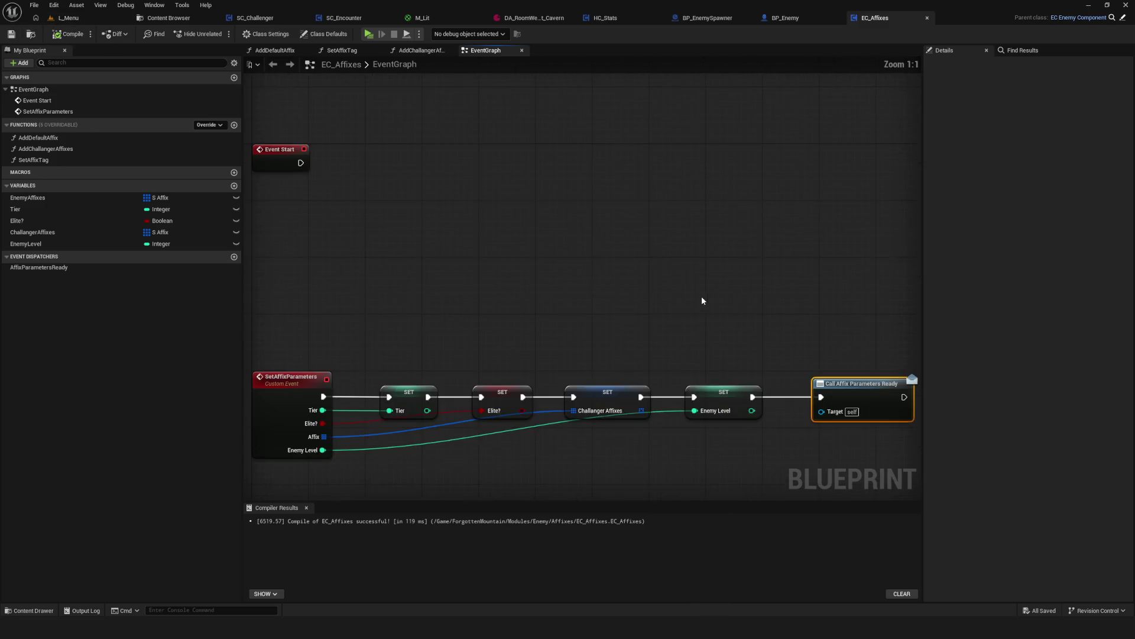
pyautogui.moveTo(552, 282); pyautogui.dragTo(515, 288)
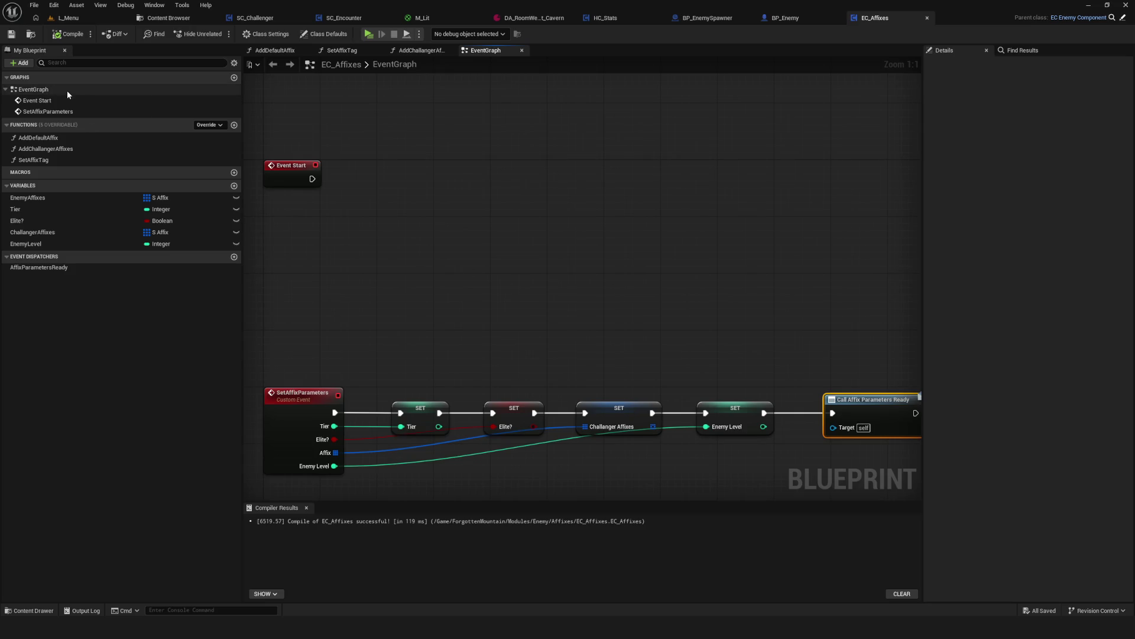
pyautogui.moveTo(436, 272); pyautogui.dragTo(459, 246)
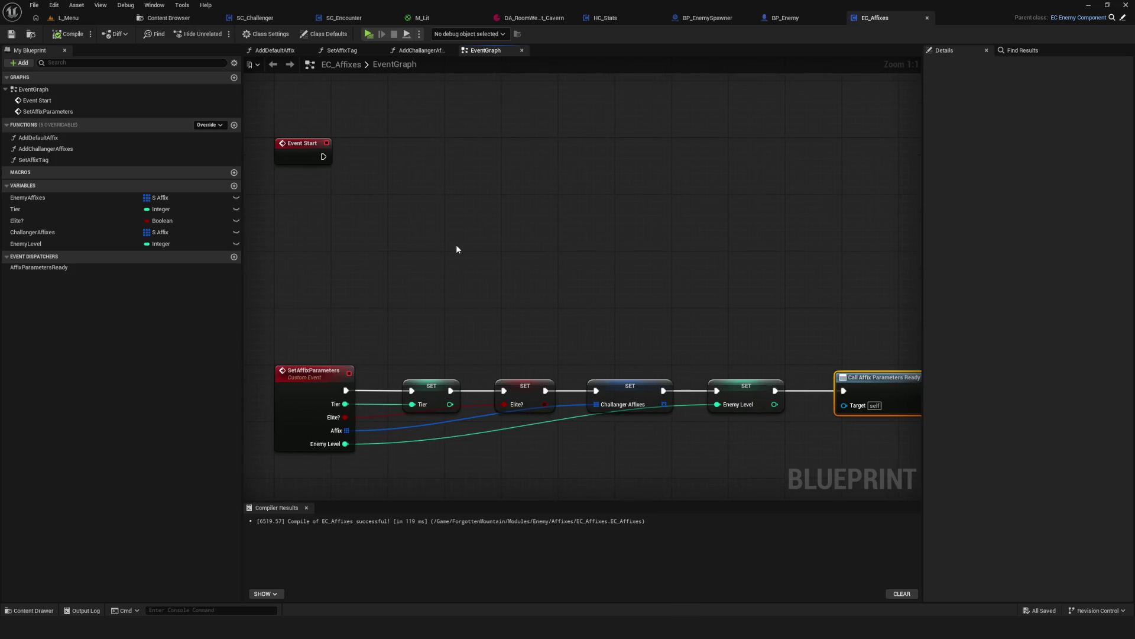
pyautogui.scroll(-7, 468, 240)
pyautogui.scroll(2, 474, 237)
pyautogui.moveTo(557, 276)
pyautogui.mouseDown()
pyautogui.moveTo(556, 299)
pyautogui.moveTo(659, 285)
pyautogui.mouseUp()
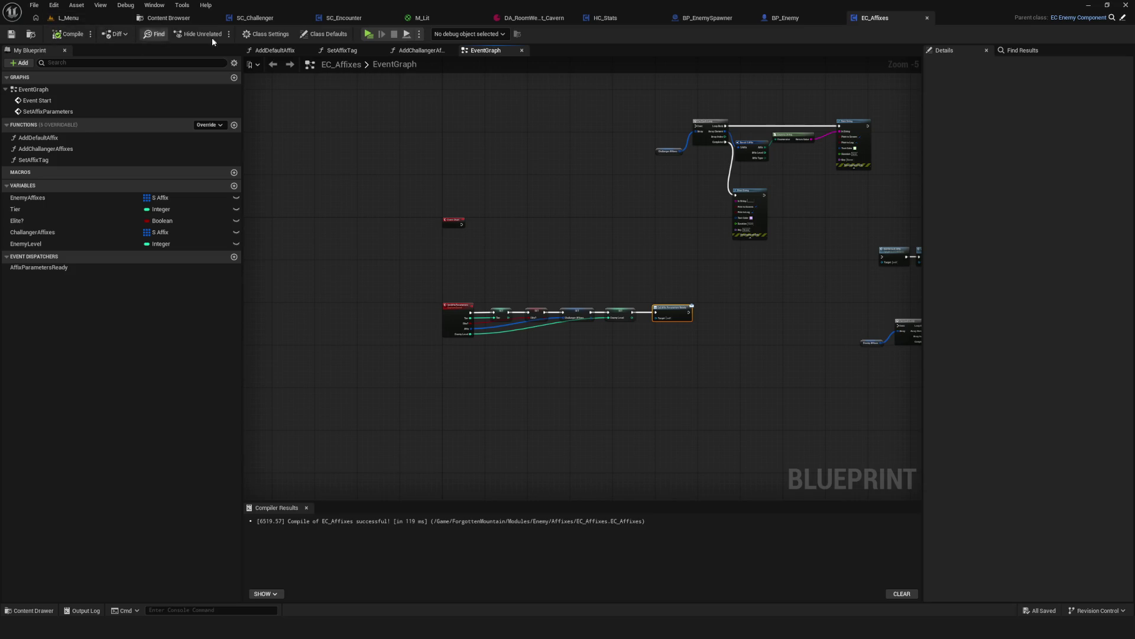
# From BP_Enemy, open the EC_Stats component in the full blueprint editor.
pyautogui.click(780, 17)
pyautogui.rightClick(46, 178)
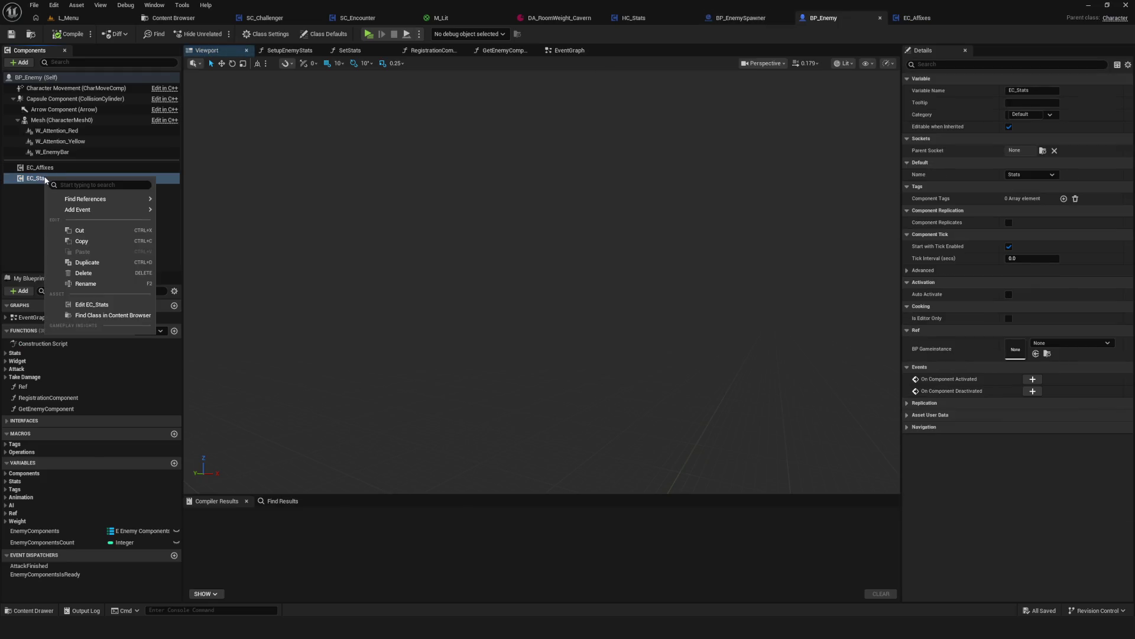
pyautogui.click(94, 304)
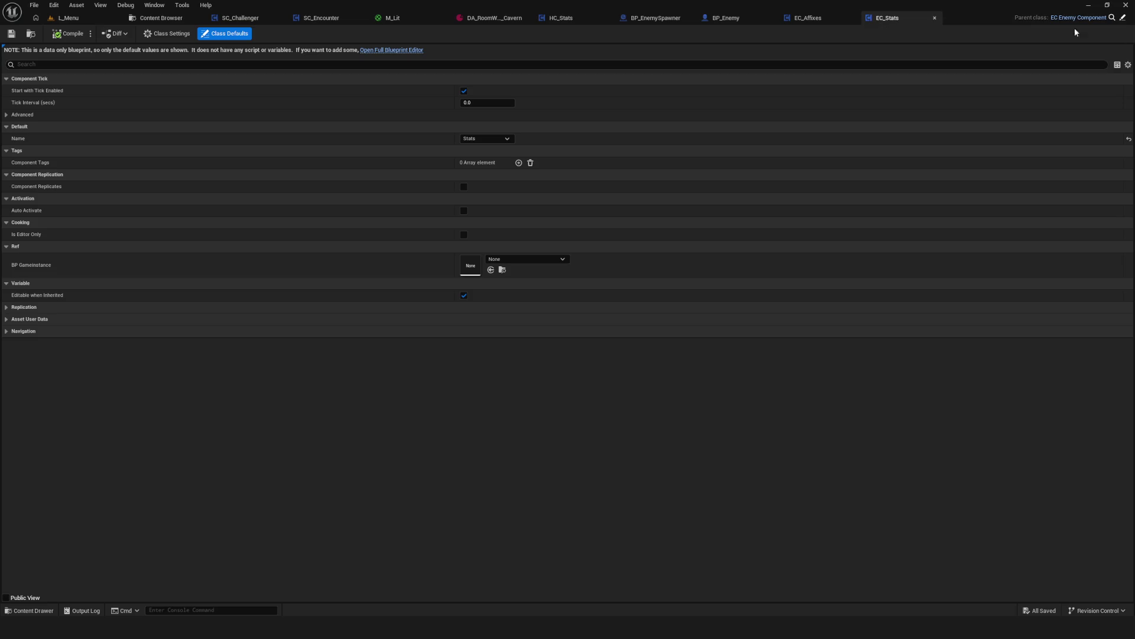
pyautogui.click(381, 50)
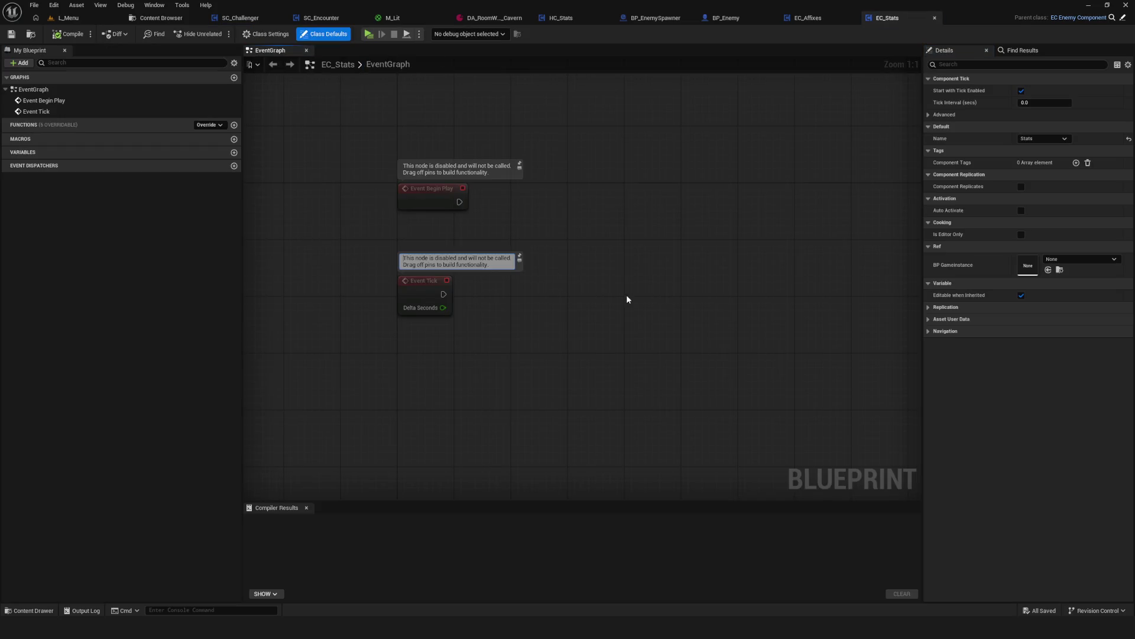
# Add an Event Start node to the EC_Stats event graph, discarding two wrong Start nodes.
pyautogui.rightClick(715, 255)
pyautogui.write('S')
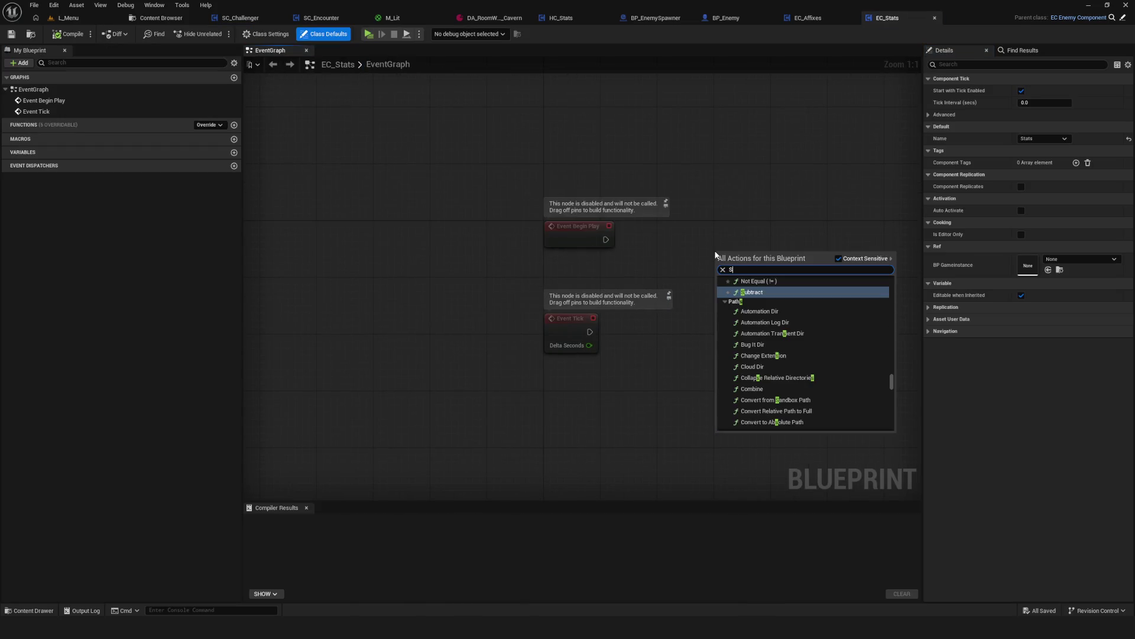
pyautogui.write('tart')
pyautogui.click(767, 289)
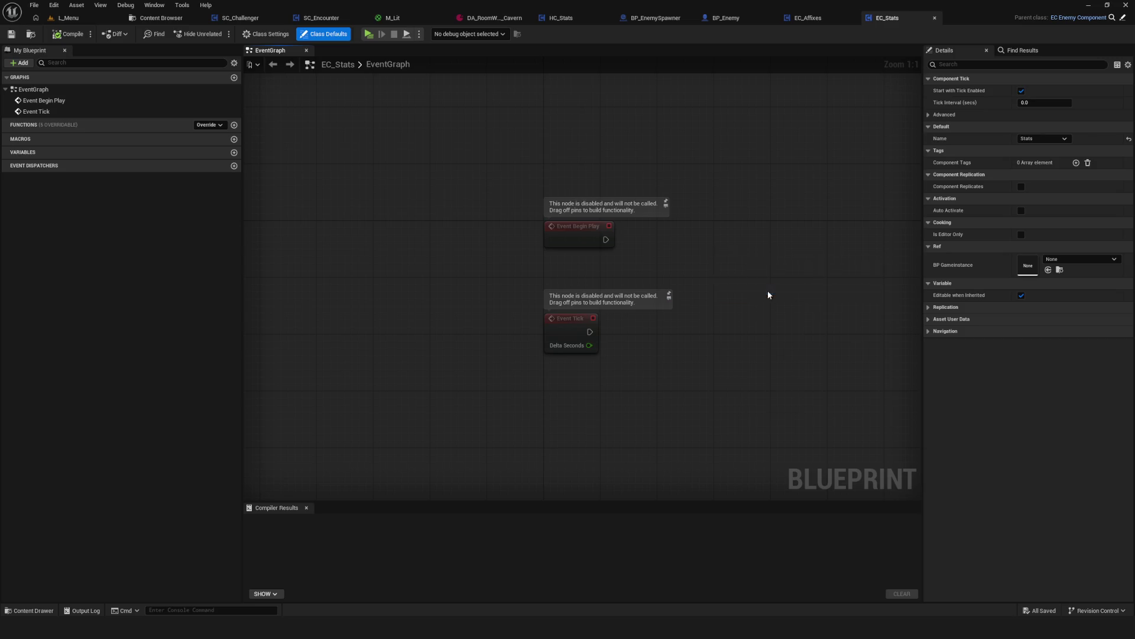
pyautogui.moveTo(754, 253); pyautogui.dragTo(754, 229)
pyautogui.press('Delete')
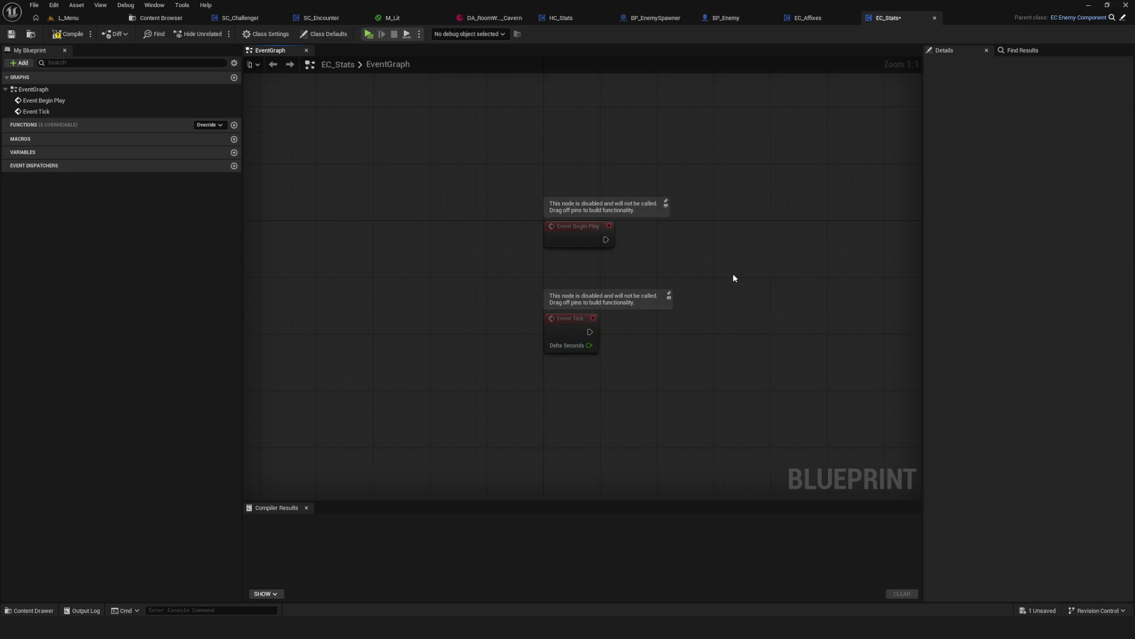
pyautogui.rightClick(733, 276)
pyautogui.write('Start')
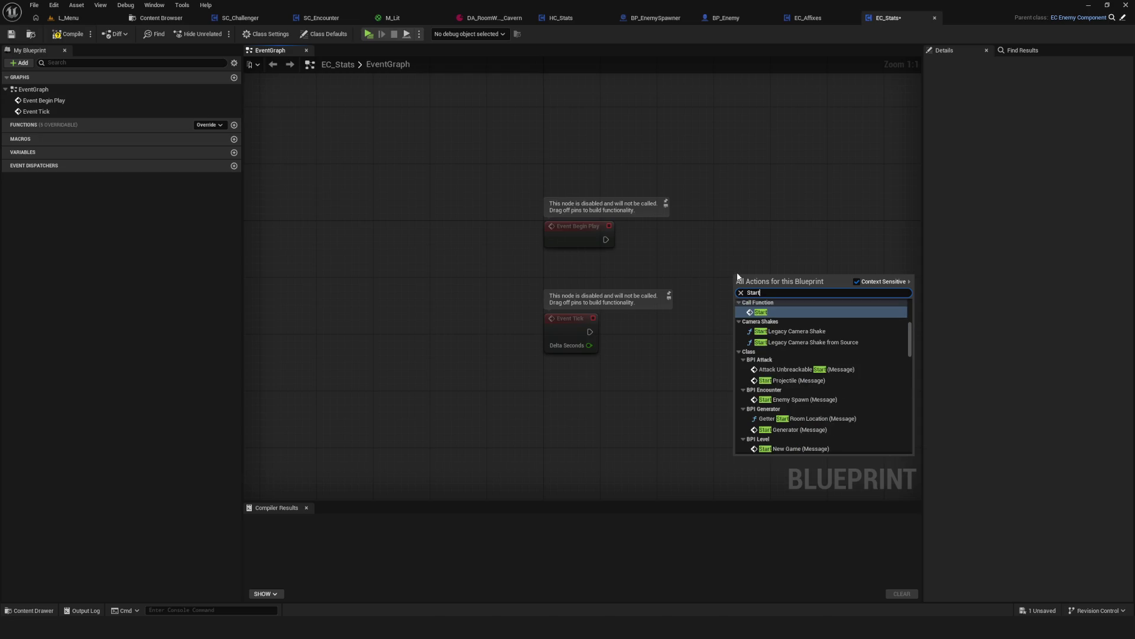
pyautogui.click(813, 312)
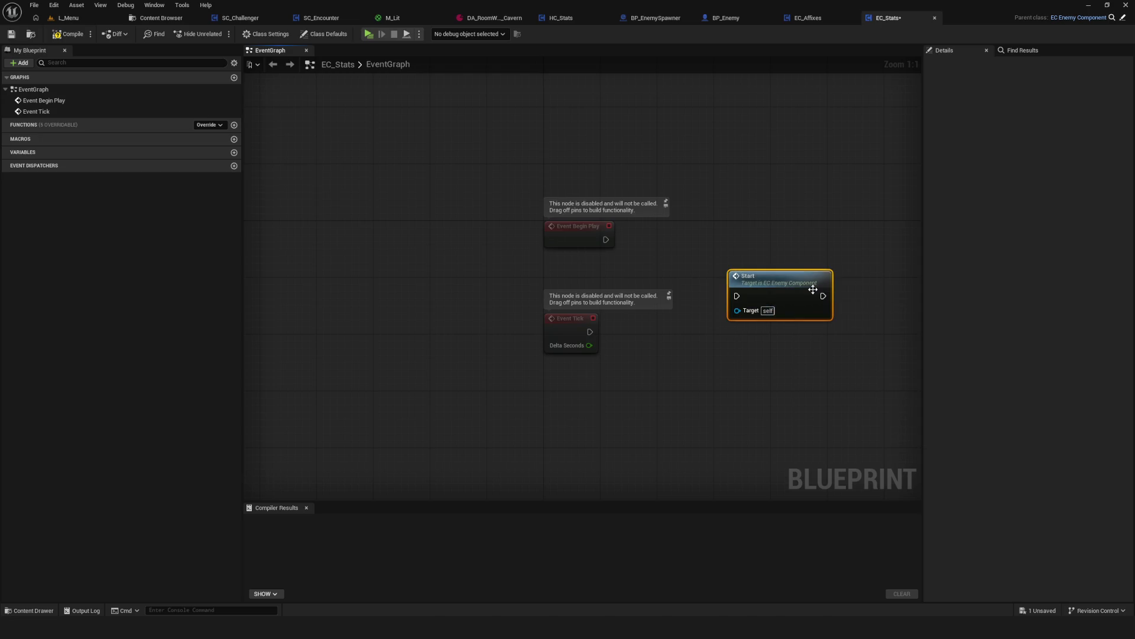
pyautogui.press('Delete')
pyautogui.rightClick(753, 307)
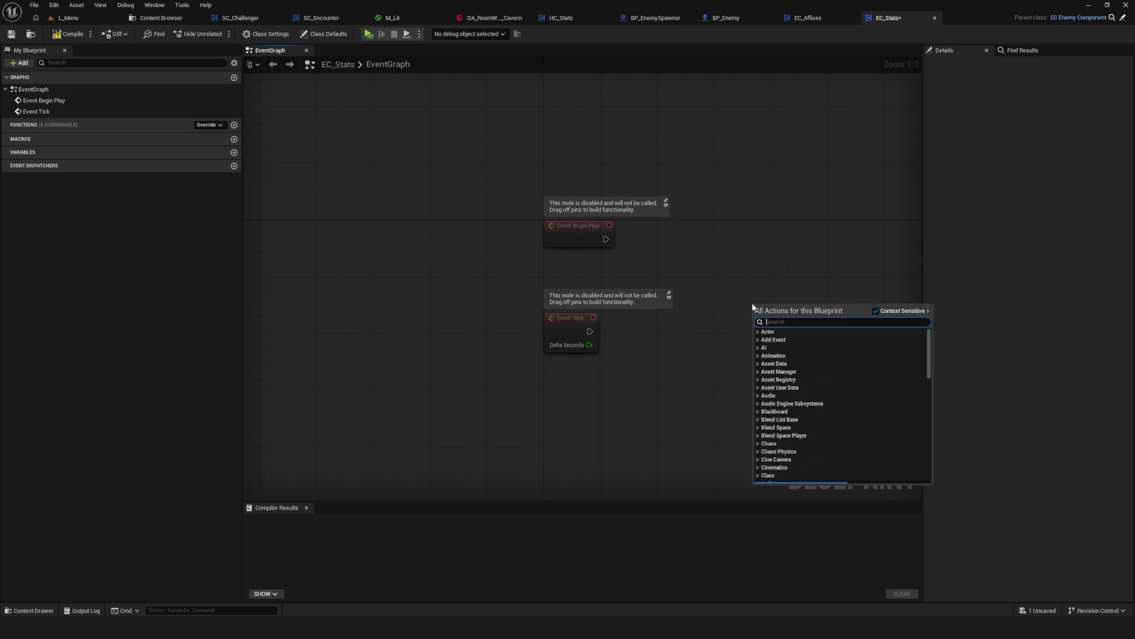
pyautogui.write('Start')
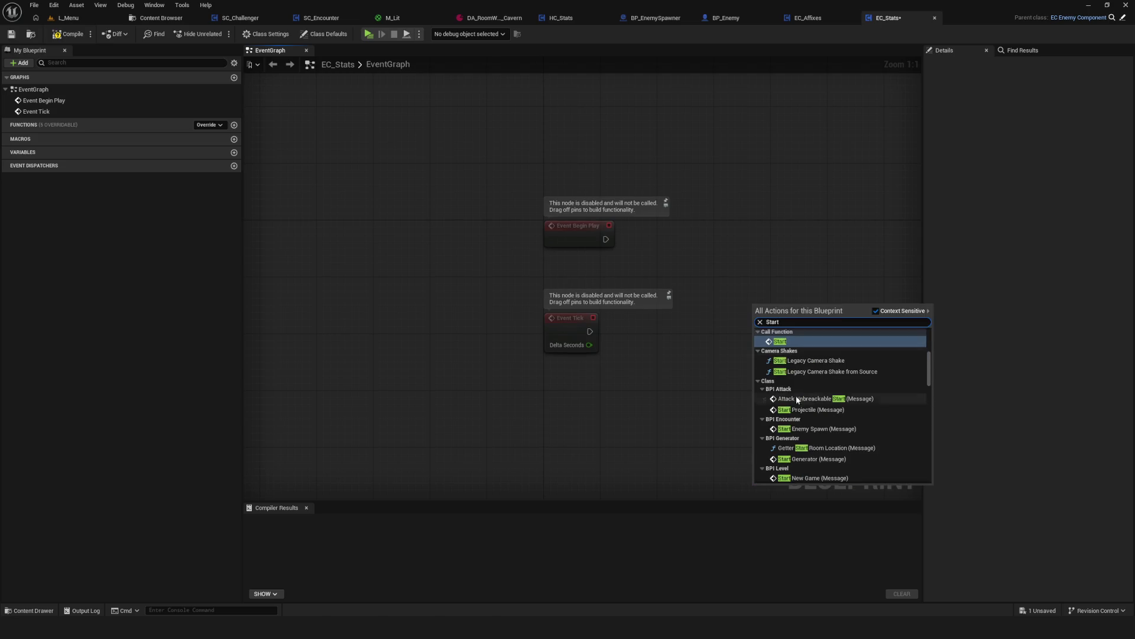
pyautogui.click(796, 341)
pyautogui.moveTo(793, 327)
pyautogui.mouseDown()
pyautogui.moveTo(556, 133)
pyautogui.moveTo(557, 158)
pyautogui.mouseUp()
# Delete the disabled Begin Play and Tick nodes, compile and save EC_Stats, then return to BP_Enemy.
pyautogui.moveTo(473, 180)
pyautogui.mouseDown()
pyautogui.moveTo(661, 339)
pyautogui.moveTo(703, 328)
pyautogui.mouseUp()
pyautogui.press('Delete')
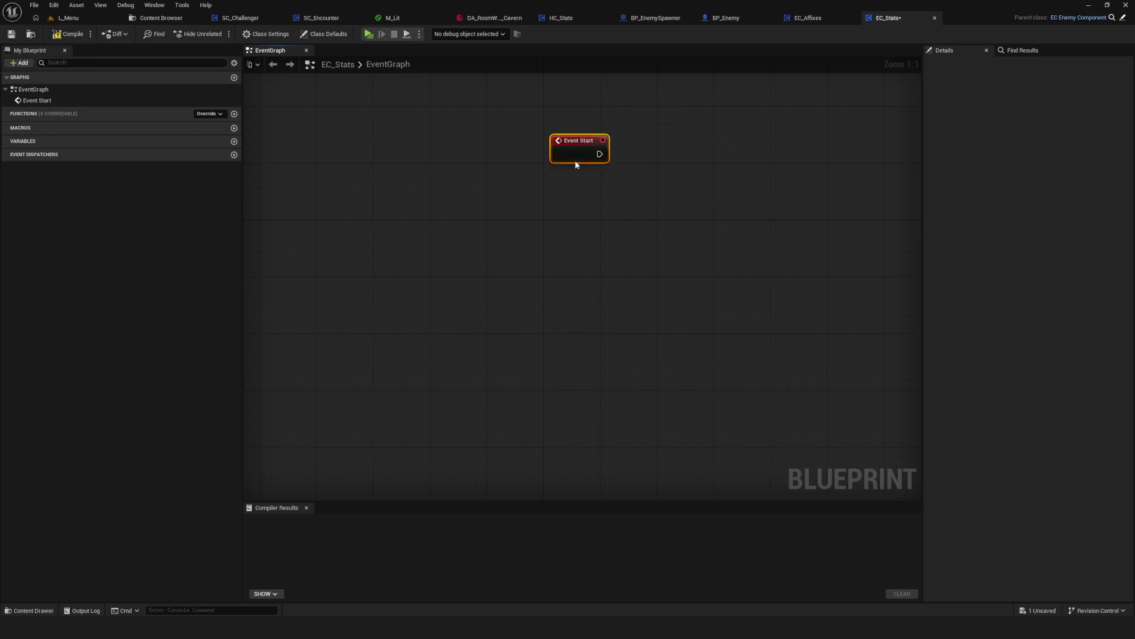
pyautogui.moveTo(575, 162); pyautogui.dragTo(523, 304)
pyautogui.click(68, 33)
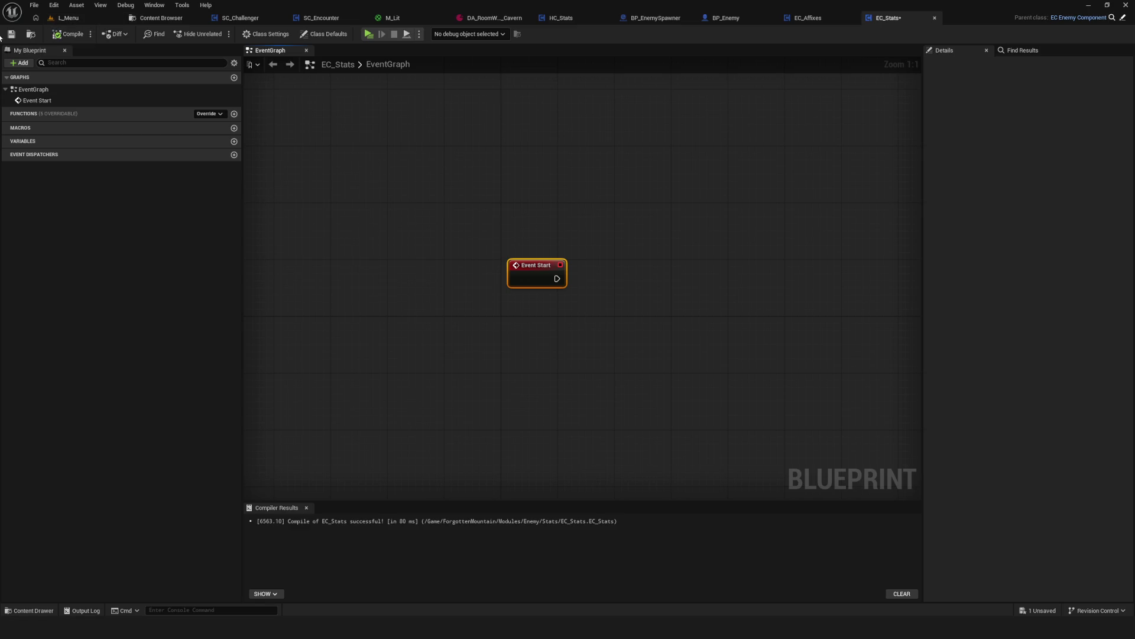
pyautogui.click(12, 34)
pyautogui.click(728, 16)
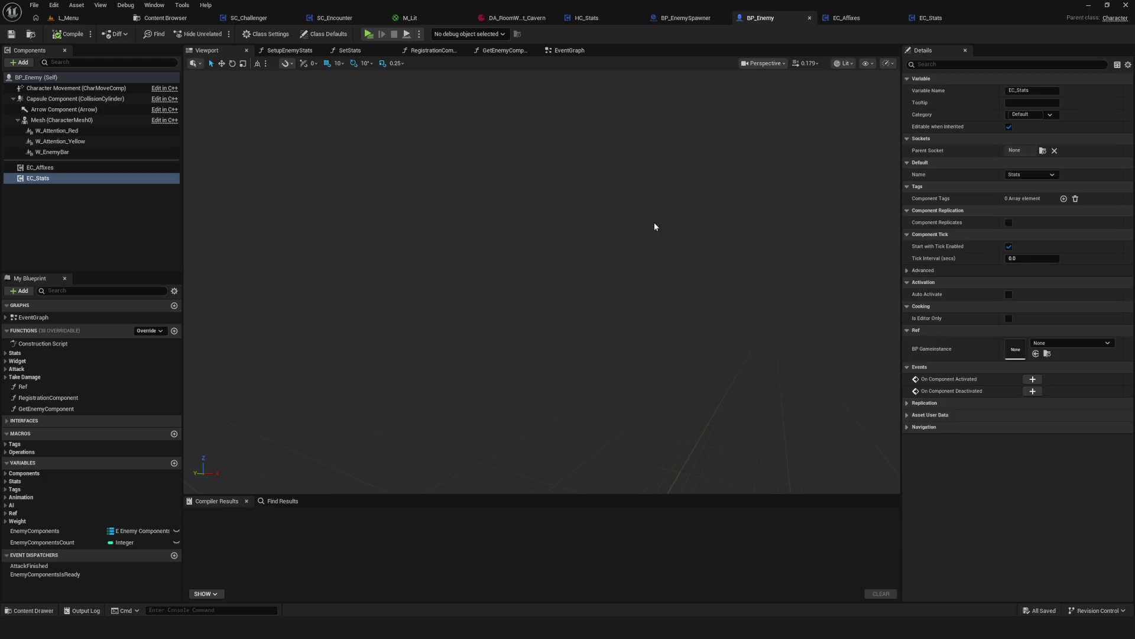
# Inspect the SetEnemyStats chain in BP_Enemy's event graph, then go back to EC_Stats.
pyautogui.click(570, 51)
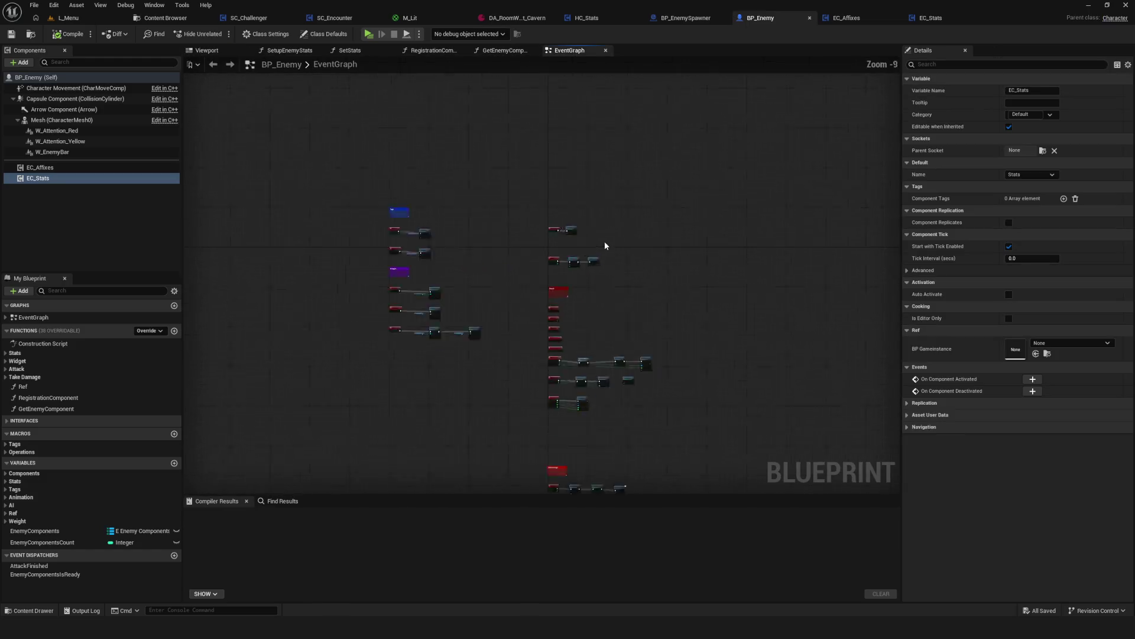
pyautogui.scroll(9, 604, 245)
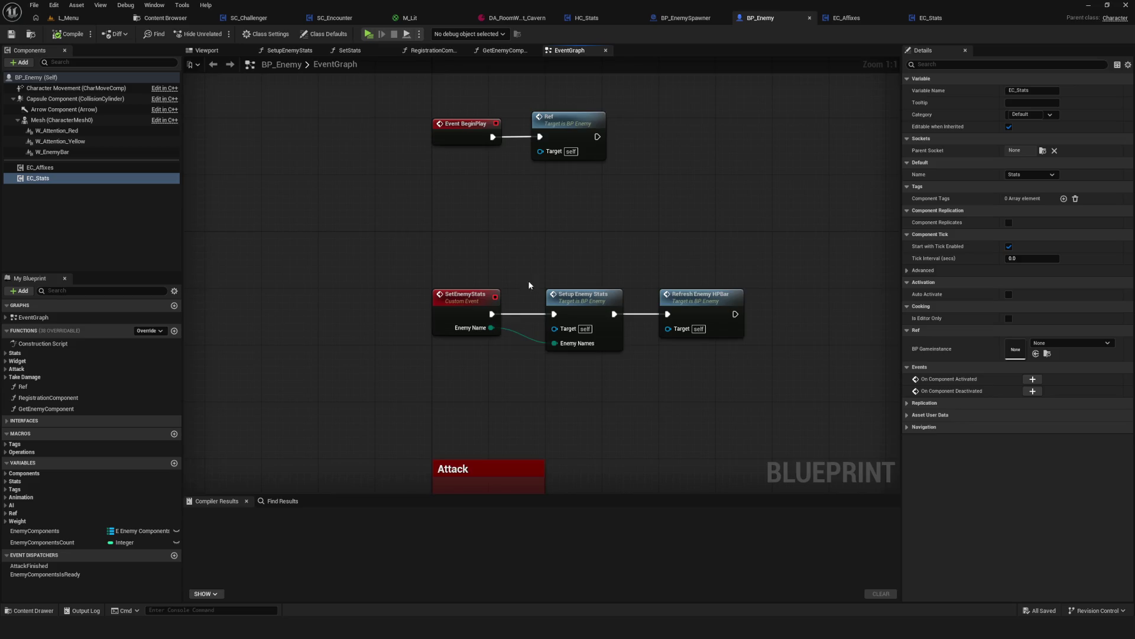
pyautogui.moveTo(307, 294)
pyautogui.mouseDown()
pyautogui.moveTo(830, 426)
pyautogui.moveTo(795, 421)
pyautogui.mouseUp()
pyautogui.moveTo(458, 254)
pyautogui.mouseDown()
pyautogui.moveTo(523, 388)
pyautogui.moveTo(524, 431)
pyautogui.moveTo(520, 414)
pyautogui.mouseUp()
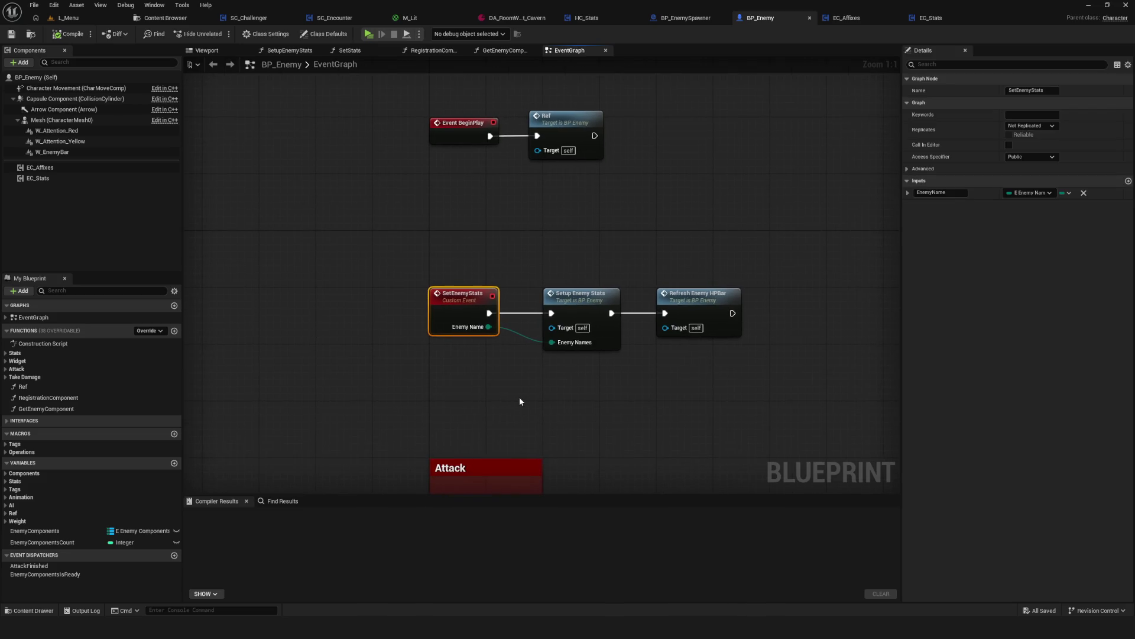
pyautogui.moveTo(520, 402)
pyautogui.mouseDown()
pyautogui.moveTo(527, 390)
pyautogui.moveTo(526, 414)
pyautogui.mouseUp()
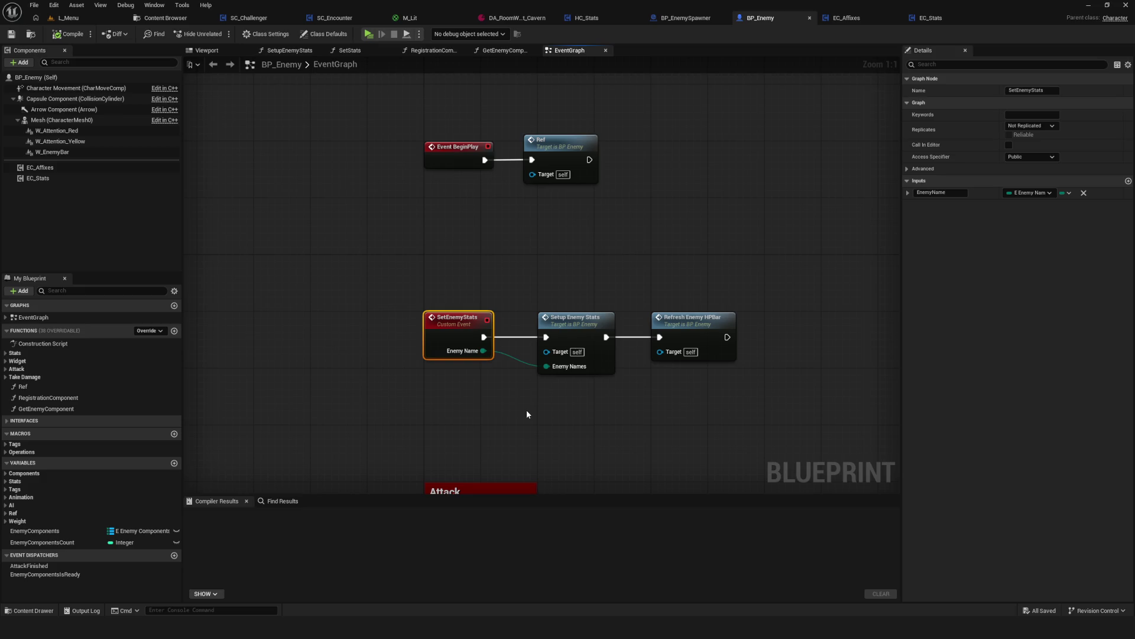
pyautogui.moveTo(465, 252); pyautogui.dragTo(465, 414)
pyautogui.click(930, 18)
# Delete the Event Start node from EC_Stats' event graph, then compile and save.
pyautogui.moveTo(591, 283); pyautogui.dragTo(540, 293)
pyautogui.moveTo(491, 256); pyautogui.dragTo(609, 348)
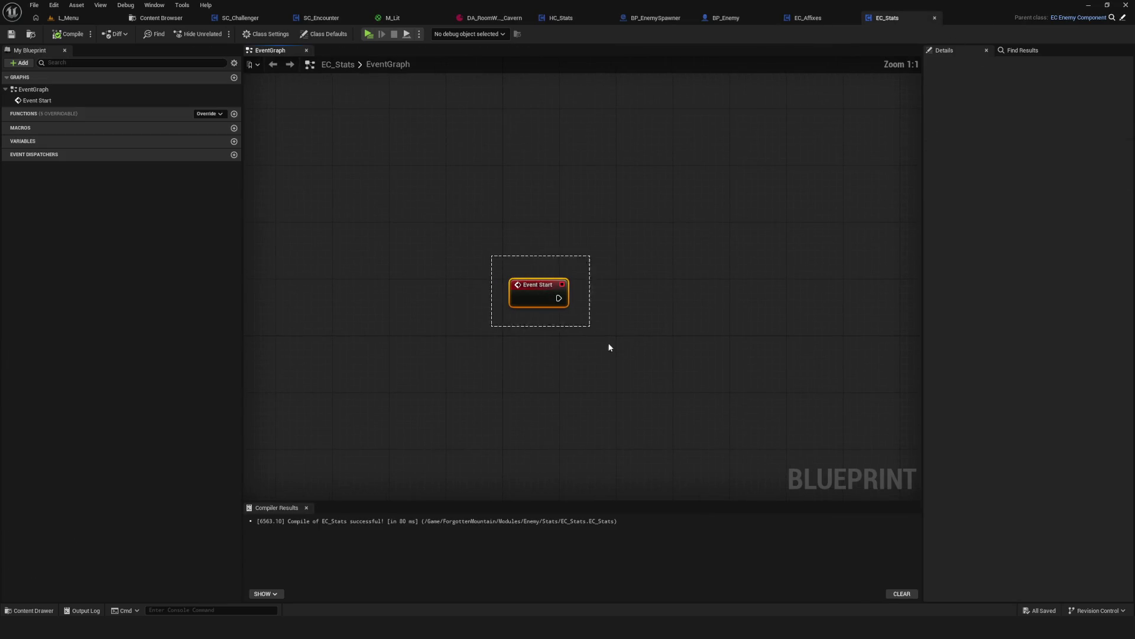
pyautogui.press('Delete')
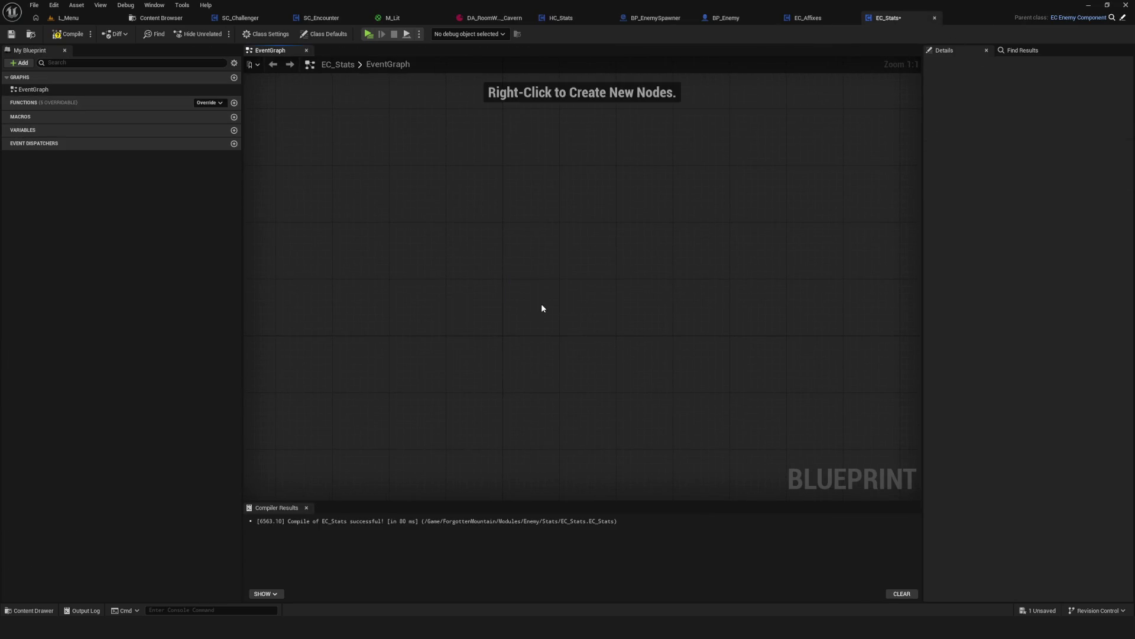
pyautogui.rightClick(542, 304)
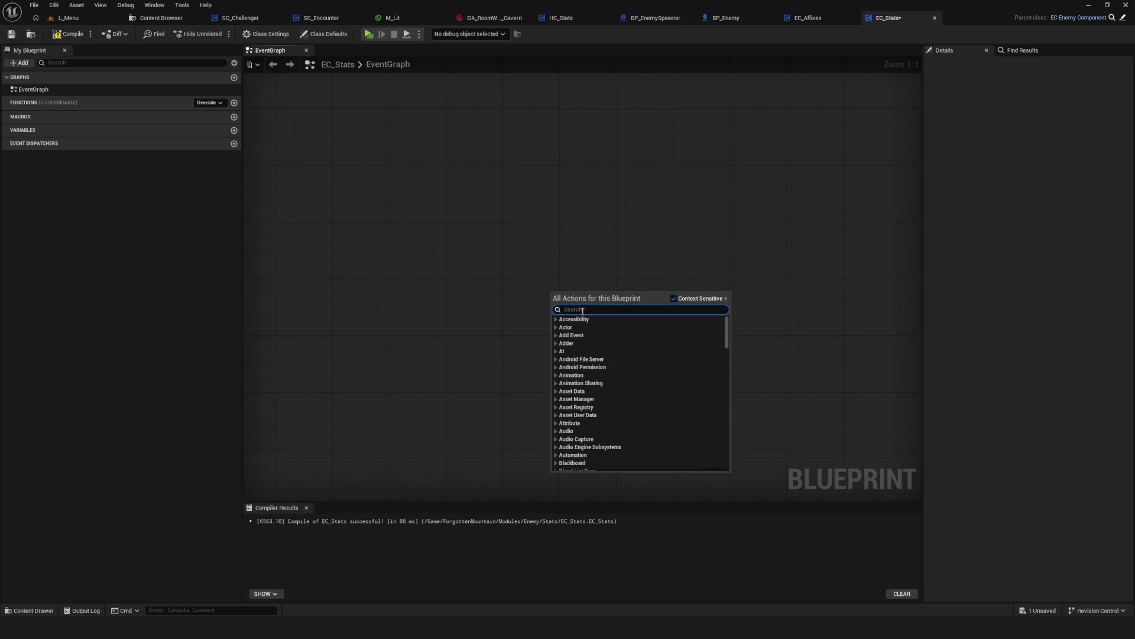
pyautogui.click(553, 285)
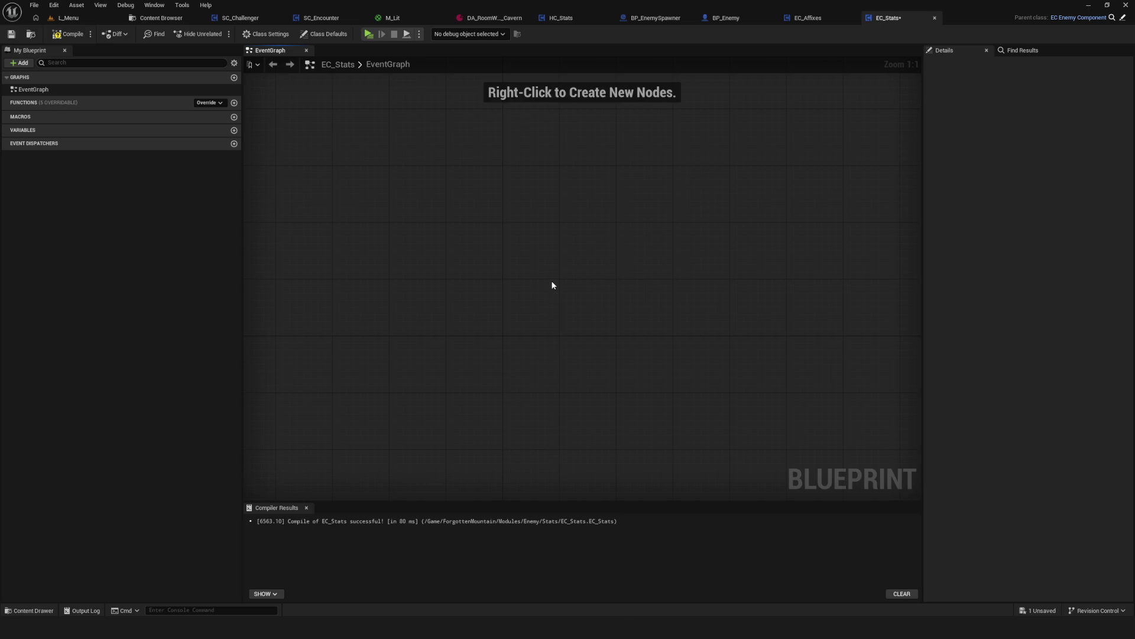
pyautogui.click(78, 39)
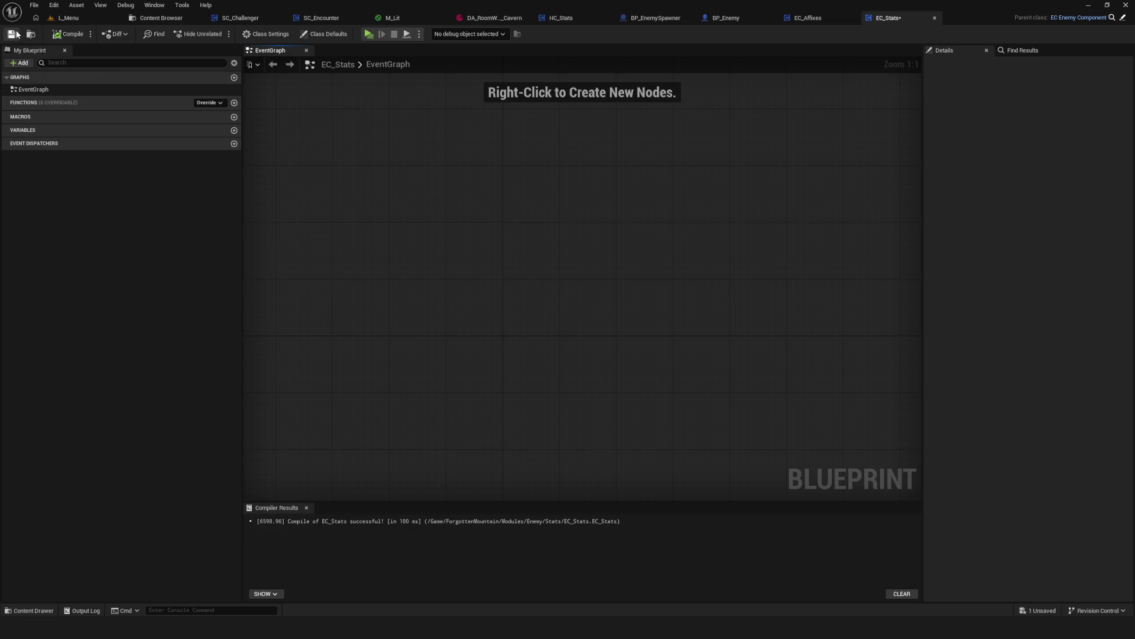
# Search unsuccessfully for a SetEnemy node, then add a new CustomEvent node instead.
pyautogui.rightClick(518, 238)
pyautogui.write('Se')
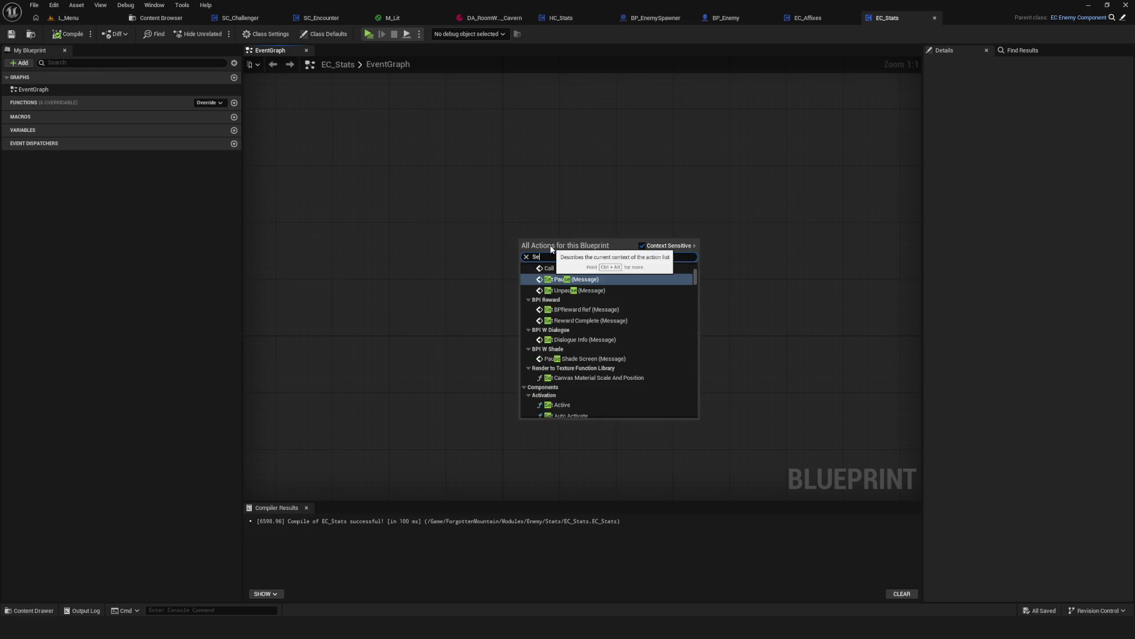
pyautogui.write('tEnem')
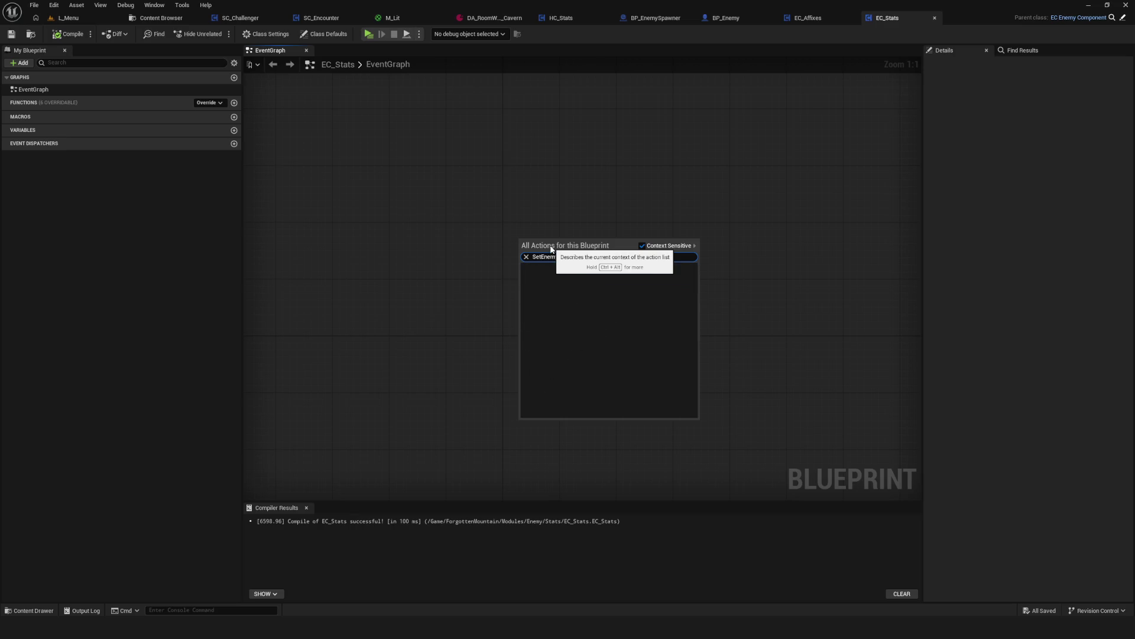
pyautogui.press('BackSpace')
pyautogui.press('BackSpace')
pyautogui.press('BackSpace')
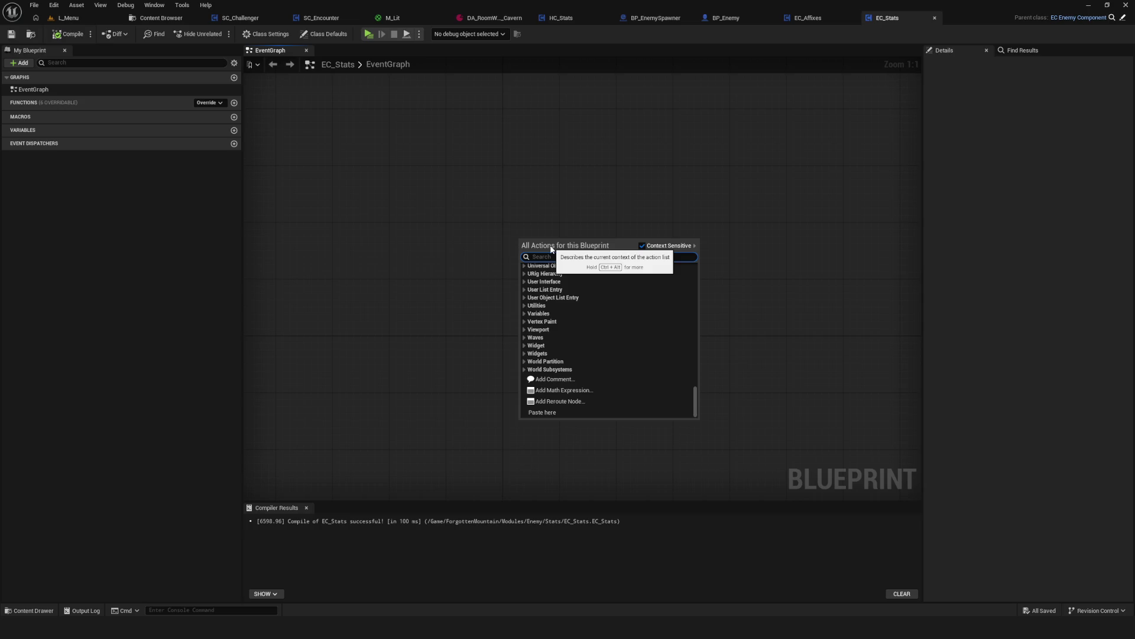
pyautogui.write('S')
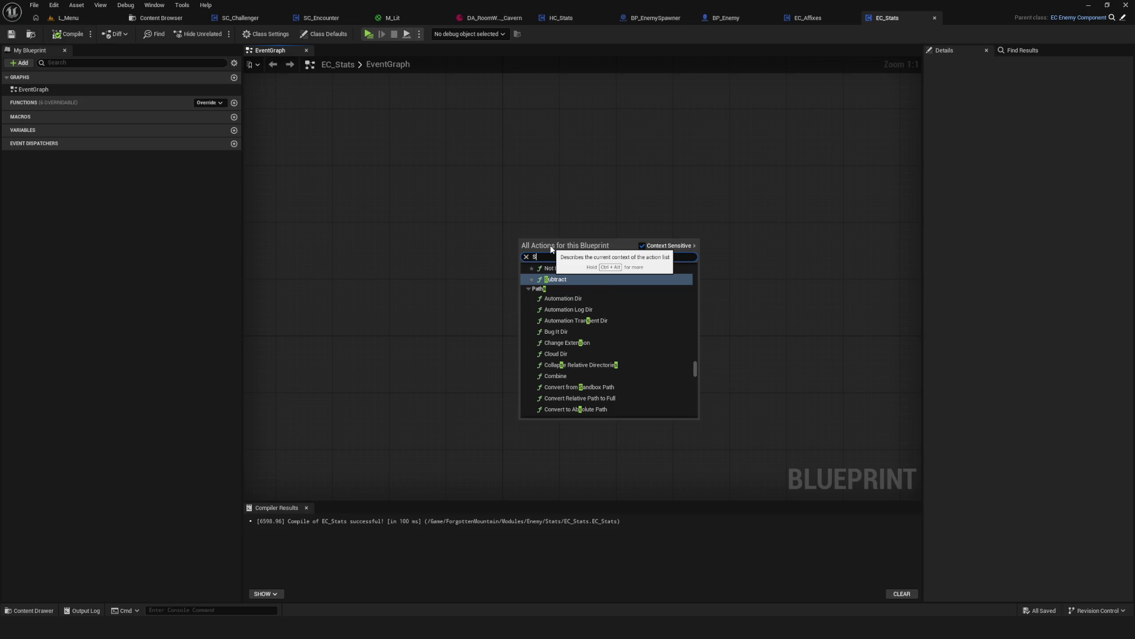
pyautogui.write('etEnem')
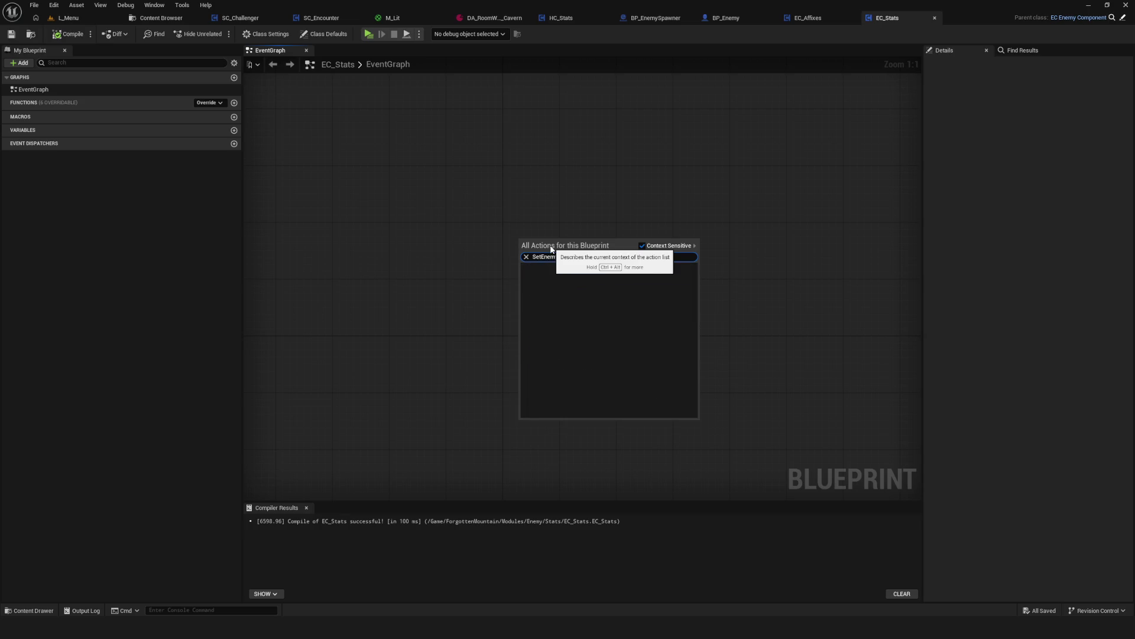
pyautogui.write('y')
pyautogui.press('Escape')
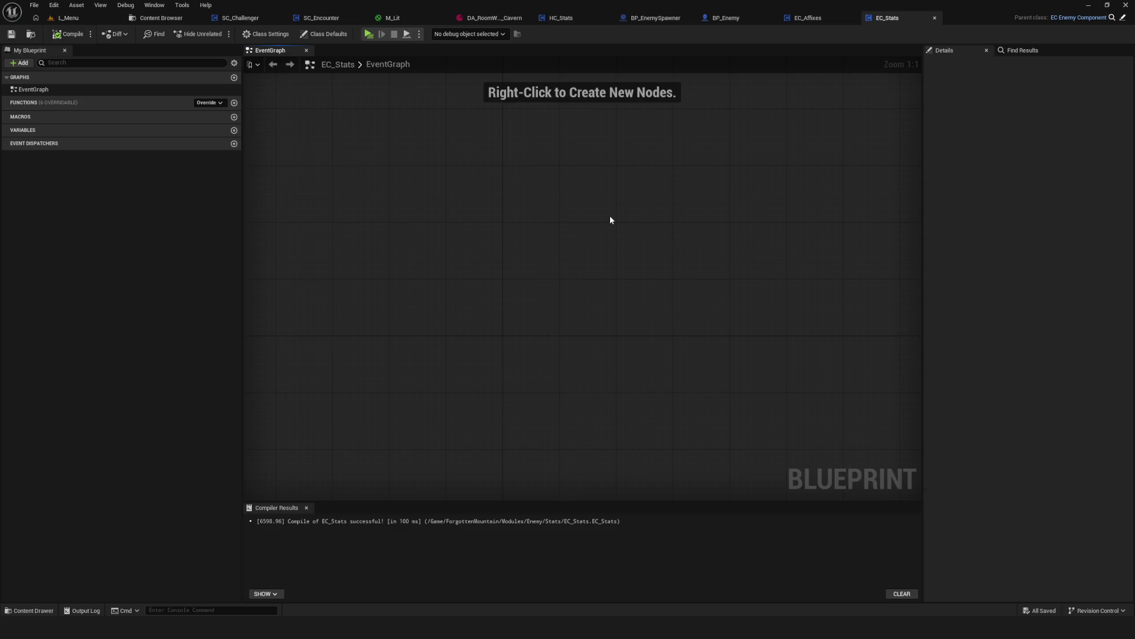
pyautogui.rightClick(609, 215)
pyautogui.write('customEvent')
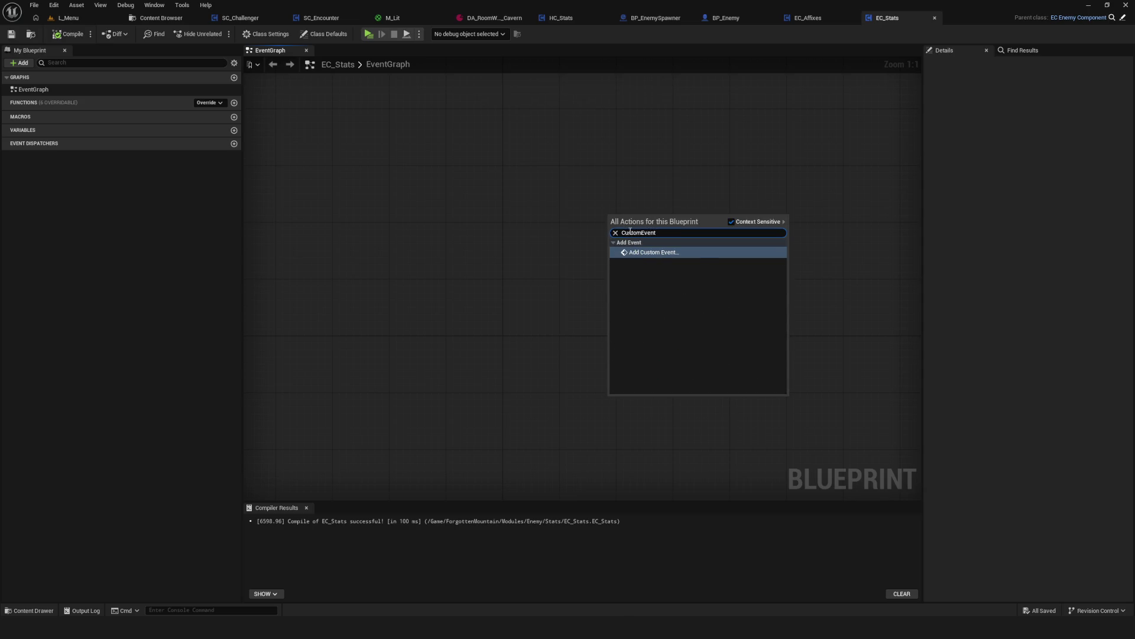
pyautogui.click(663, 252)
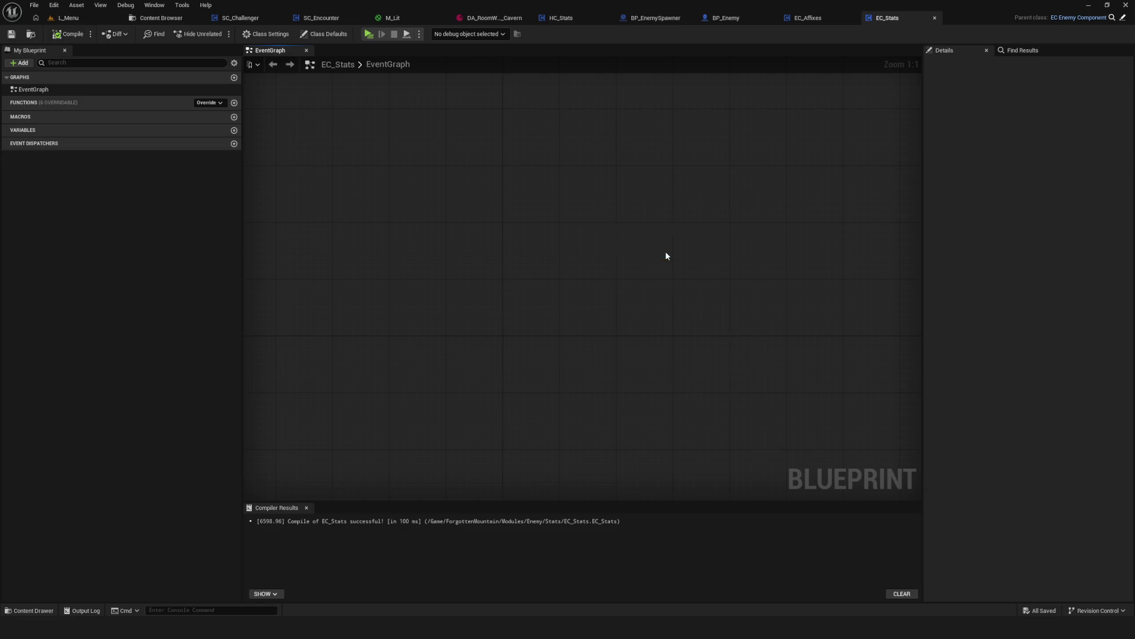
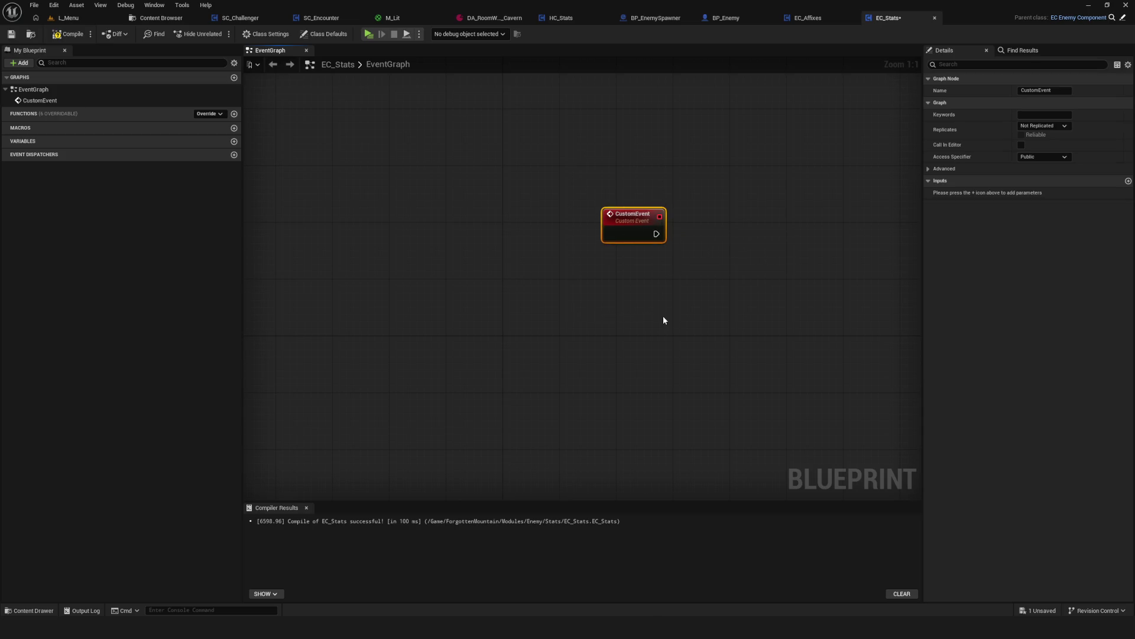
# Replace the deleted CustomEvent node with an Event Start node placed near the graph centre.
pyautogui.hotkey('ctrl', 'z')
pyautogui.press('Delete')
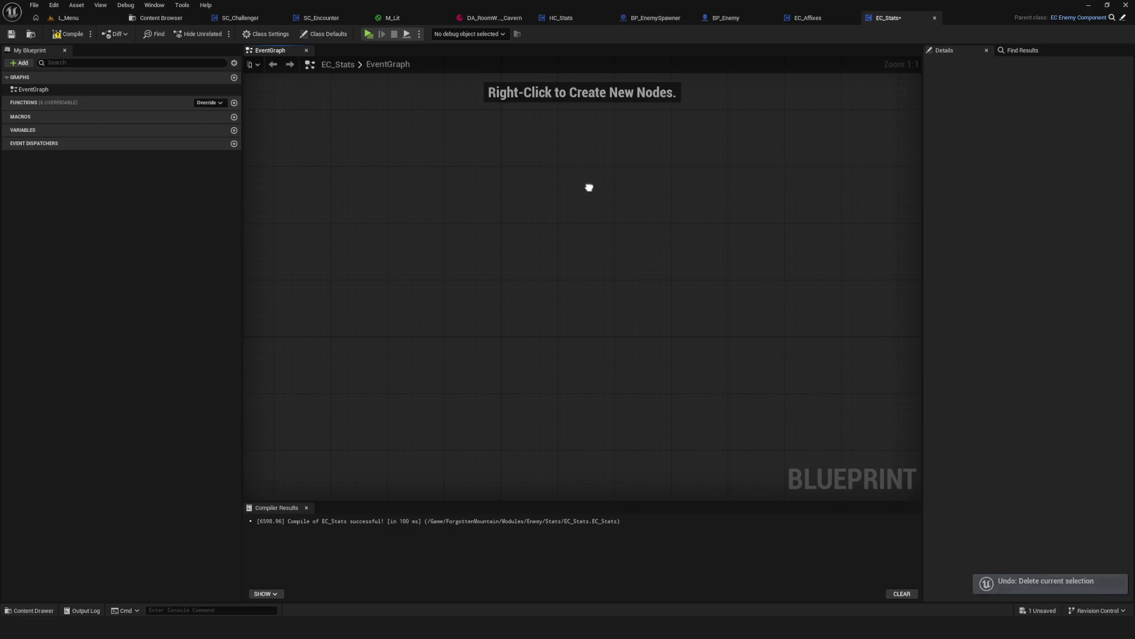
pyautogui.rightClick(581, 243)
pyautogui.write('S')
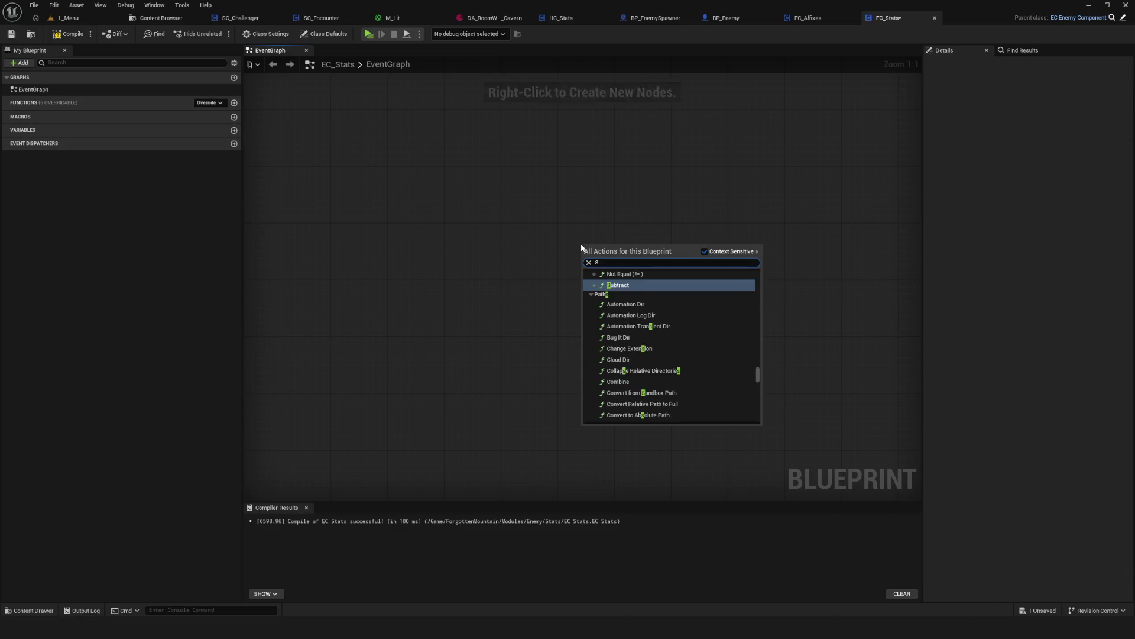
pyautogui.write('tart')
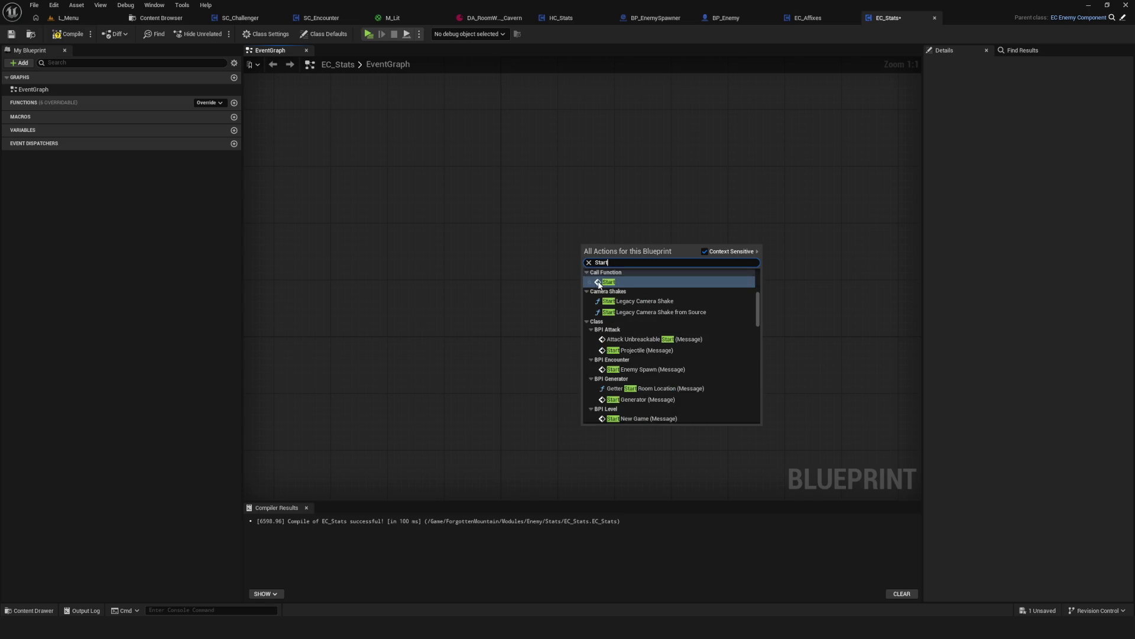
pyautogui.click(615, 283)
pyautogui.press('Delete')
pyautogui.rightClick(656, 276)
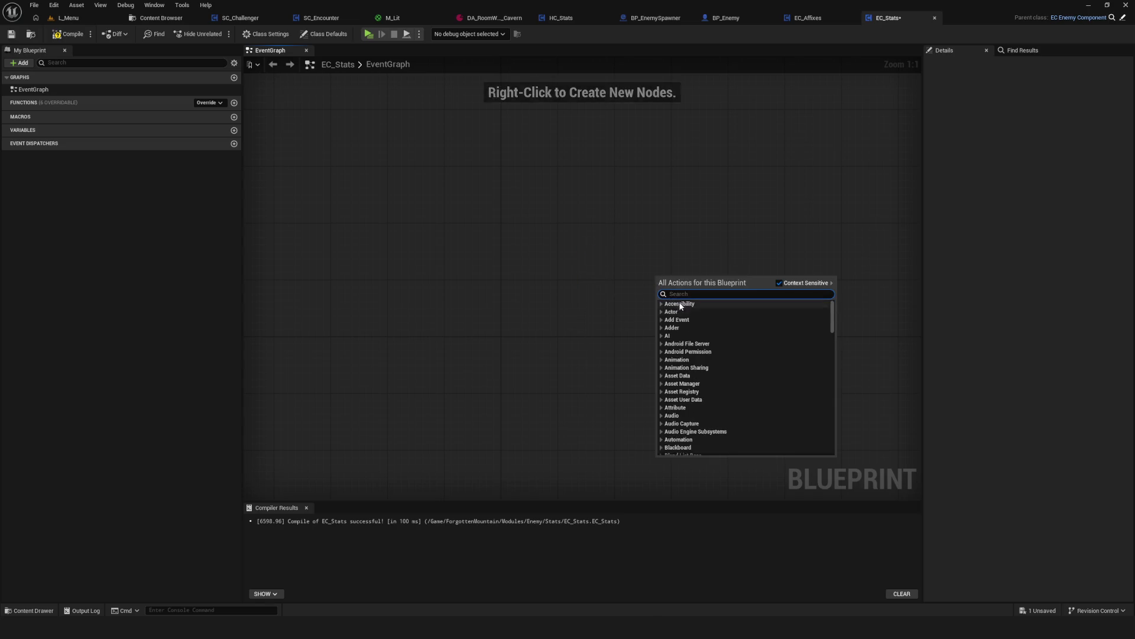
pyautogui.write('Start')
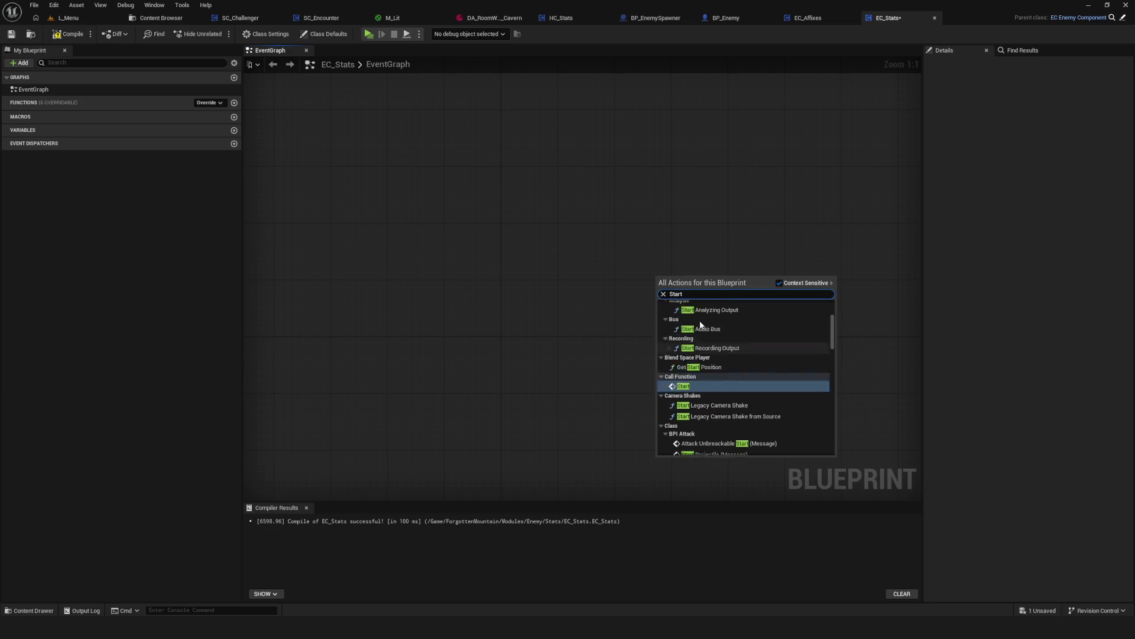
pyautogui.click(701, 313)
pyautogui.moveTo(683, 285); pyautogui.dragTo(507, 236)
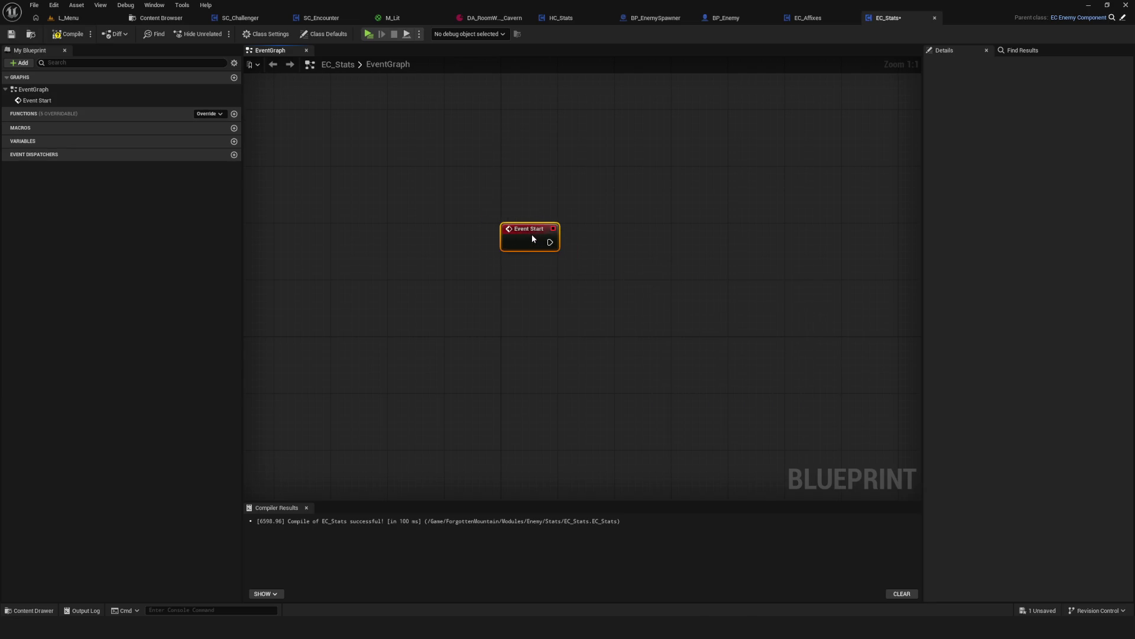
# Add a new function named SetEnemyStats to EC_Stats and save the blueprint.
pyautogui.click(234, 114)
pyautogui.write('S')
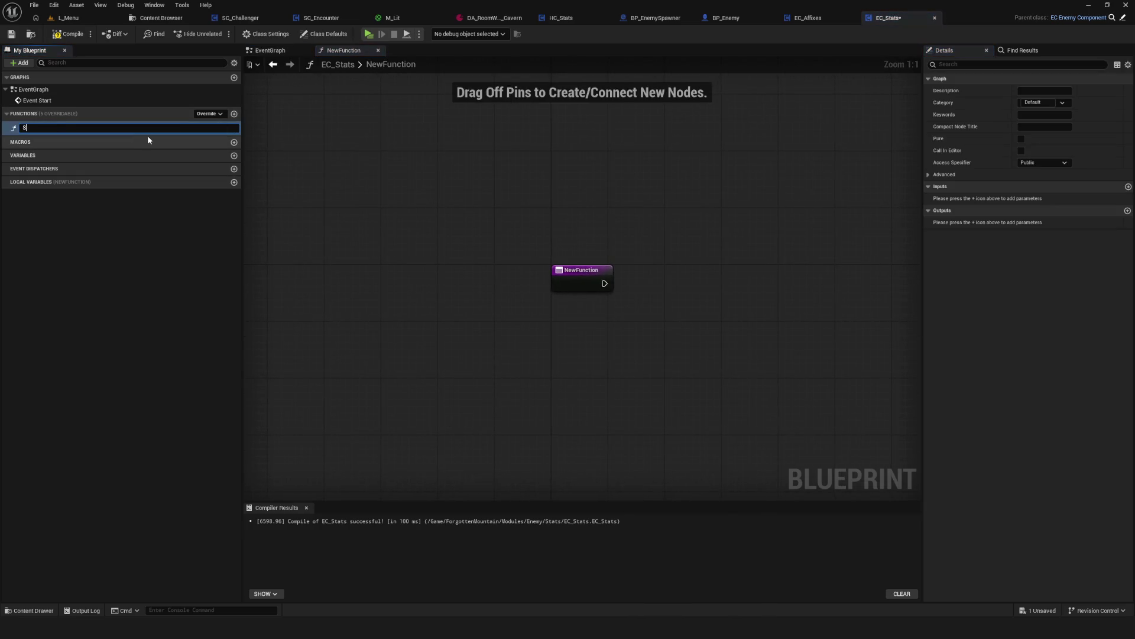
pyautogui.write('etEnemy')
pyautogui.write('Stats')
pyautogui.press('Return')
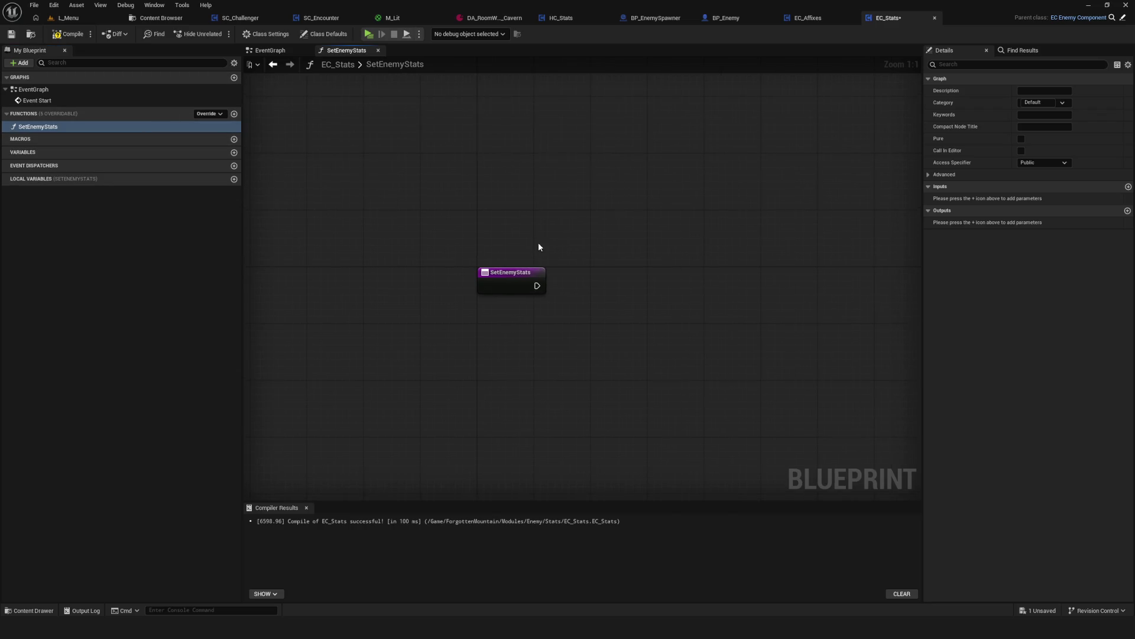
pyautogui.hotkey('ctrl', 's')
# Compile EC_Stats, then bring up BP_Enemy's SetupEnemyStats graph for reference.
pyautogui.click(272, 64)
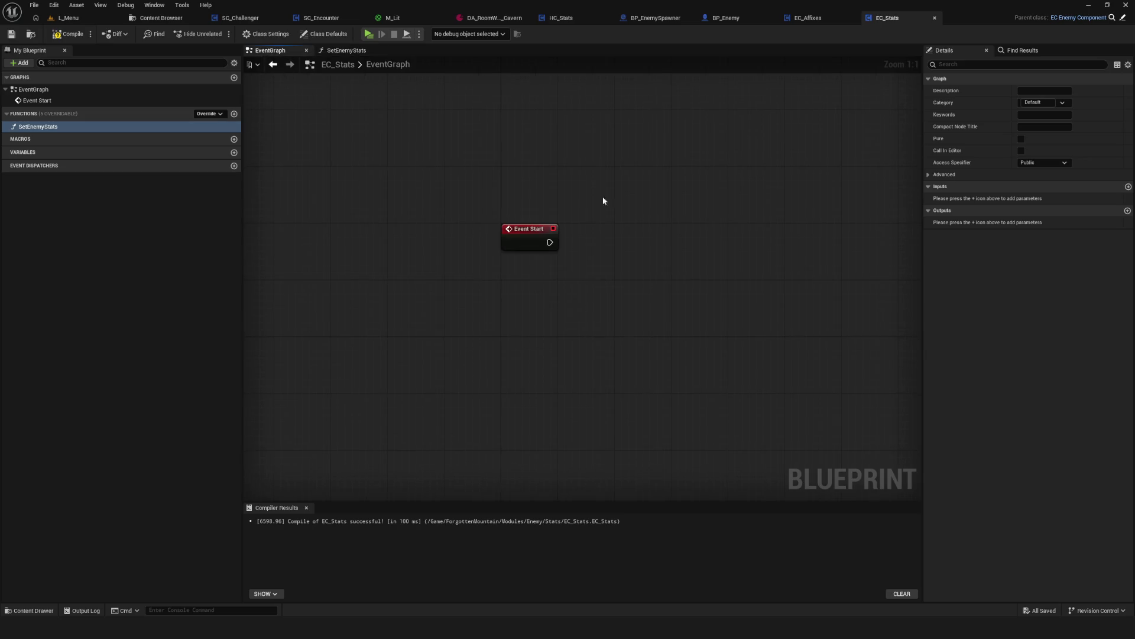
pyautogui.click(69, 34)
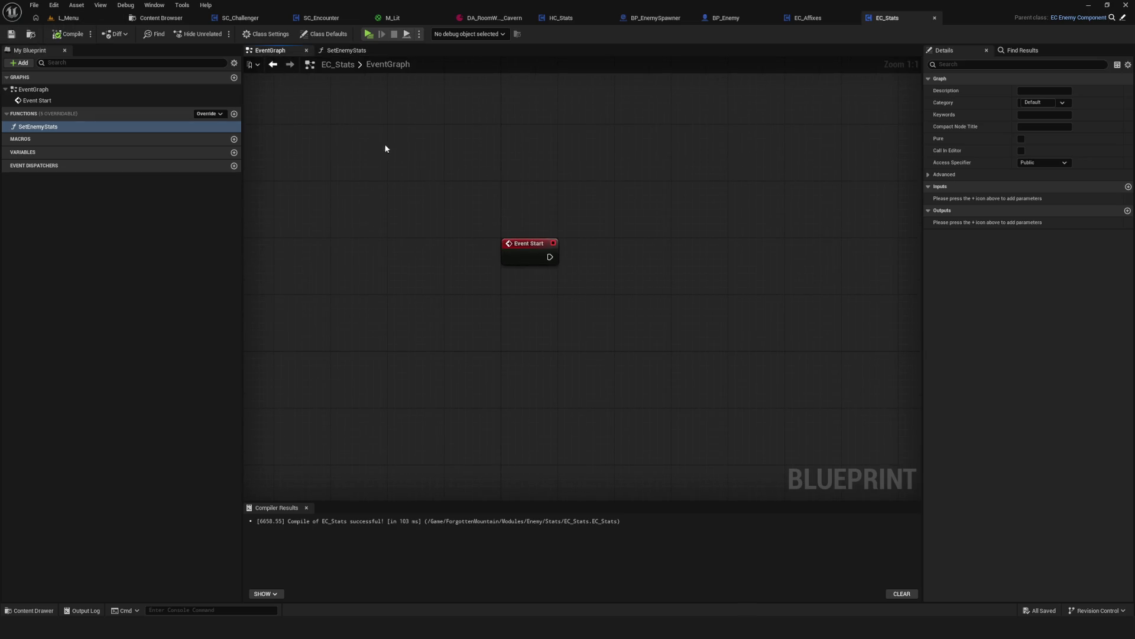
pyautogui.click(343, 51)
pyautogui.moveTo(591, 301)
pyautogui.mouseDown()
pyautogui.moveTo(529, 274)
pyautogui.moveTo(522, 250)
pyautogui.mouseUp()
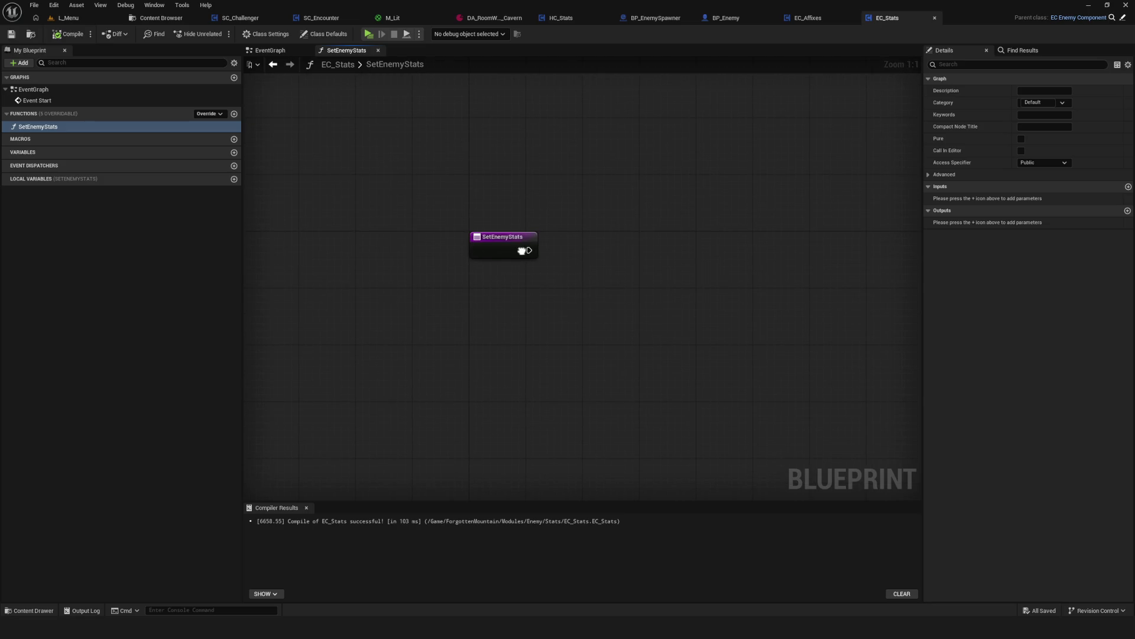
pyautogui.click(728, 18)
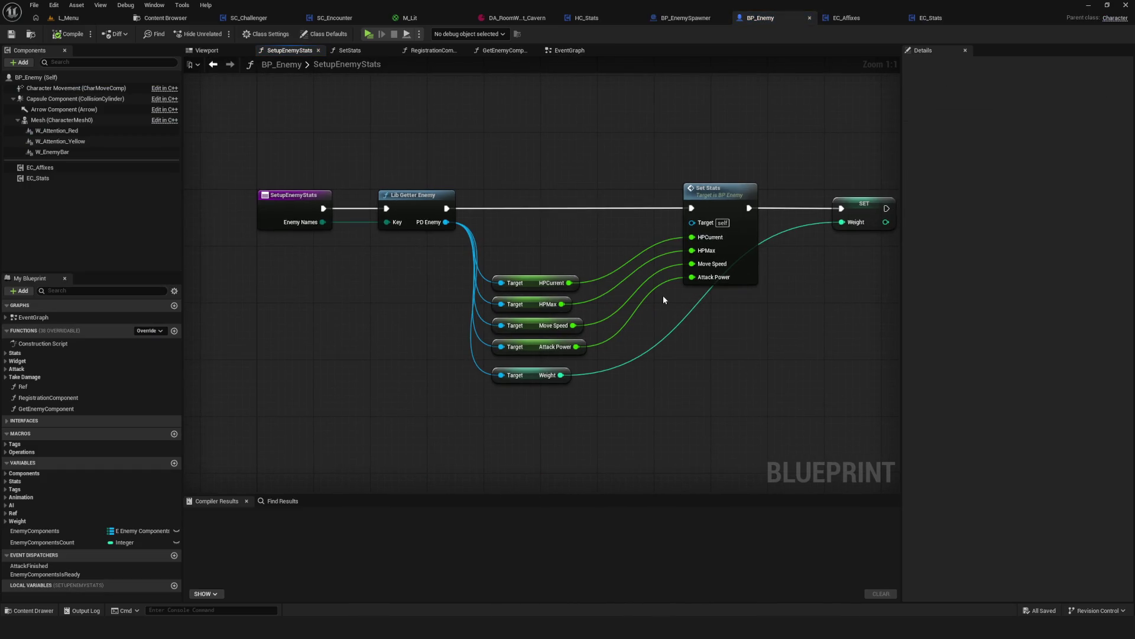
# Check BP_Enemy's event graph and EC_Affixes, then return to the EC_Stats blueprint.
pyautogui.click(212, 64)
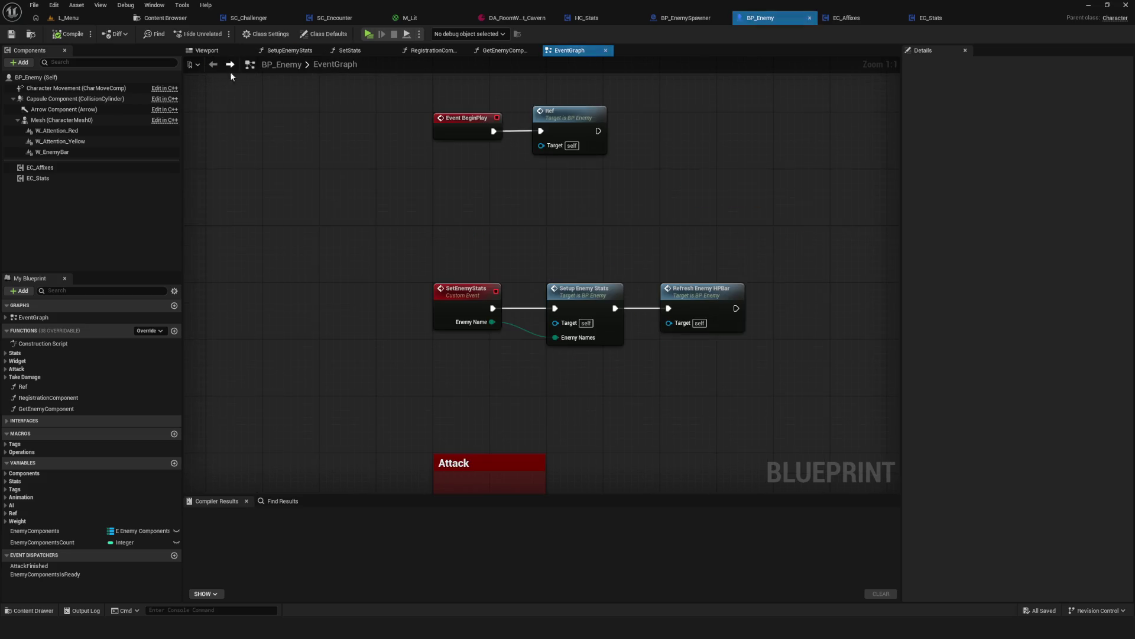
pyautogui.click(851, 19)
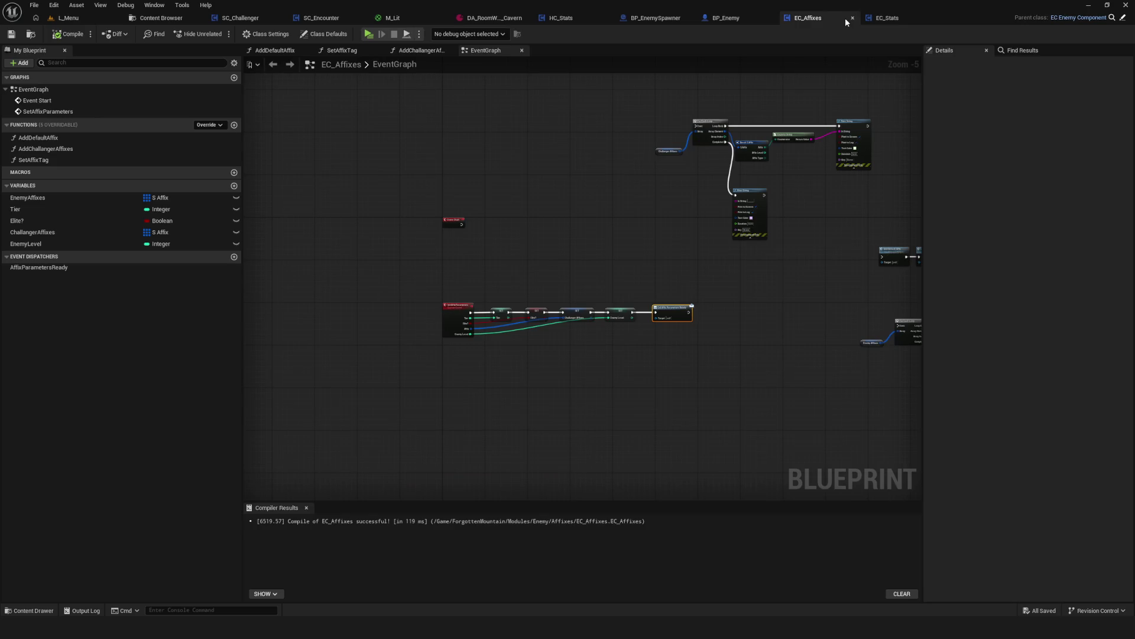
pyautogui.click(922, 17)
pyautogui.moveTo(537, 249)
pyautogui.mouseDown()
pyautogui.moveTo(594, 224)
pyautogui.moveTo(559, 247)
pyautogui.mouseUp()
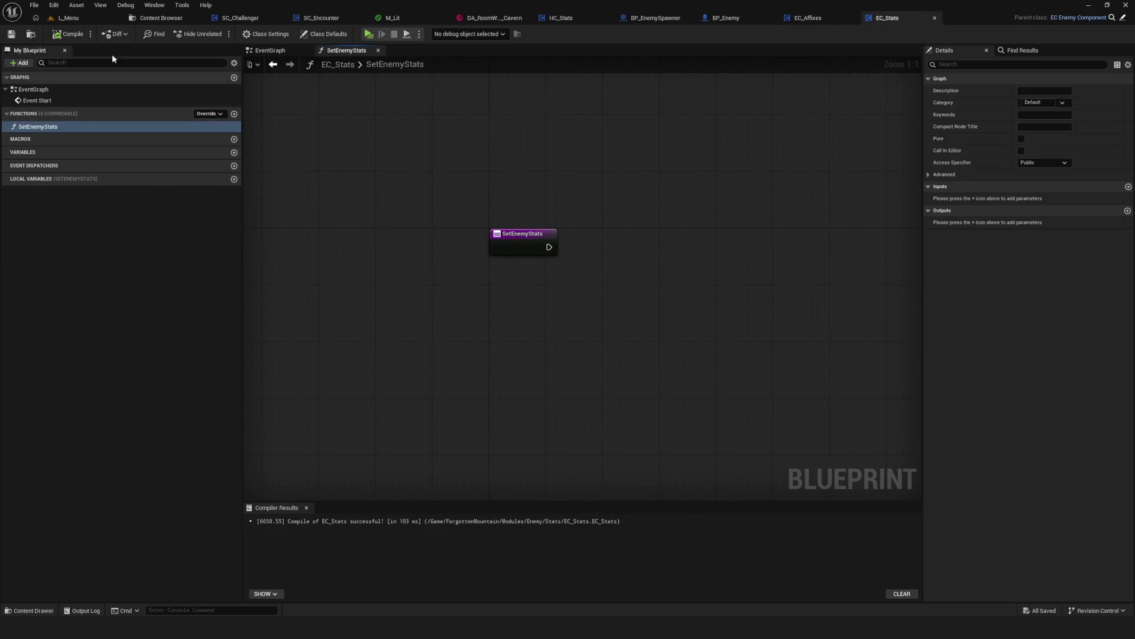
# Drop a SetEnemyStats call into the EC_Stats event graph and wire Event Start into it.
pyautogui.rightClick(549, 247)
pyautogui.click(271, 50)
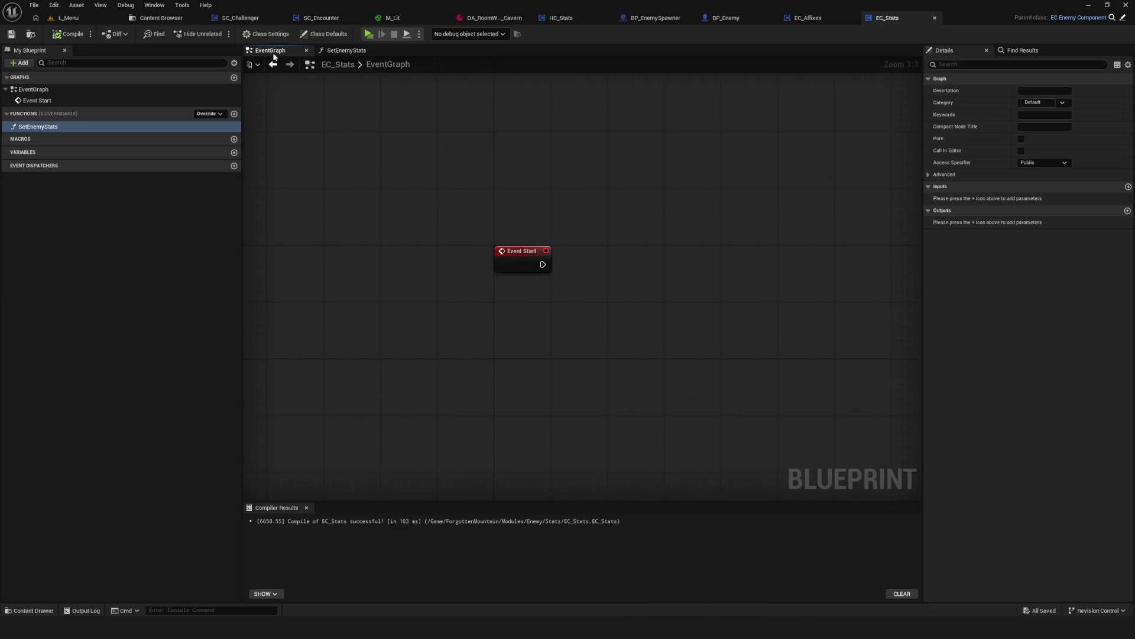
pyautogui.moveTo(38, 126); pyautogui.dragTo(636, 249)
pyautogui.moveTo(543, 264); pyautogui.dragTo(646, 271)
# Inside SetEnemyStats, add a Get BP Enemy(Owner) node below the function entry.
pyautogui.doubleClick(648, 253)
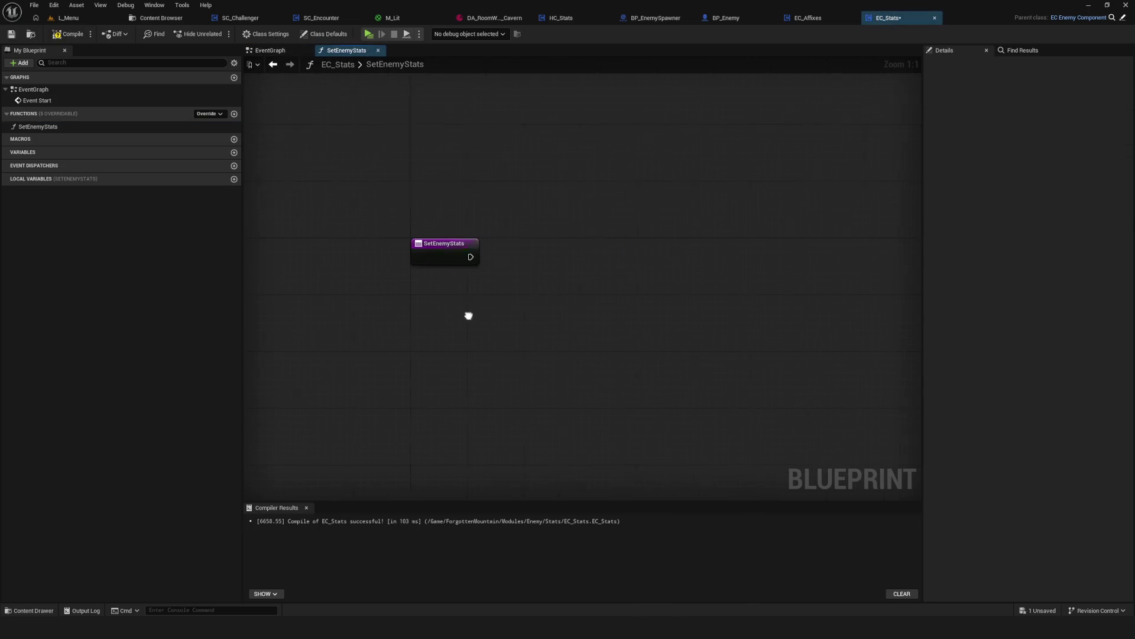
pyautogui.moveTo(477, 284); pyautogui.dragTo(498, 260)
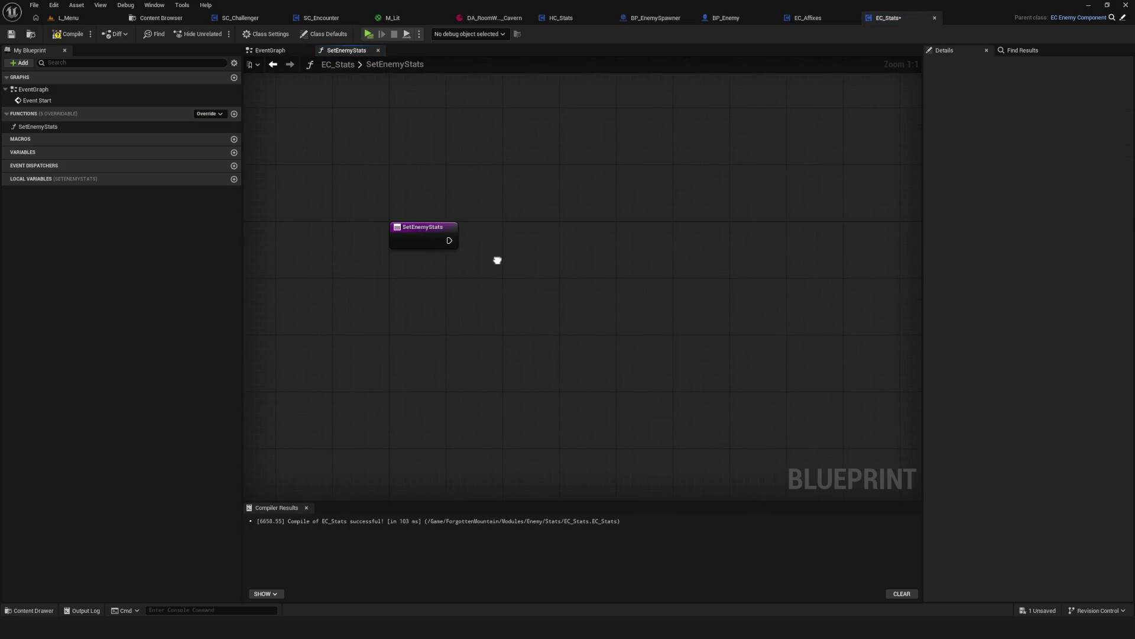
pyautogui.rightClick(497, 264)
pyautogui.write('get')
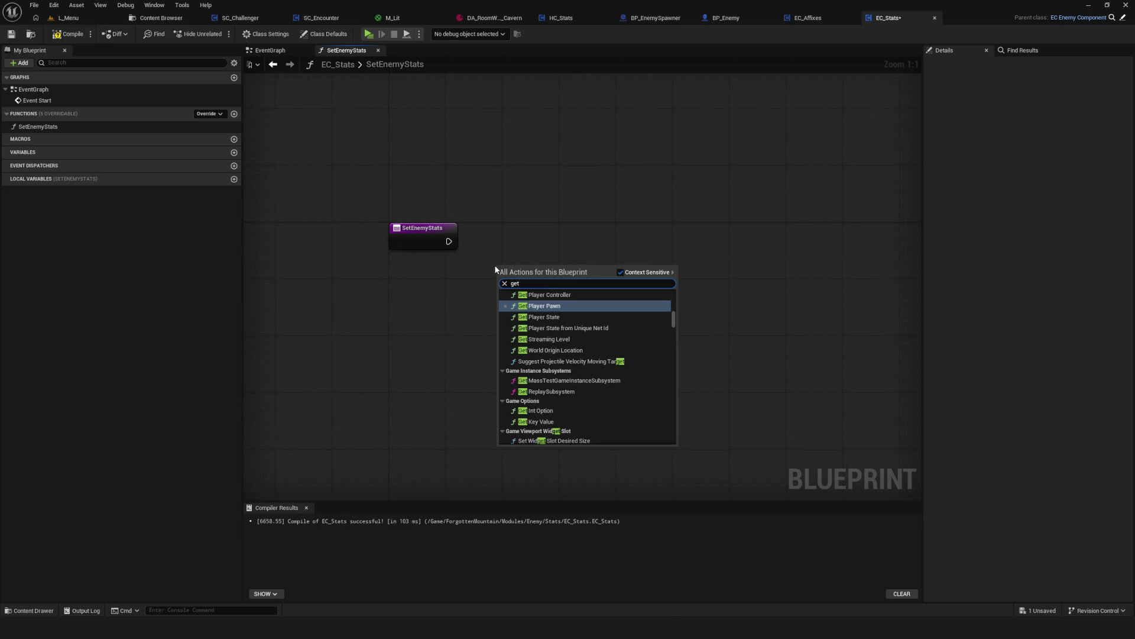
pyautogui.write(' o')
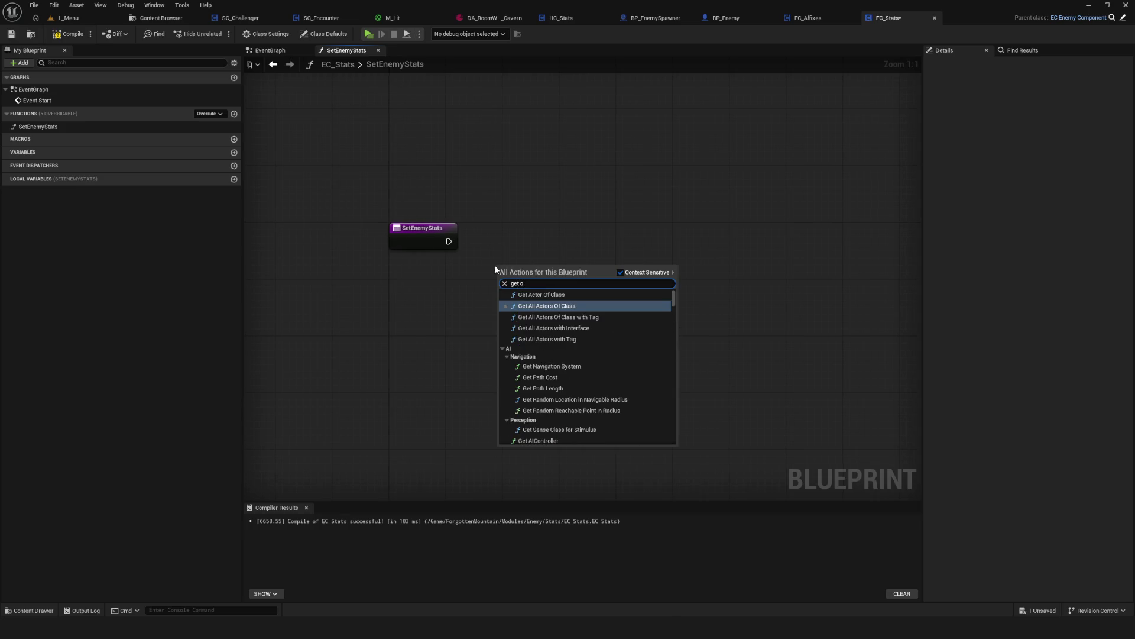
pyautogui.write('wner')
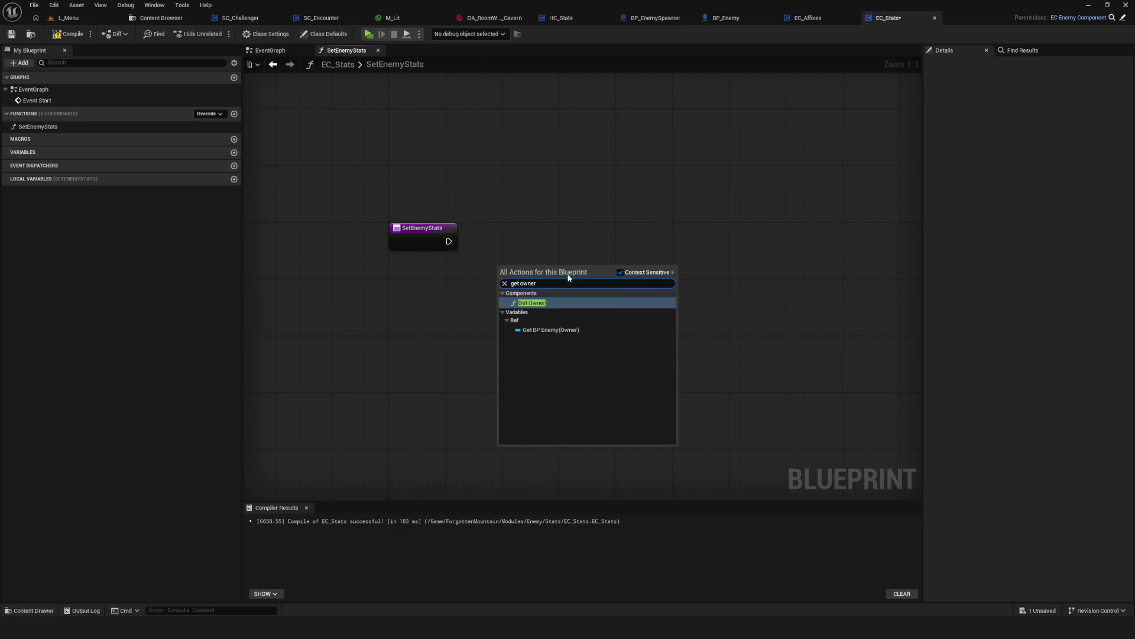
pyautogui.click(573, 328)
pyautogui.moveTo(552, 267); pyautogui.dragTo(512, 319)
pyautogui.press('Escape')
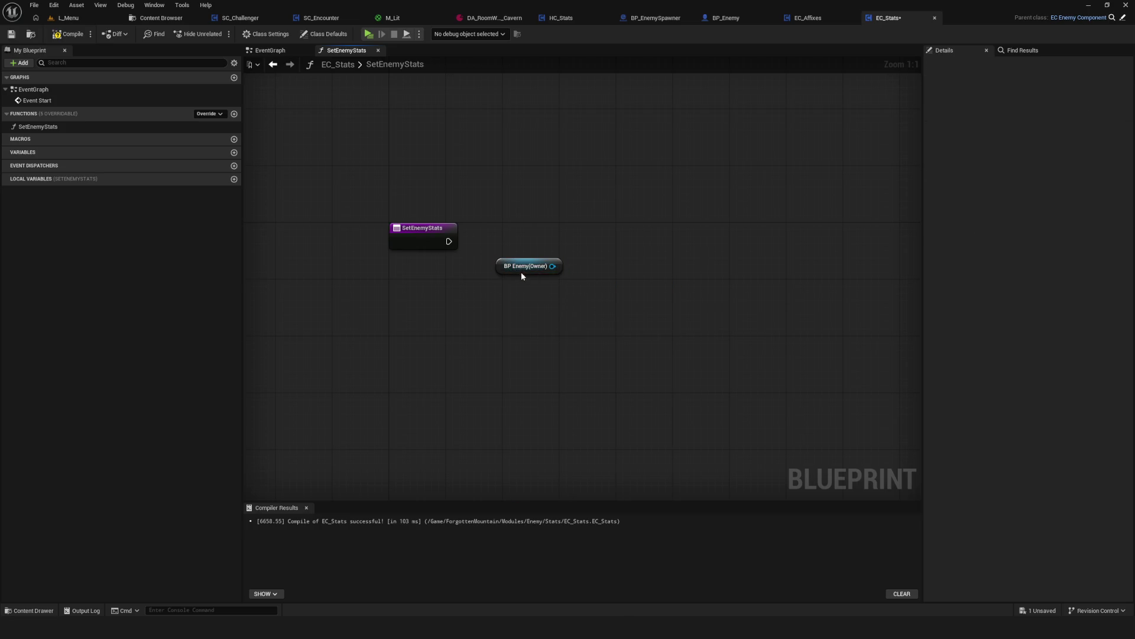